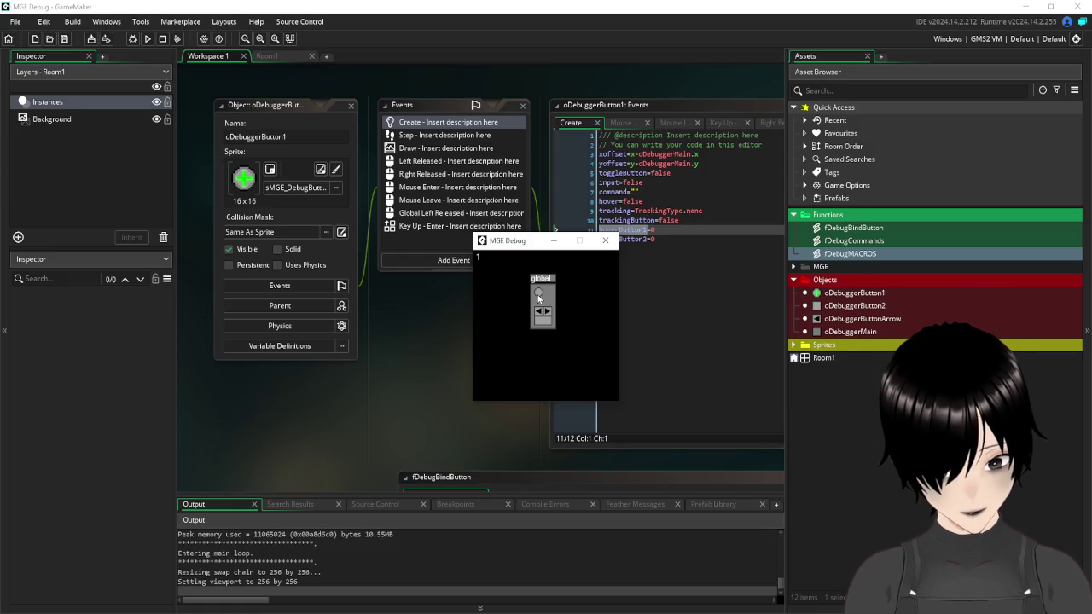
- Look over the fDebugCommands script code, then close its editor
double_click(856, 242)
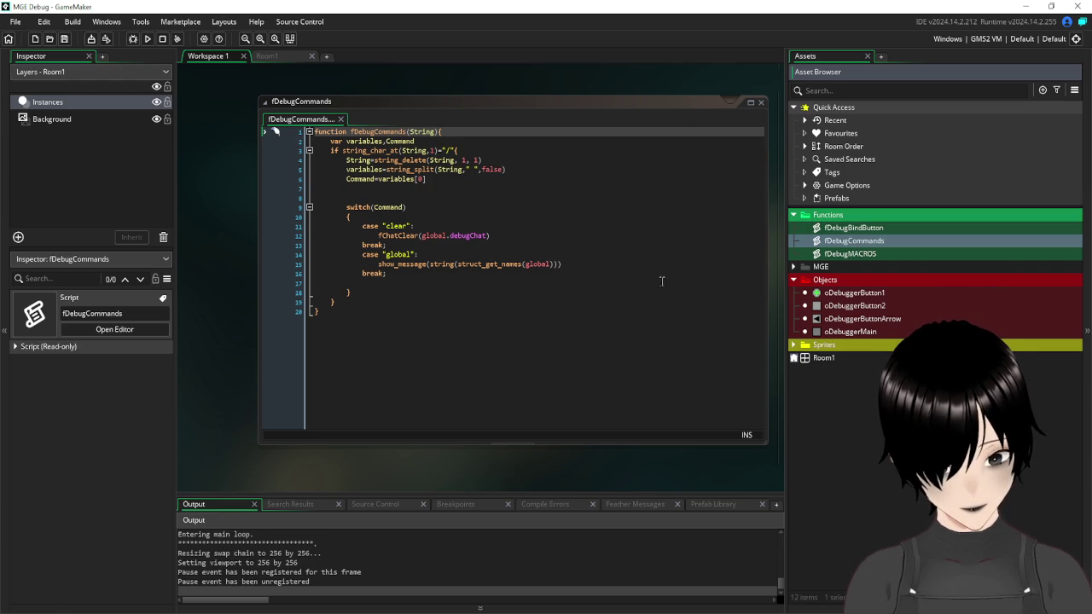
left_click(650, 308)
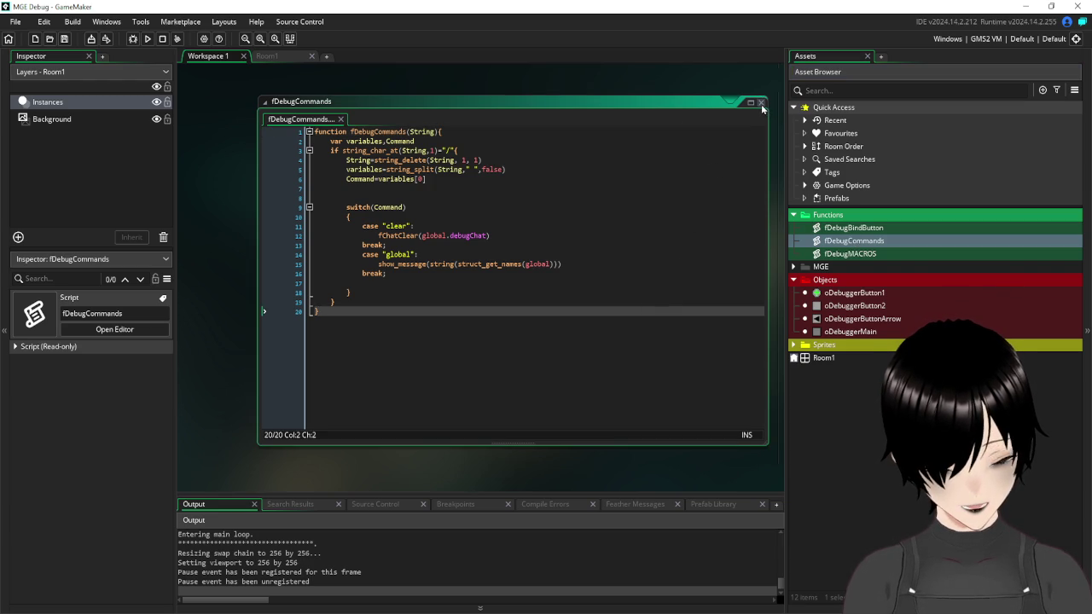
left_click(762, 104)
- Switch to the Room1 room editor and do a quick test run, closing the MGE Debug window
left_click(275, 57)
left_click(160, 40)
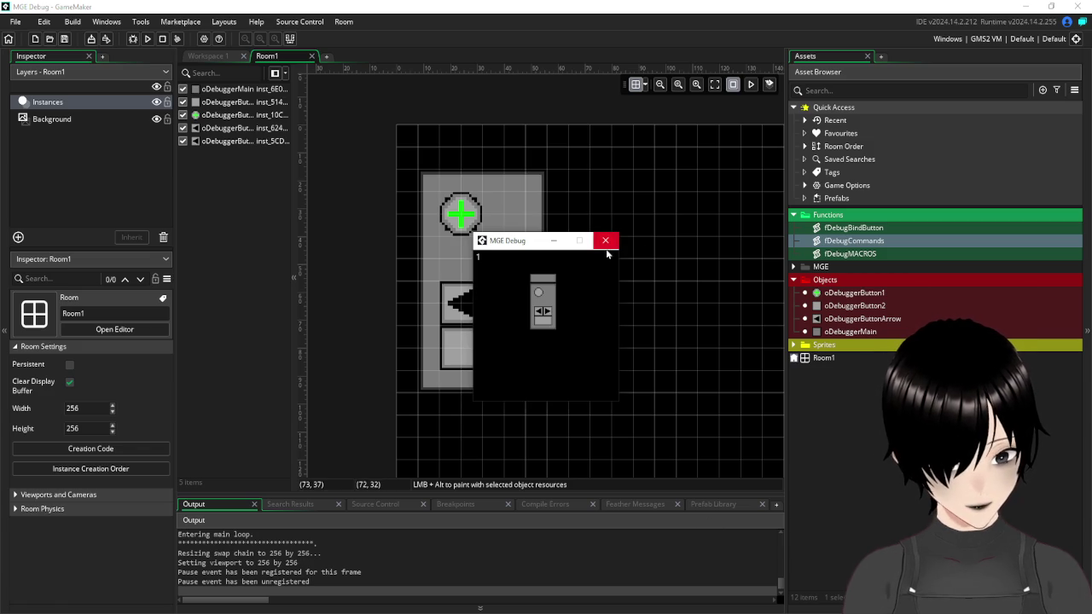
left_click(605, 240)
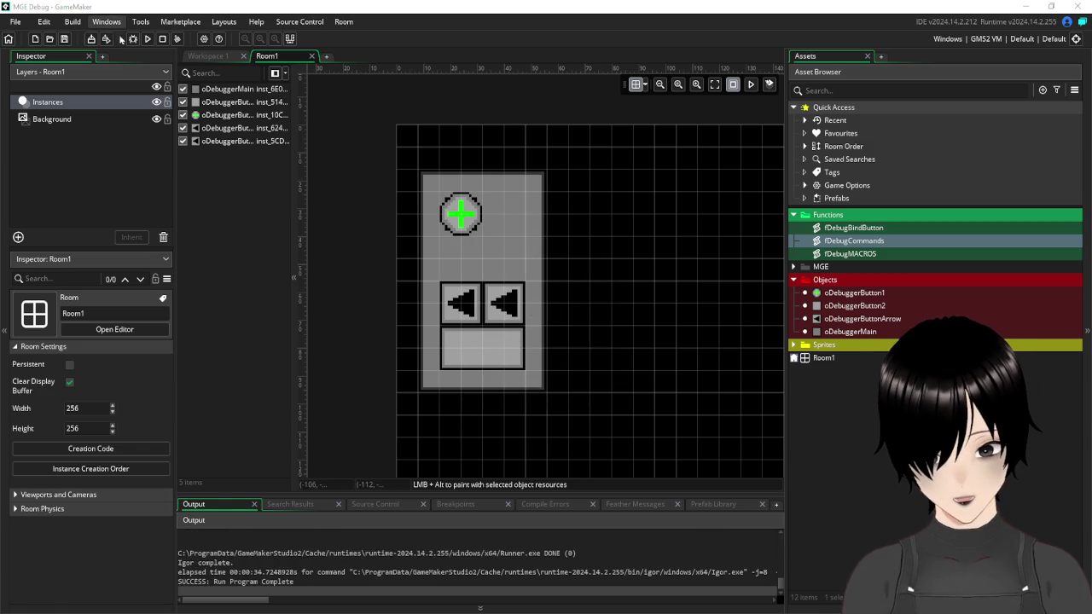
- Run the game and open the debug command input, then cancel it without submitting
left_click(149, 39)
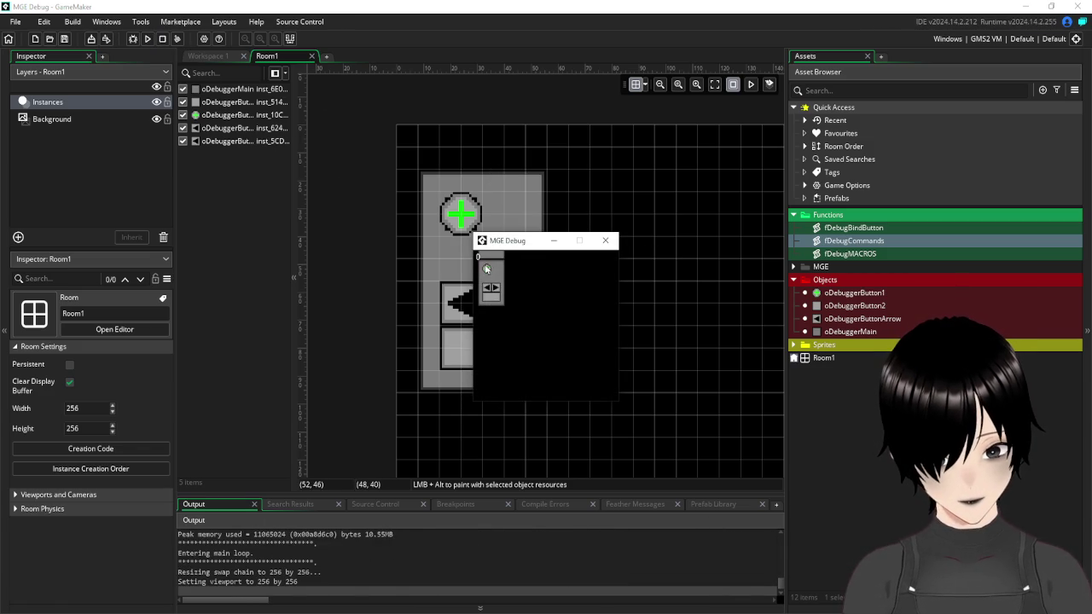
left_click(487, 271)
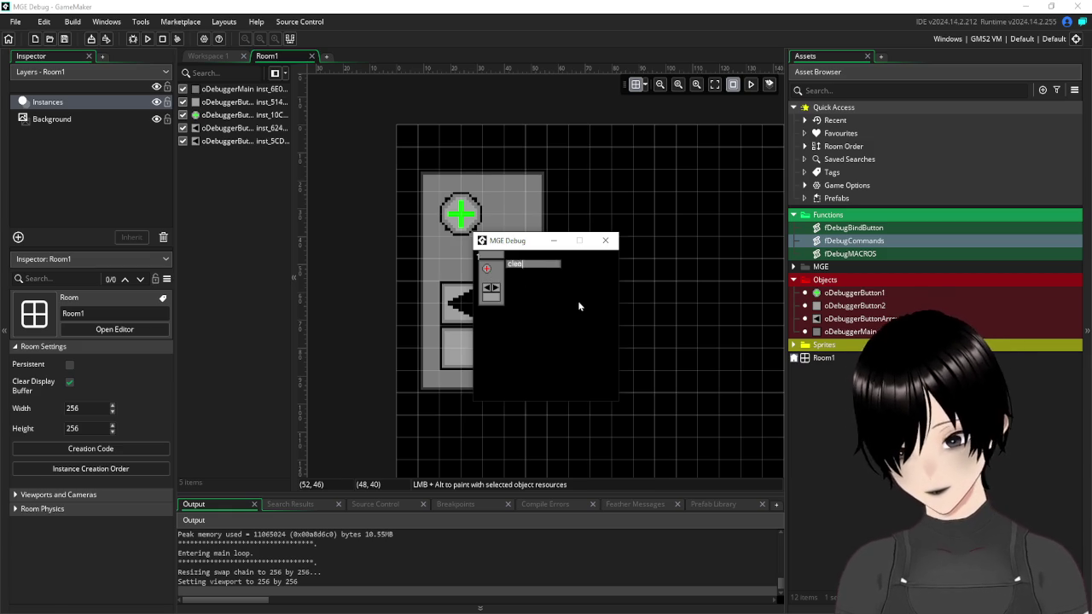
key("Escape")
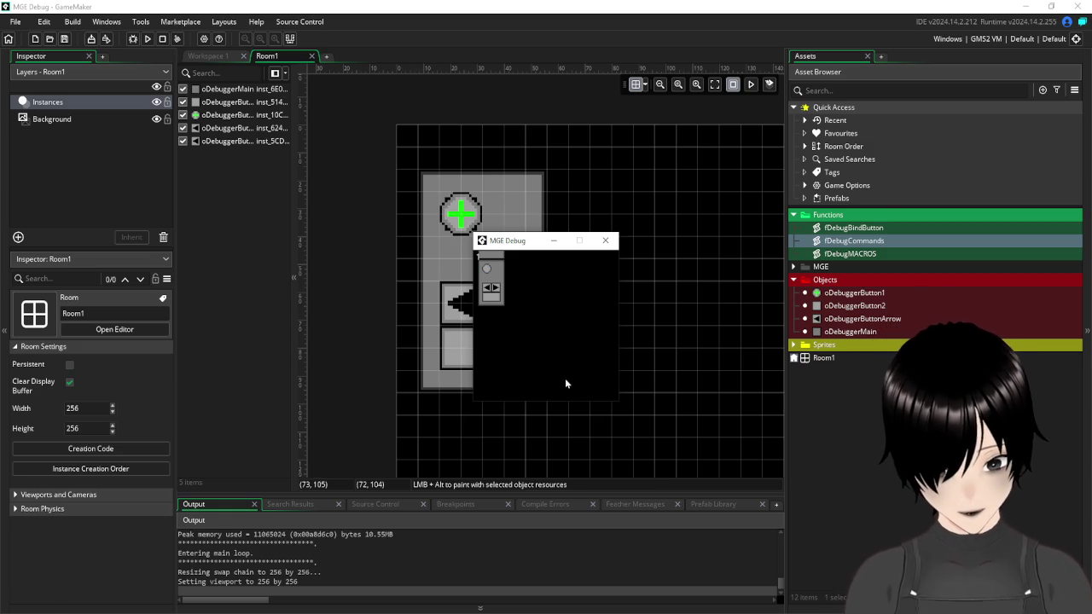
- Submit 'clear' in the overlay's text field to wipe the debug text, then close and relaunch the game
left_click(491, 299)
key("BackSpace")
key("BackSpace")
key("BackSpace")
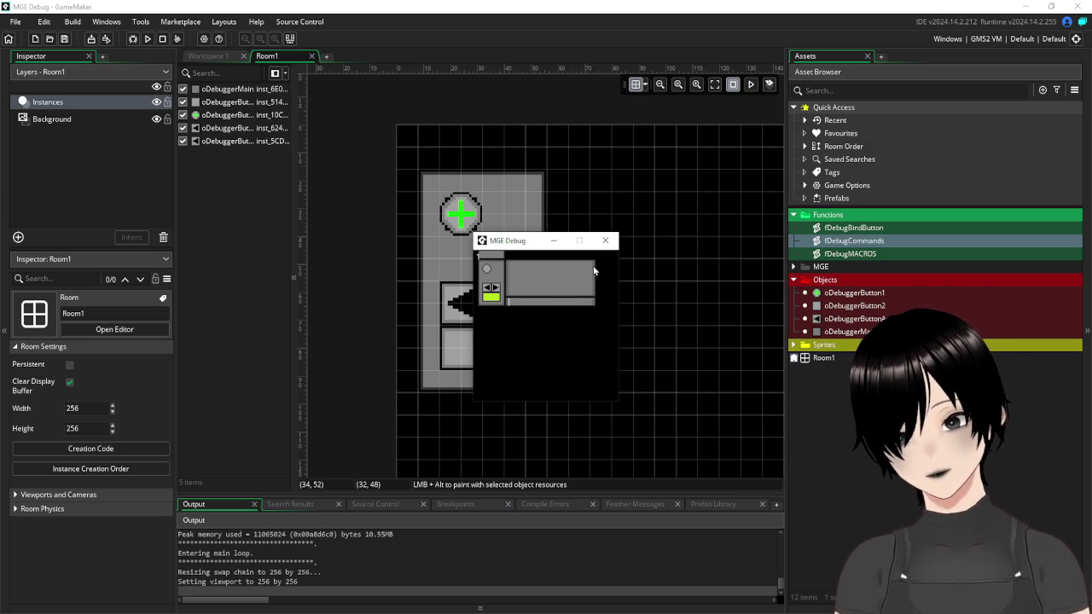
type("cear")
key("Return")
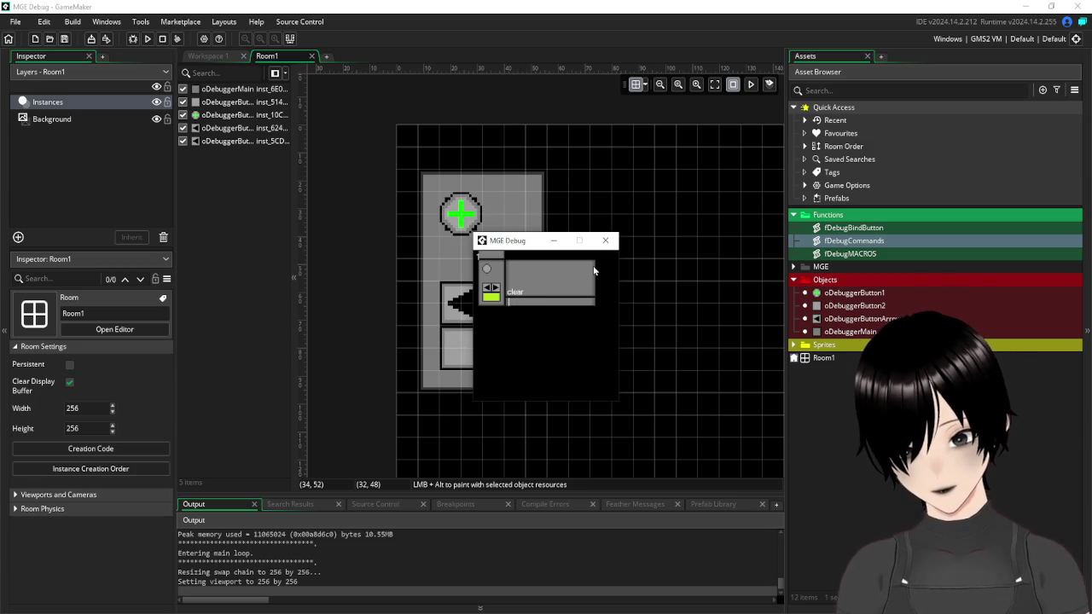
key("Return")
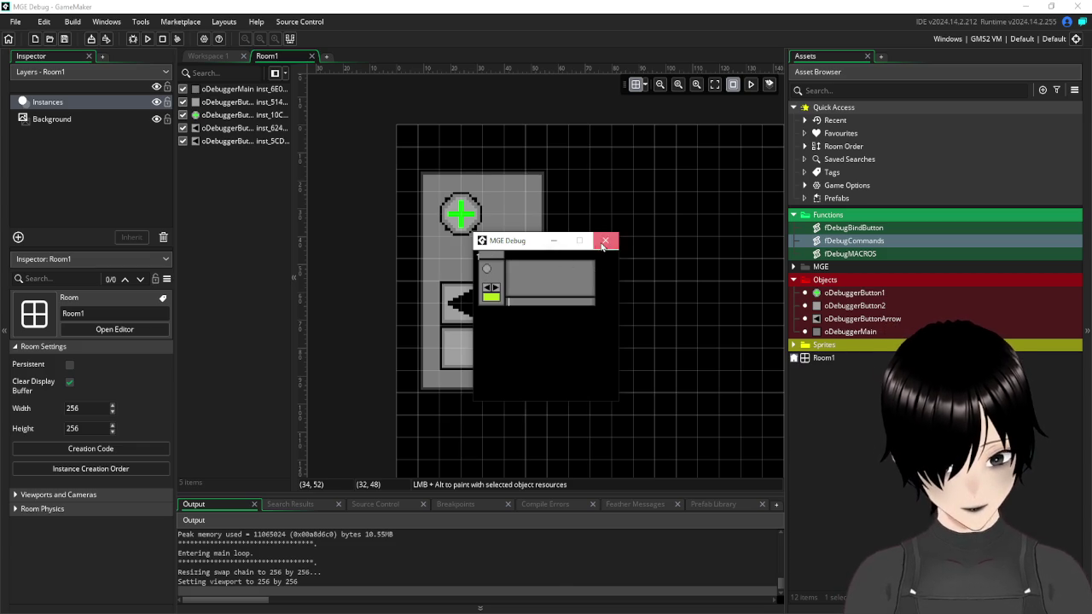
left_click(606, 240)
left_click(146, 39)
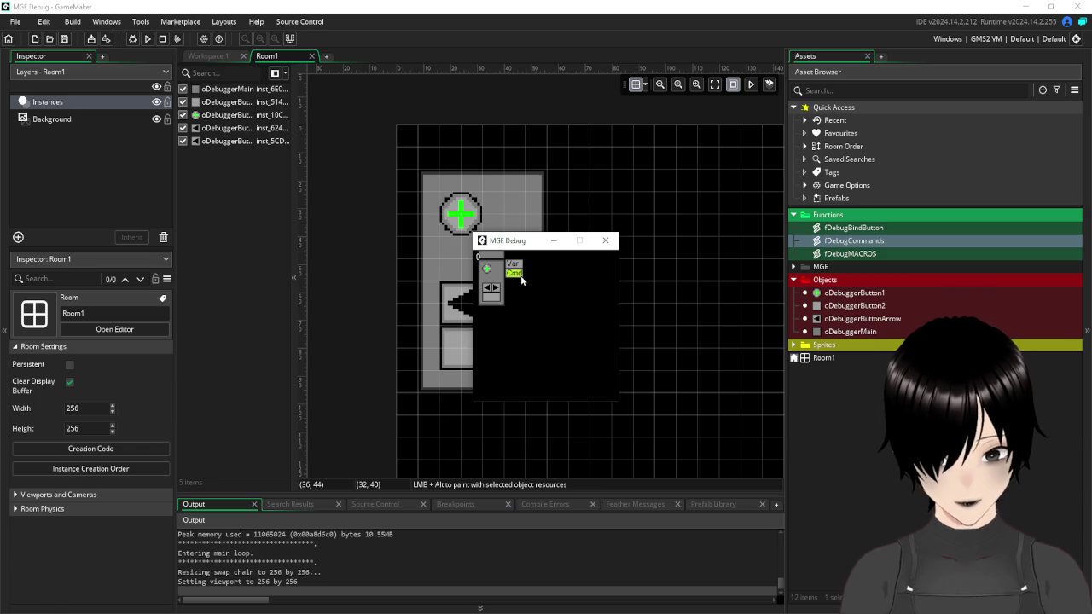
- Submit /global to list the global variable names, close the game, and return to Workspace 1
left_click(520, 274)
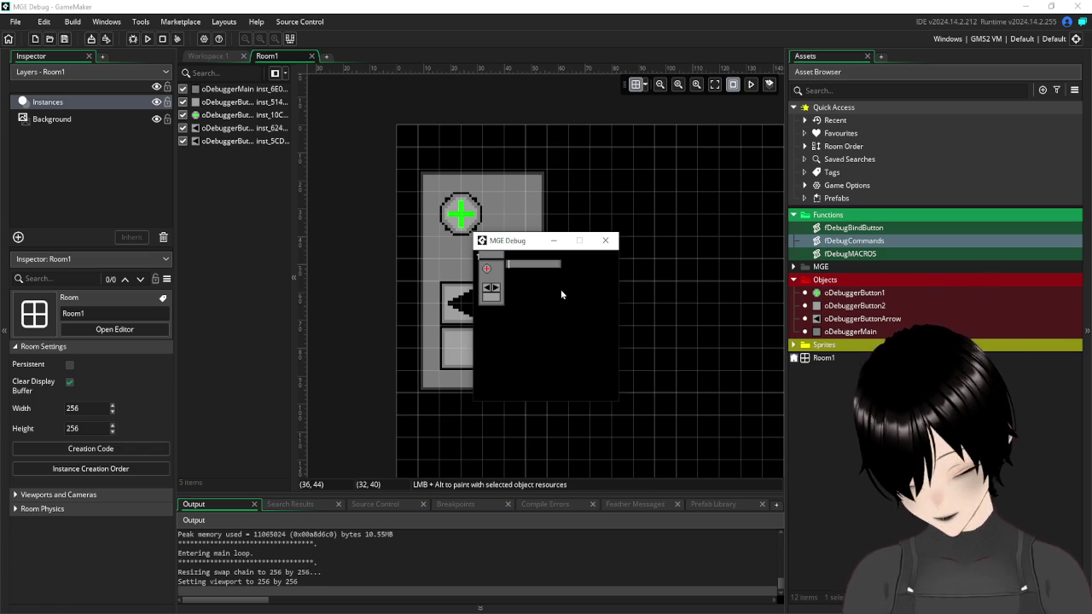
type("/global")
key("Return")
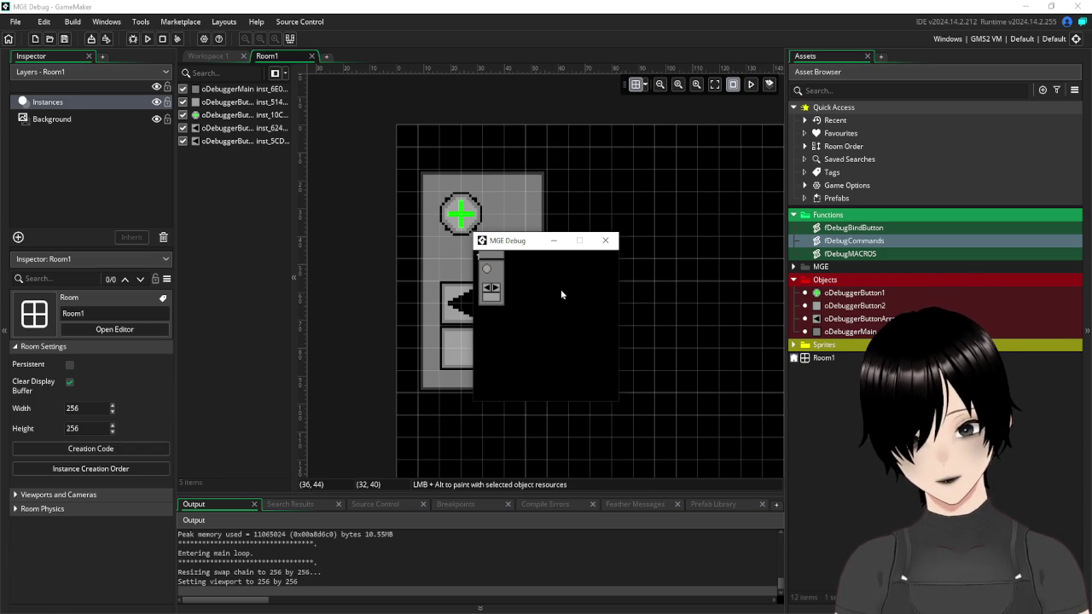
left_click(489, 272)
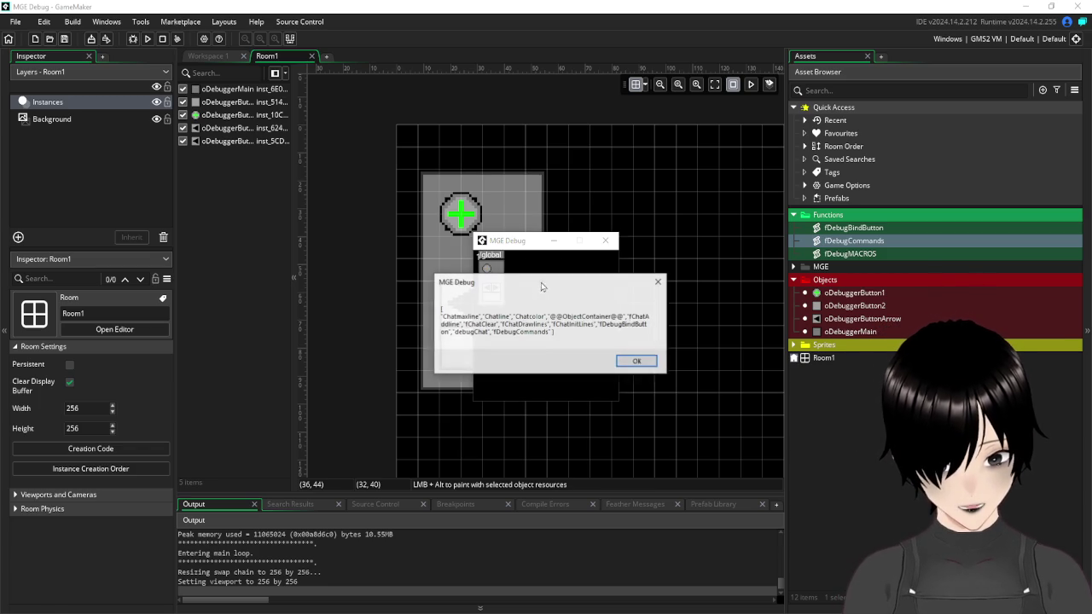
left_click(638, 361)
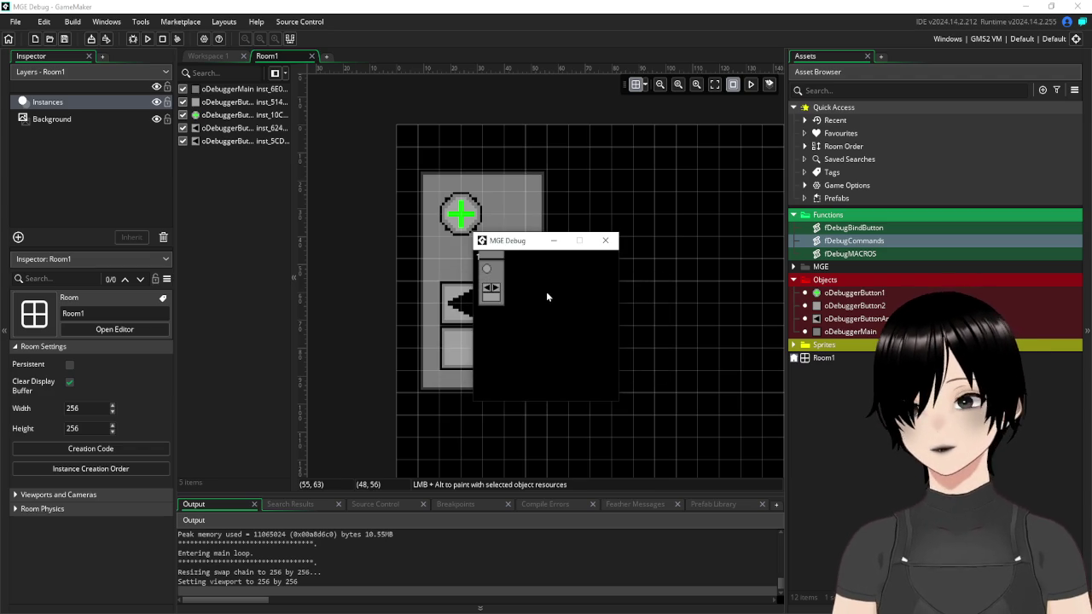
left_click(606, 241)
left_click(212, 56)
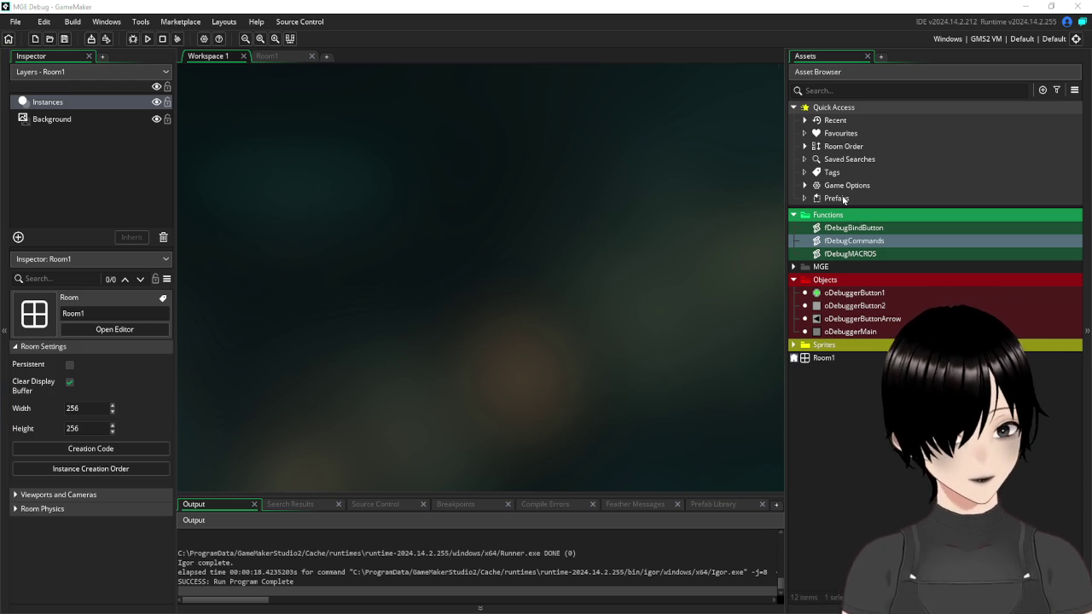
- In oDebuggerButton1's Create event, add varCheck=input on a new line after line 7
double_click(854, 292)
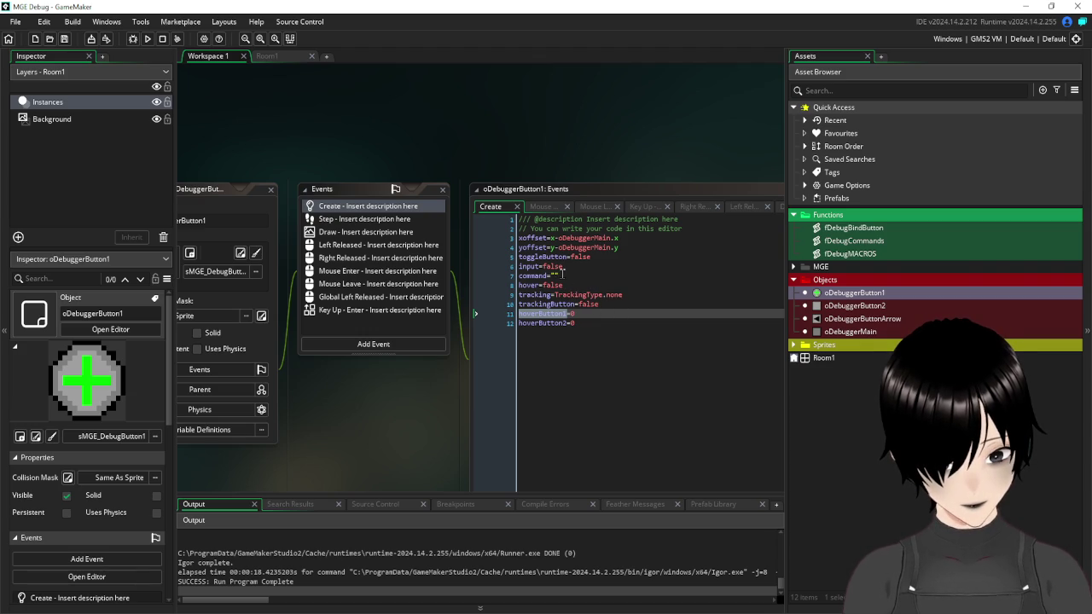
left_click(579, 277)
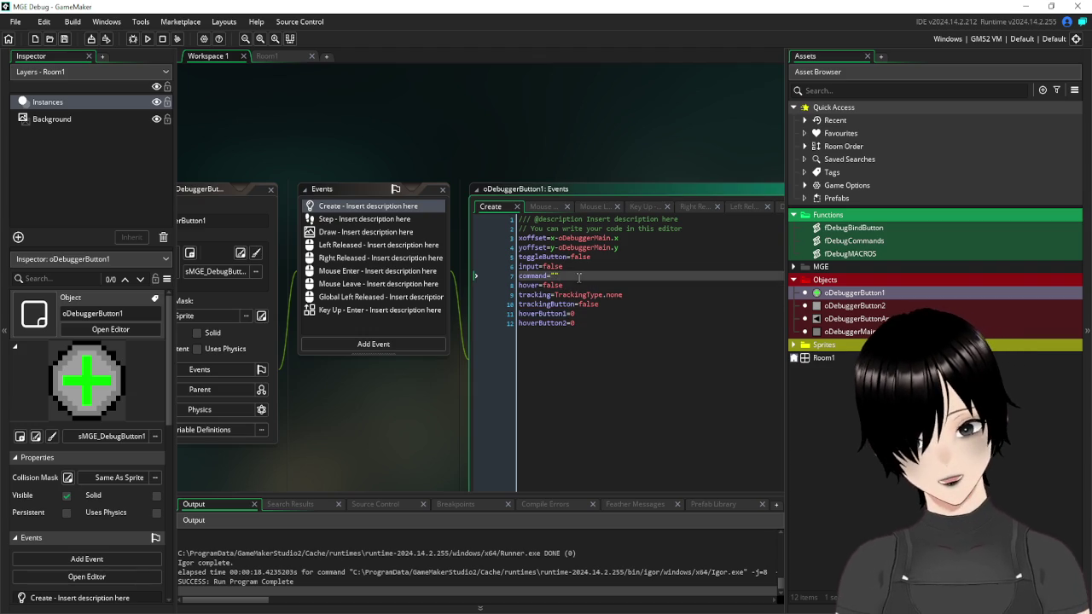
key("Return")
type("varCheck=")
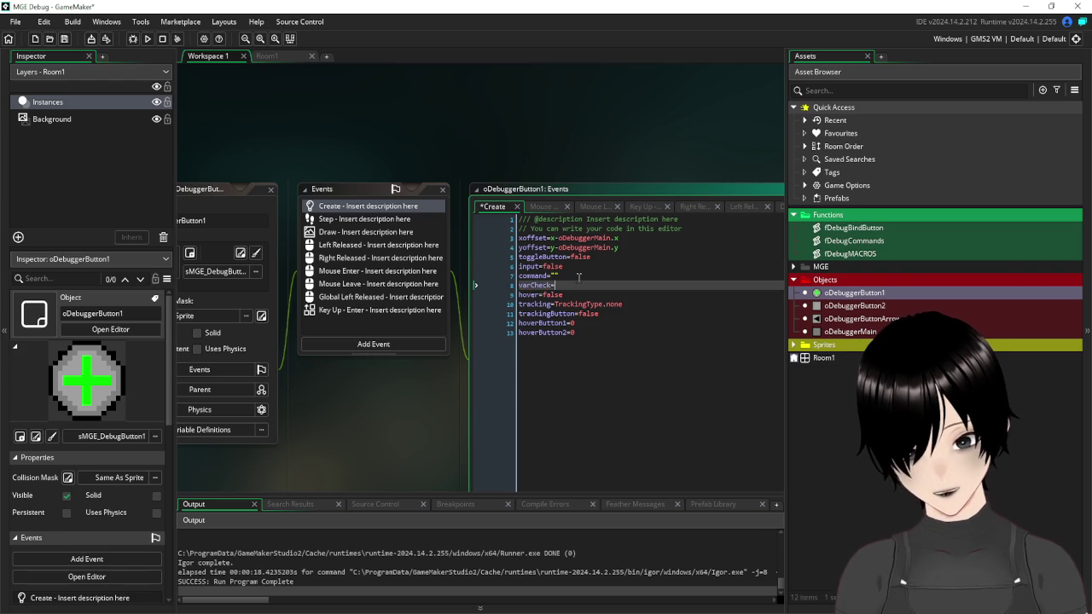
type("input")
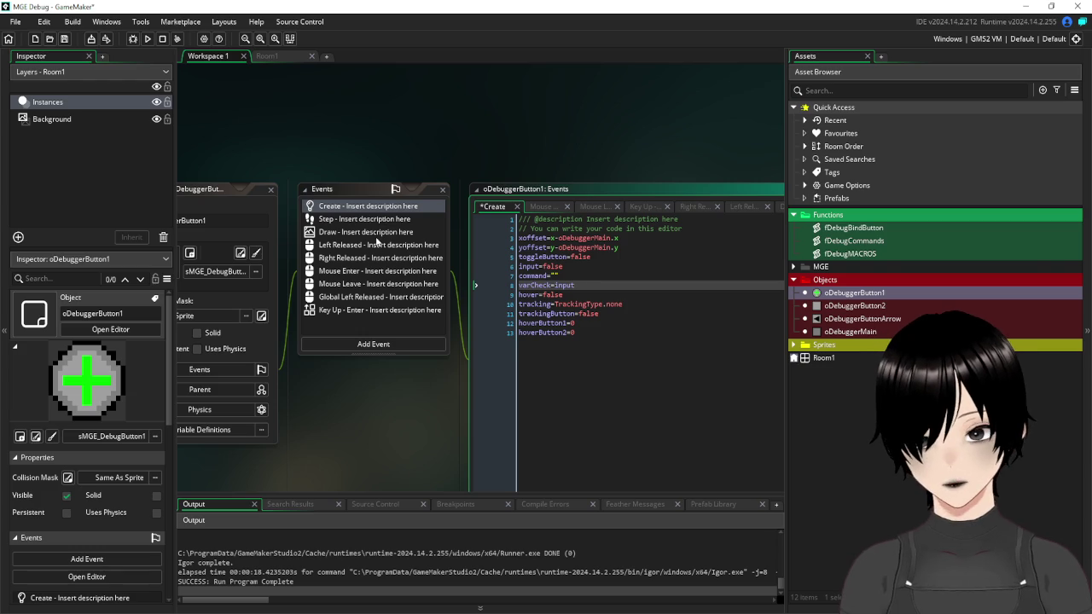
left_click(619, 343)
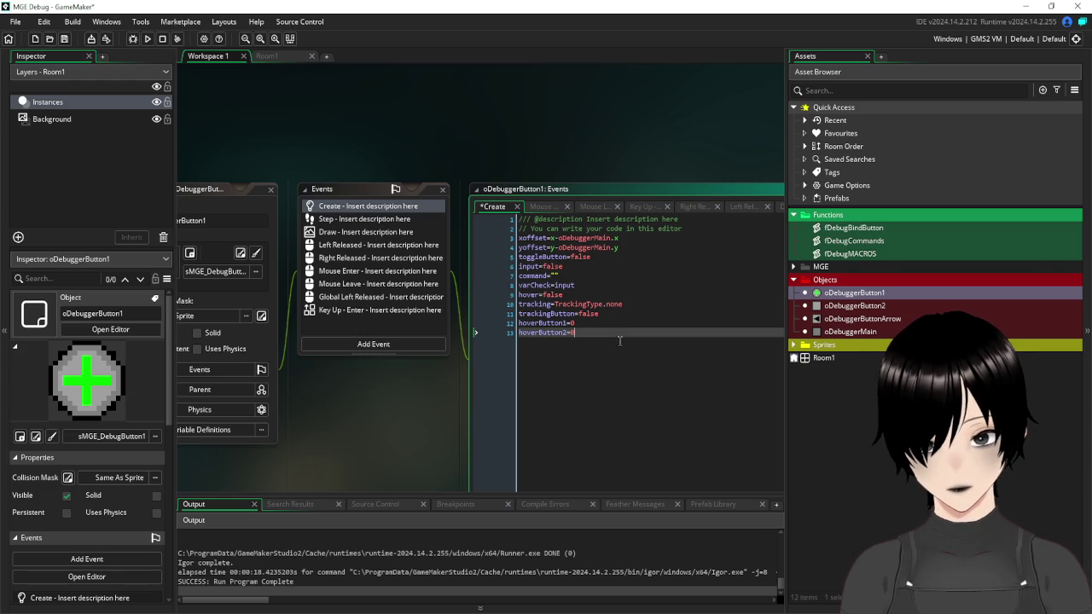
key("Return")
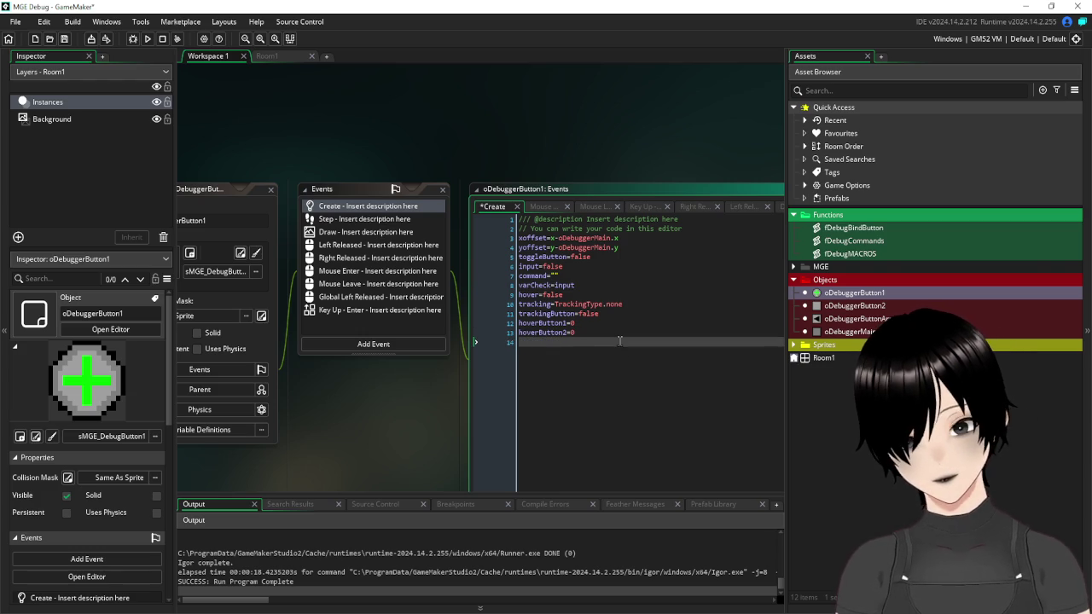
key("BackSpace")
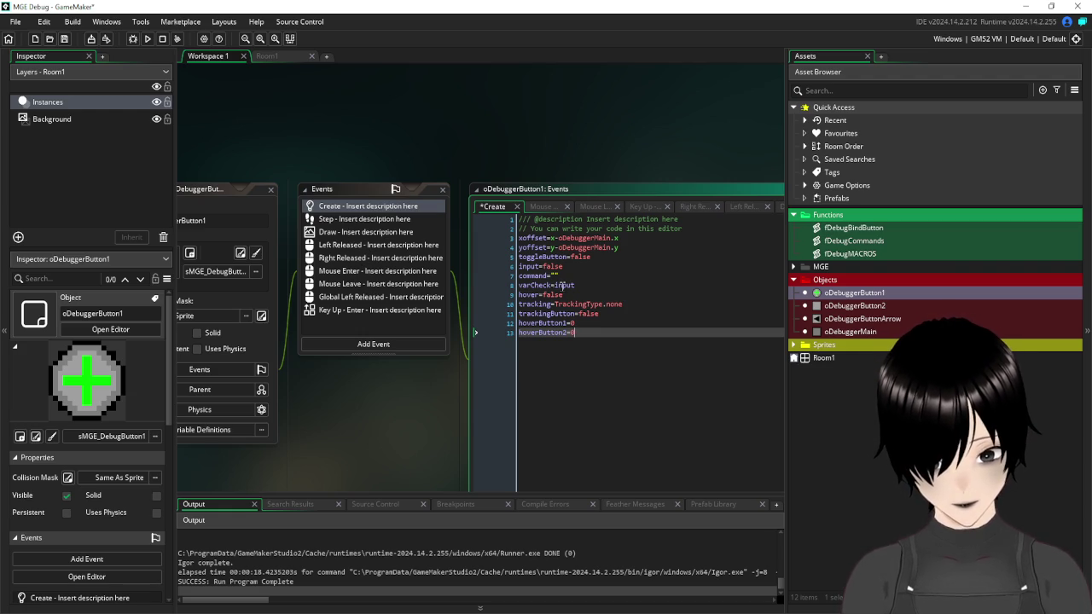
double_click(535, 285)
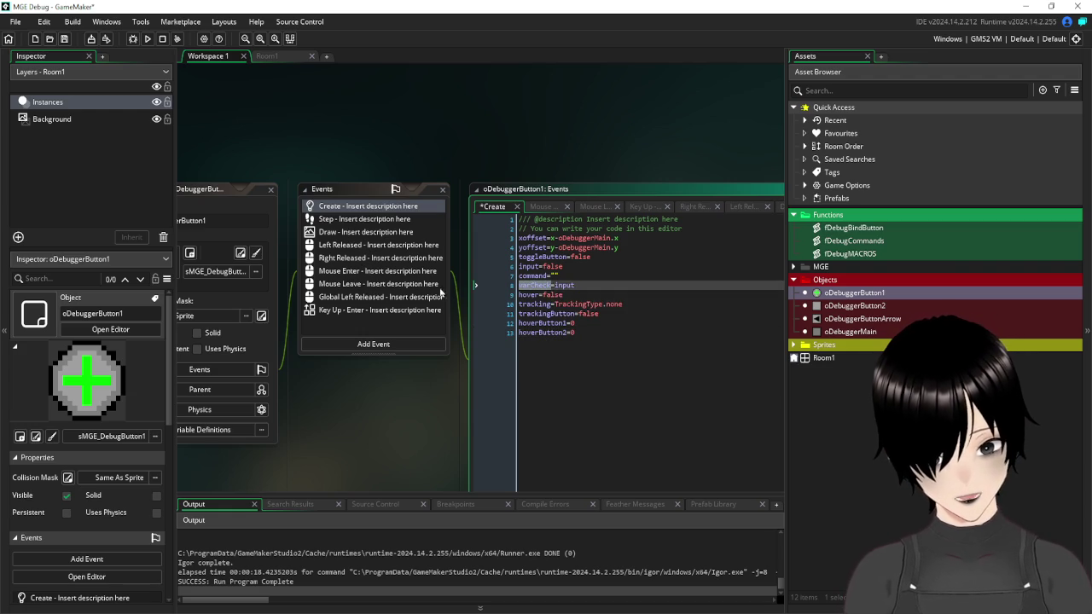
- Review oDebuggerButton1's Right Released and Key Up - Enter event code
left_click(347, 260)
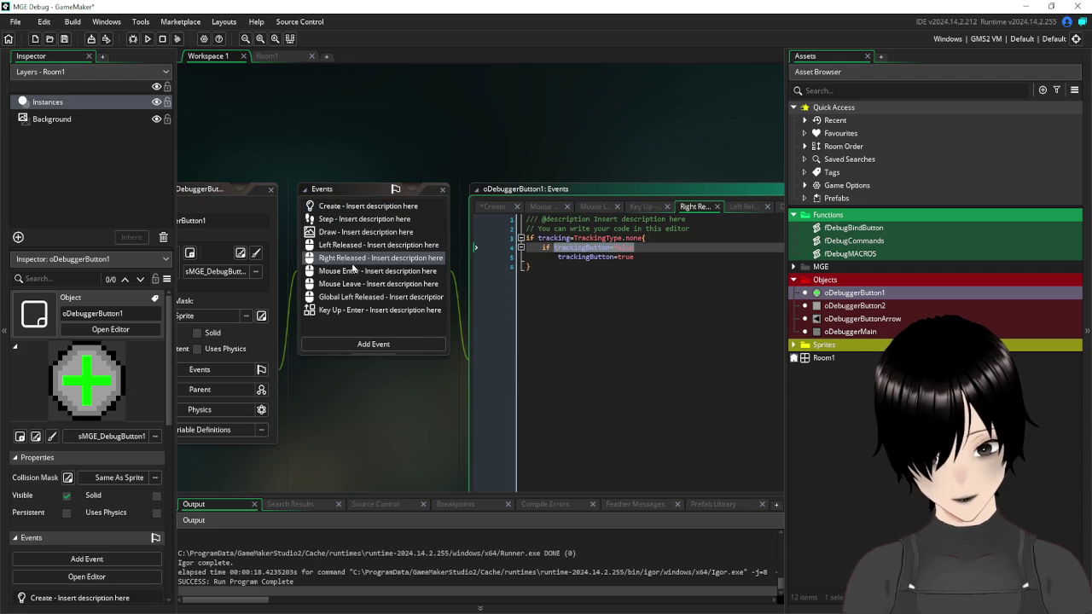
left_click(377, 312)
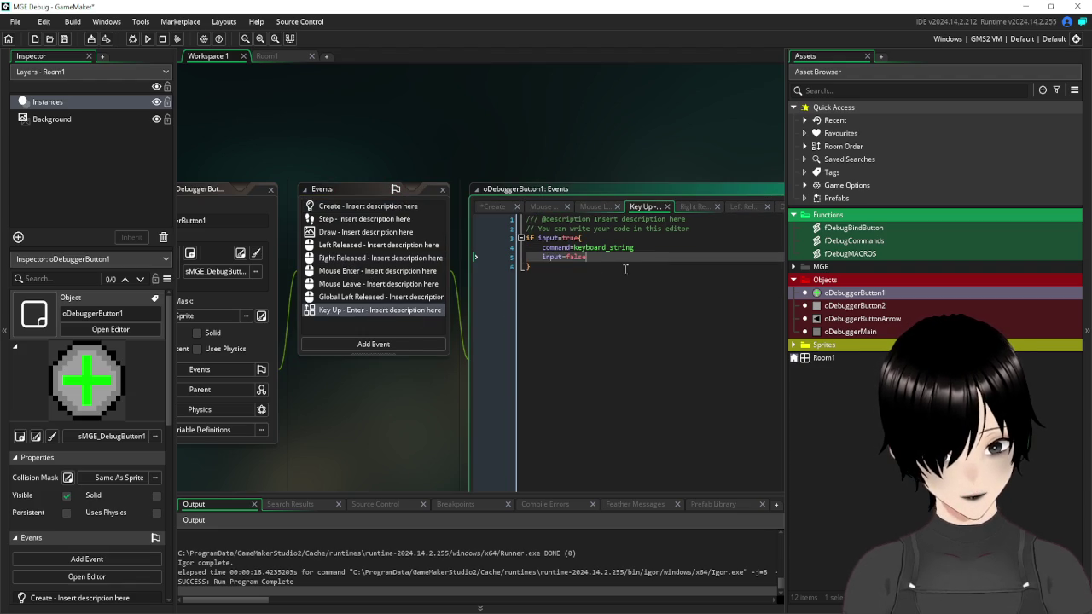
left_click(600, 238)
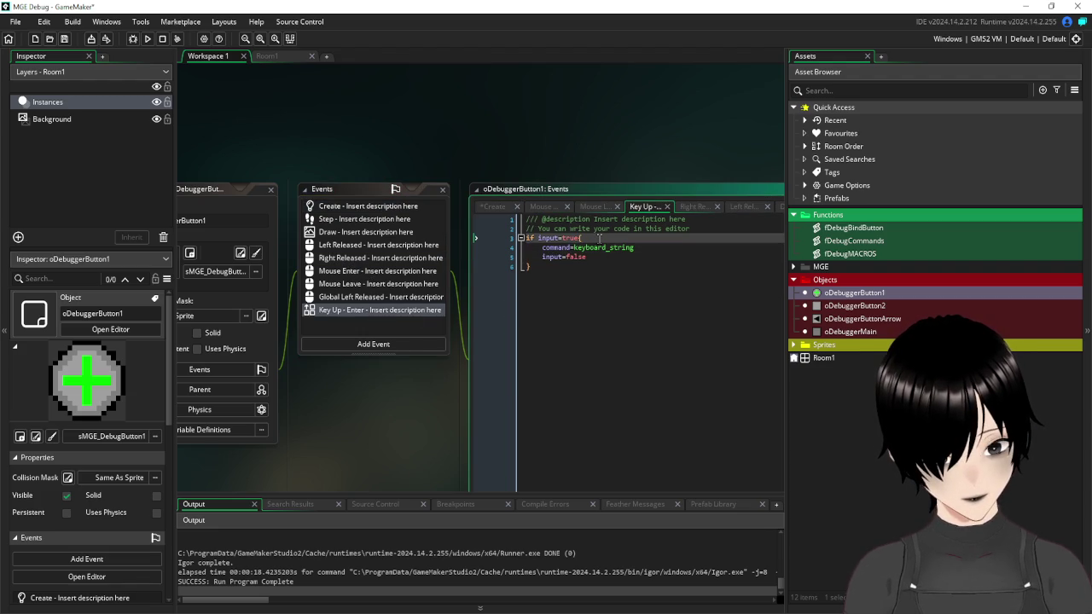
left_click(366, 259)
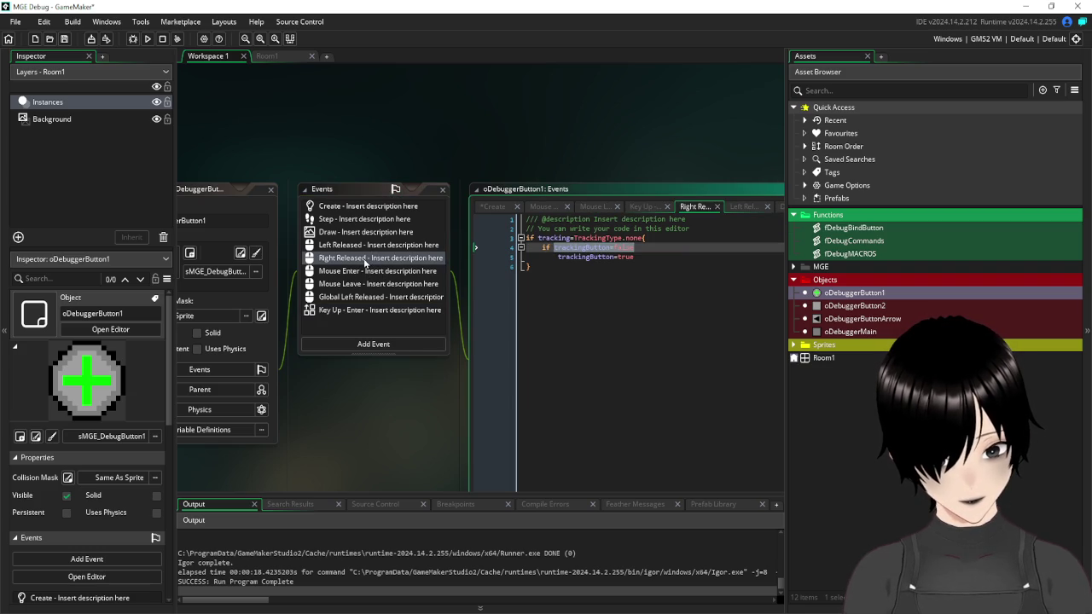
left_click(363, 312)
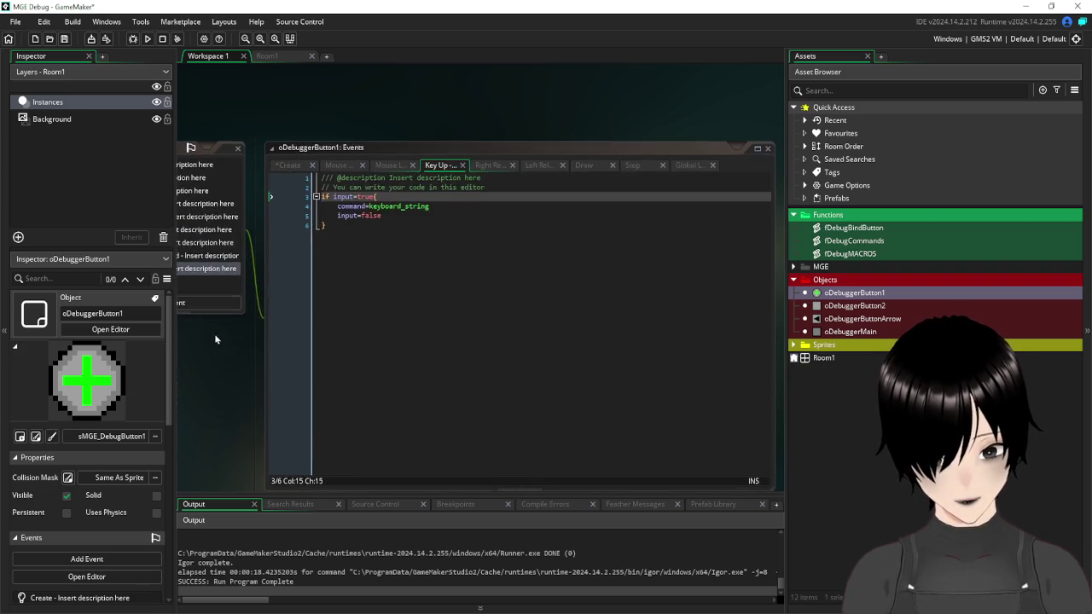
left_click_drag(215, 339, 359, 337)
- Open the fDebugBindButton script for reference and check its tracking command line
double_click(854, 228)
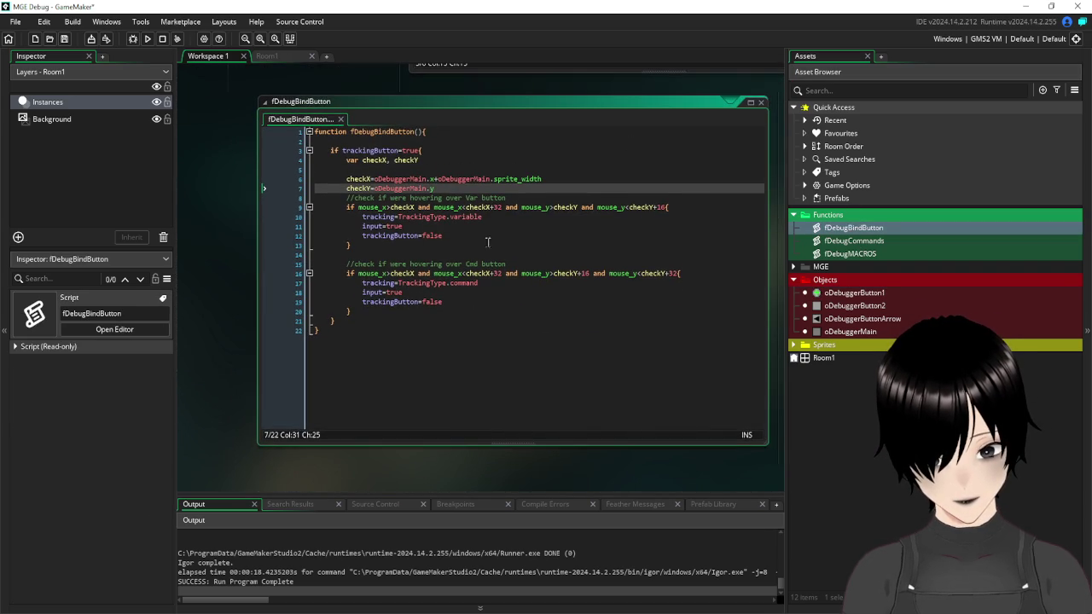
left_click(500, 288)
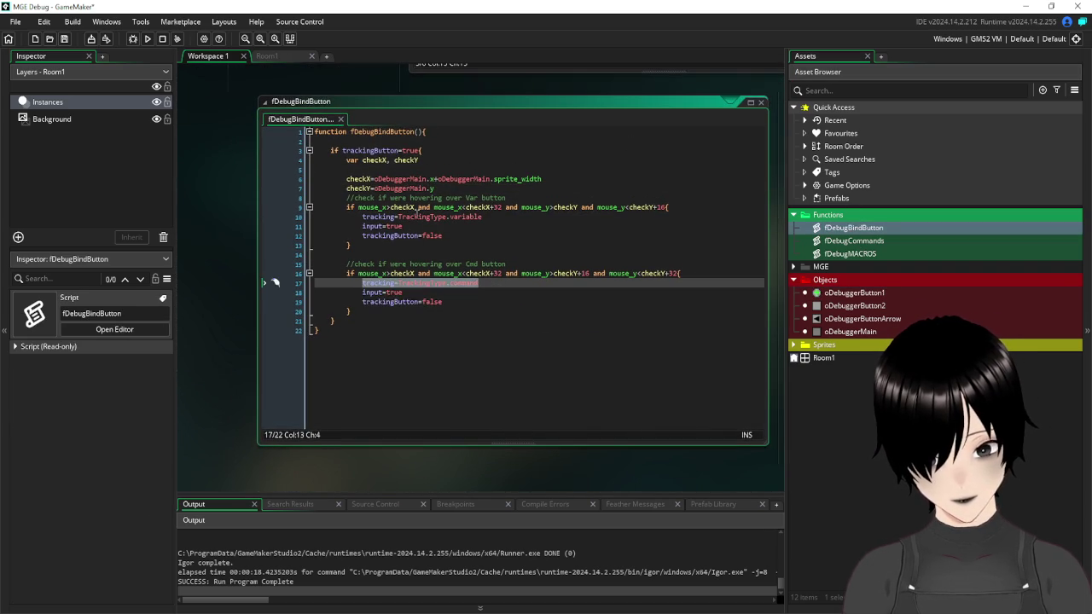
scroll(456, 156, "up", 3)
scroll(478, 171, "up", 3)
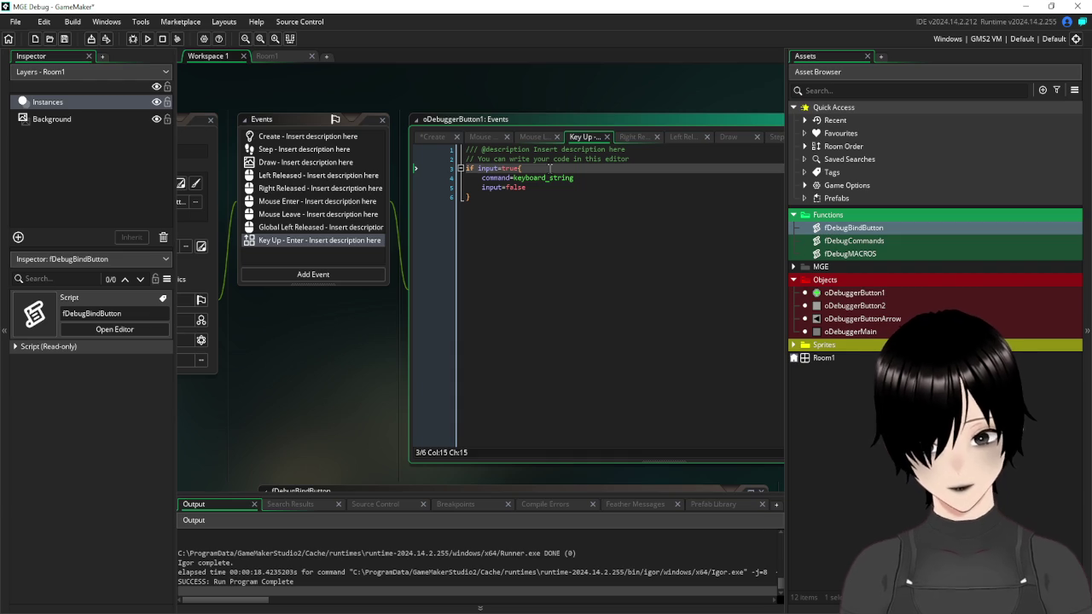
- Wrap the Key Up code in an if tracking==TrackingType.command block, indenting its two lines
key("Return")
type("if tracking=TrackingType.command")
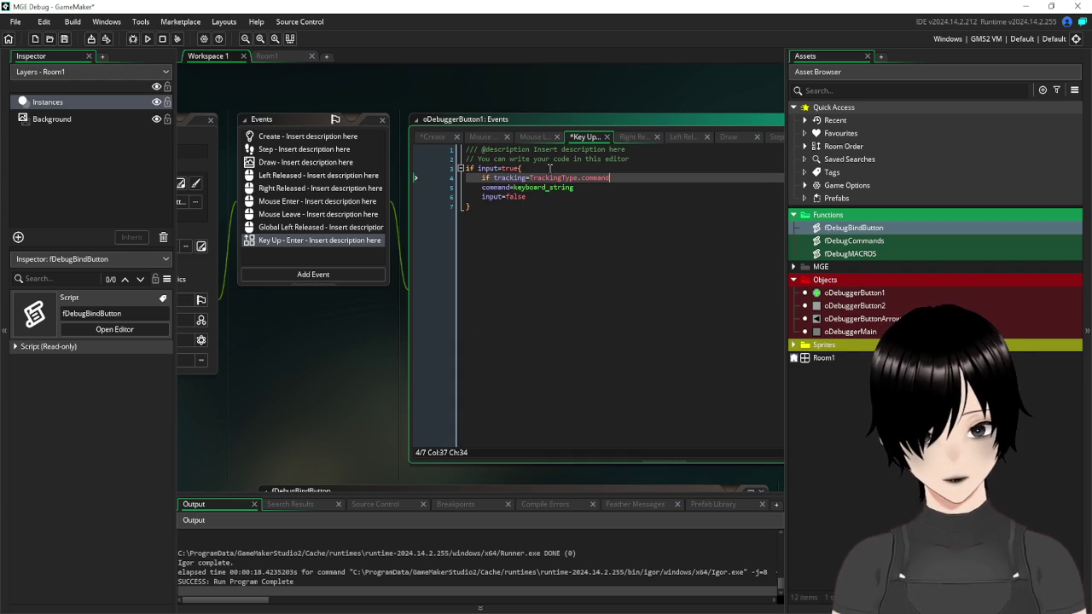
type("{")
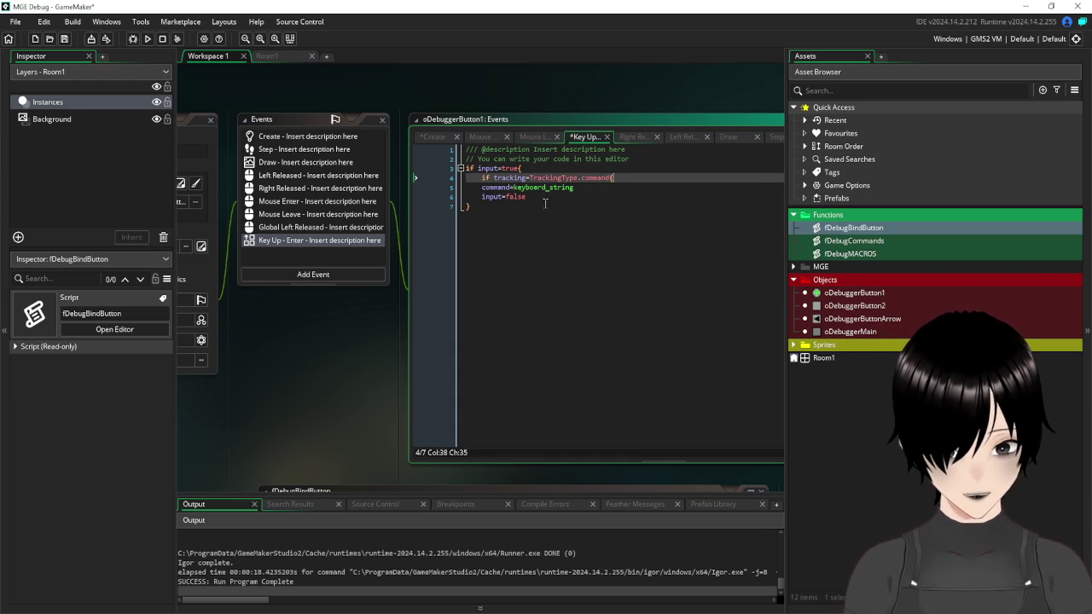
left_click(542, 195)
key("Return")
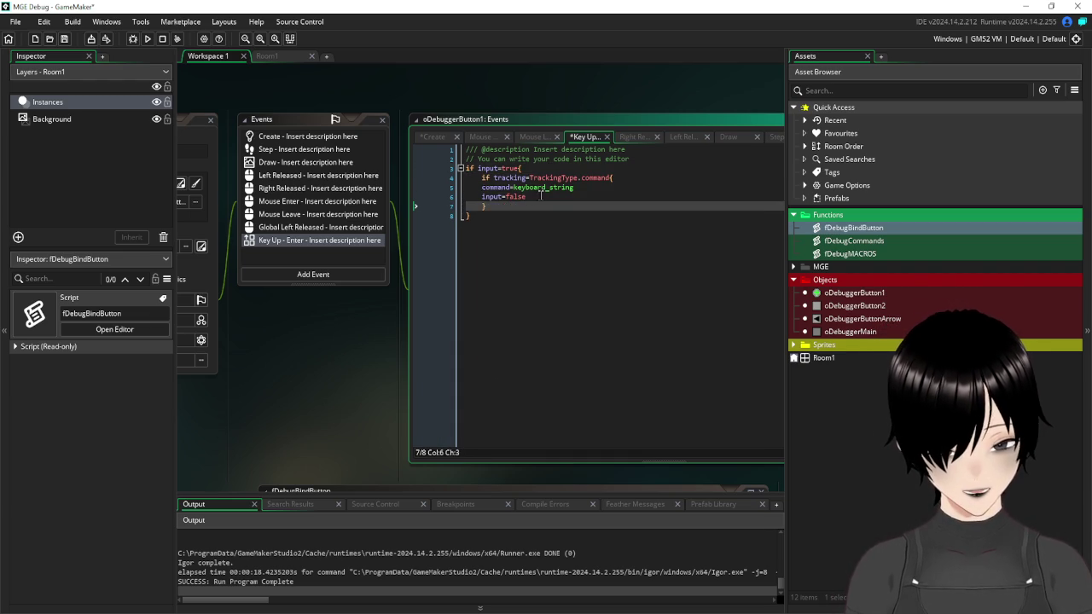
left_click_drag(467, 205, 437, 186)
key("Tab")
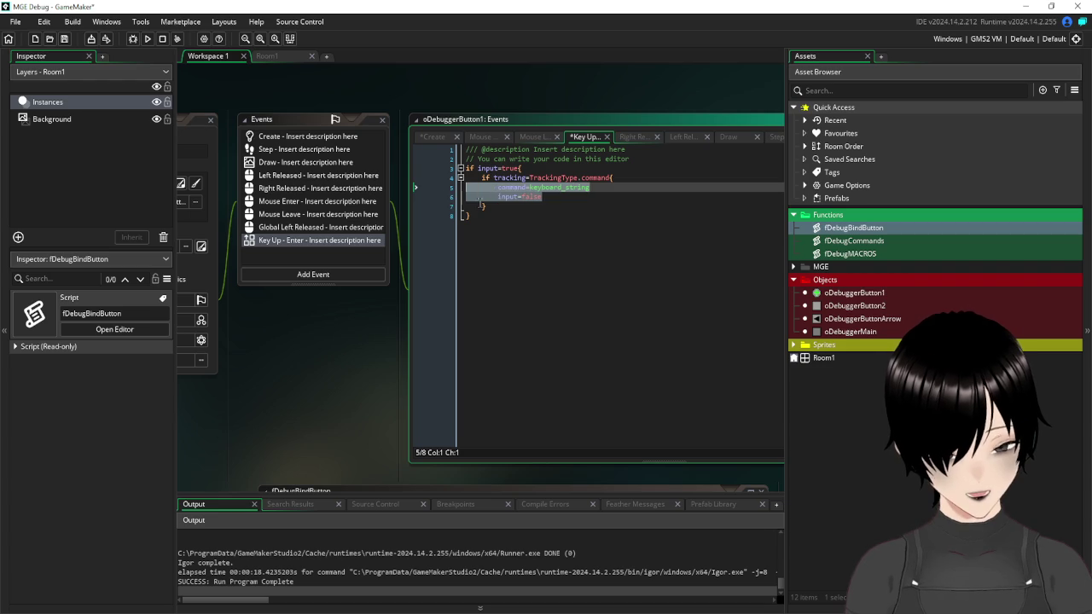
left_click(515, 210)
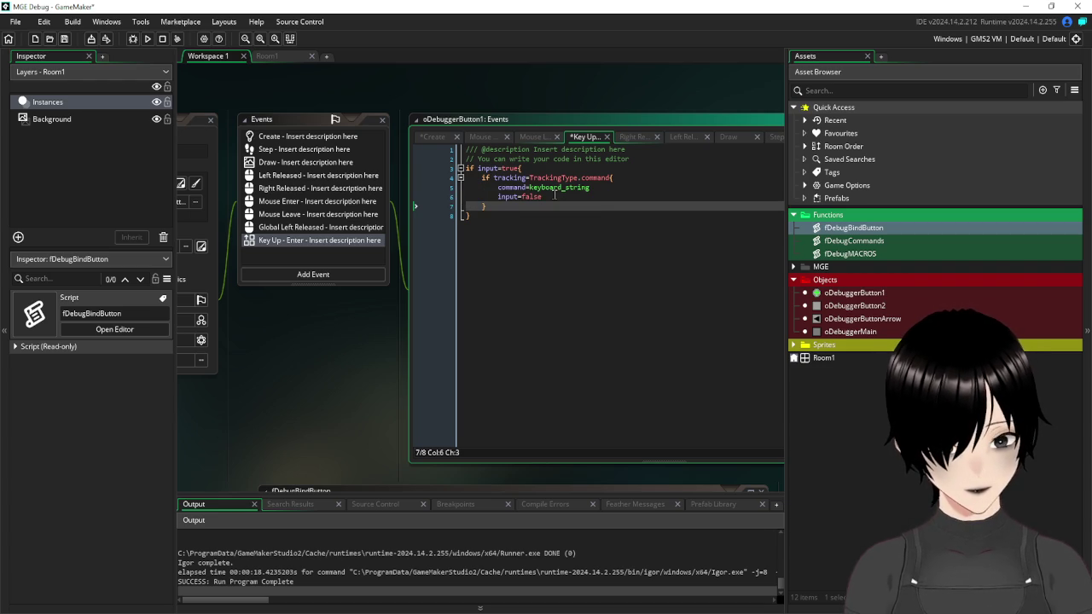
- Duplicate the block as a TrackingType.variable branch that assigns keyboard_string to varCheck
left_click_drag(499, 206, 431, 176)
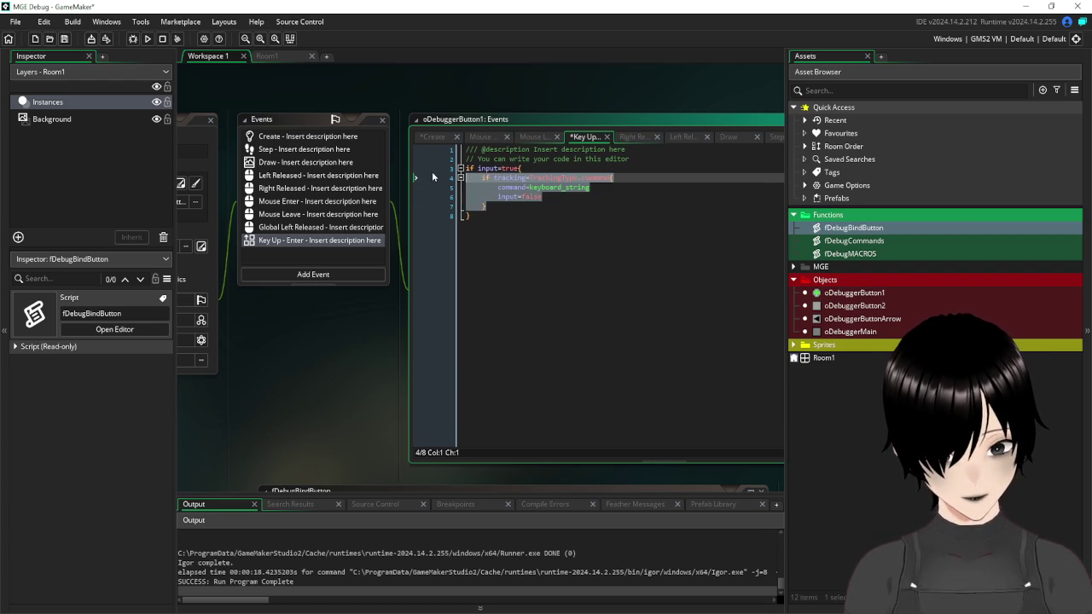
left_click(501, 206)
key("Return")
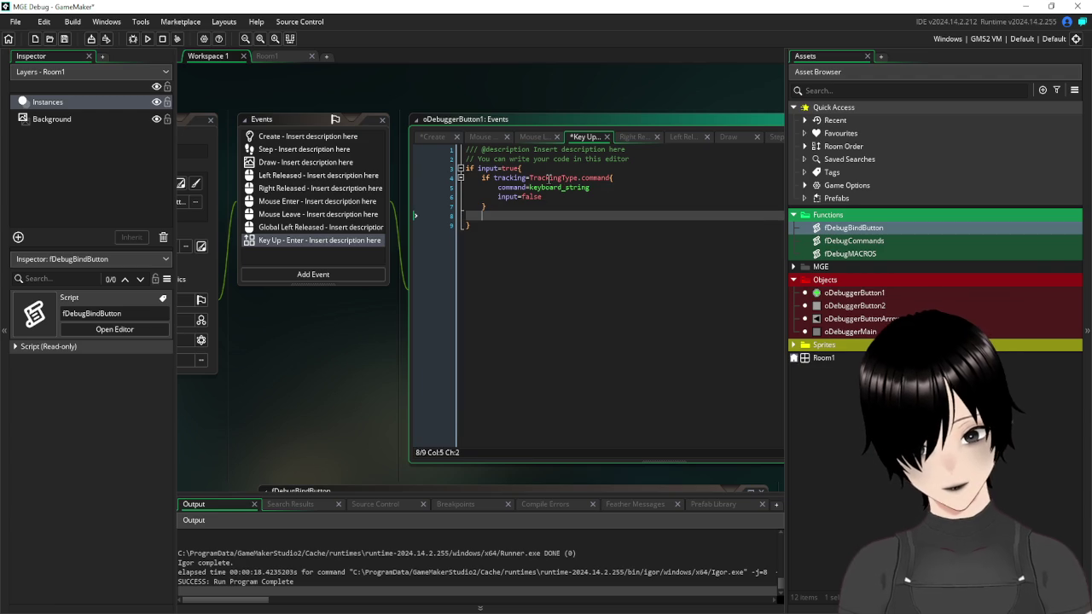
type("if tracking=TrackingType.command{ \t\tcommand=keyboard_string \t\tinput=false \t}")
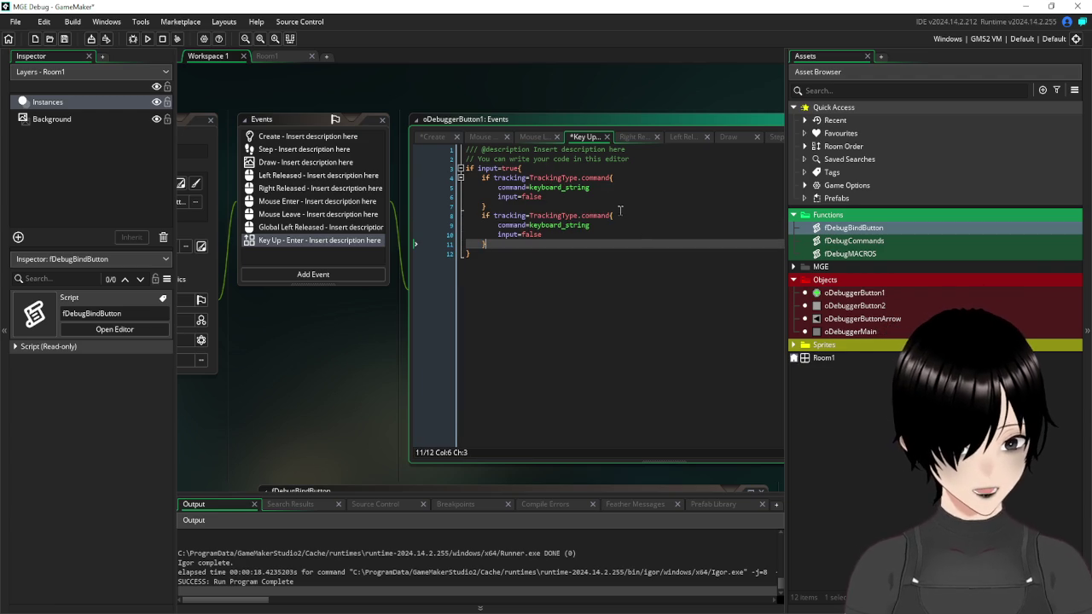
left_click(611, 215)
key("BackSpace")
key("BackSpace")
key("BackSpace")
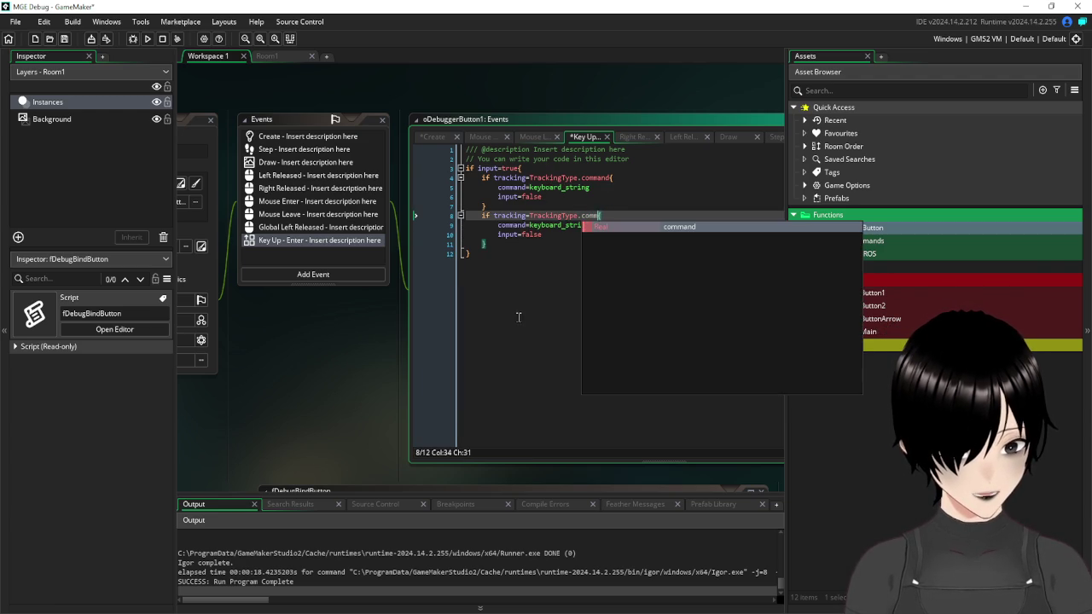
key("BackSpace")
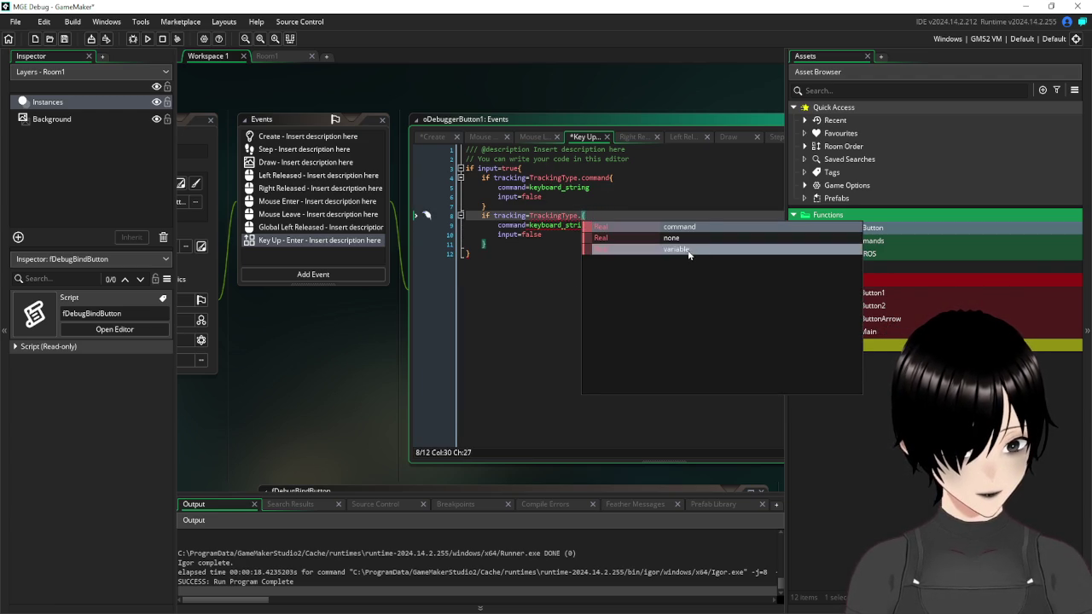
left_click(687, 255)
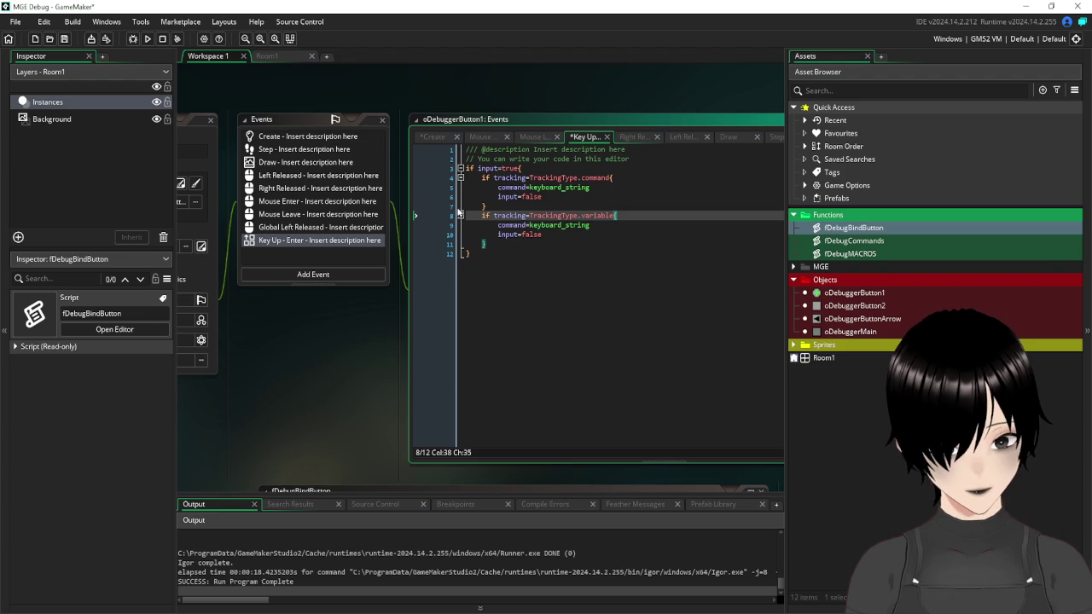
left_click_drag(529, 226, 498, 226)
type("va")
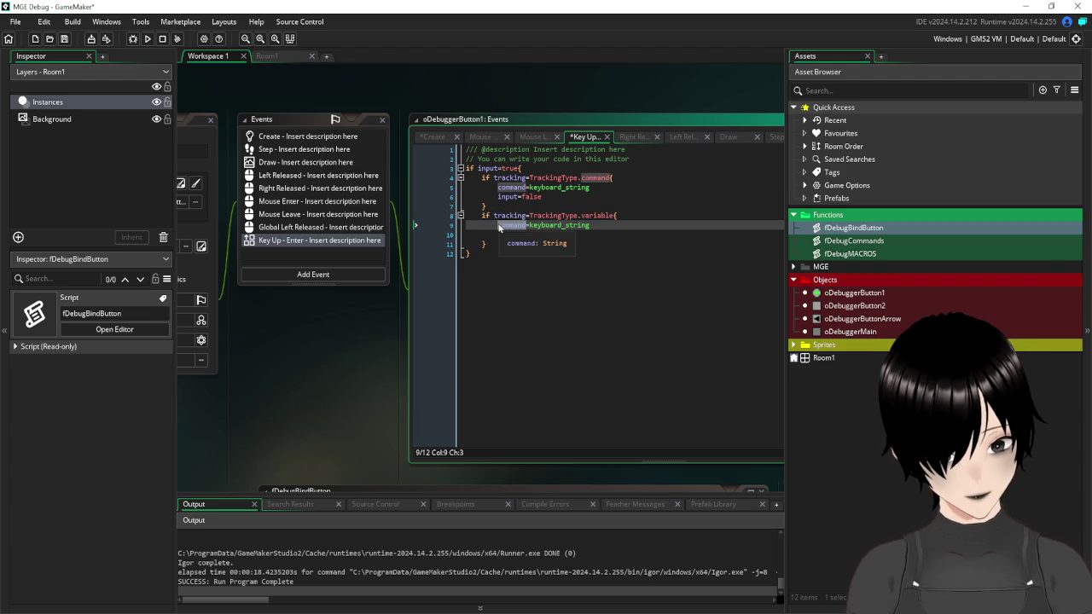
left_click(608, 235)
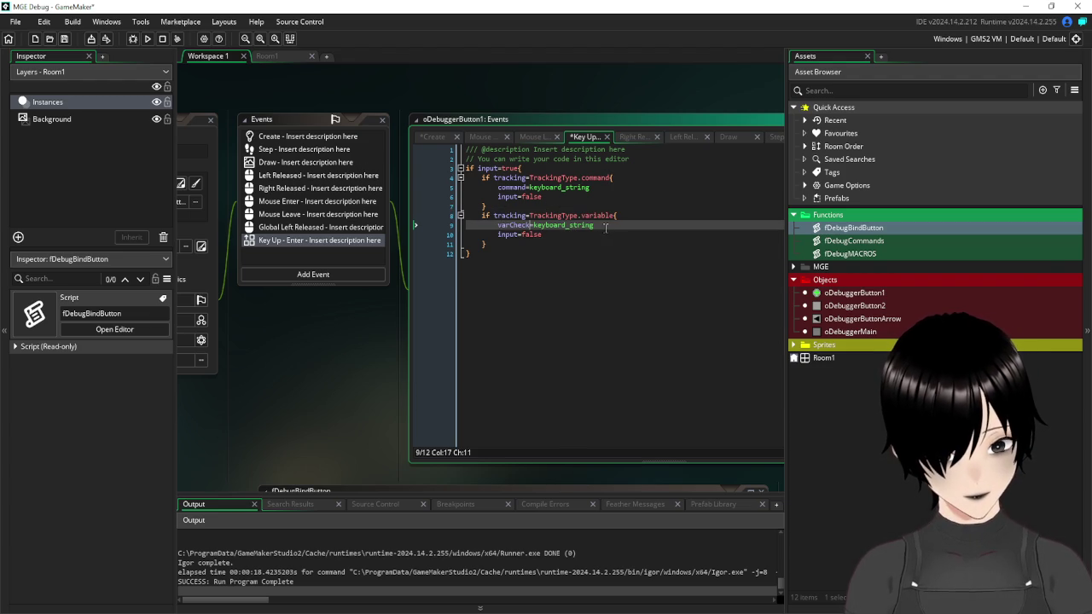
- Add keyboard_string="" to both the variable and command branches, then save the event
left_click(534, 226)
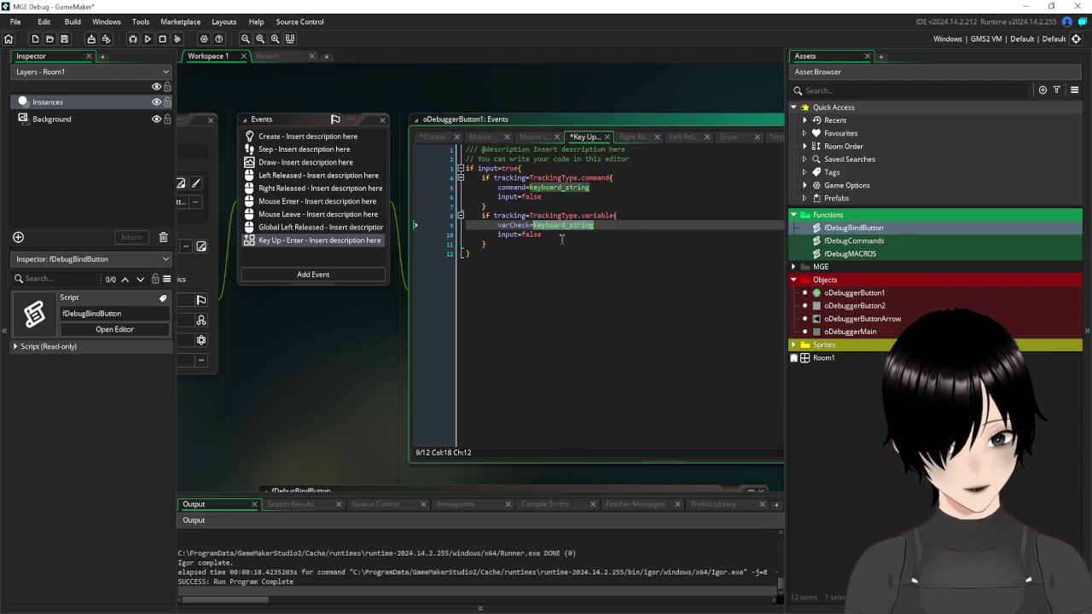
left_click(562, 241)
left_click(555, 233)
key("Return")
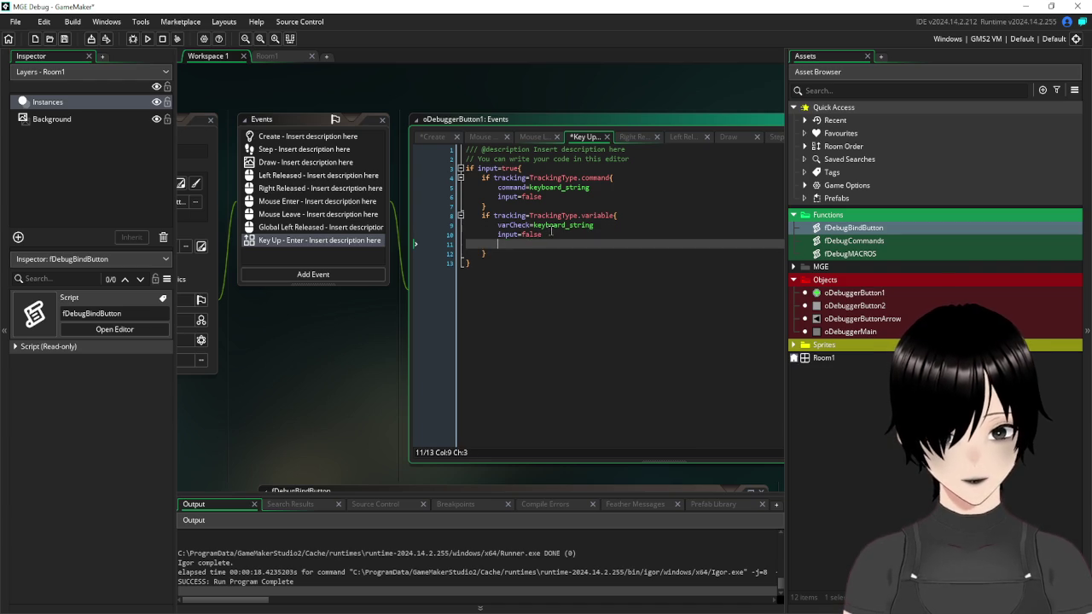
type("keyboard_string")
type("=\"\"")
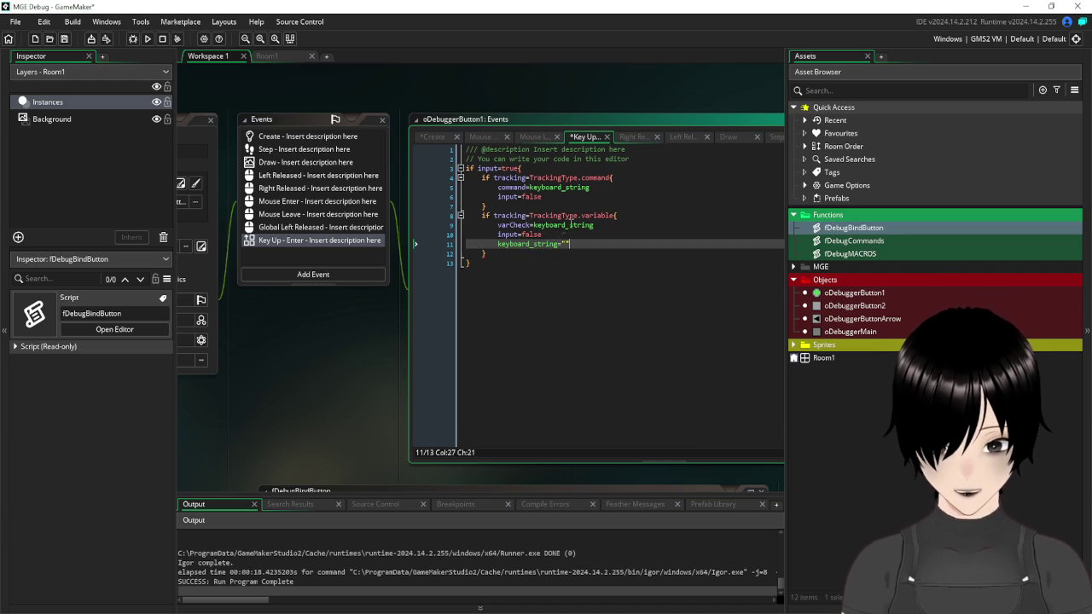
left_click(587, 196)
key("Return")
type("keyboard_string")
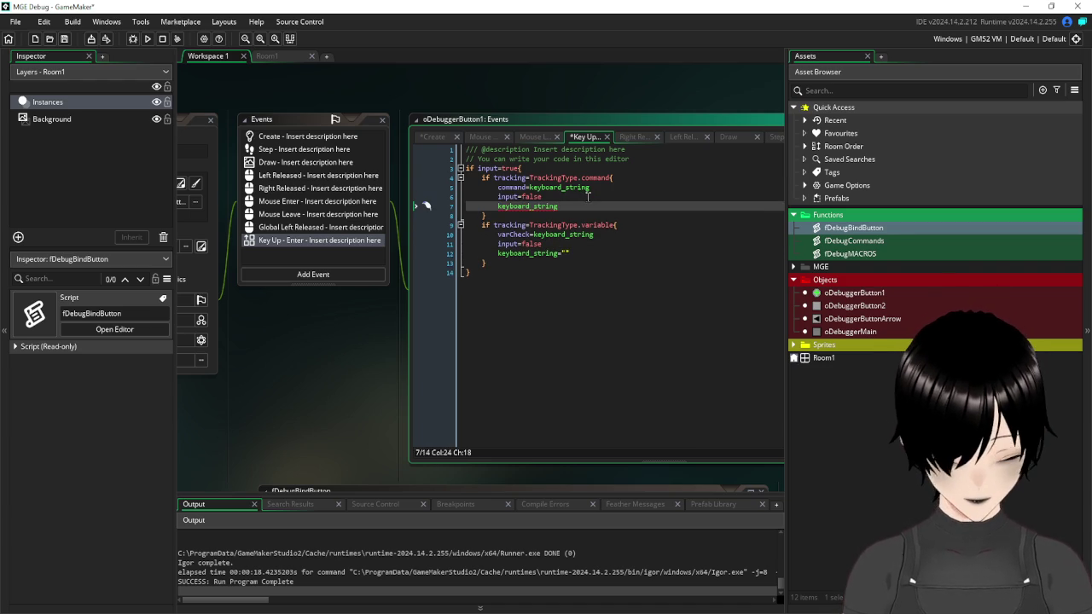
type("\"\"")
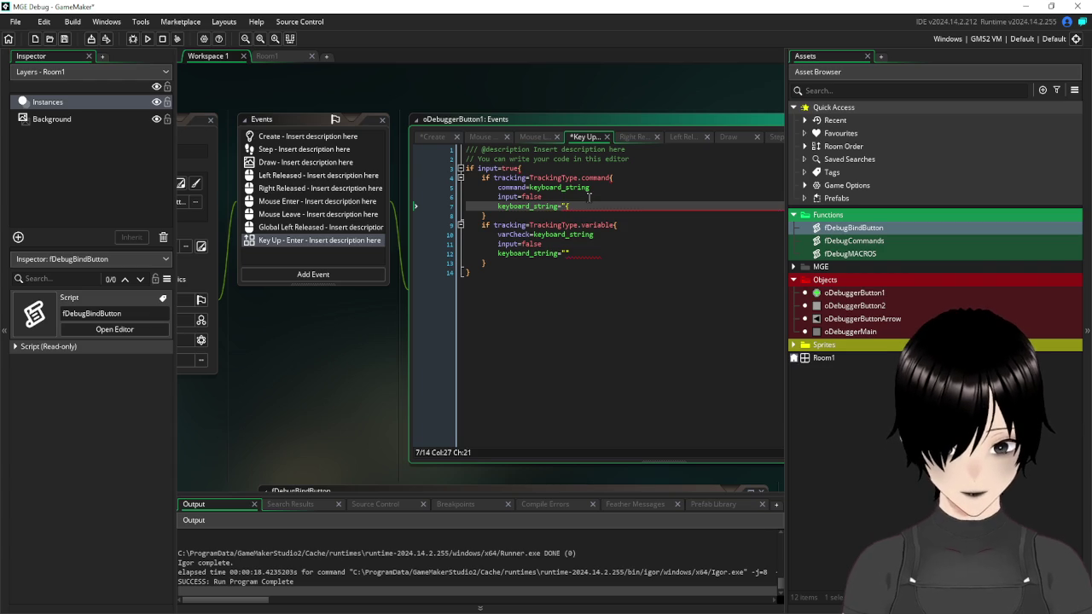
left_click(536, 327)
left_click(63, 40)
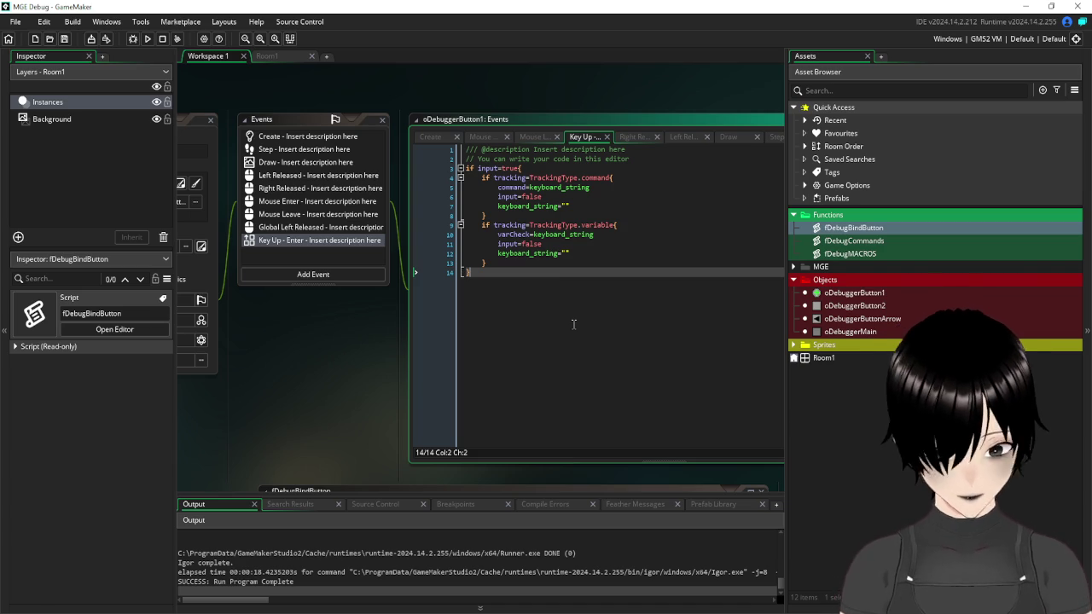
- Check the varCheck line in the Create code, then open sprite sMGE_DebugButton1 from the Sprites folder
left_click(316, 136)
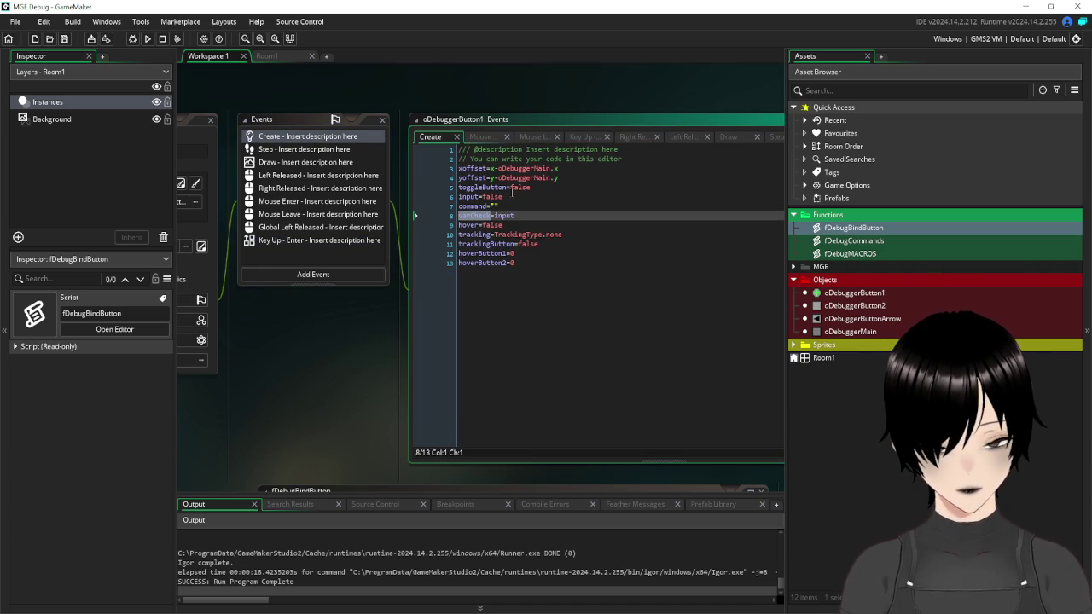
left_click(608, 265)
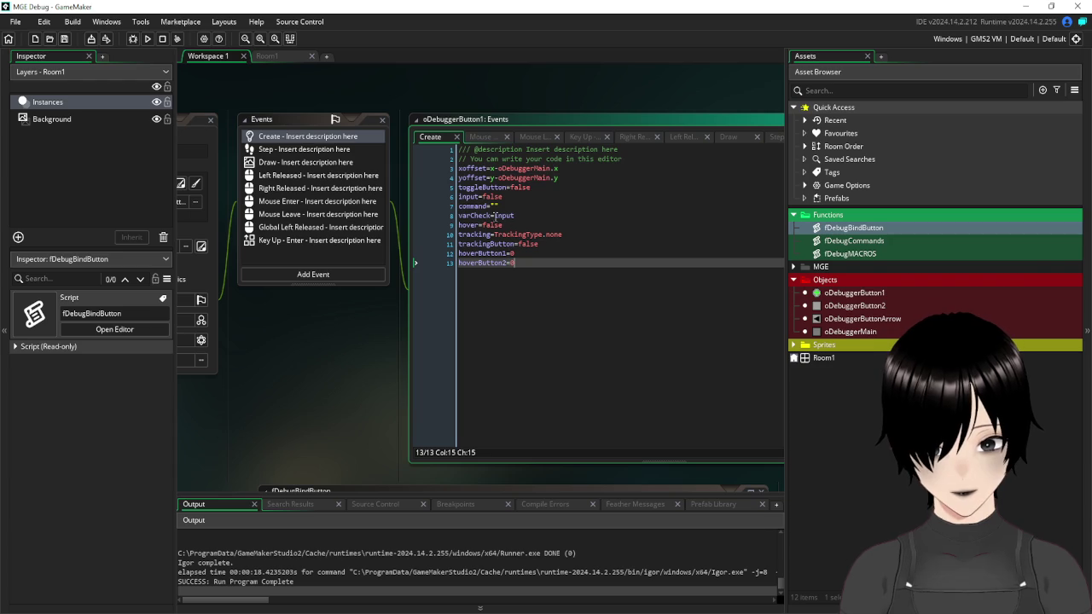
left_click_drag(495, 216, 448, 223)
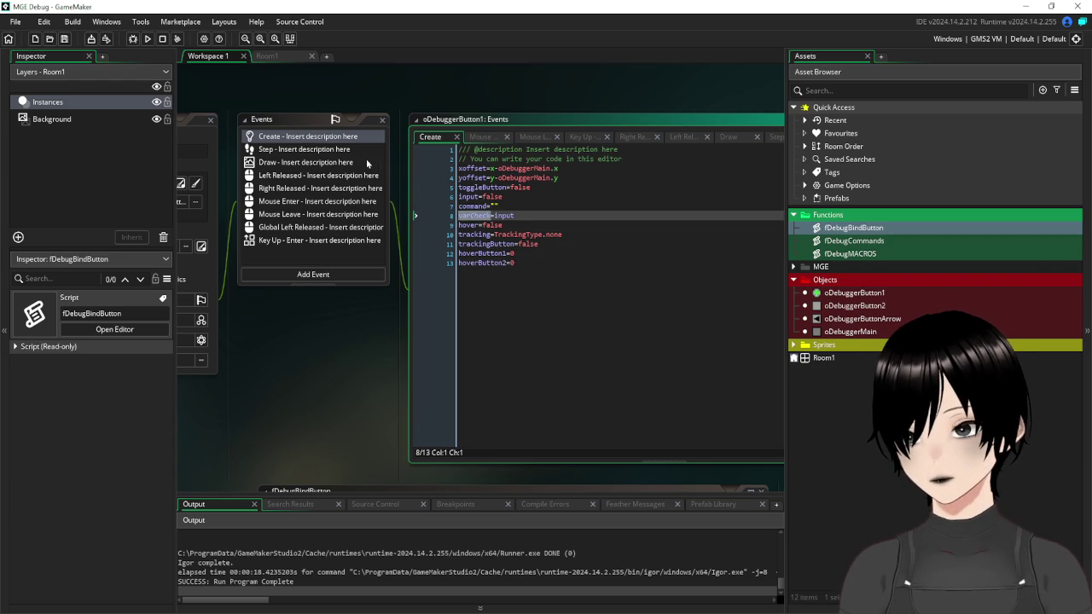
left_click(194, 125)
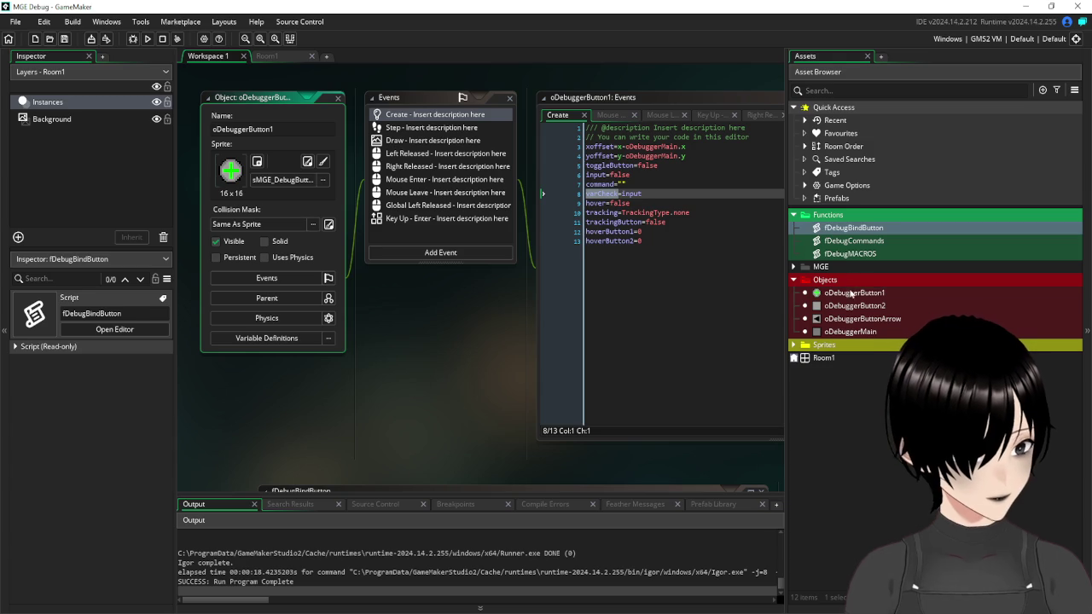
double_click(855, 292)
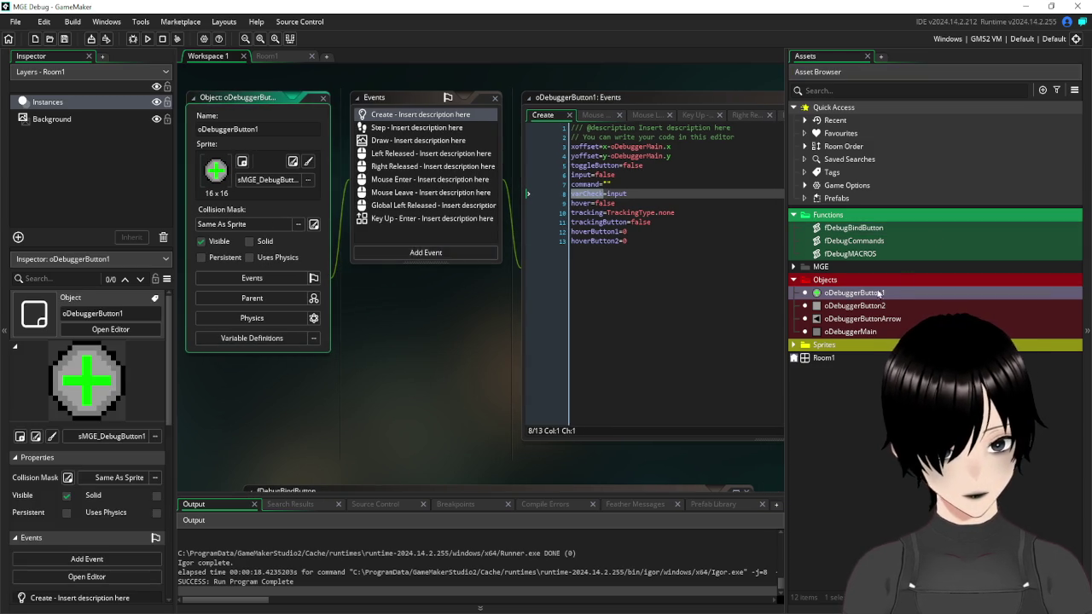
left_click(793, 345)
double_click(854, 384)
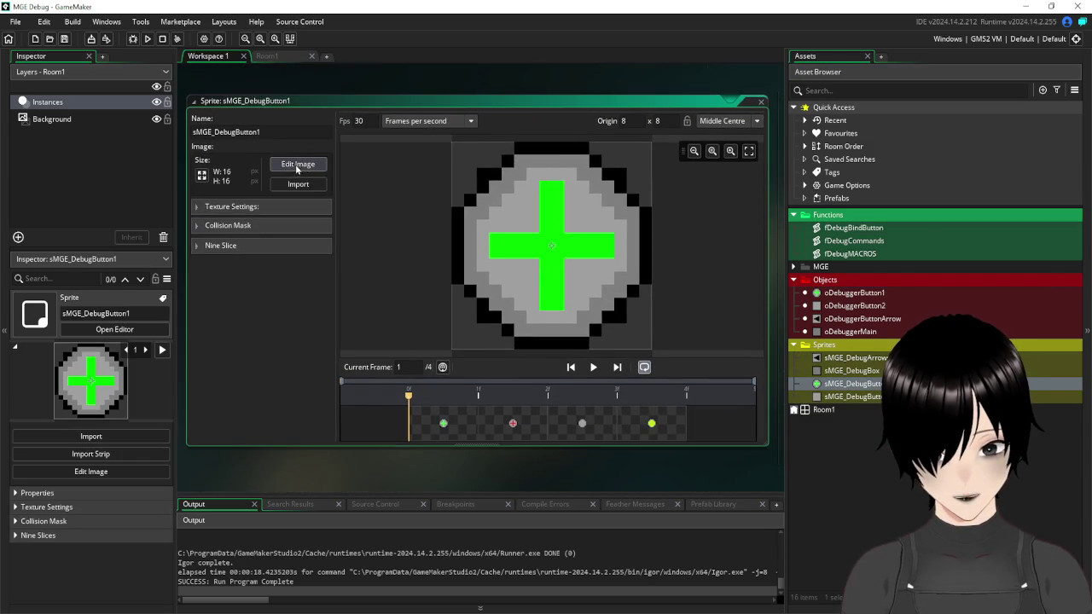
- Copy the plain grey circle into a new frame placed before the yellow-green frame
left_click(297, 168)
left_click(360, 100)
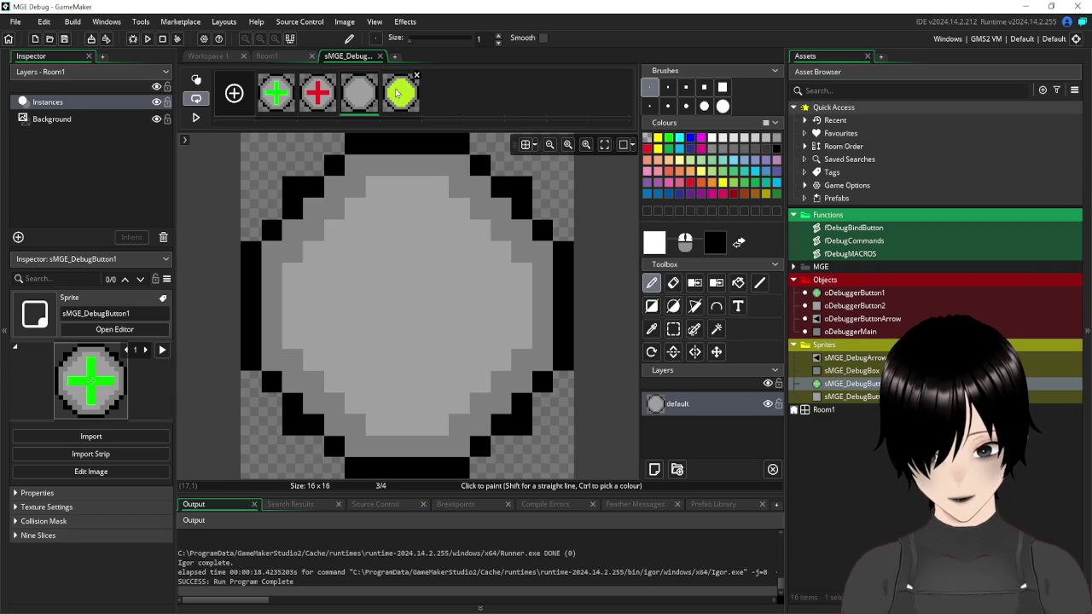
key("ctrl+a")
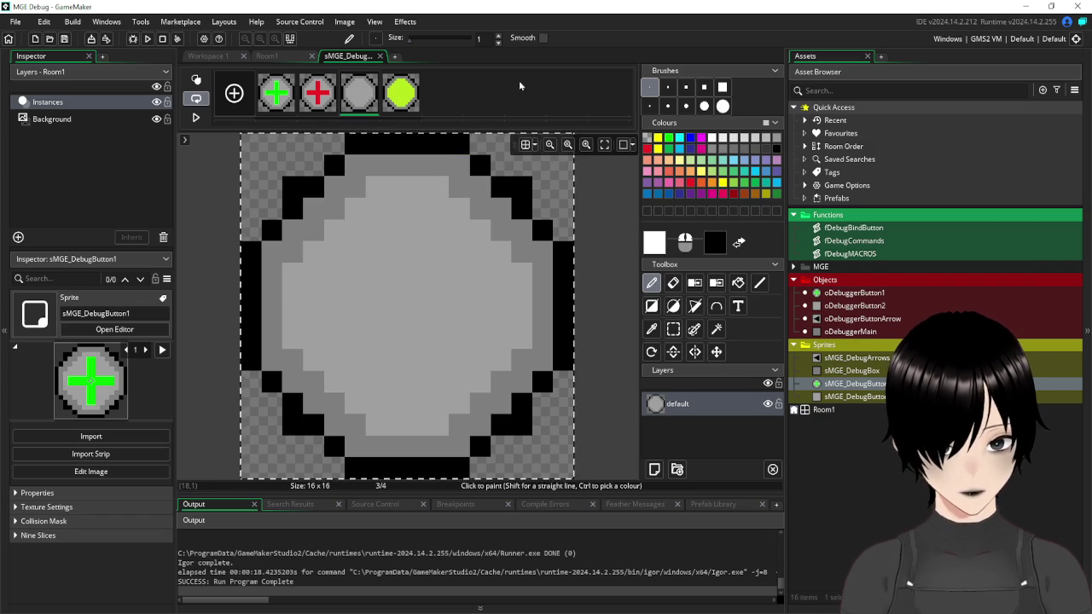
key("ctrl+c")
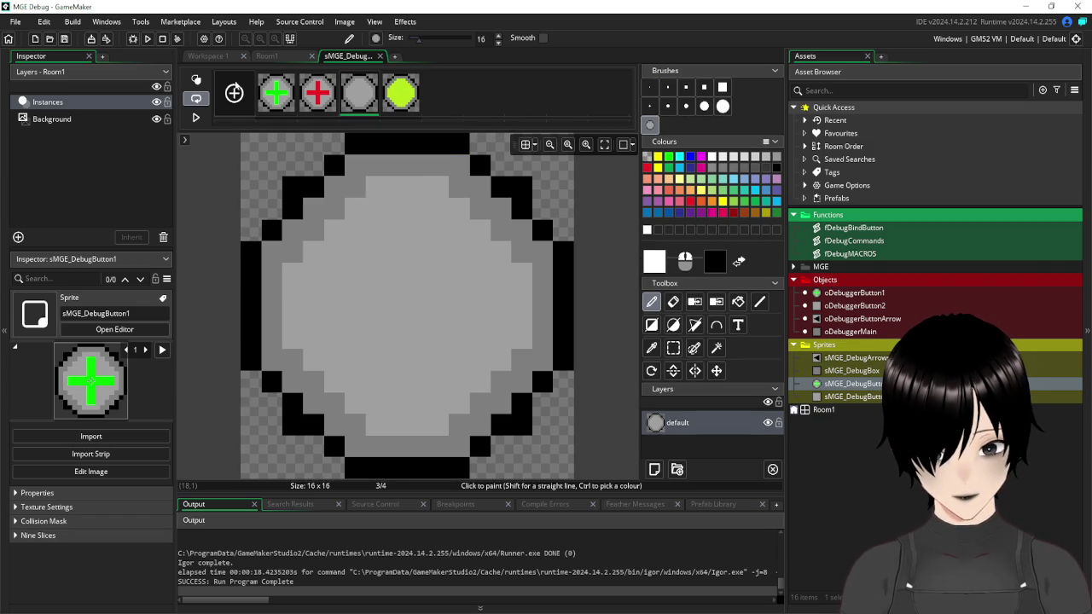
left_click(240, 91)
left_click_drag(442, 92, 404, 98)
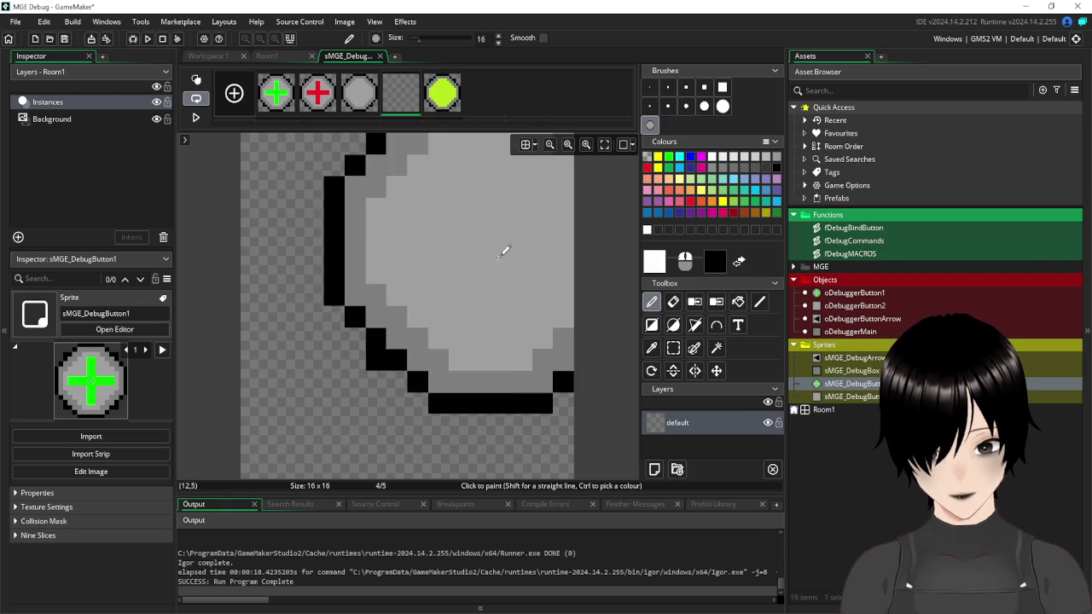
left_click(427, 314)
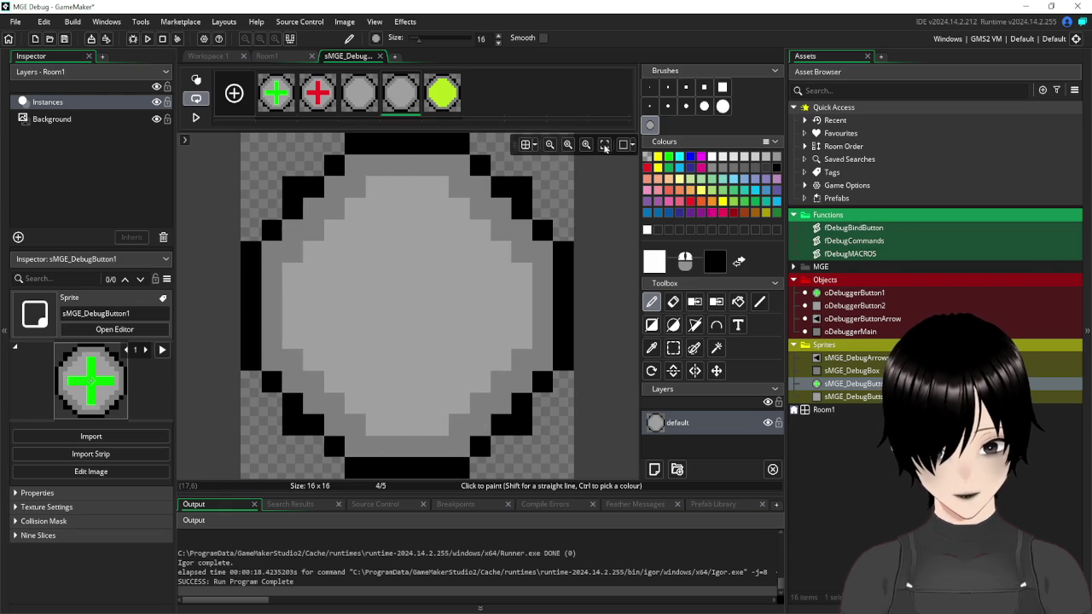
left_click(364, 101)
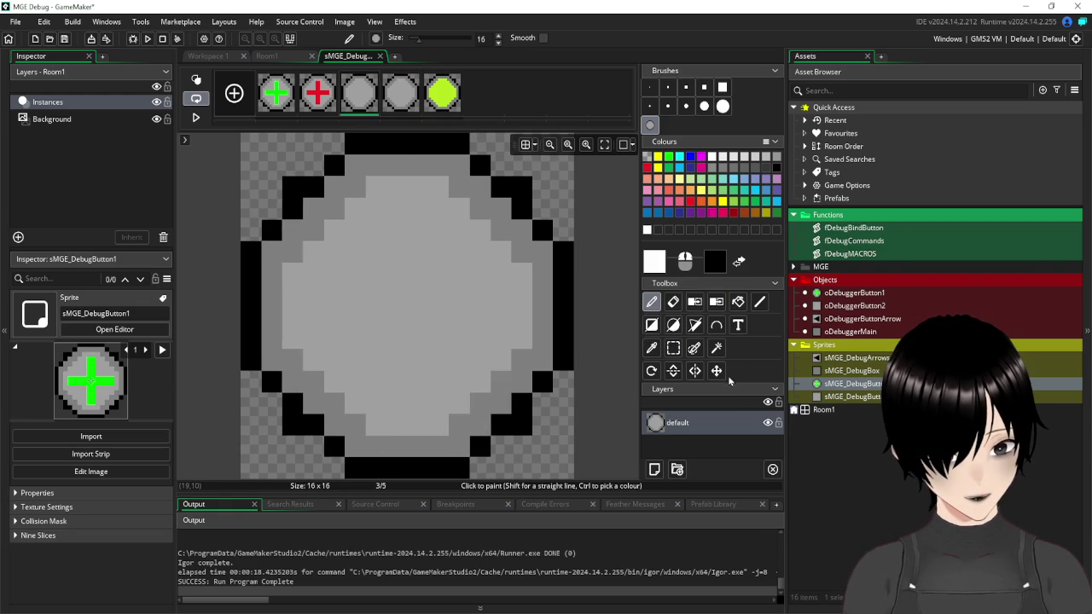
- Set the Text tool to the Microsoft Sans font with anti-aliasing turned off
left_click(738, 325)
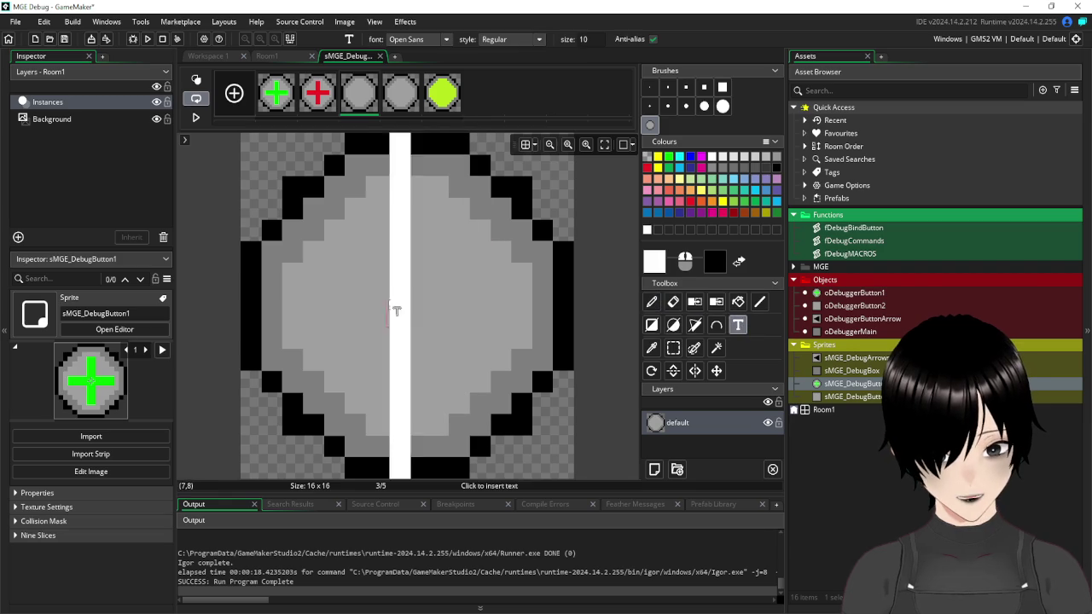
left_click(314, 298)
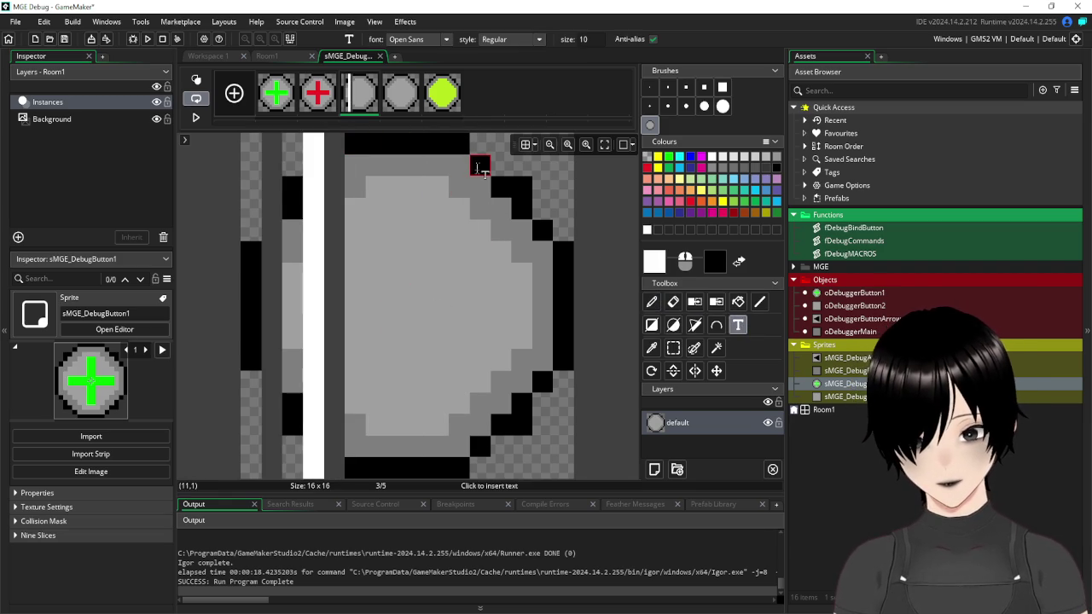
key("Escape")
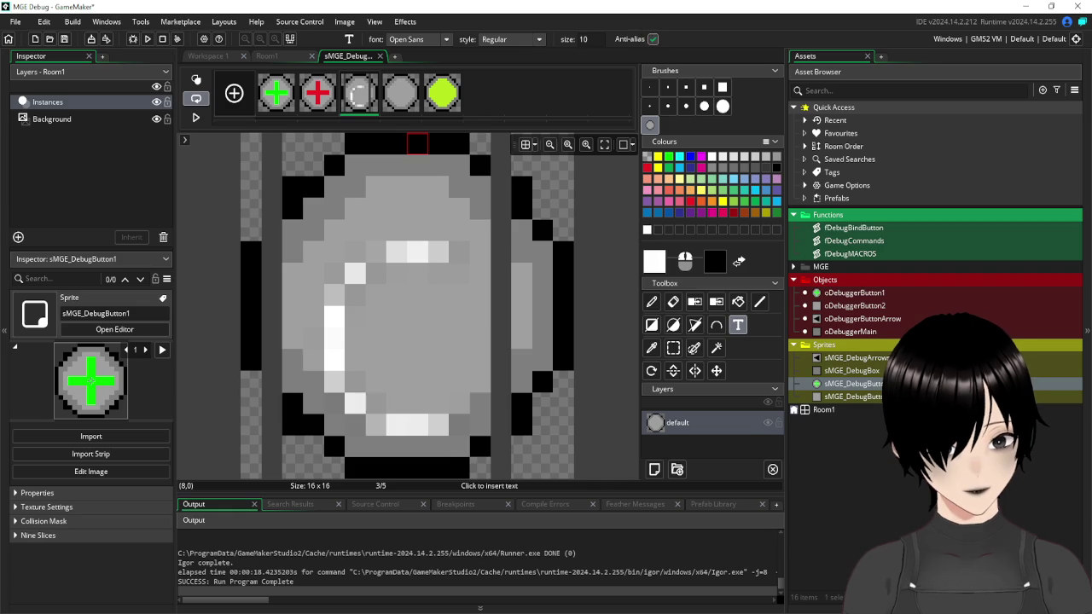
left_click(653, 39)
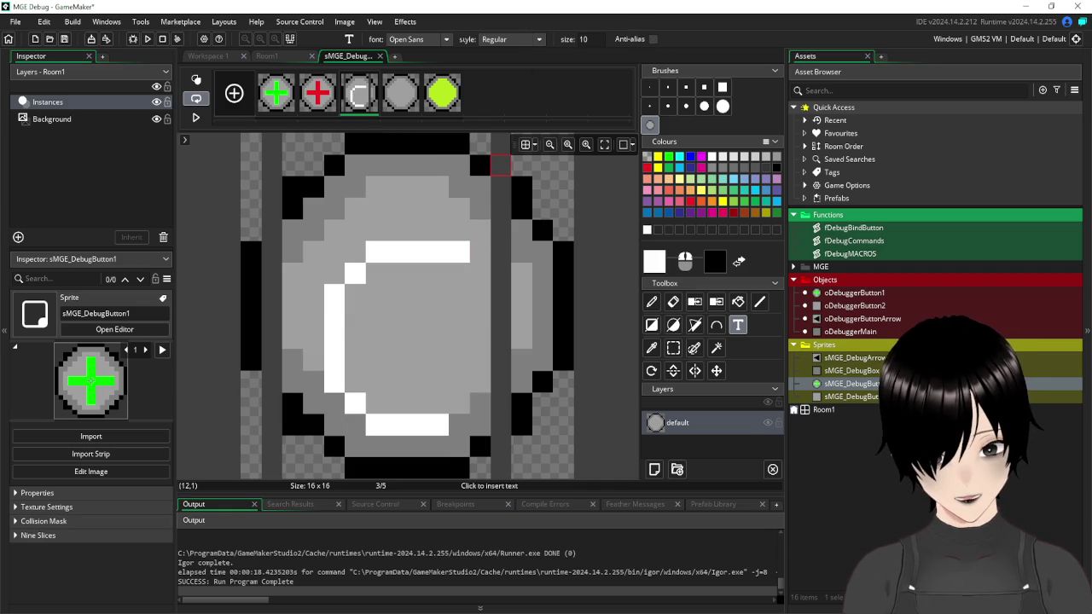
left_click(419, 40)
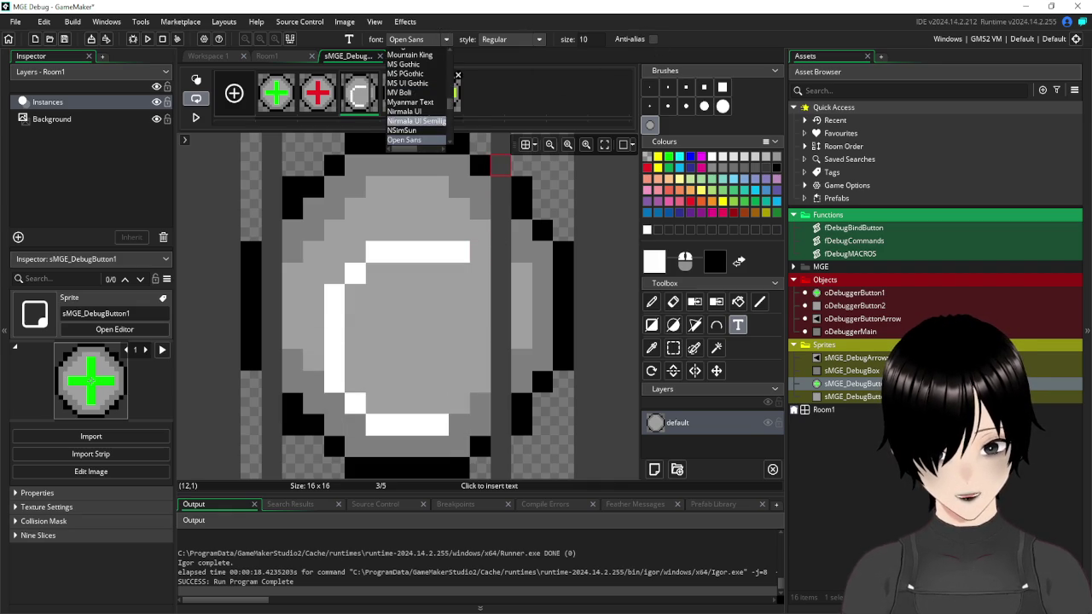
scroll(419, 97, "down", 7)
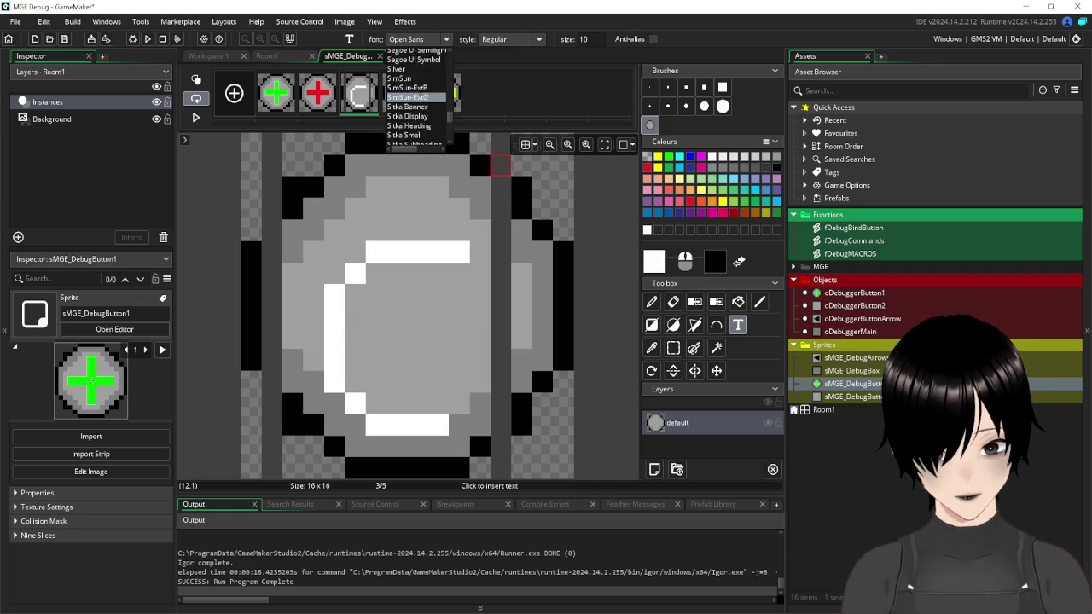
scroll(417, 94, "up", 8)
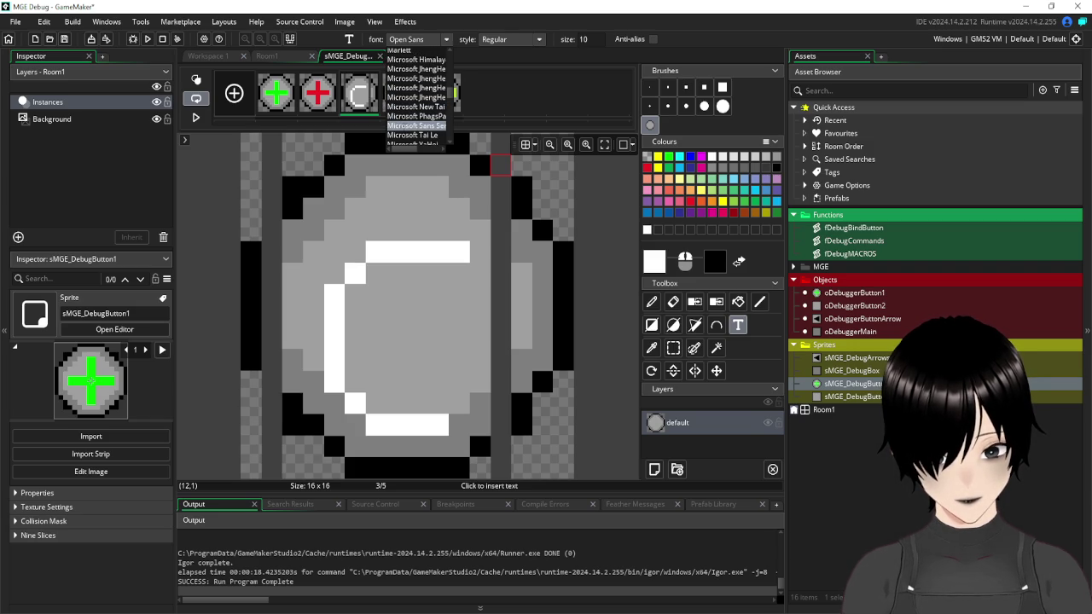
left_click(417, 125)
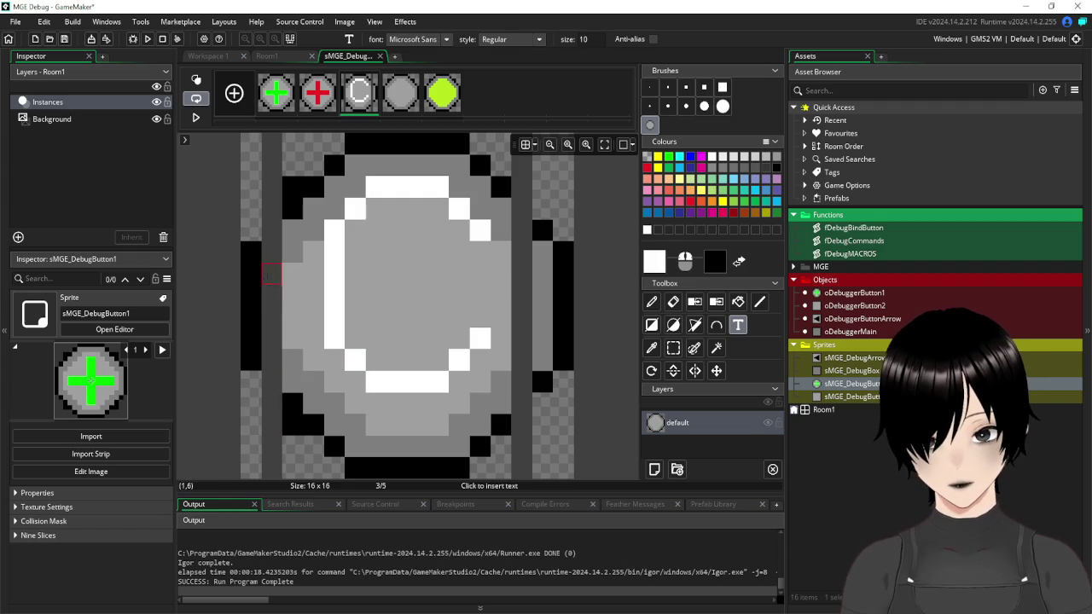
- Test placing a white C on the third button frame, removing each attempt
left_click(253, 258)
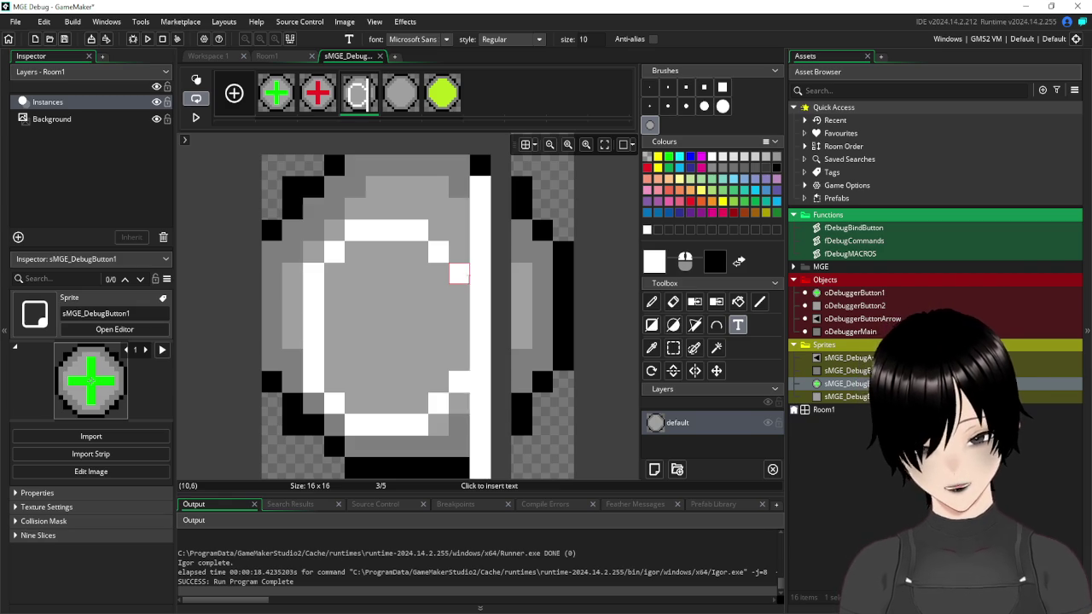
key("BackSpace")
key("Escape")
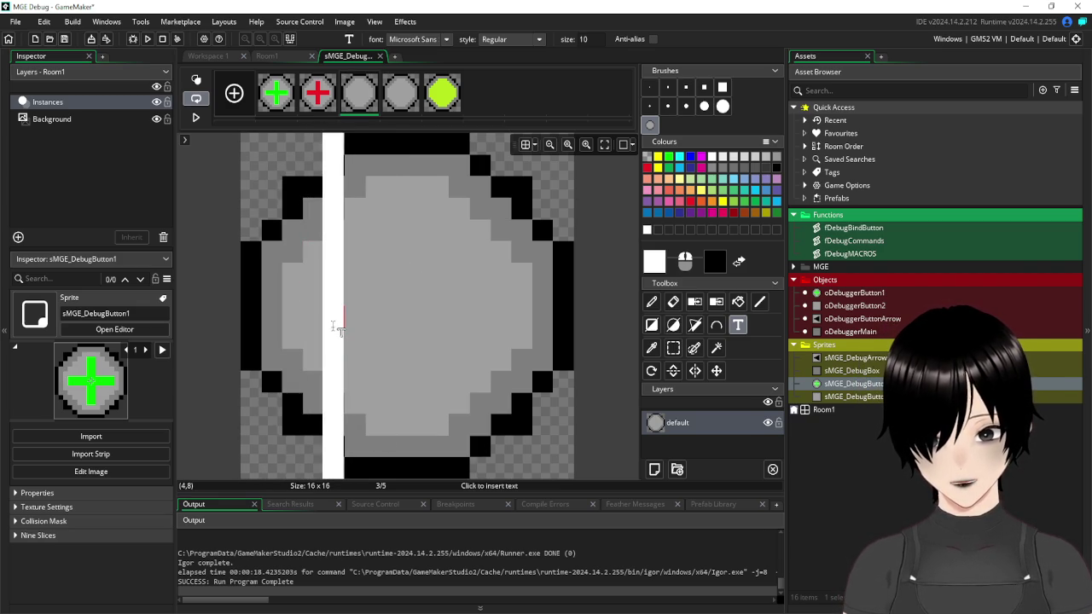
left_click(334, 321)
type("C")
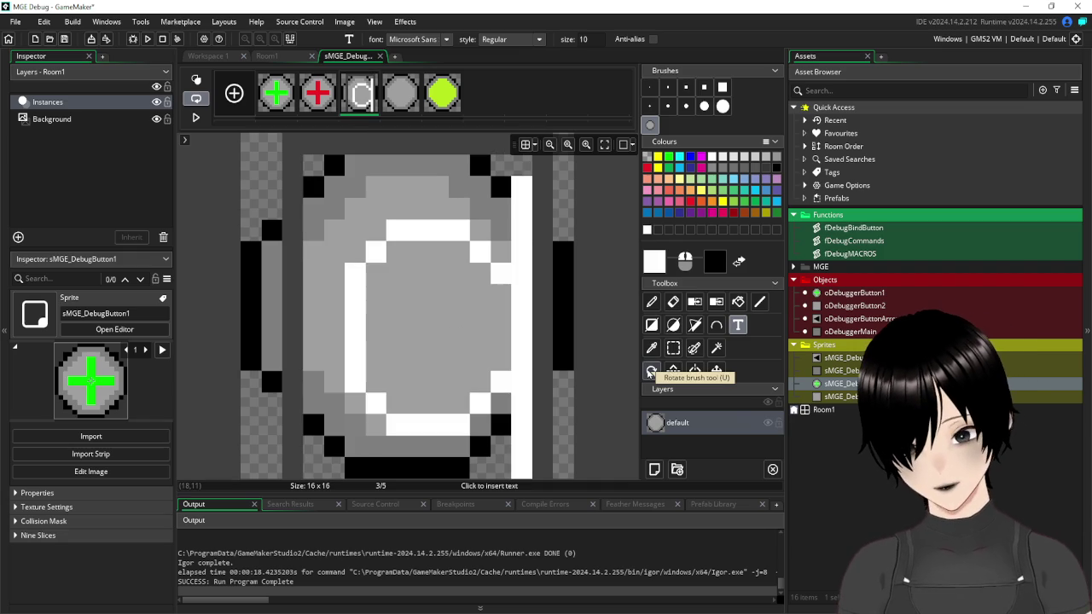
left_click(651, 373)
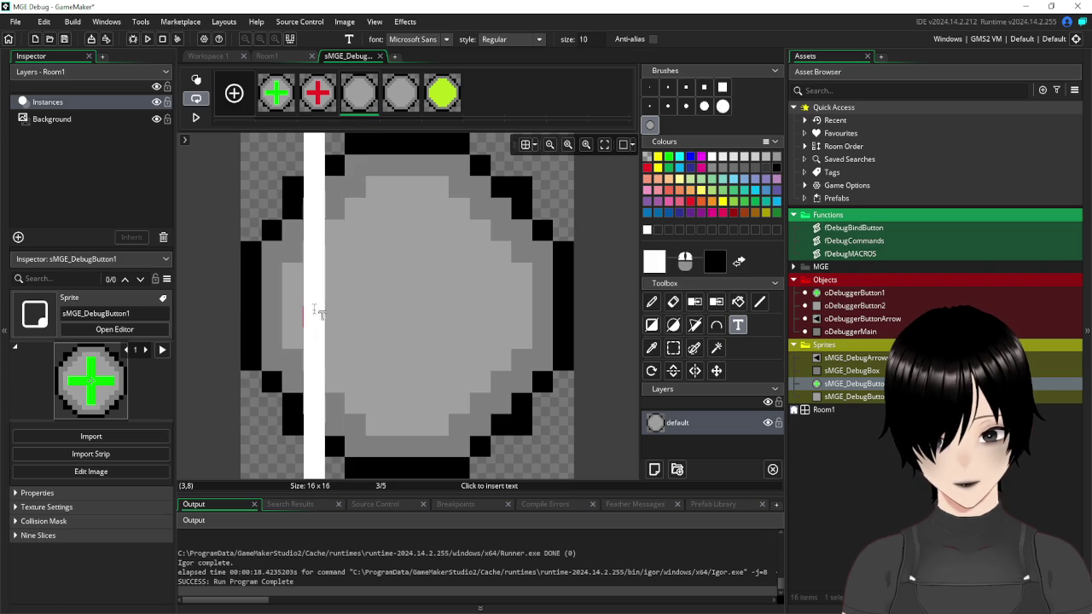
key("Escape")
- Try a white O at a few positions inside the grey circle
left_click(324, 314)
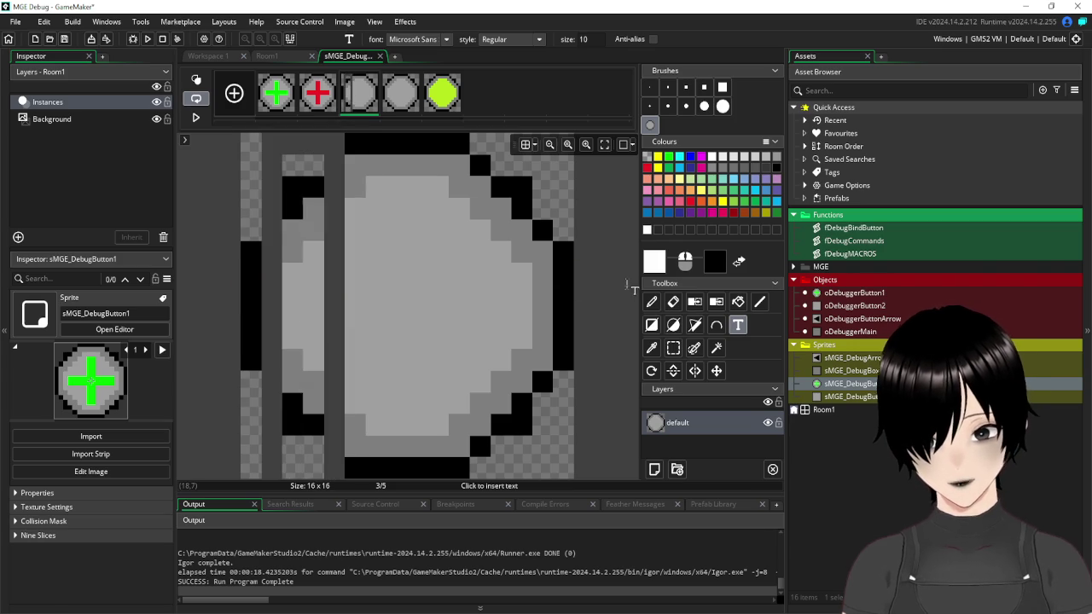
type("O")
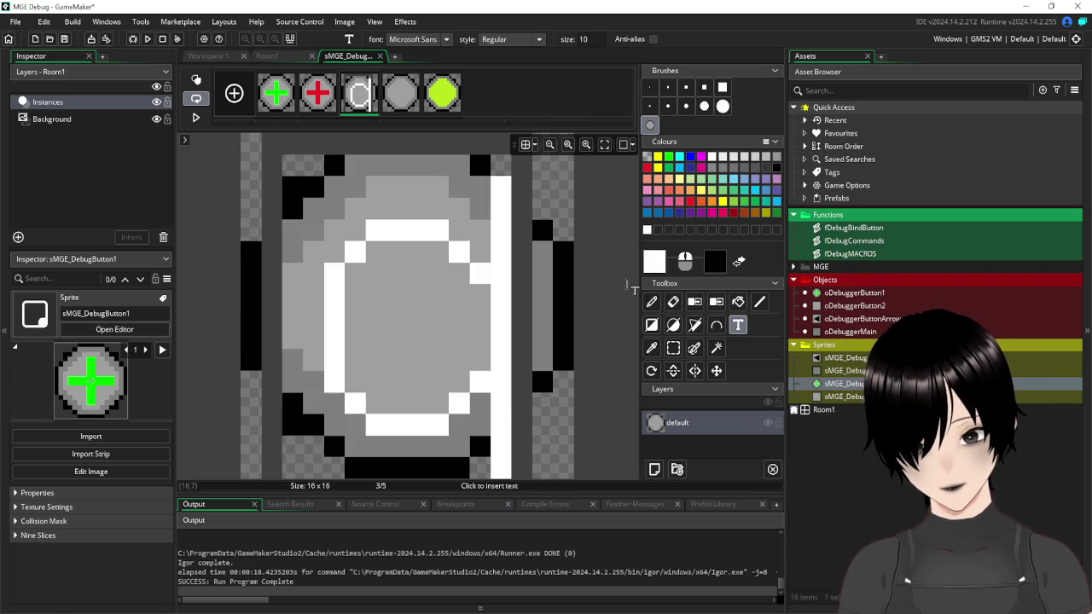
key("BackSpace")
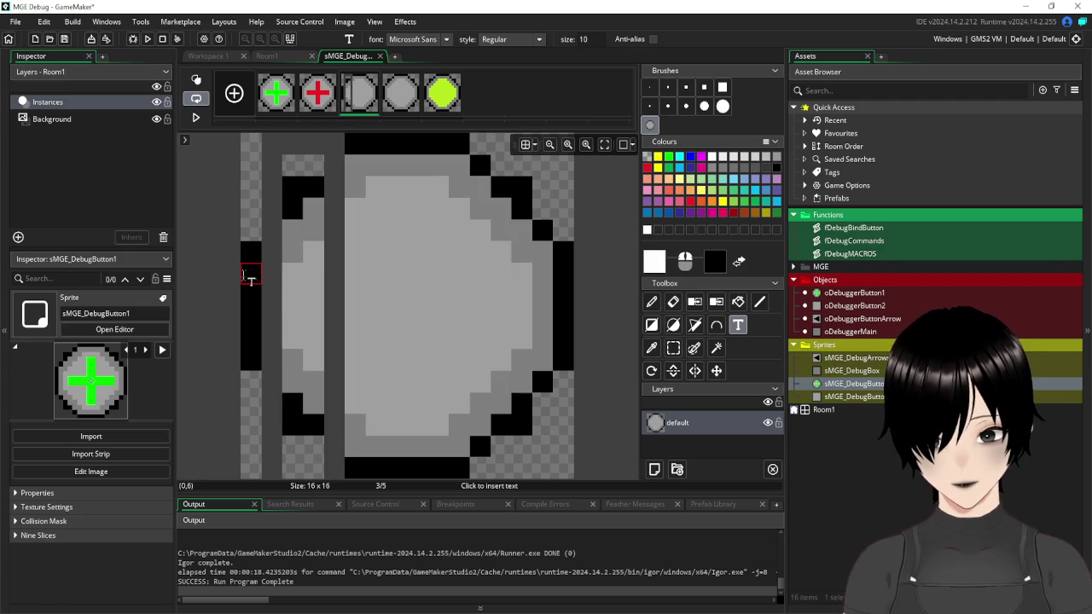
left_click(293, 294)
left_click(299, 353)
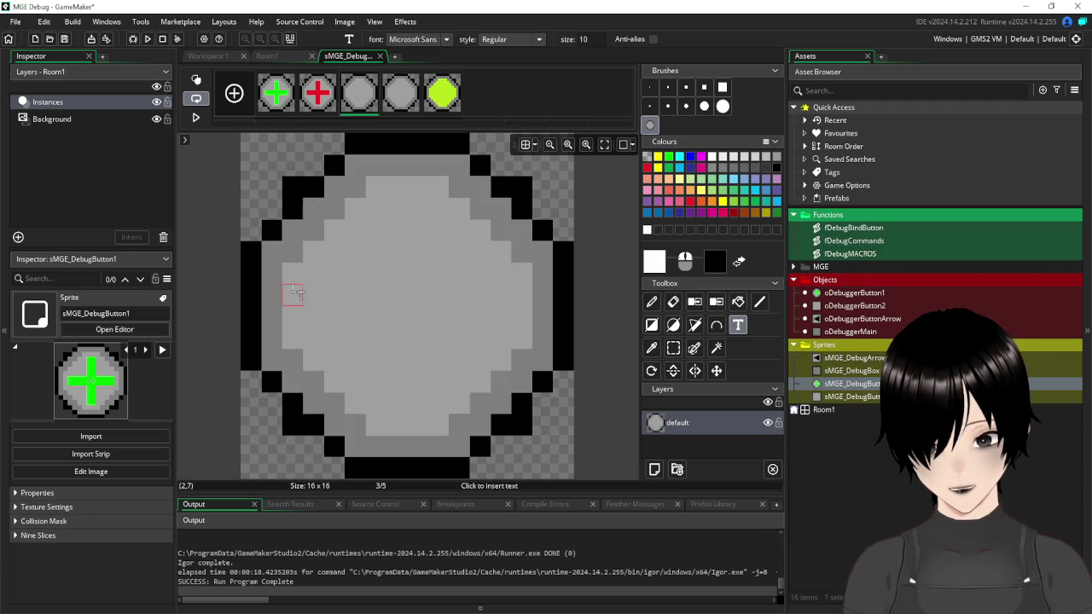
type("O")
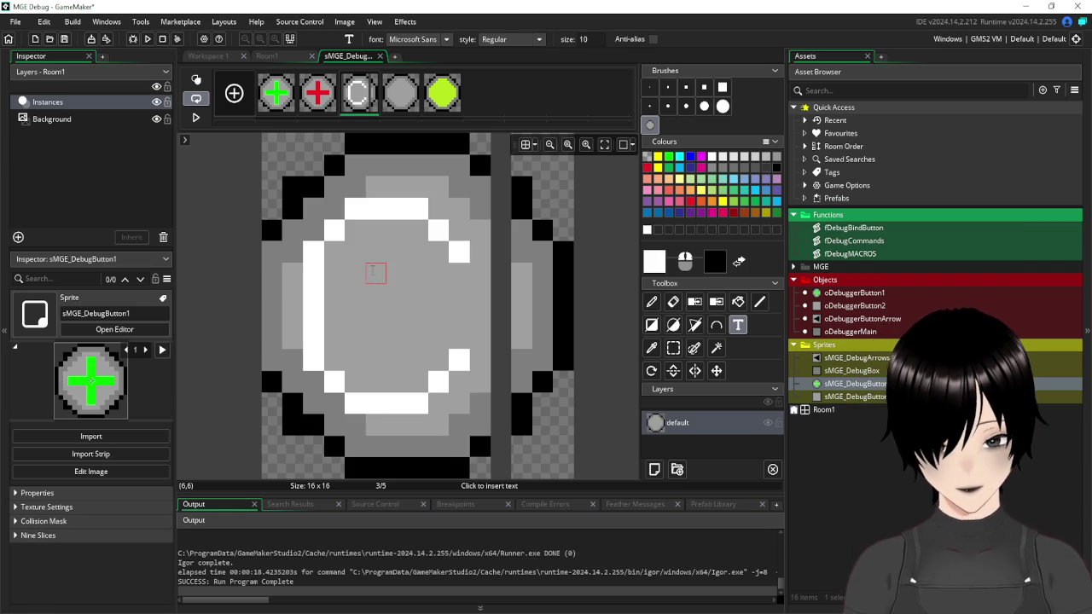
- Swap the stray O for a white C on the third frame's left side and commit it
key("BackSpace")
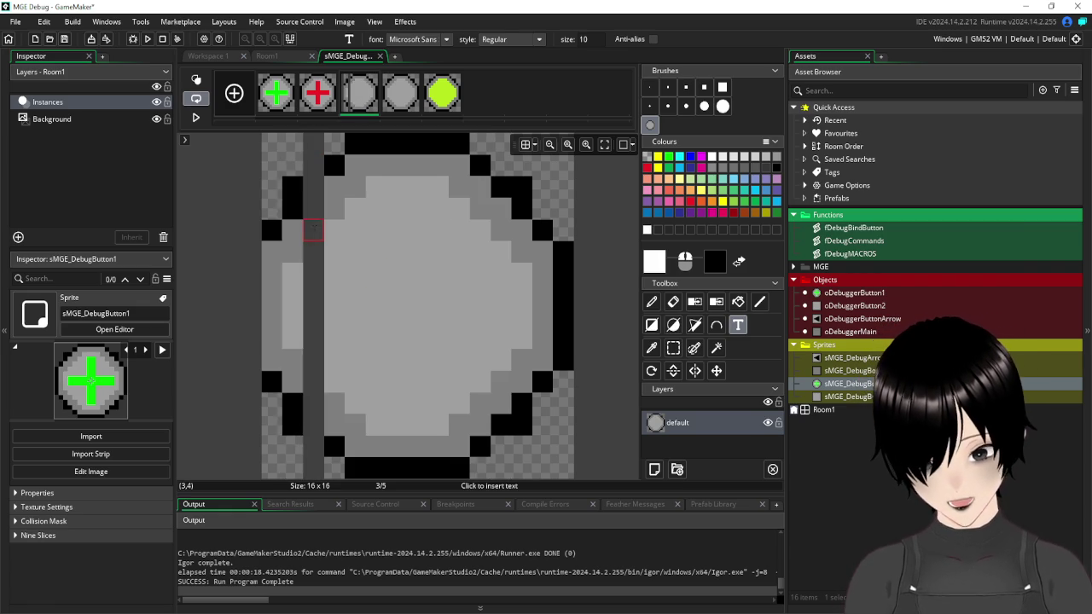
mouse_move(407, 224)
left_mouse_down()
mouse_move(336, 237)
mouse_move(311, 290)
mouse_move(310, 268)
mouse_move(334, 295)
mouse_move(275, 286)
mouse_move(349, 287)
left_mouse_up()
scroll(352, 290, "down", 2)
left_click(351, 288)
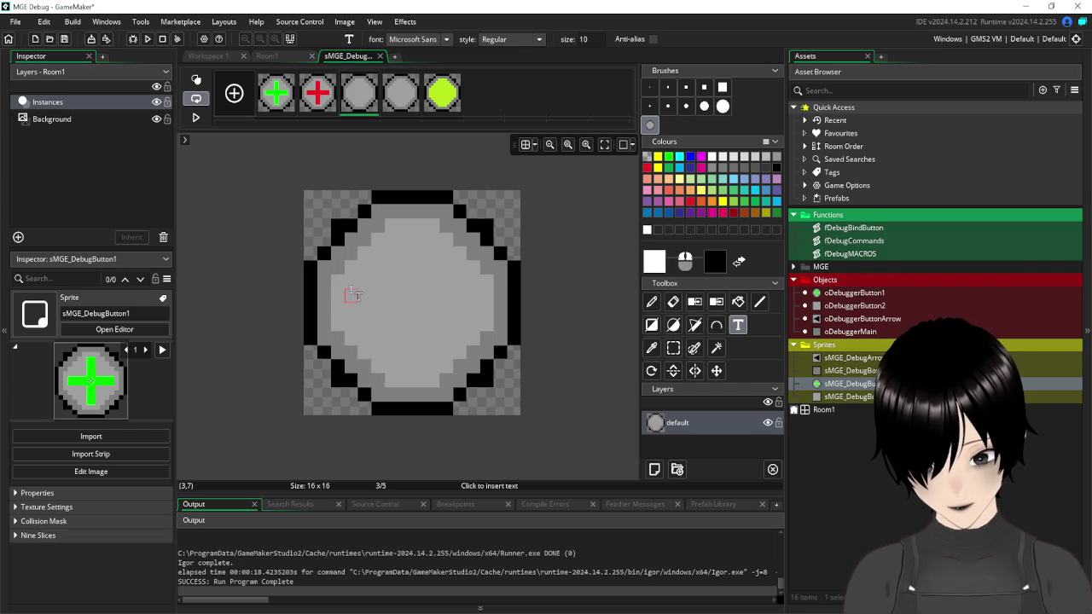
type("IC")
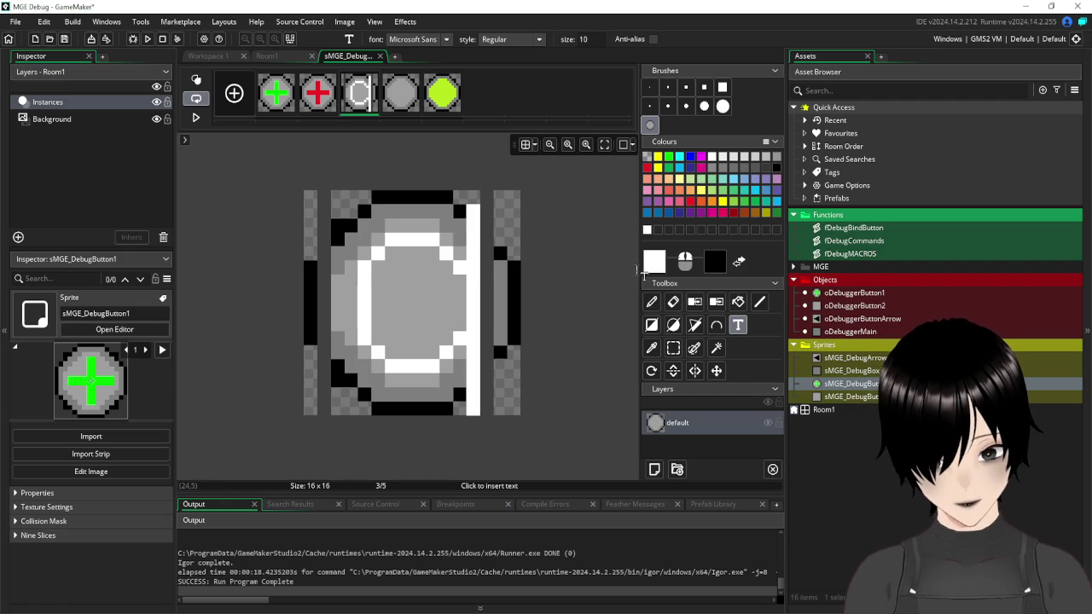
left_click(673, 349)
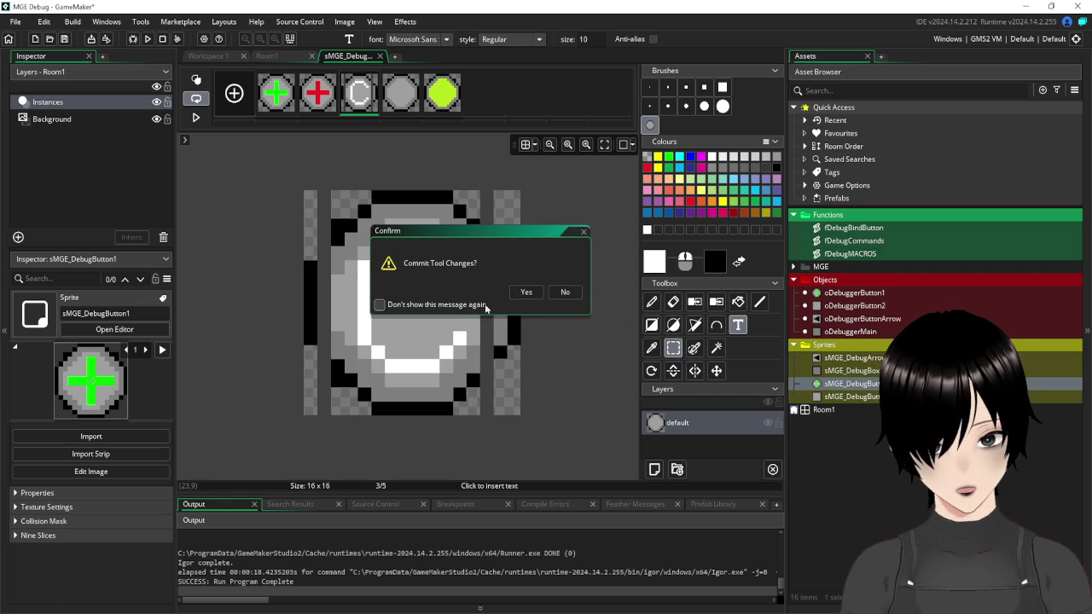
left_click(525, 293)
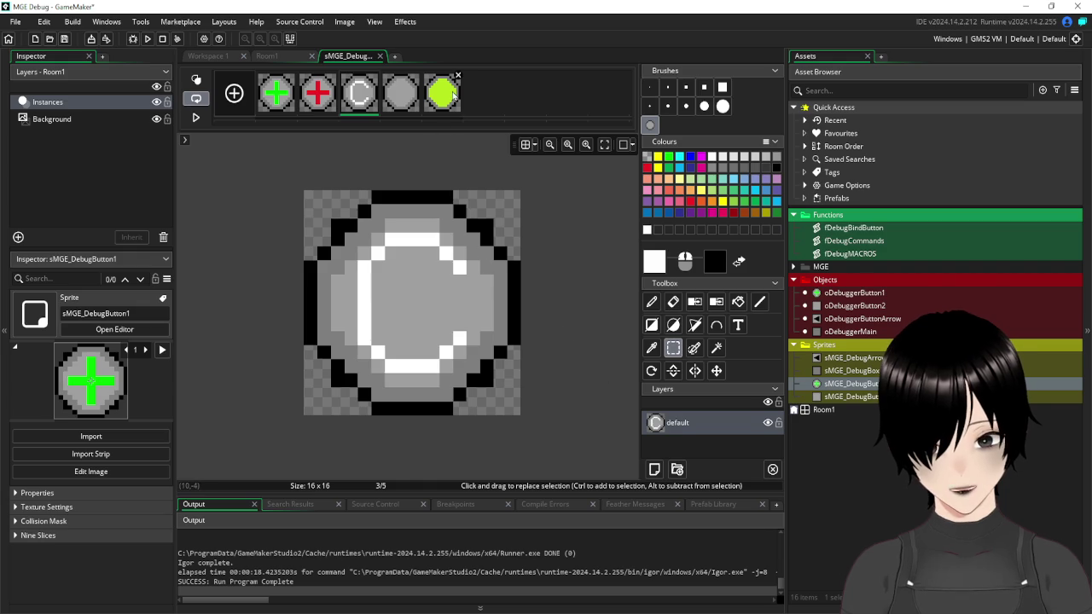
- On the fourth frame, type a trial V with the Text tool, then delete it
left_click(406, 96)
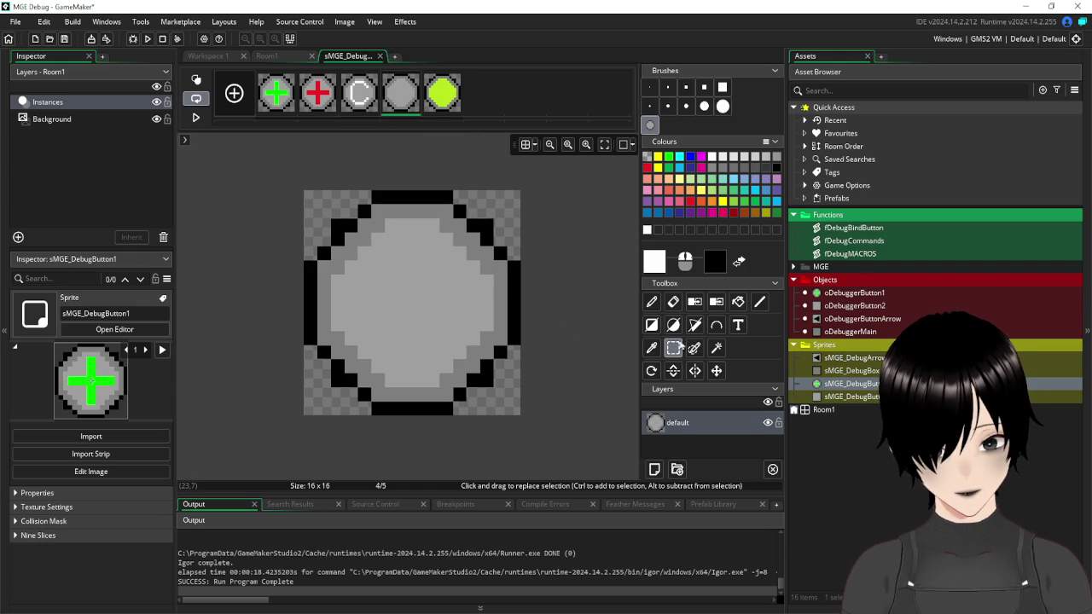
left_click(738, 325)
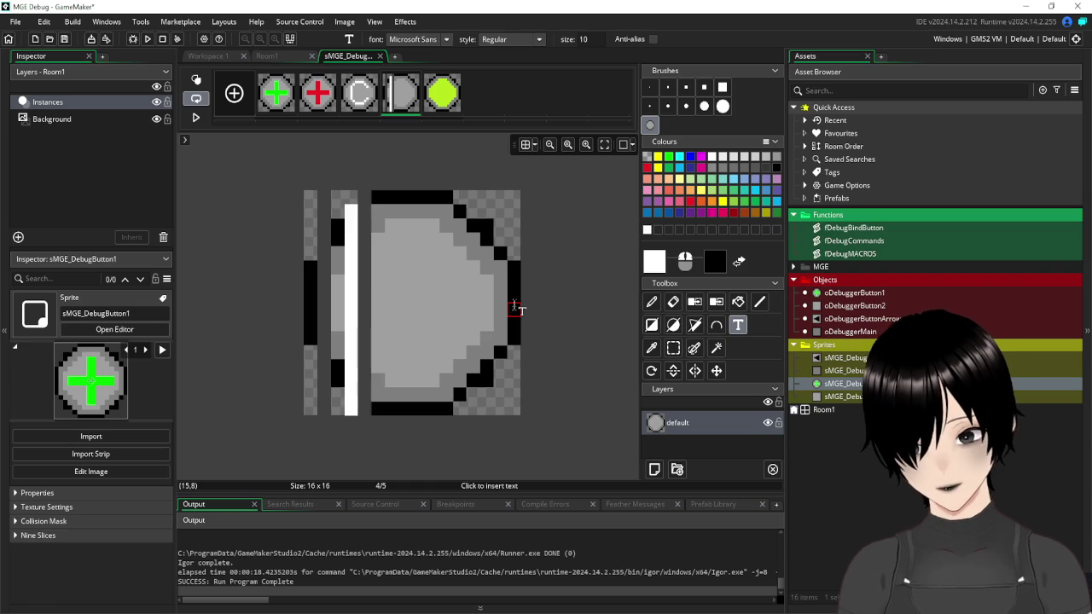
type("V")
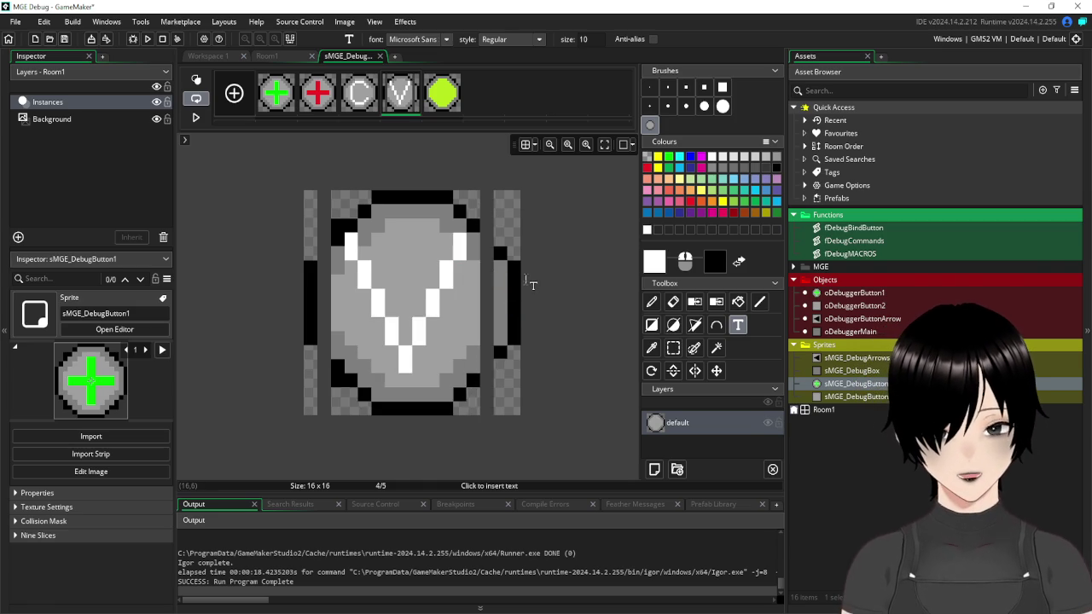
key("BackSpace")
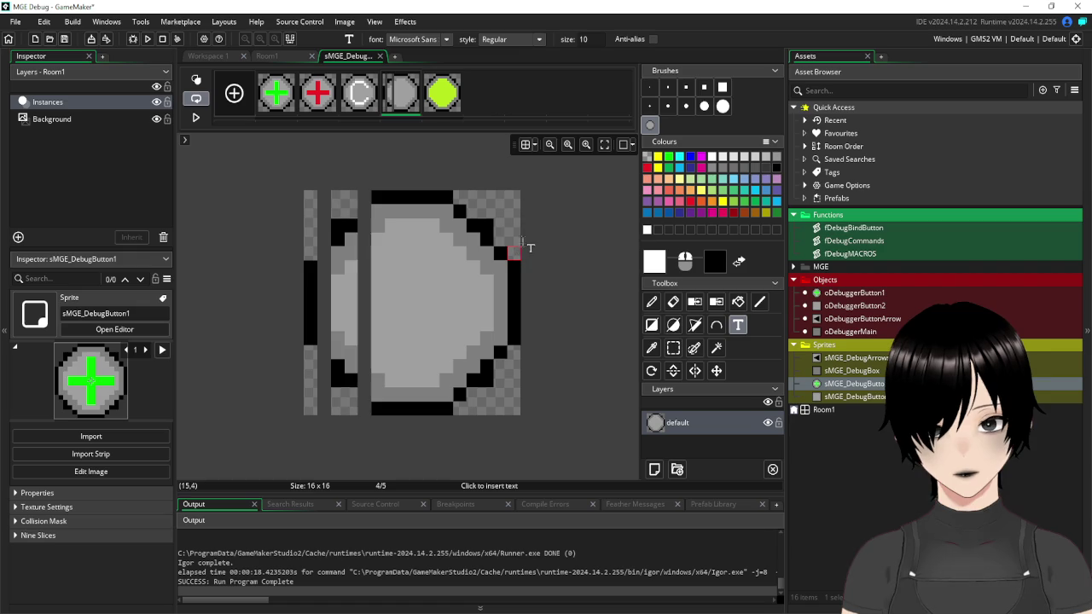
left_click(505, 227)
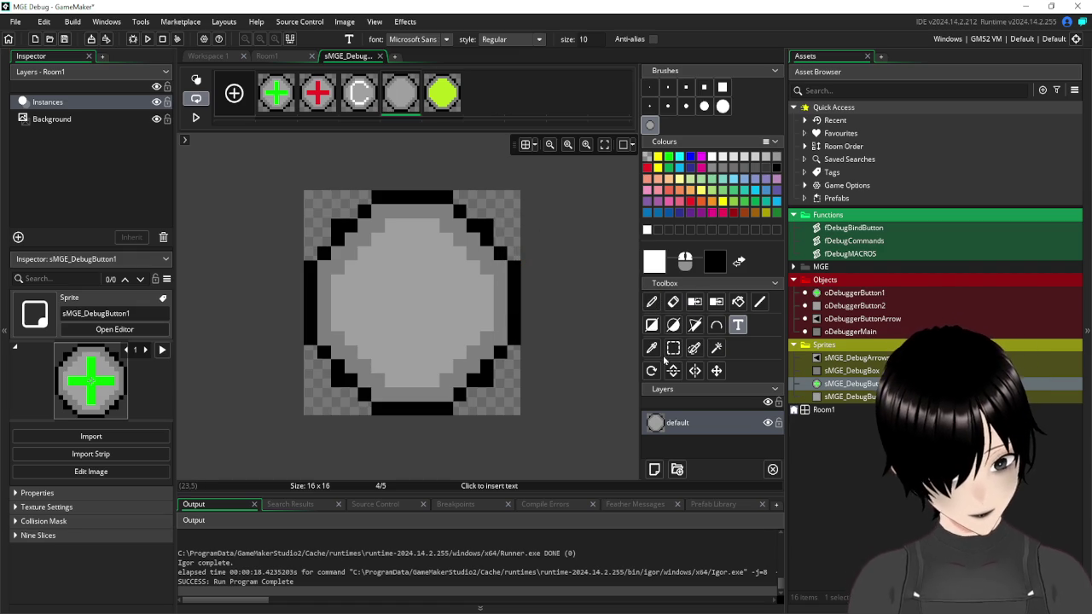
left_click(760, 304)
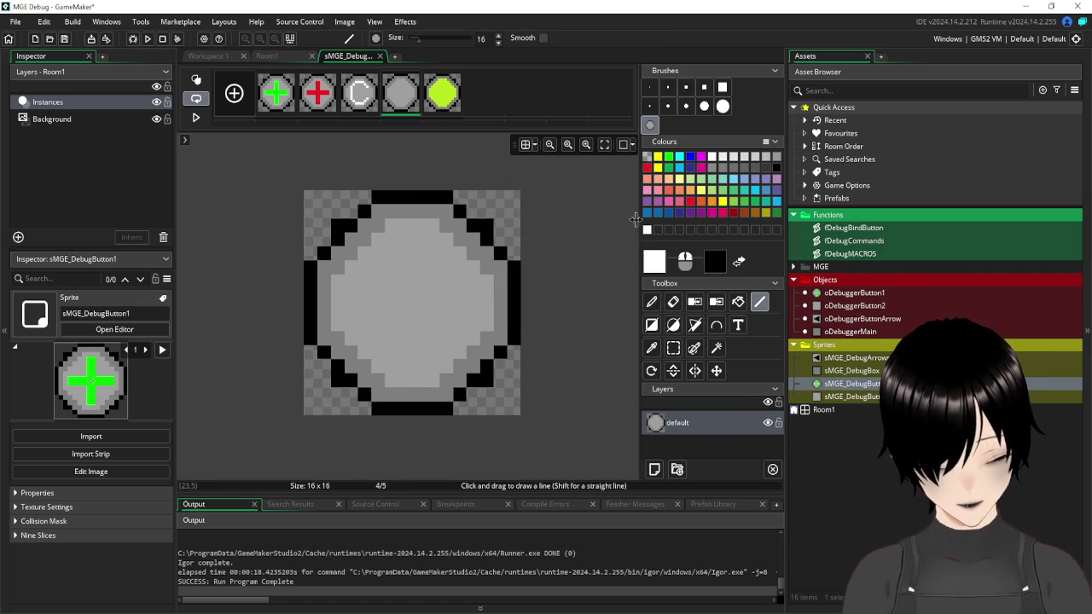
- With a 1-pixel brush, draw two white strokes forming a V in the fourth frame
left_click(650, 87)
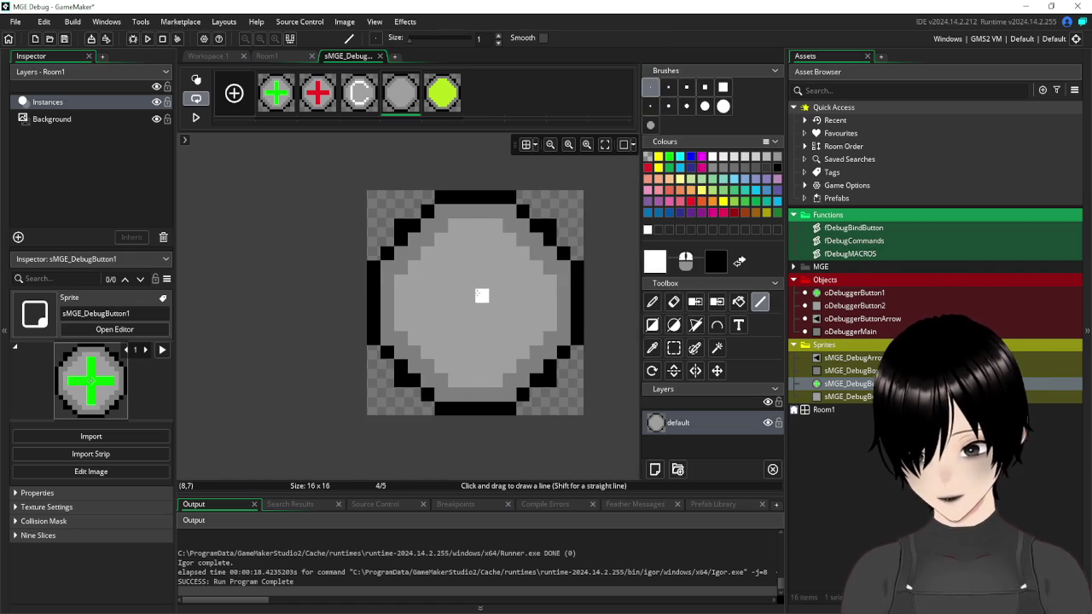
scroll(387, 268, "up", 2)
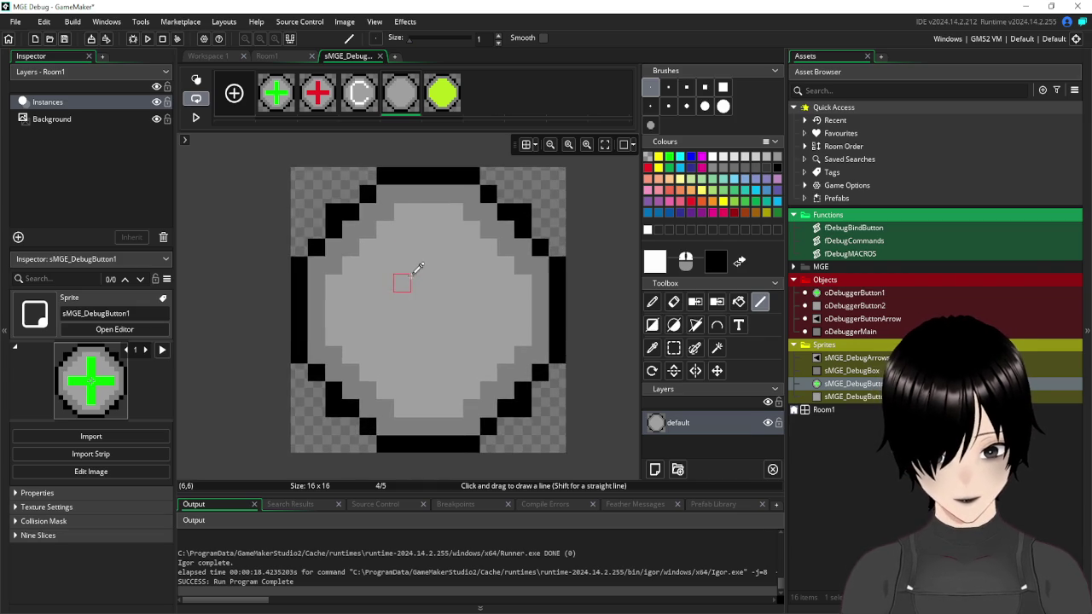
left_click(384, 246)
mouse_move(384, 247)
left_mouse_down()
mouse_move(425, 415)
mouse_move(430, 353)
mouse_move(383, 262)
mouse_move(417, 423)
mouse_move(406, 421)
mouse_move(401, 365)
left_mouse_up()
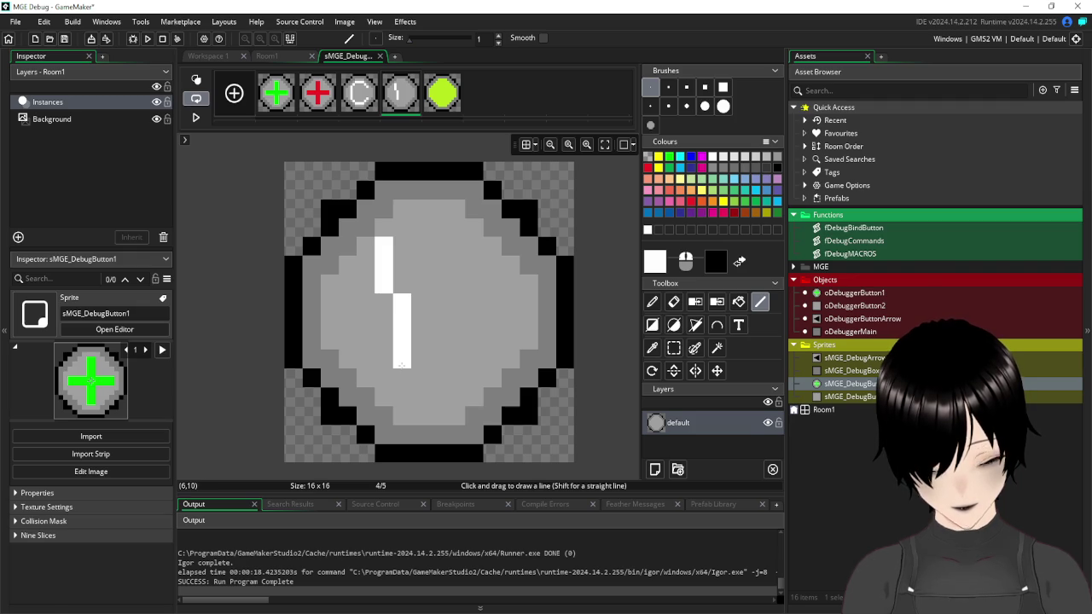
left_click_drag(401, 365, 401, 373)
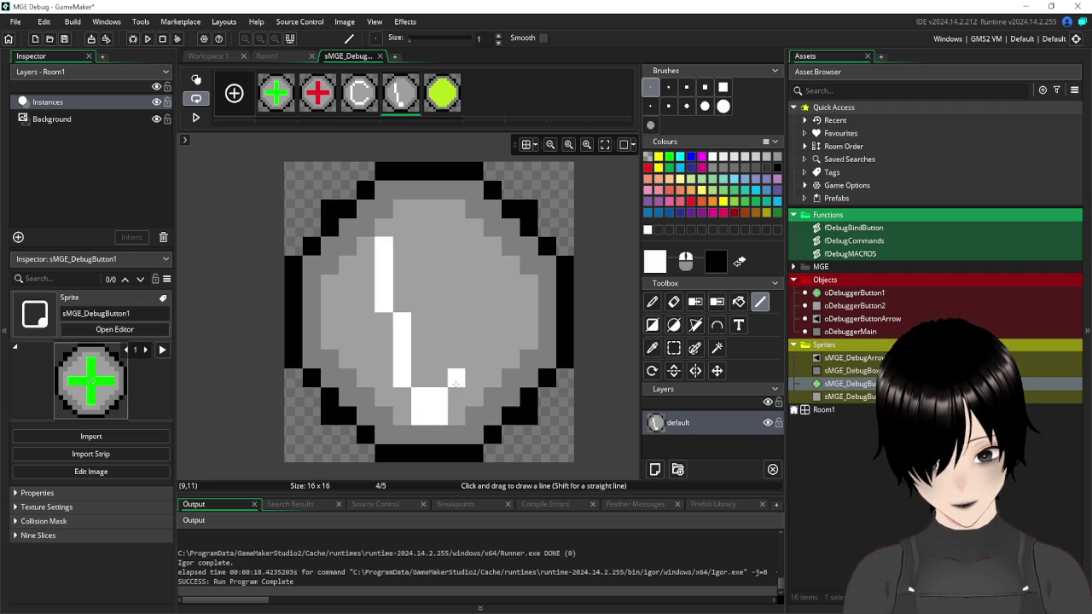
mouse_move(456, 378)
left_mouse_down()
mouse_move(457, 323)
mouse_move(474, 286)
mouse_move(470, 312)
left_mouse_up()
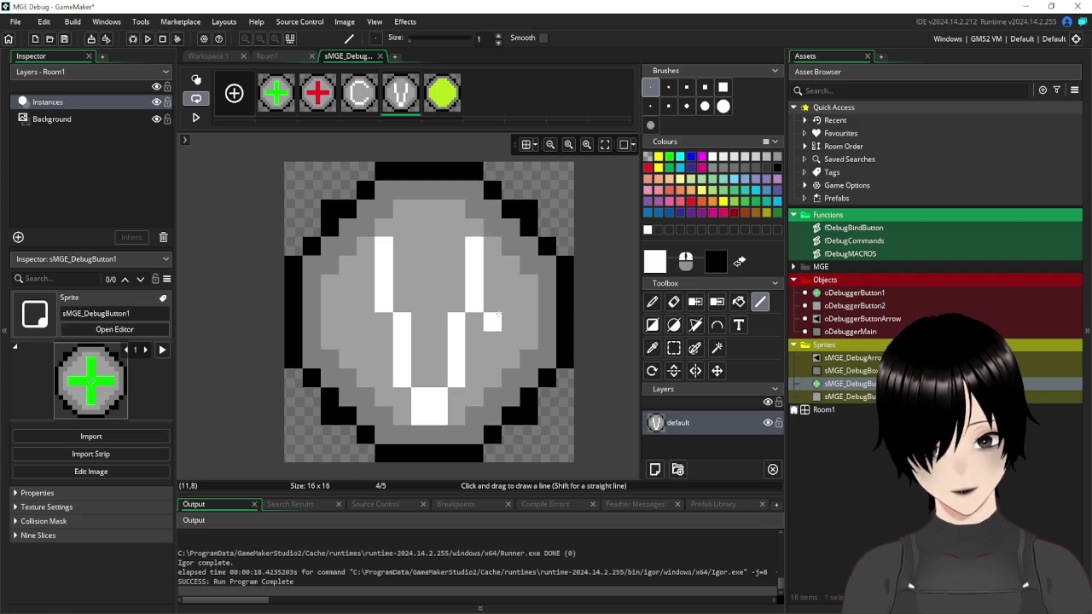
- Draw the white left stroke of a V on the green fifth frame, checking against frame 4
left_click(442, 97)
left_click_drag(376, 249, 383, 296)
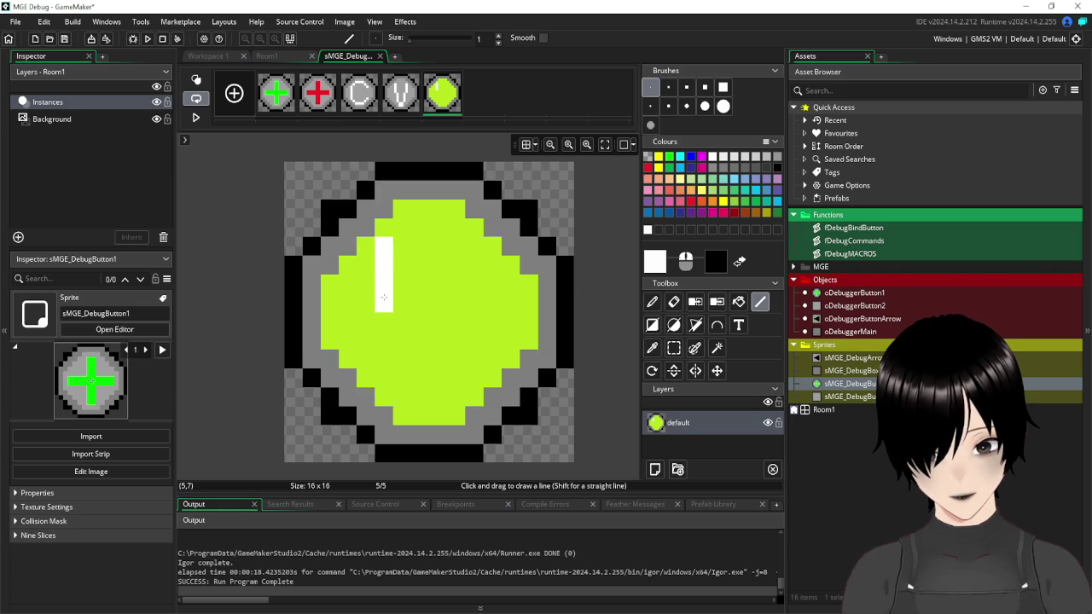
left_click(410, 87)
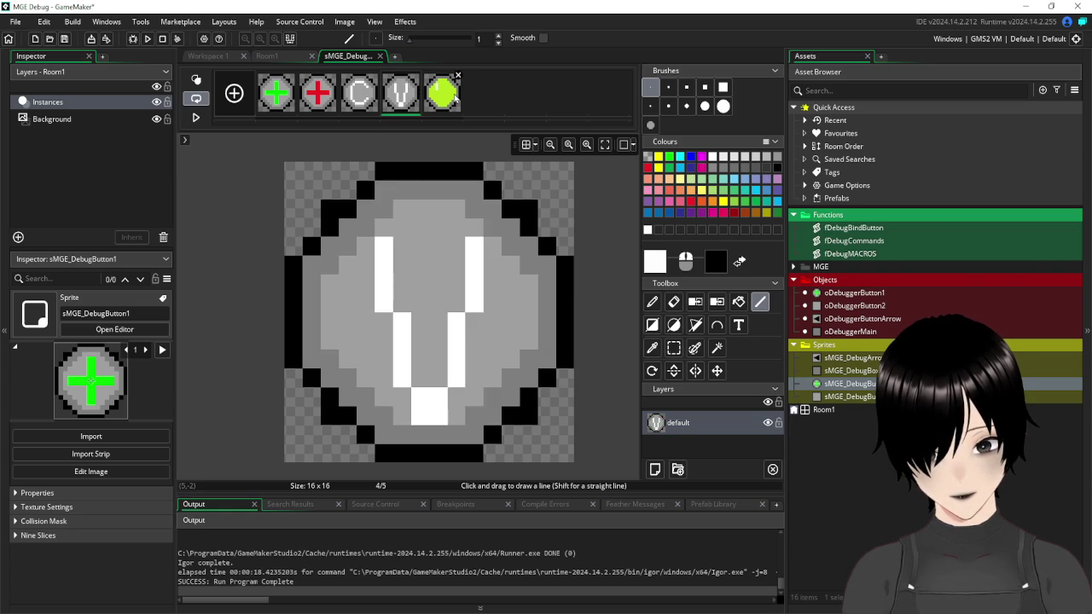
left_click(455, 98)
left_click_drag(402, 322, 405, 356)
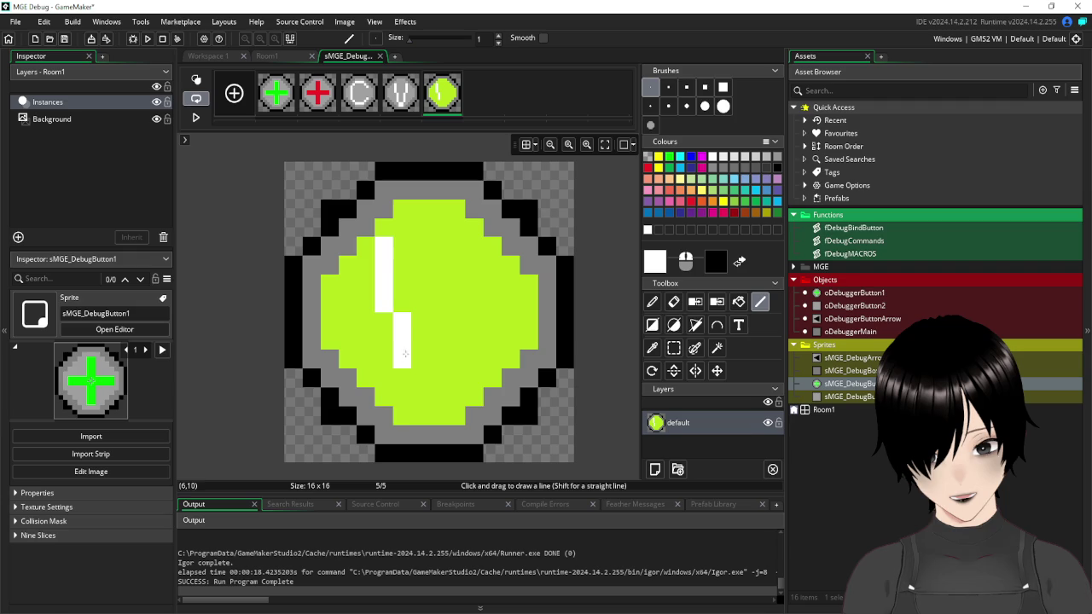
left_click(416, 75)
left_click(444, 99)
- Pencil in the V's bottom point and draw its right arm on the green frame
left_click(406, 376)
left_click(421, 398)
left_click(421, 415)
left_click(439, 396)
left_click(439, 416)
left_click(457, 378)
left_click(457, 358)
mouse_move(458, 346)
left_mouse_down()
mouse_move(457, 321)
mouse_move(475, 299)
mouse_move(474, 247)
left_mouse_up()
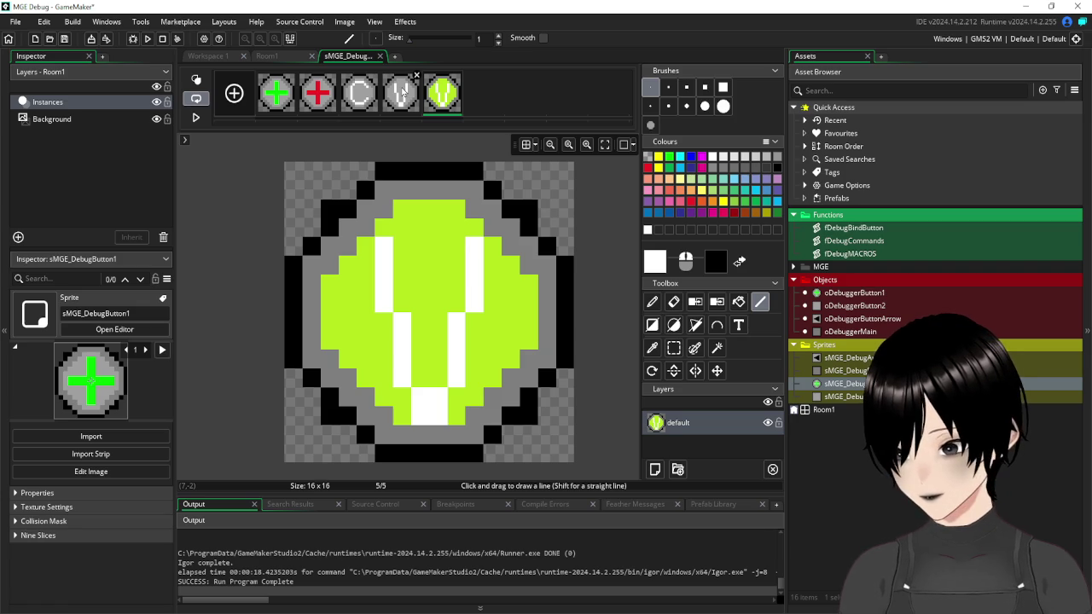
- Compare with the grey V frame, then close the image and sprite editors
left_click(403, 91)
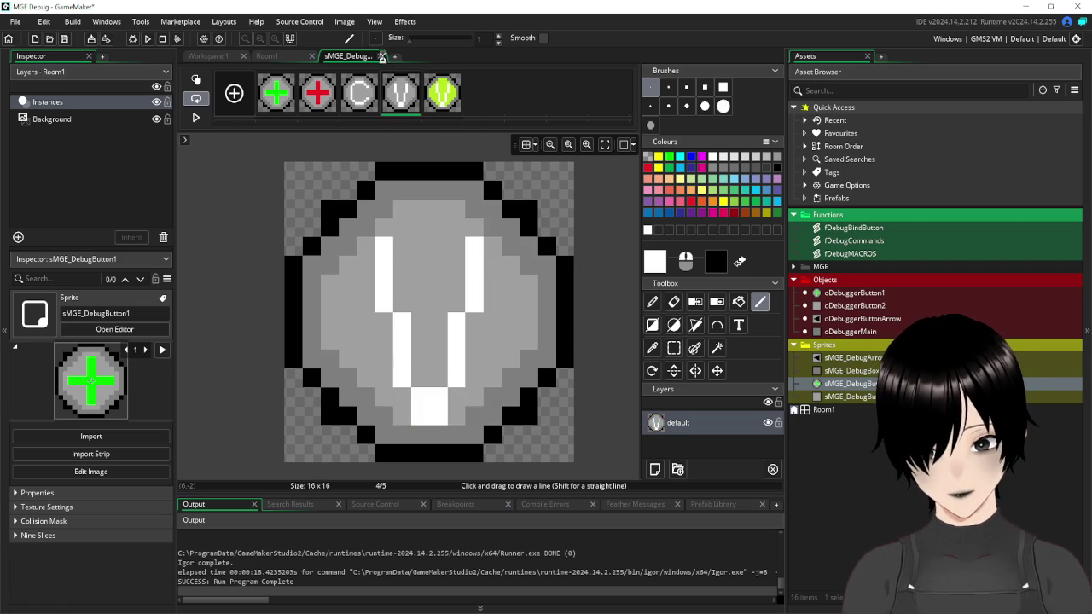
left_click(380, 56)
left_click(761, 106)
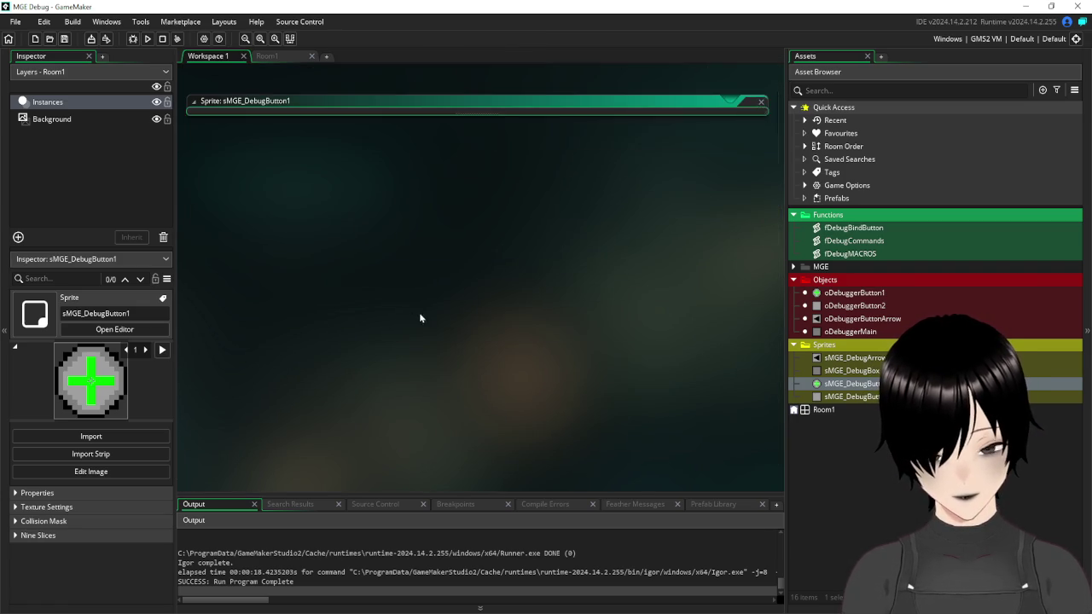
- Scroll through oDebuggerButton1's Create code and place the caret at its end
scroll(402, 310, "up", 3)
scroll(399, 311, "up", 10)
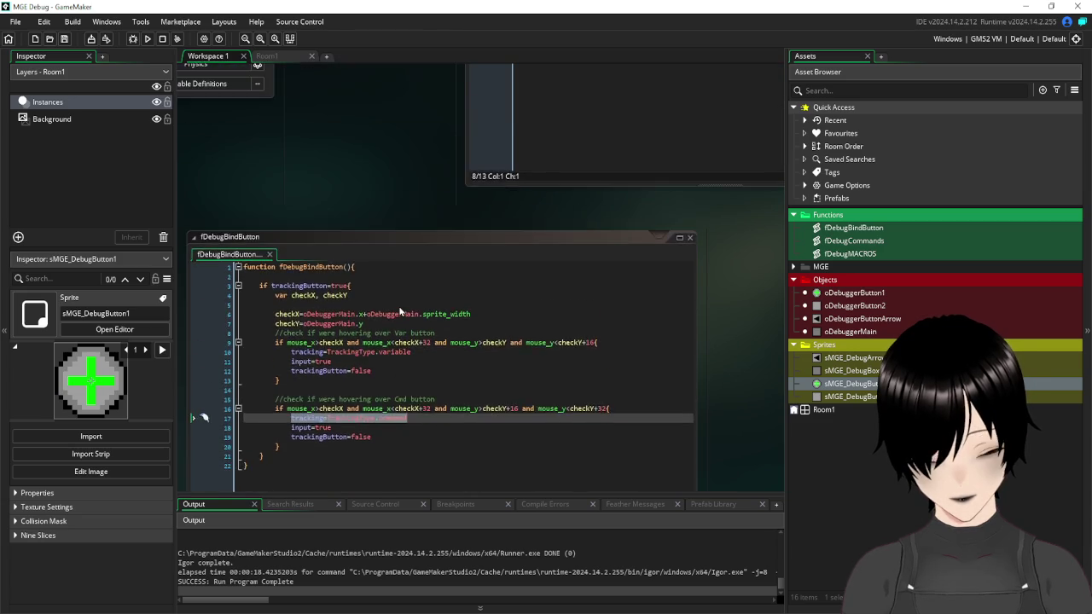
scroll(399, 313, "up", 2)
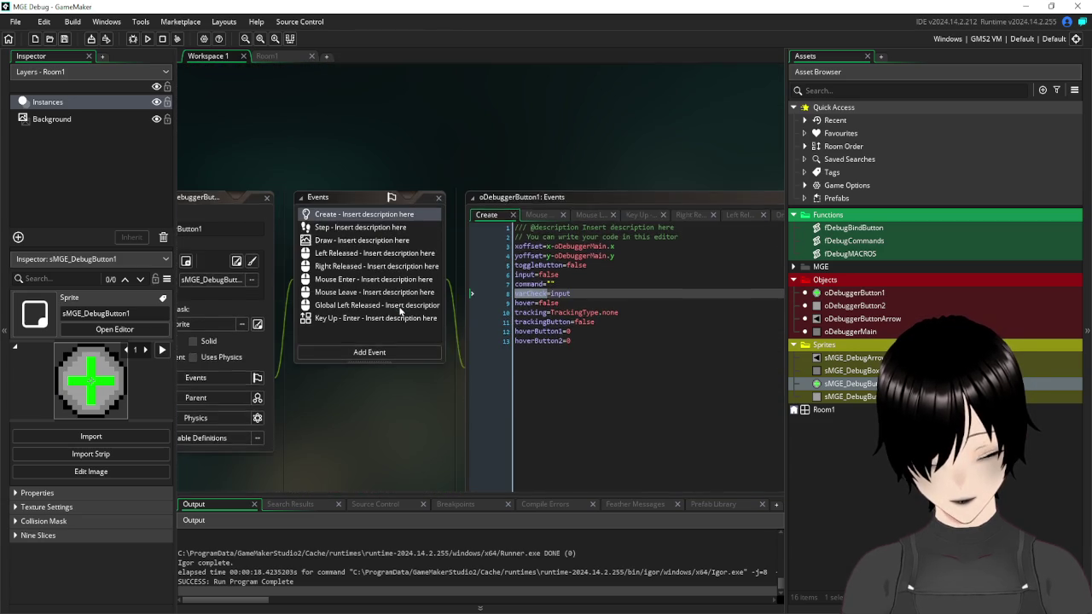
scroll(399, 312, "down", 3)
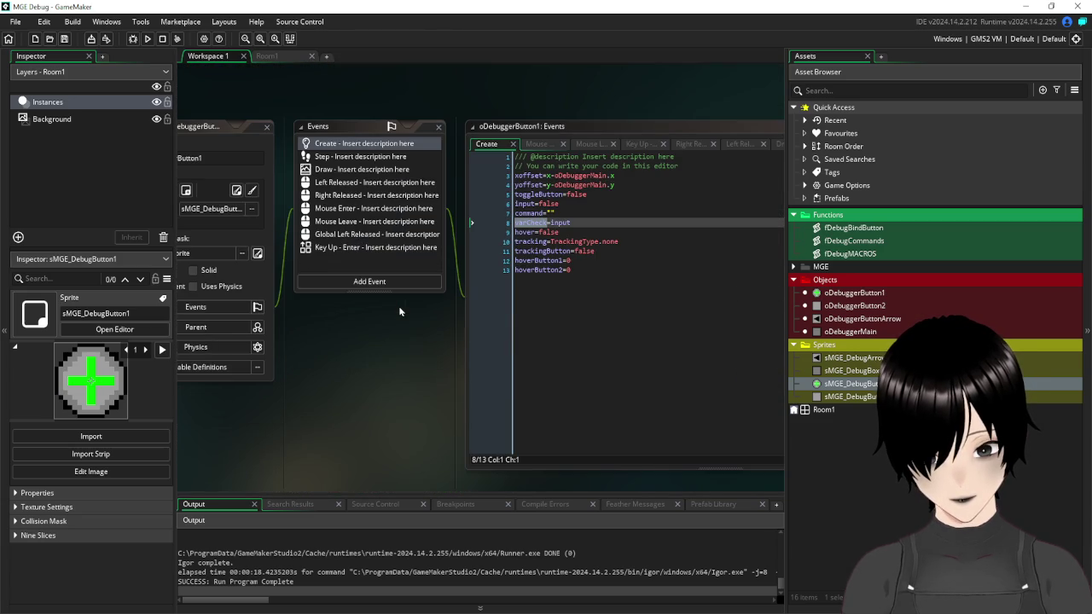
left_click(611, 271)
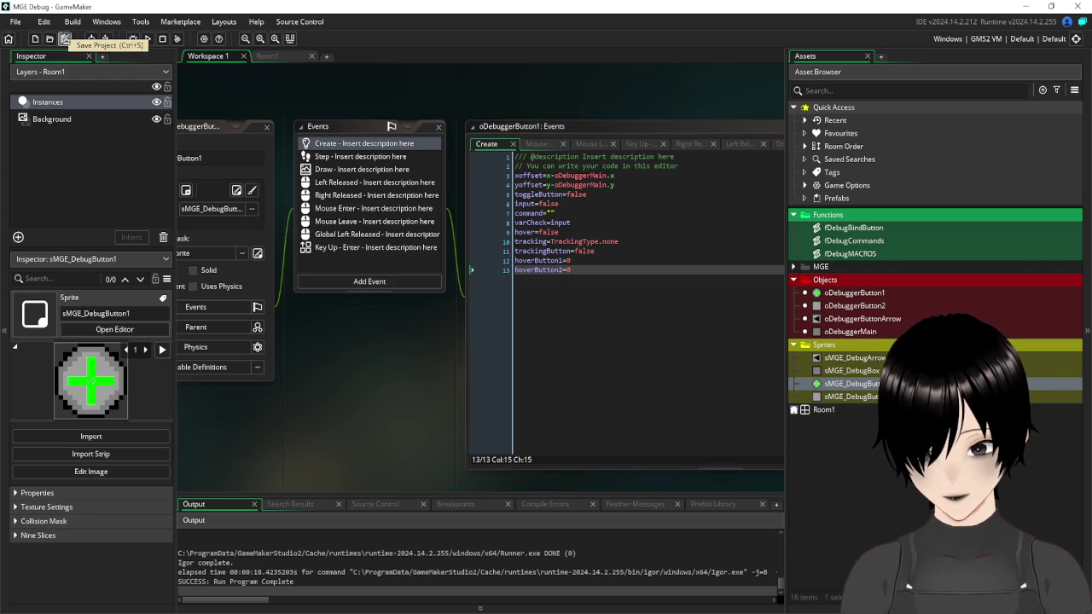
scroll(423, 282, "down", 5)
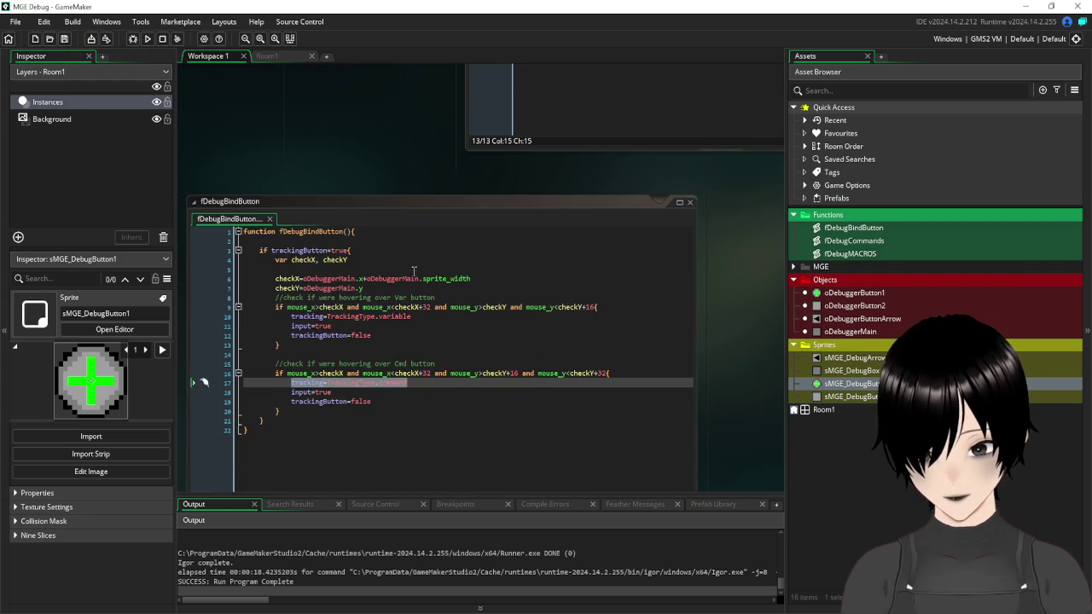
scroll(414, 271, "up", 5)
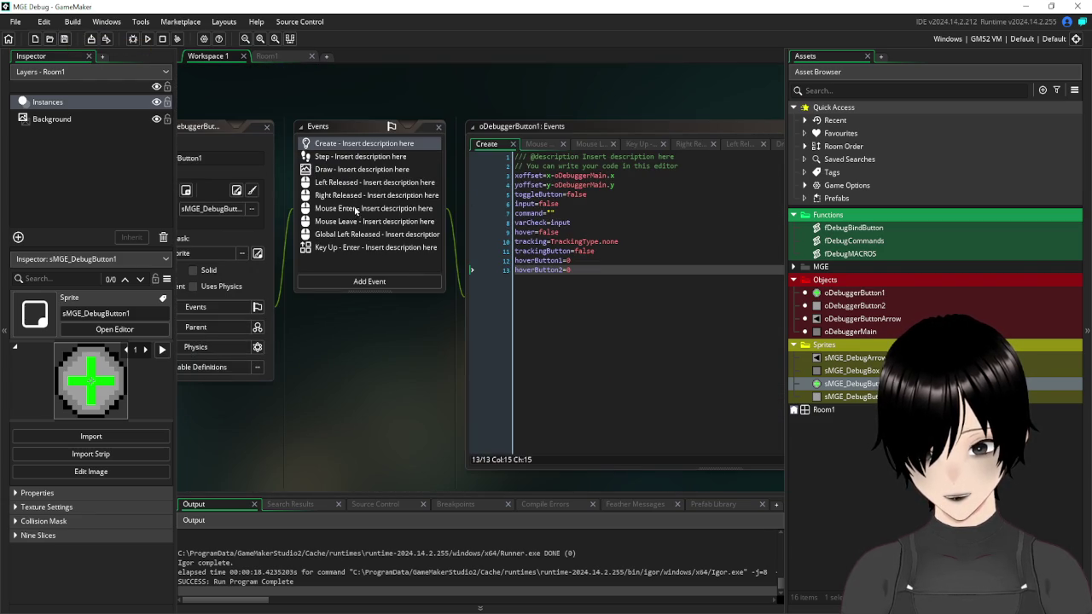
- Review the Draw event code around line 20, then bring up the Right Released event
left_click(350, 171)
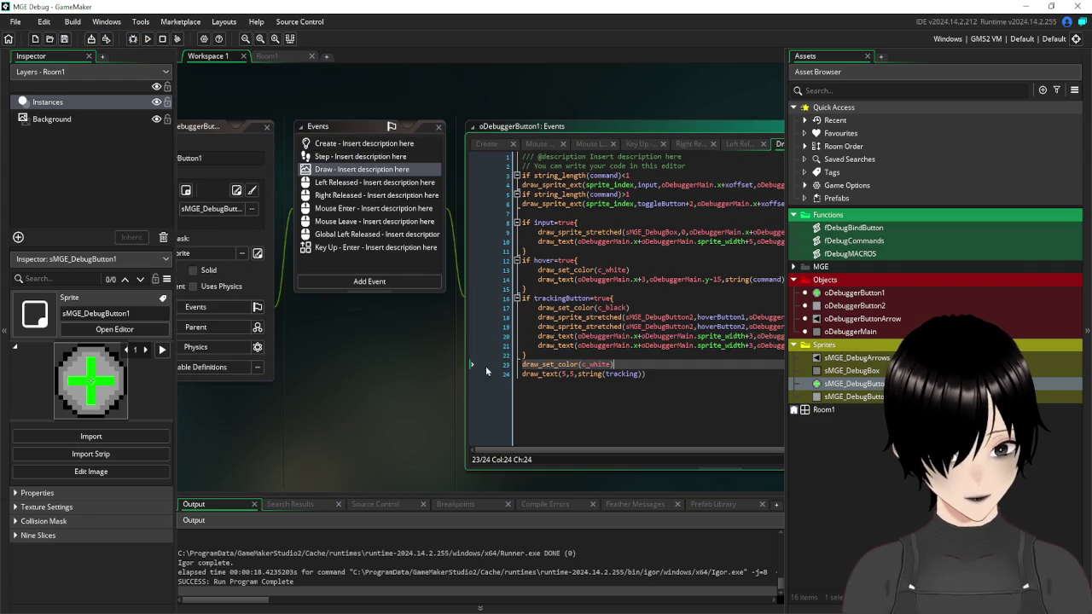
mouse_move(474, 341)
left_mouse_down()
mouse_move(285, 355)
mouse_move(318, 369)
mouse_move(475, 346)
mouse_move(545, 295)
mouse_move(496, 165)
left_mouse_up()
left_click(309, 364)
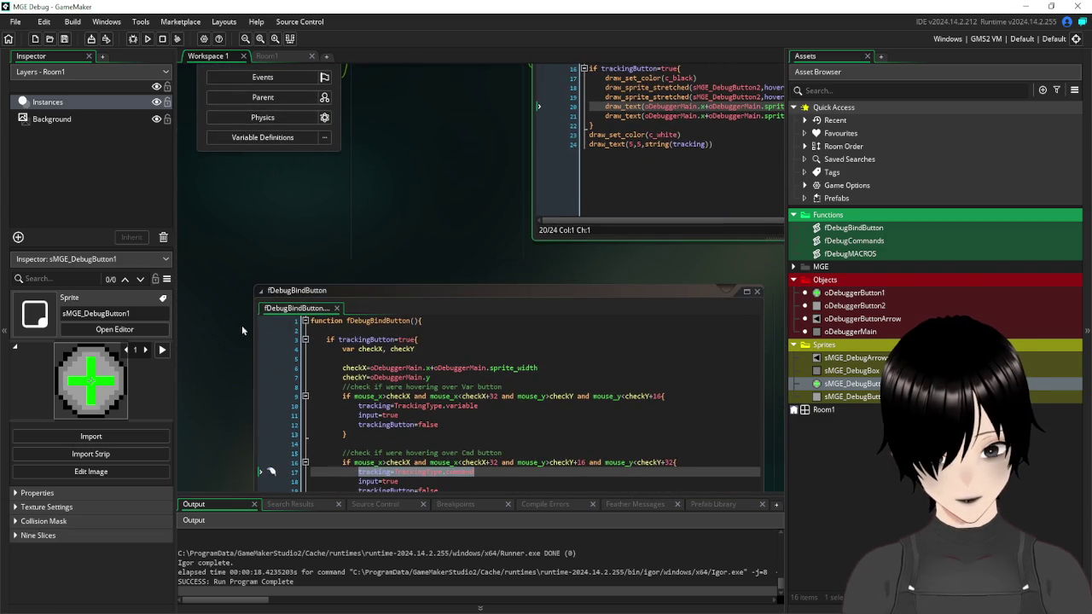
left_click_drag(455, 135, 364, 377)
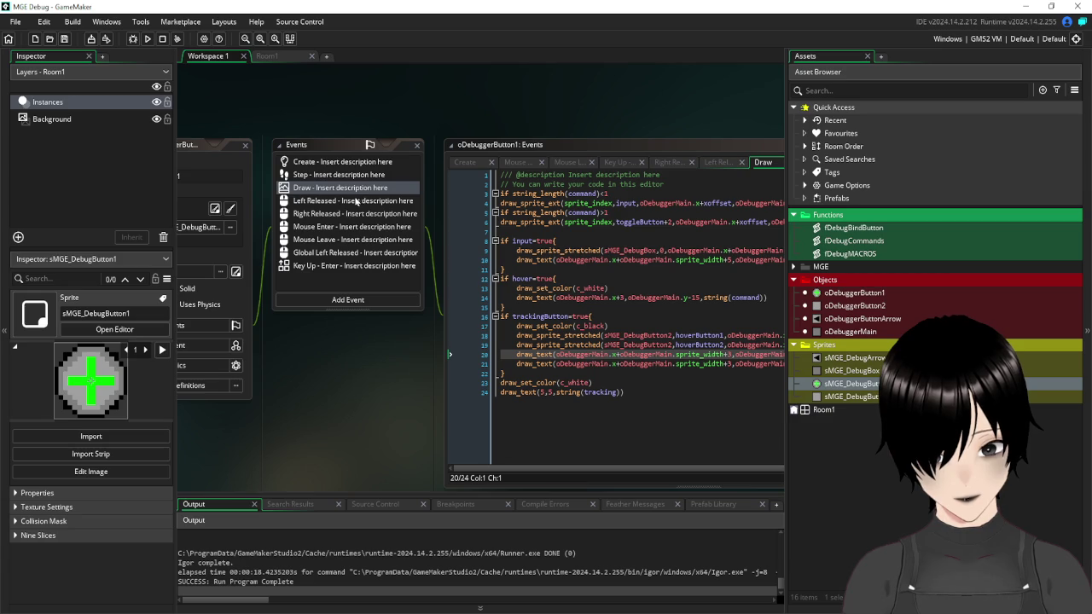
left_click(342, 215)
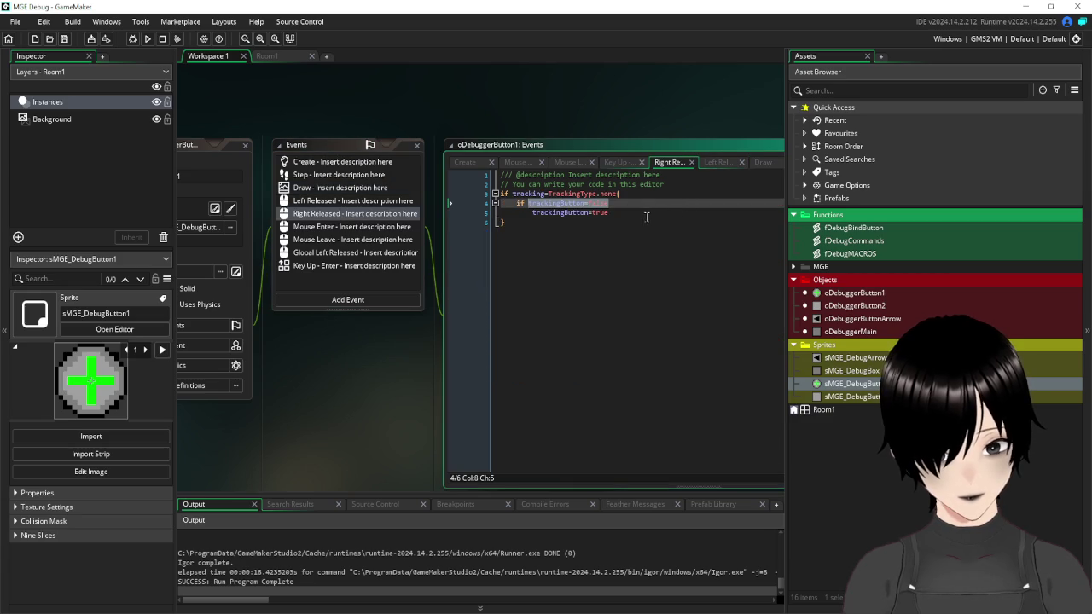
- Add an image_index= line after trackingButton=true in Right Released, previewing the sprite frames
left_click(644, 214)
key("Return")
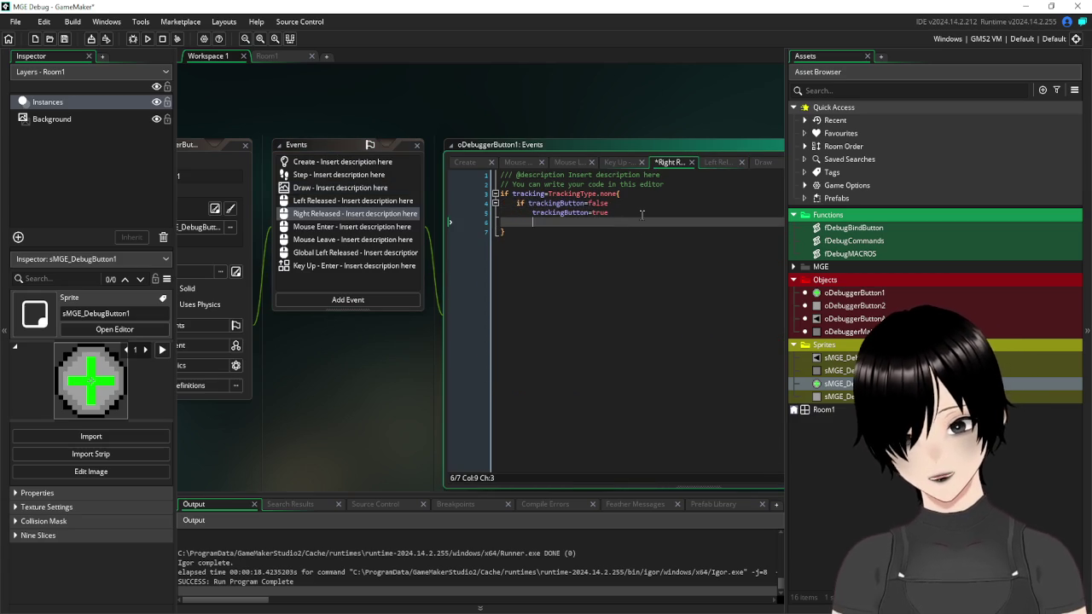
type("image_")
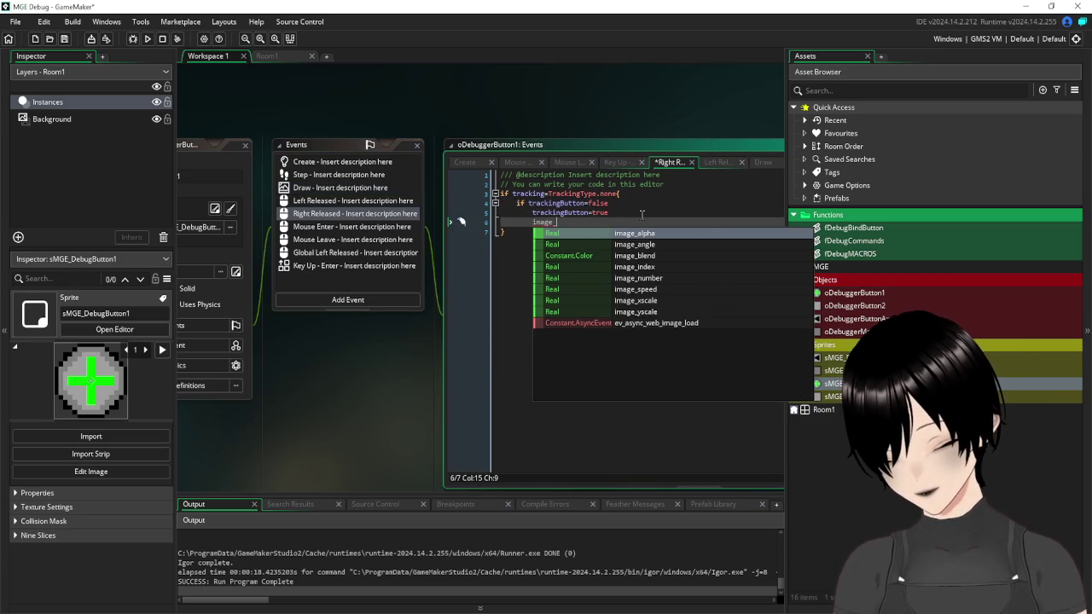
type("index=")
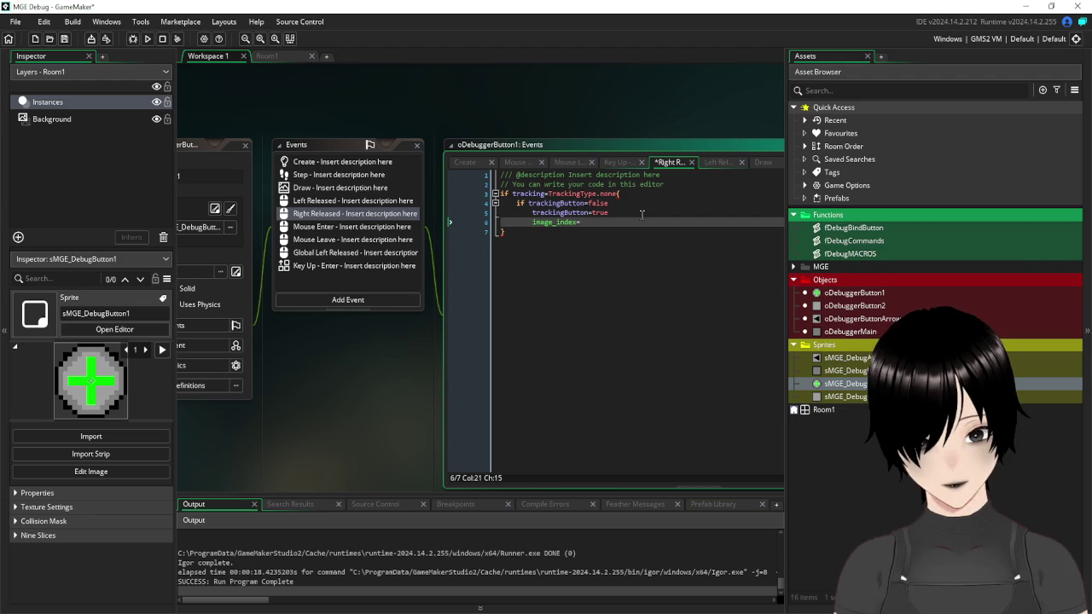
scroll(704, 402, "down", 5)
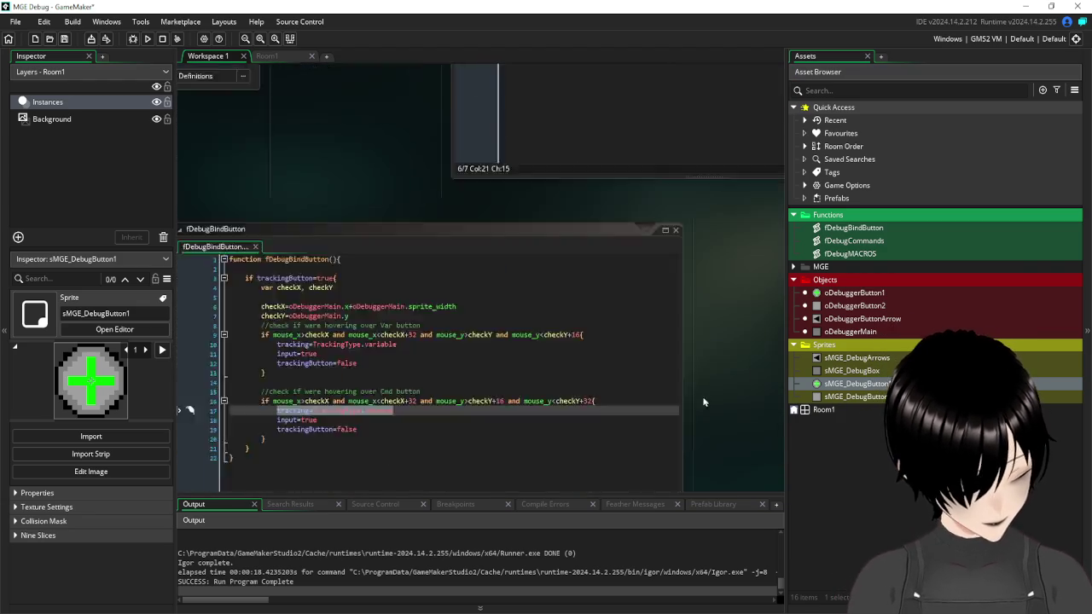
scroll(453, 349, "up", 5)
left_click_drag(397, 398, 441, 401)
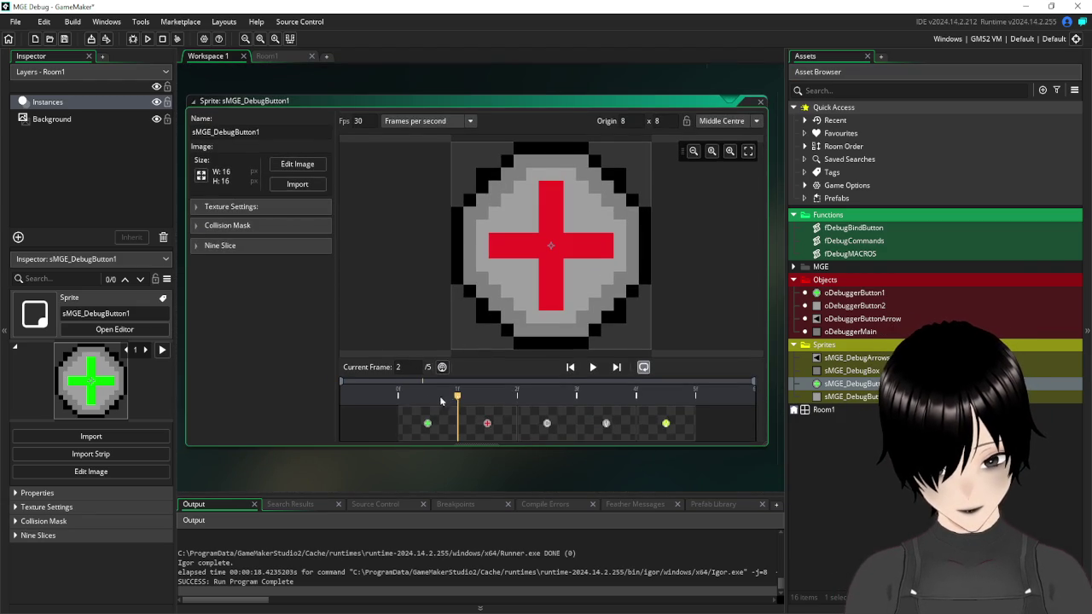
left_click(761, 106)
scroll(664, 204, "up", 10)
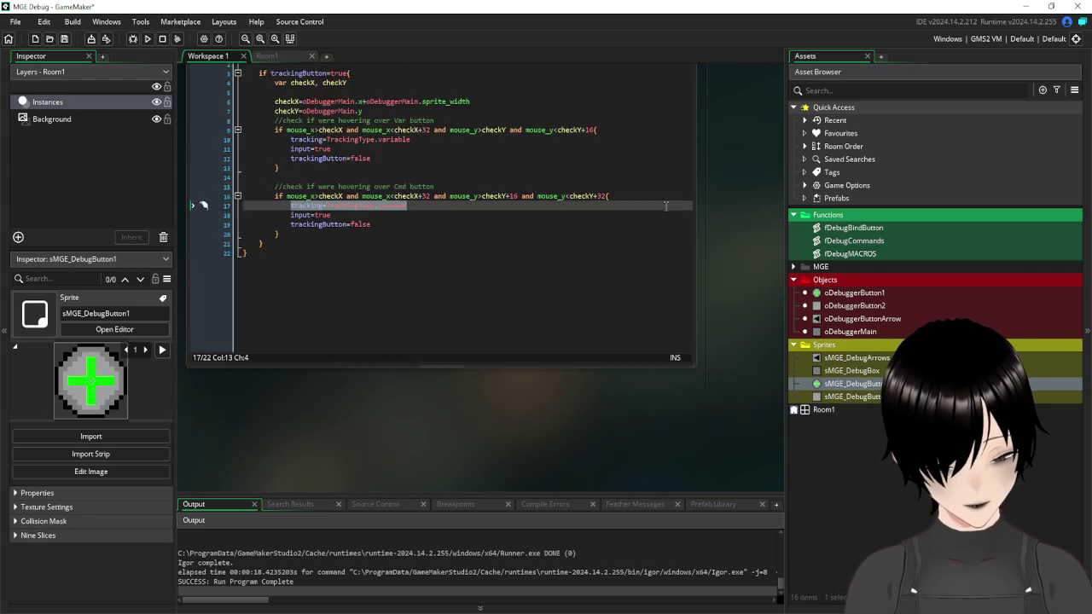
left_click(627, 239)
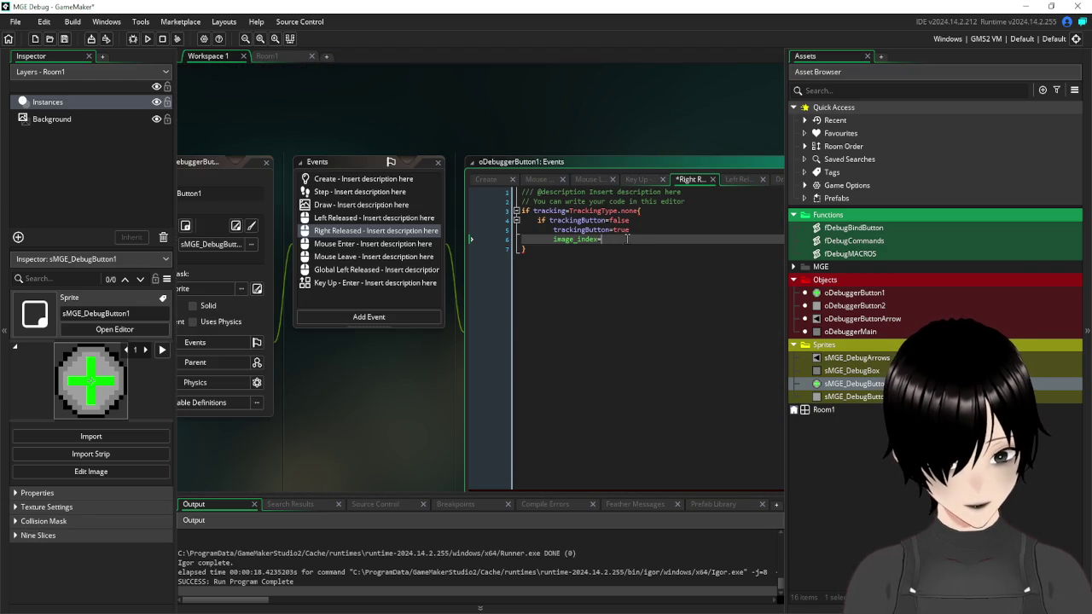
key("BackSpace")
type("1")
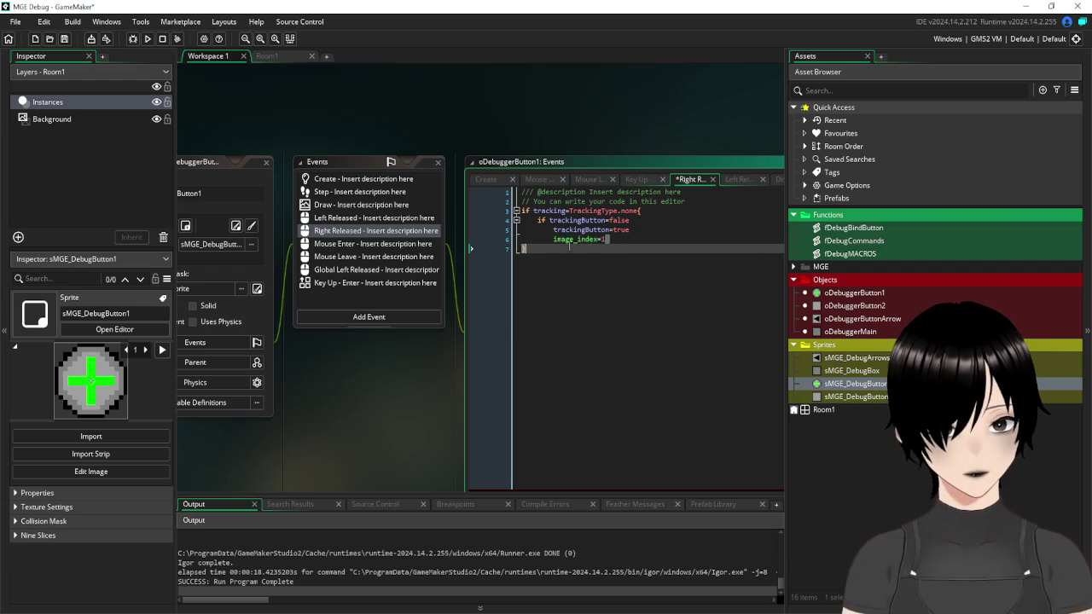
- Append image_index=0 and image_speed=0 to the end of the Create code
left_click(392, 180)
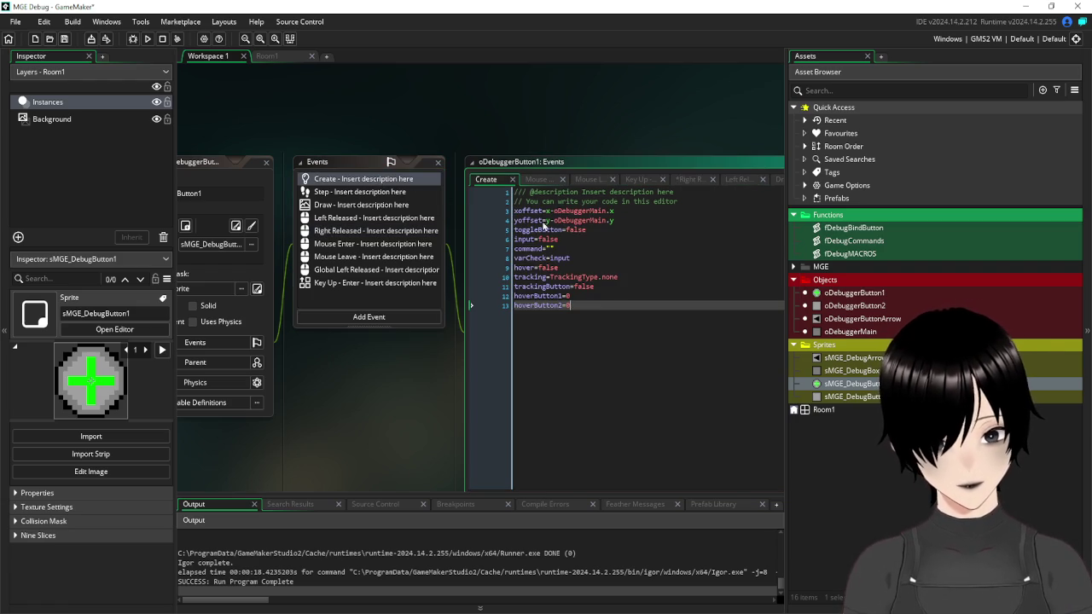
left_click(611, 311)
type("image_index=")
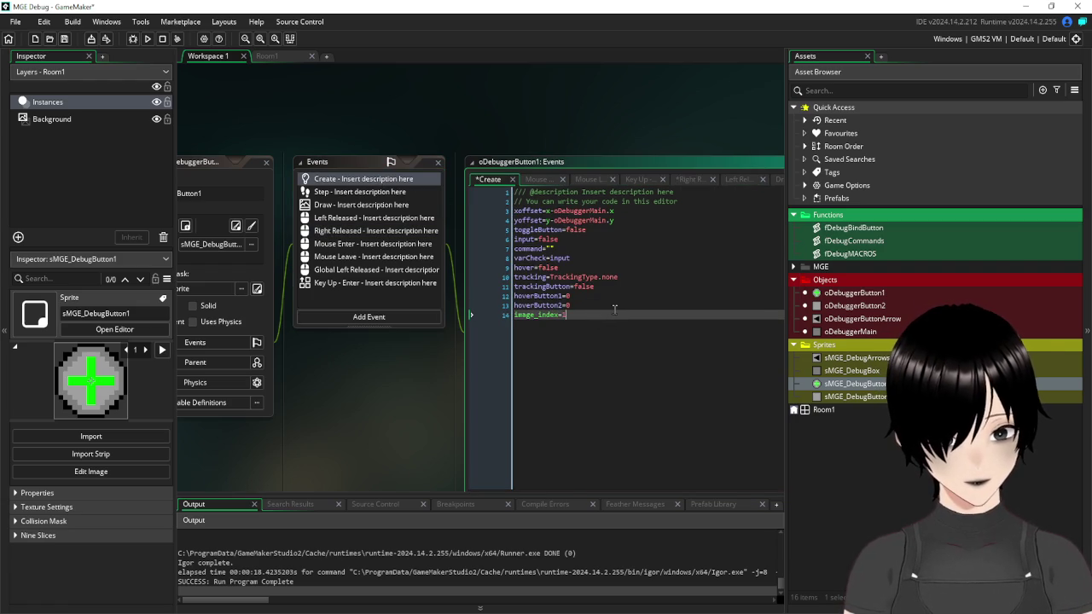
key("BackSpace")
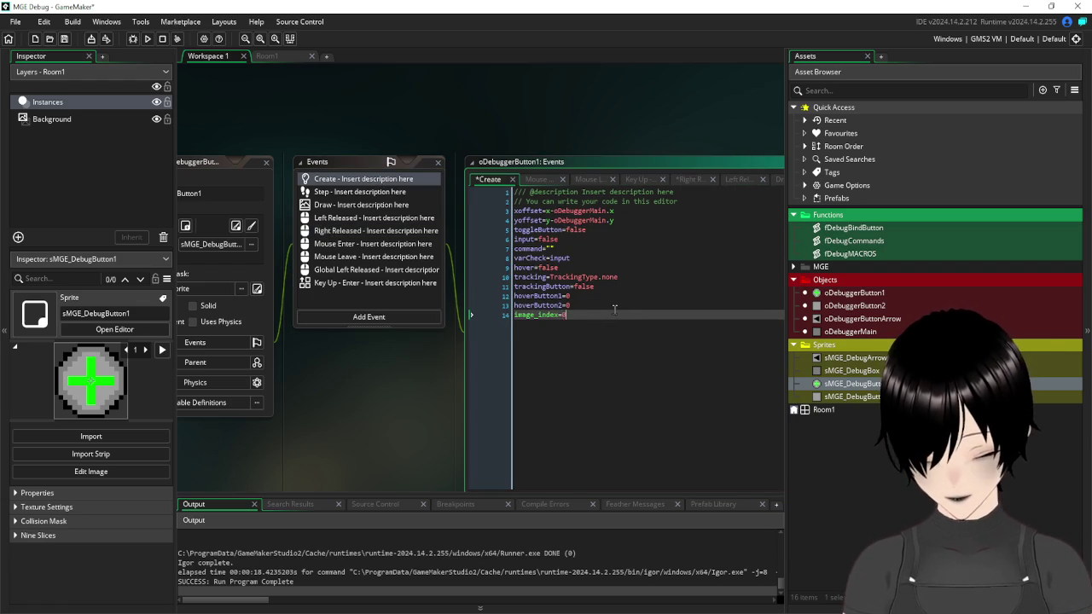
key("Return")
type("image")
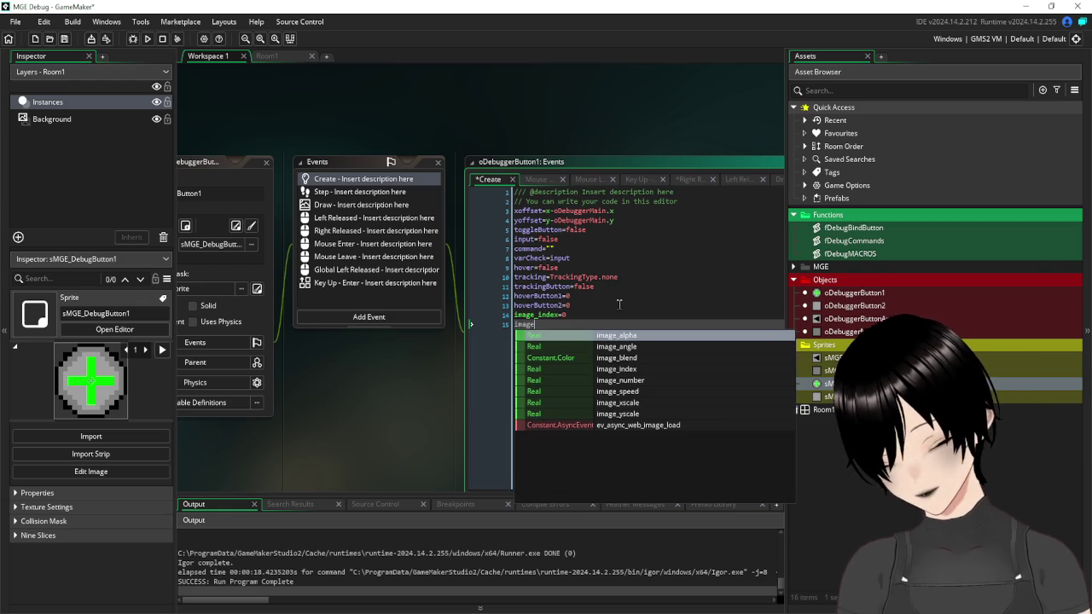
type("_speed=0")
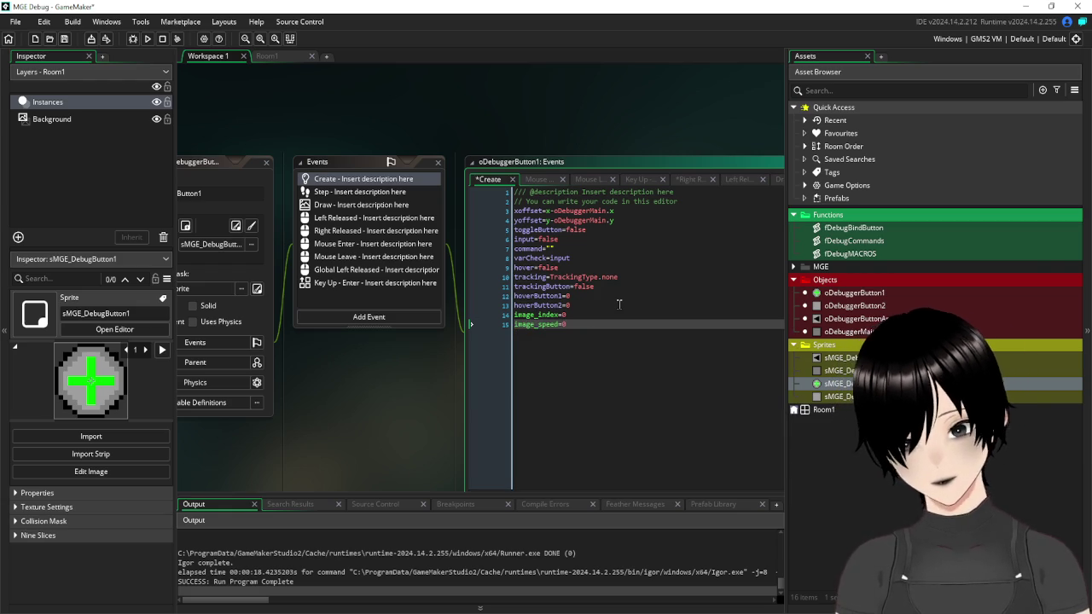
left_click_drag(561, 315, 513, 318)
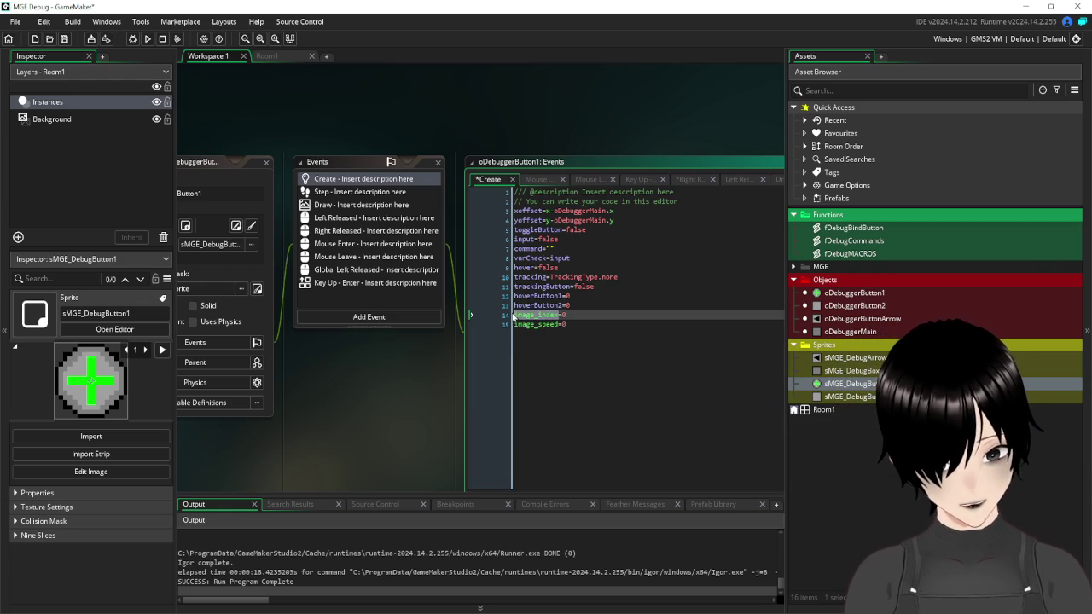
left_click(362, 205)
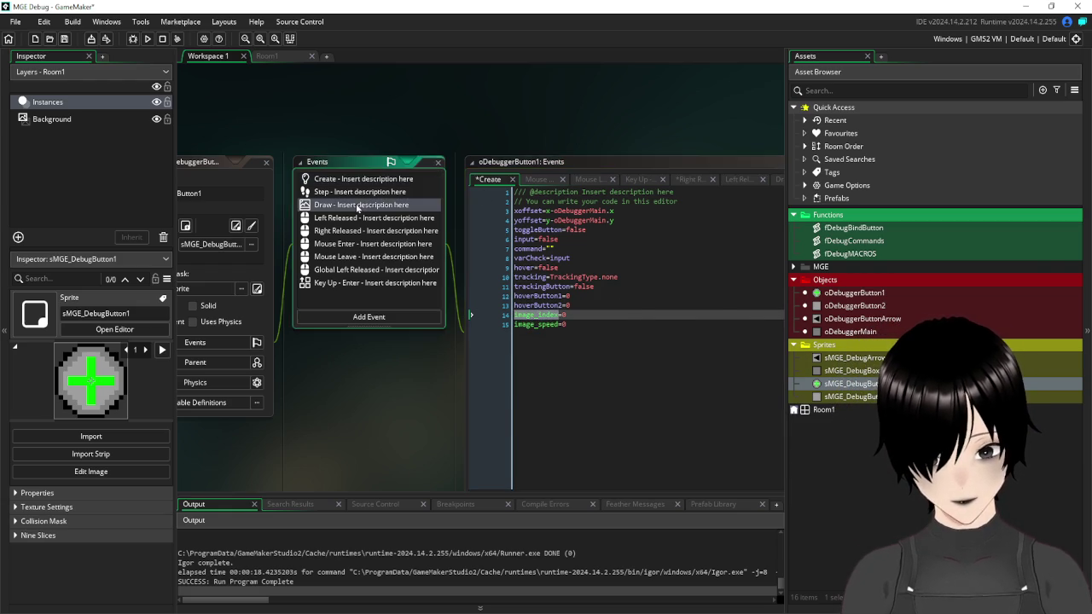
- Delete both if string_length(command) checks and the extra draw line from the Draw event
mouse_move(658, 130)
left_mouse_down()
mouse_move(533, 108)
mouse_move(514, 141)
left_mouse_up()
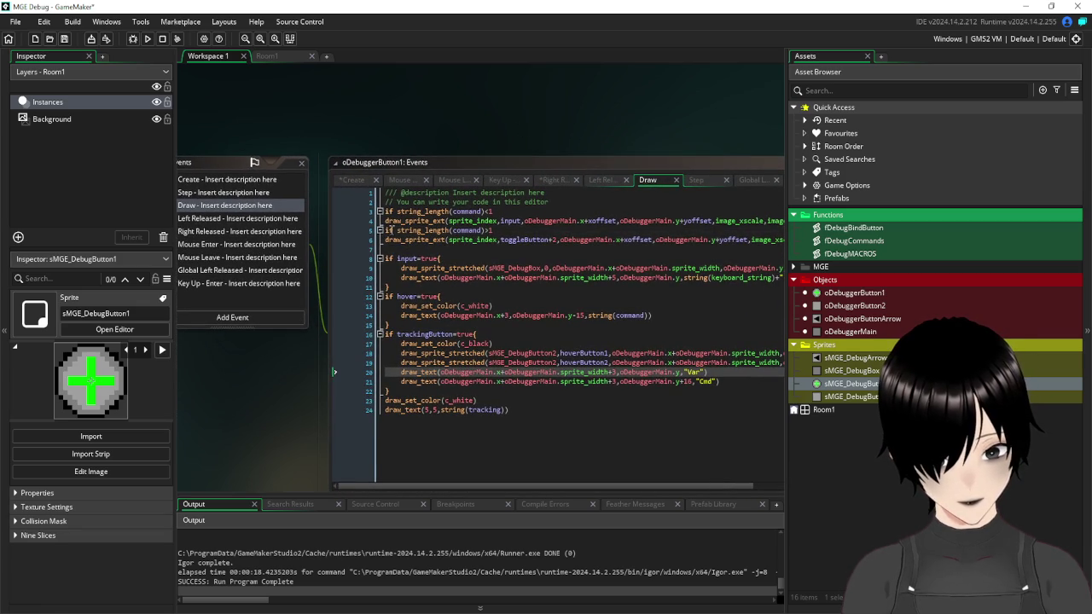
left_click_drag(386, 230, 390, 243)
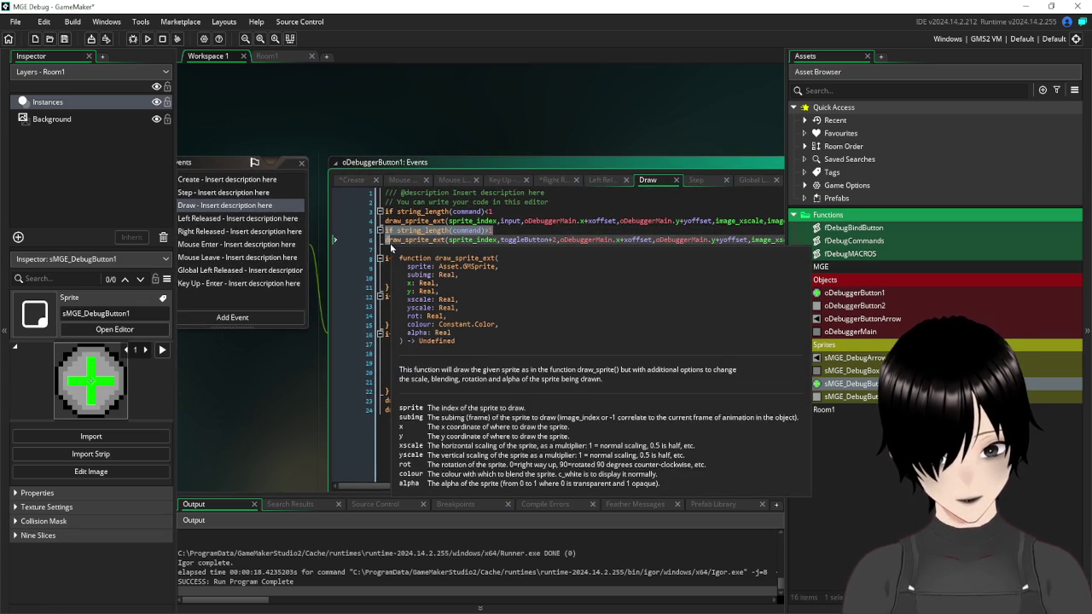
key("BackSpace")
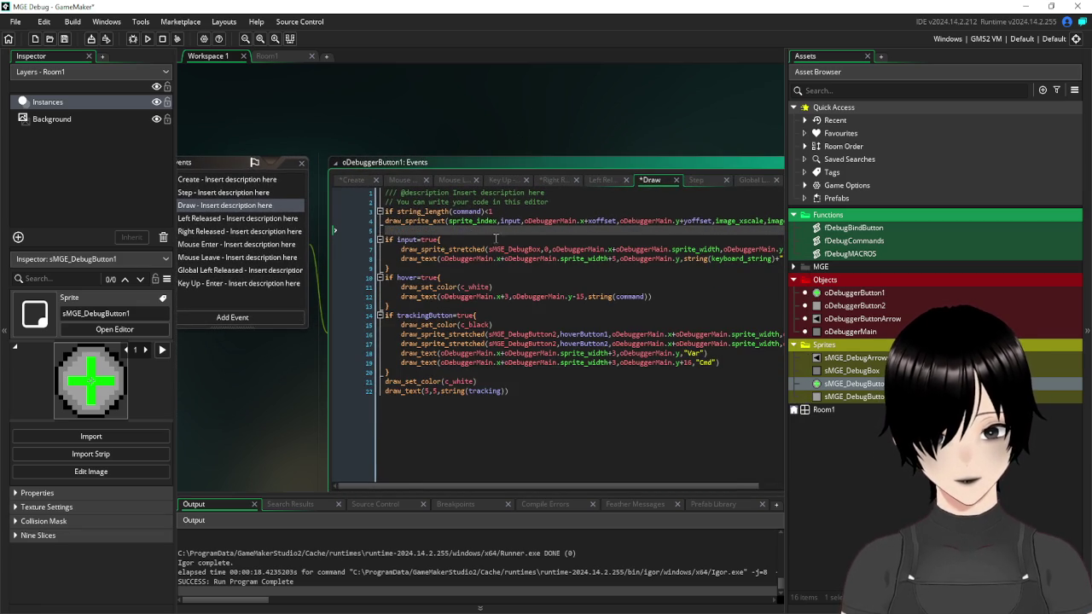
key("BackSpace")
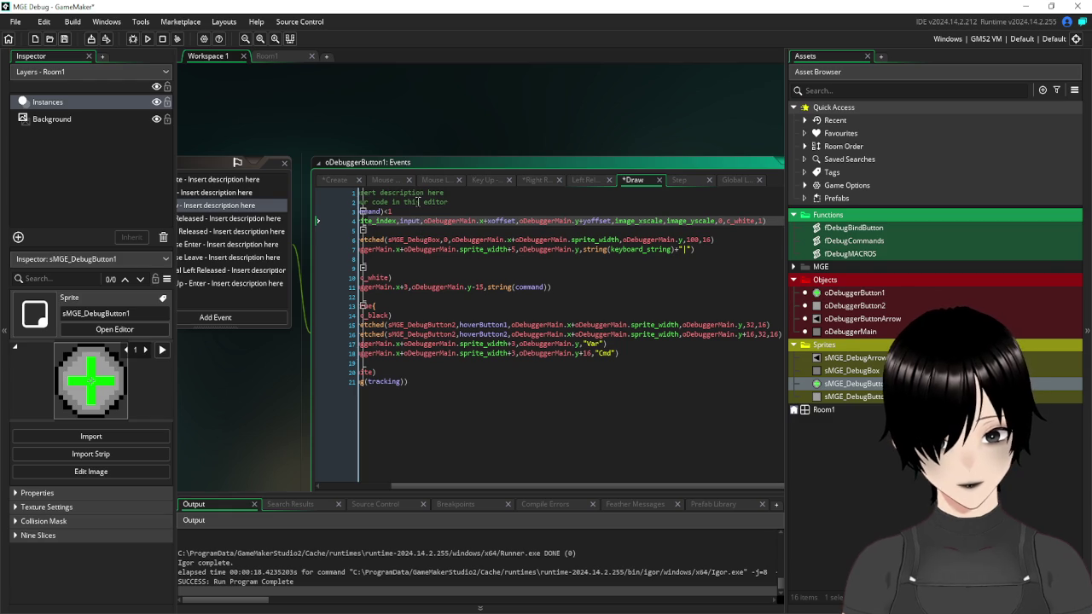
left_click_drag(418, 201, 522, 217)
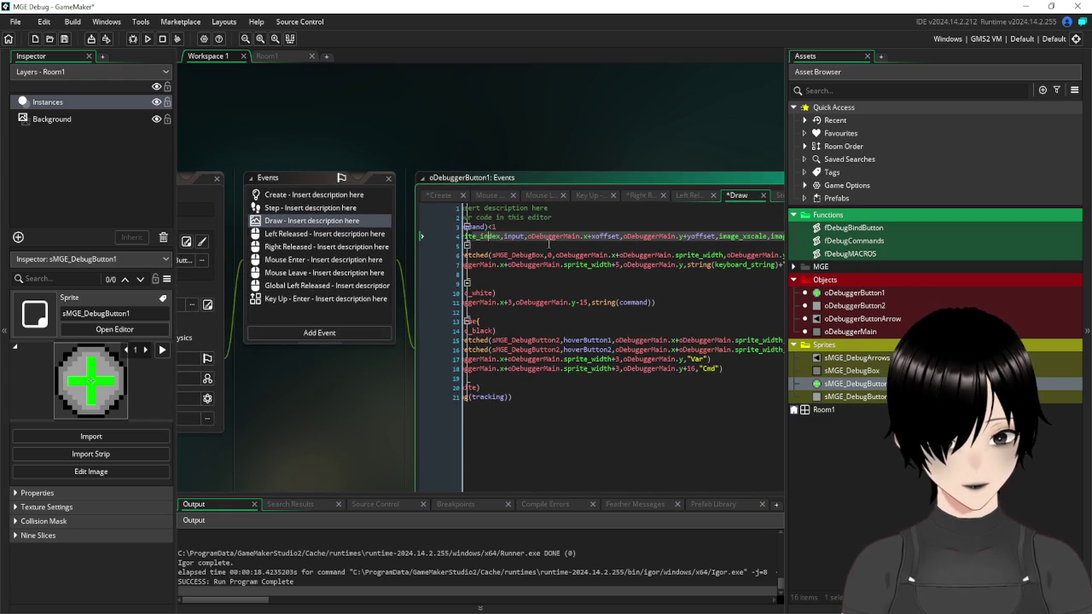
scroll(551, 245, "left", 2)
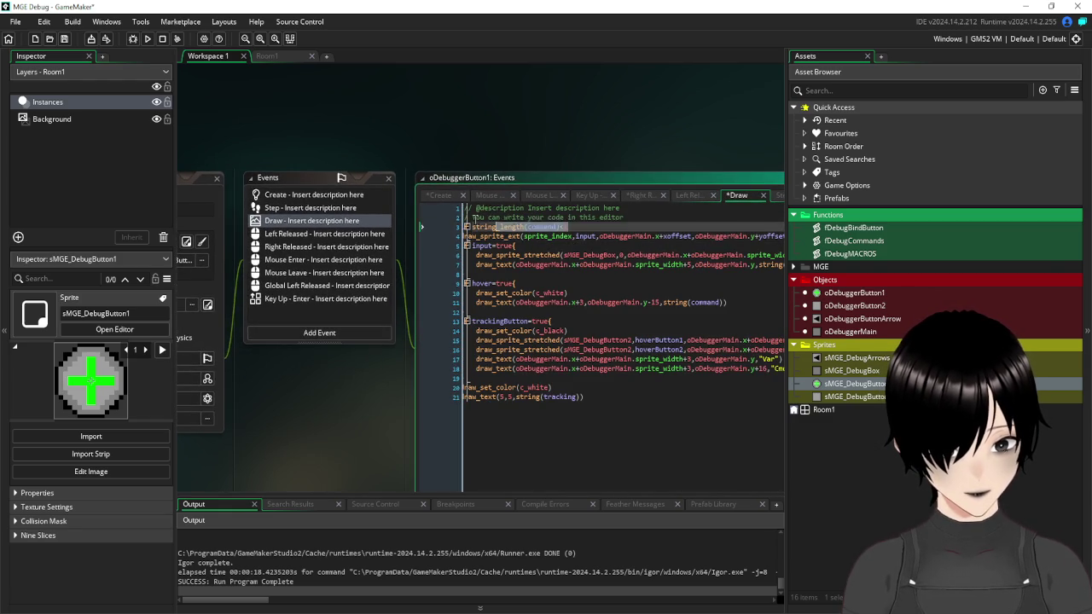
left_click(424, 230)
key("shift+End")
key("Delete")
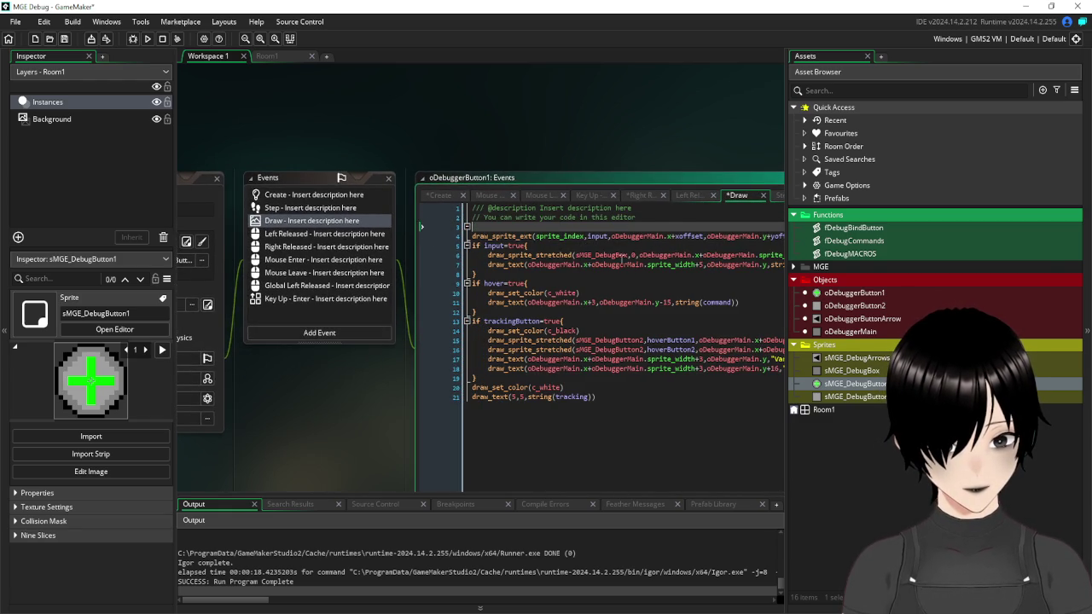
key("BackSpace")
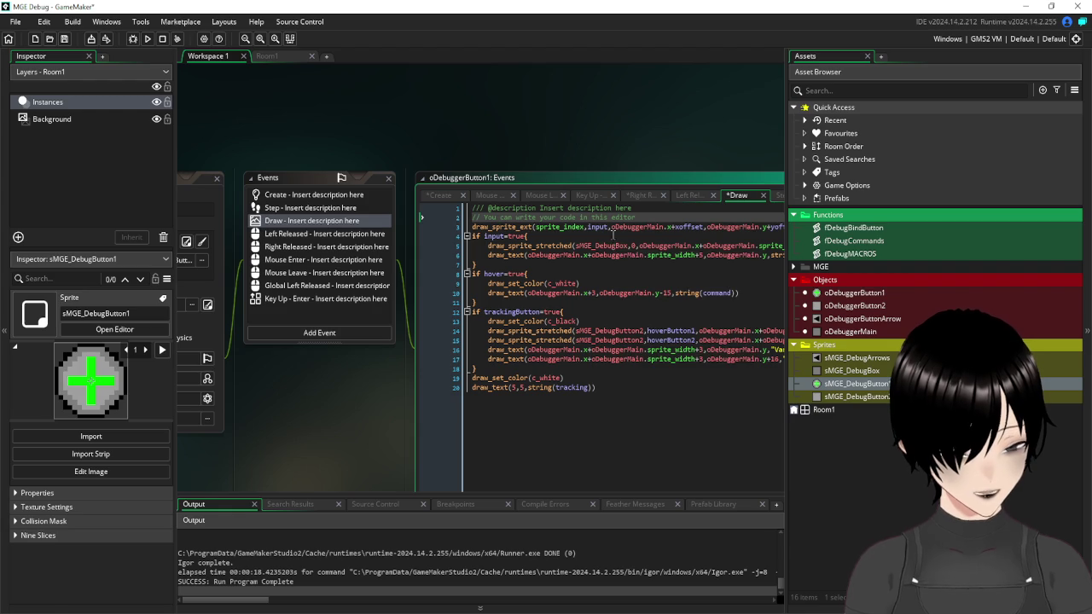
- Replace input with image_index in draw_sprite_ext and save the Draw event
left_click(608, 226)
key("BackSpace")
key("BackSpace")
key("BackSpace")
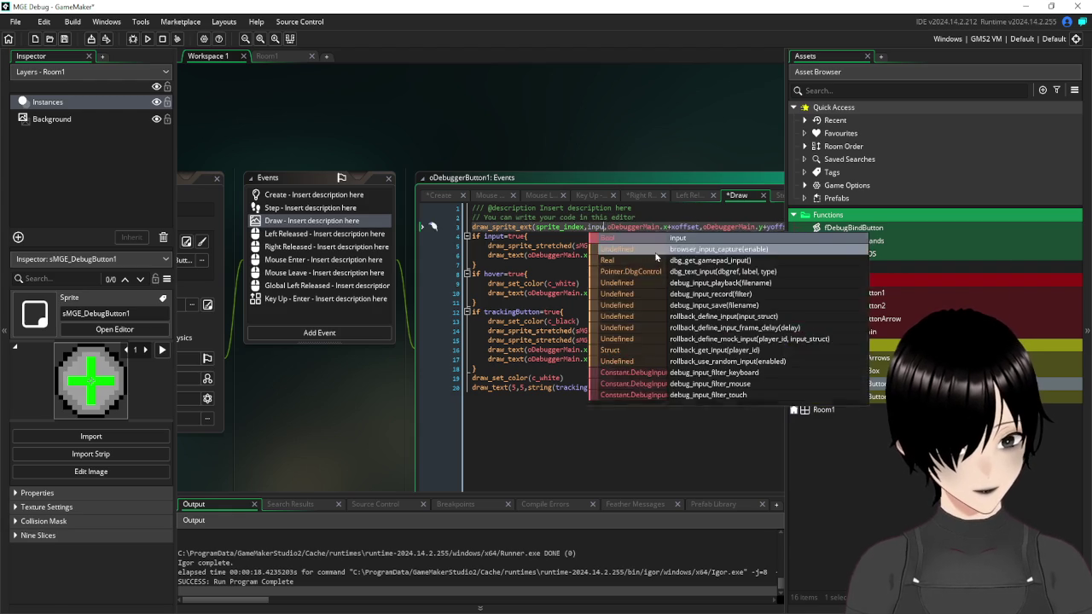
type("image_index")
left_click(599, 273)
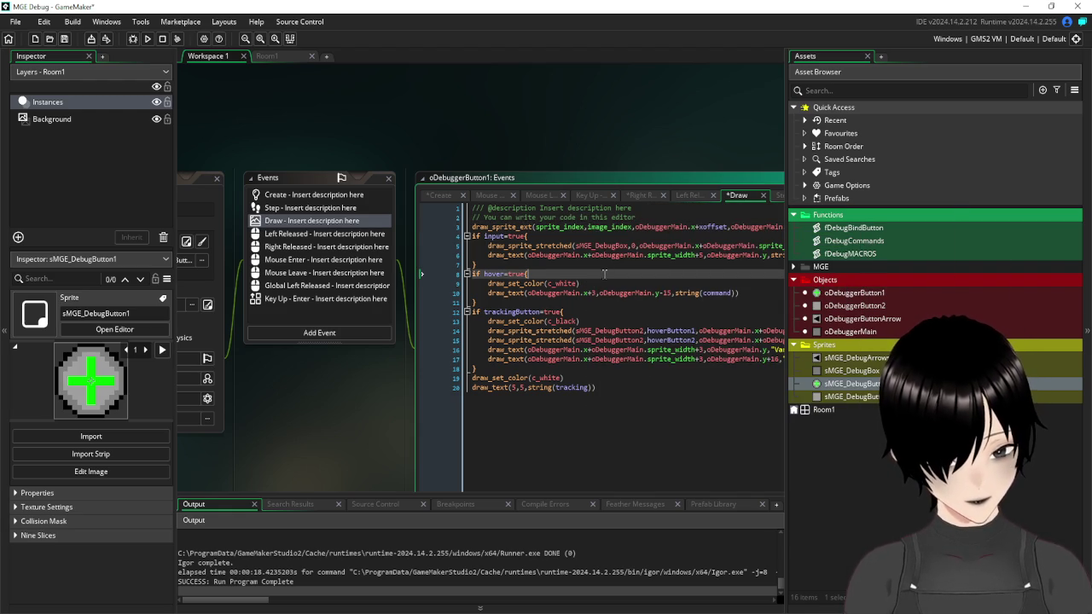
key("ctrl+s")
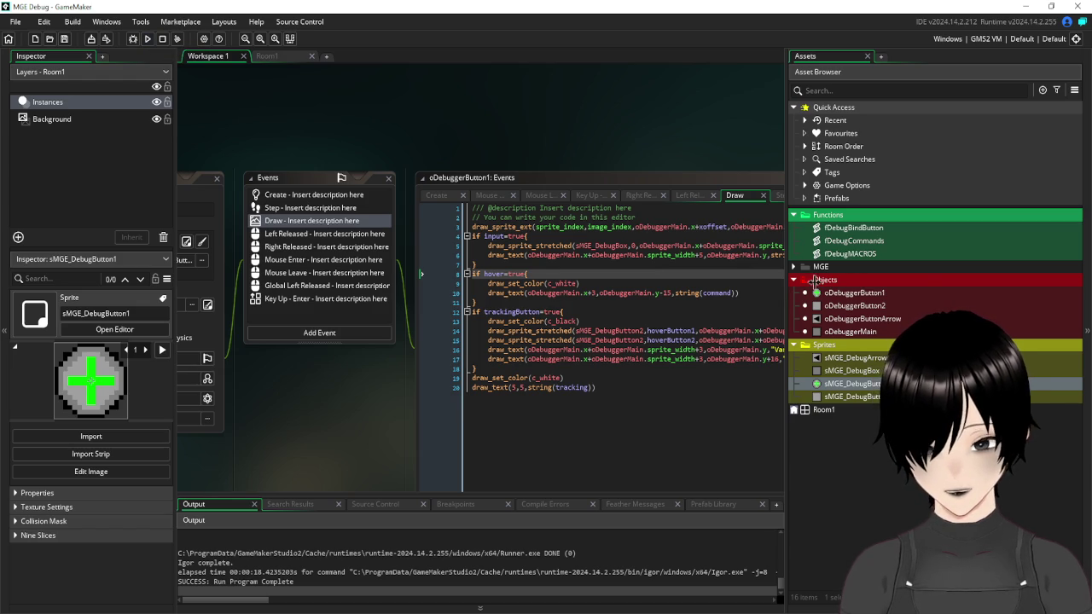
- Open fDebugBindButton and sMGE_DebugButton1, view frame 3, and return to the script's Cmd block
double_click(854, 228)
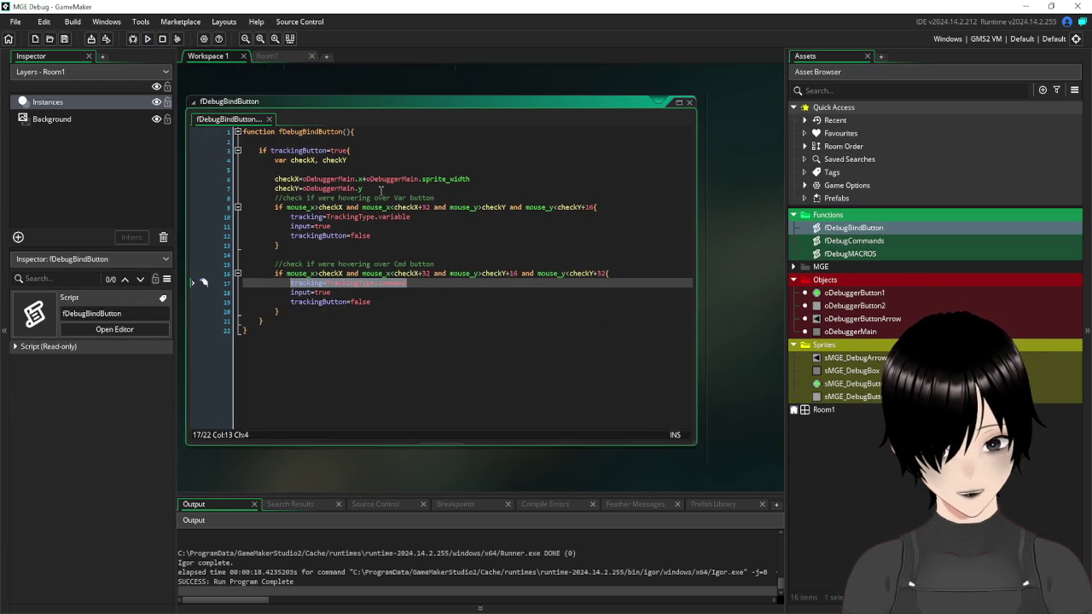
double_click(854, 384)
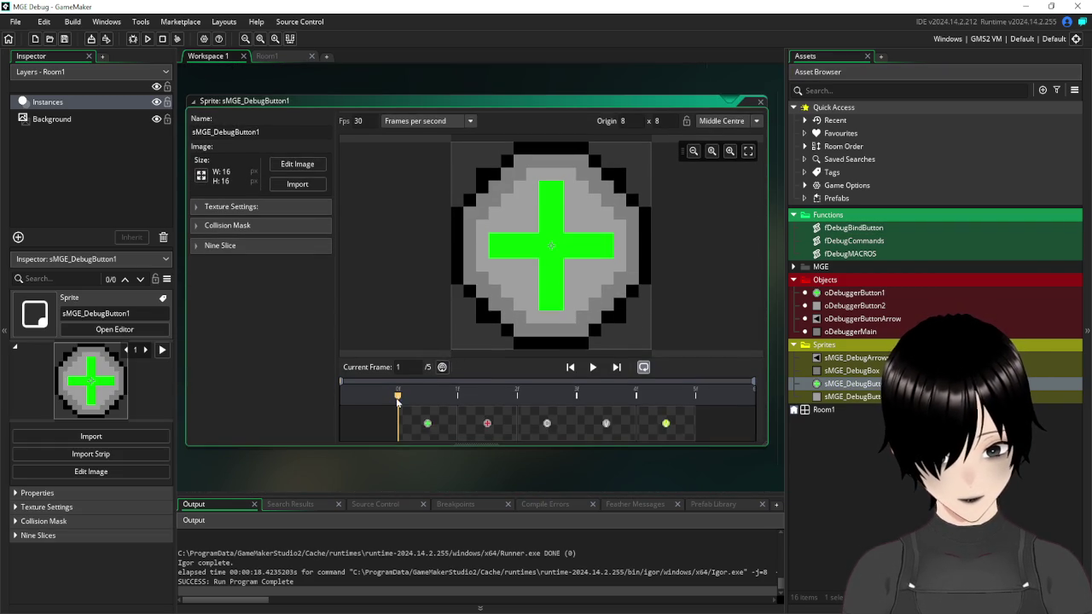
left_click(531, 399)
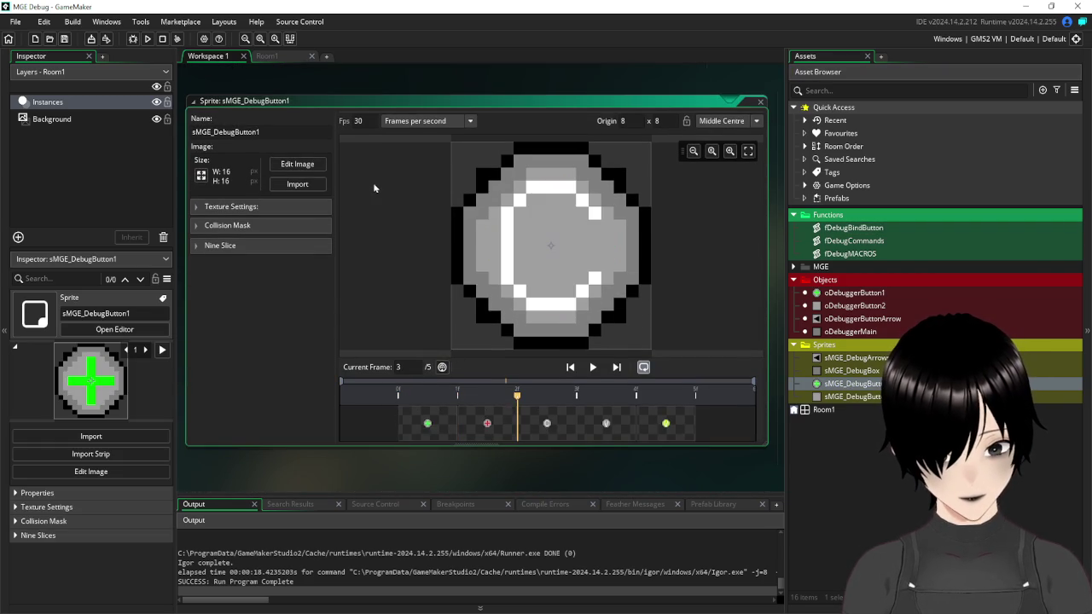
scroll(426, 213, "up", 2)
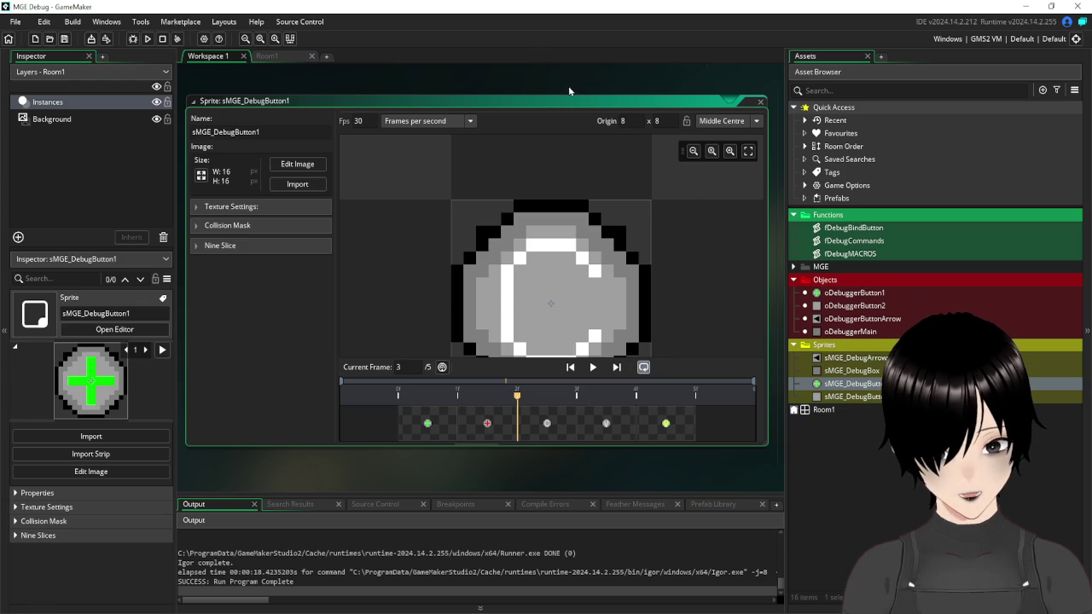
scroll(502, 184, "up", 2)
scroll(502, 183, "up", 3)
scroll(389, 267, "up", 2)
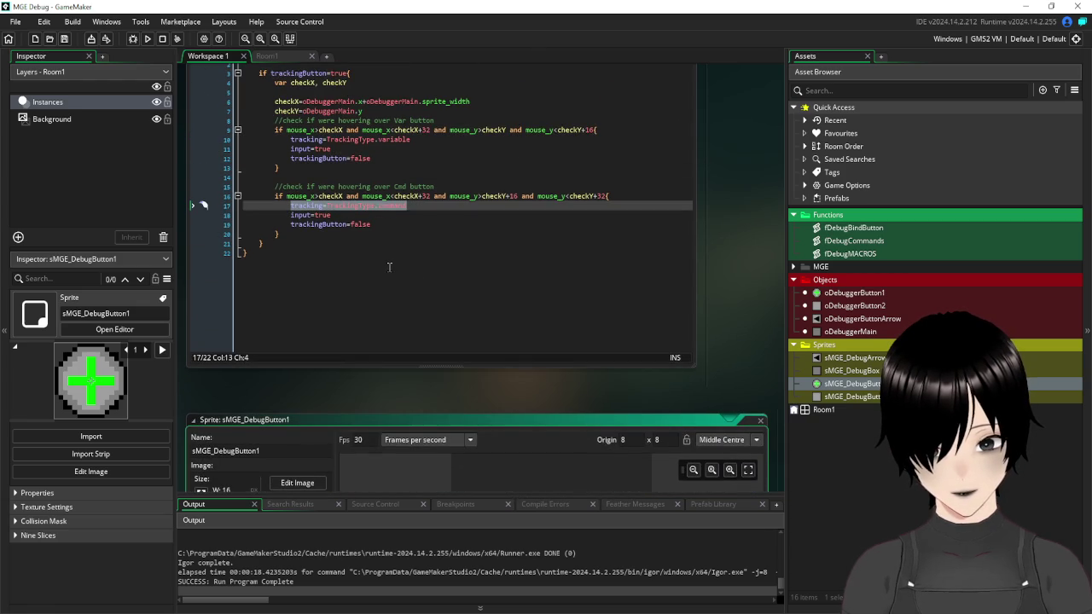
left_click(397, 224)
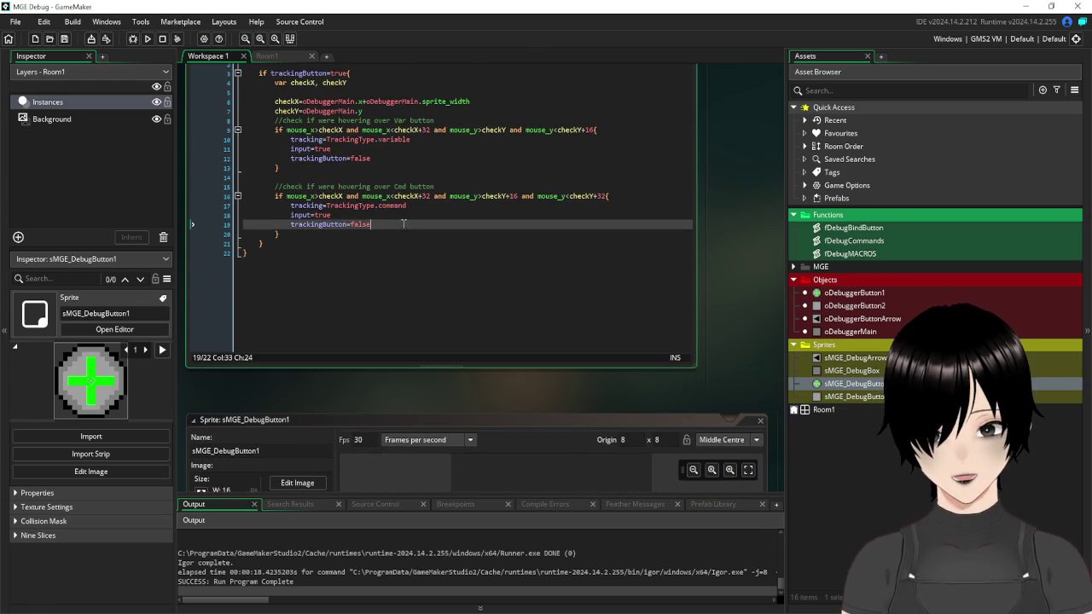
- Add image_index=2 to the Cmd block and an image_index= line to the Var block, then save
key("Return")
type("image_index=2")
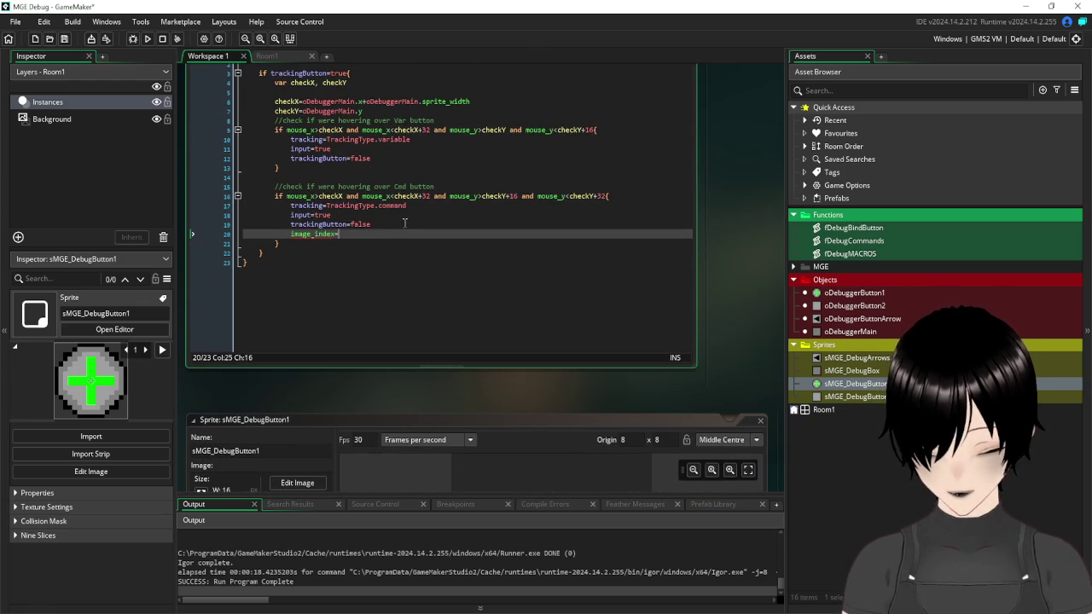
left_click(396, 161)
key("Return")
type("image_index=1")
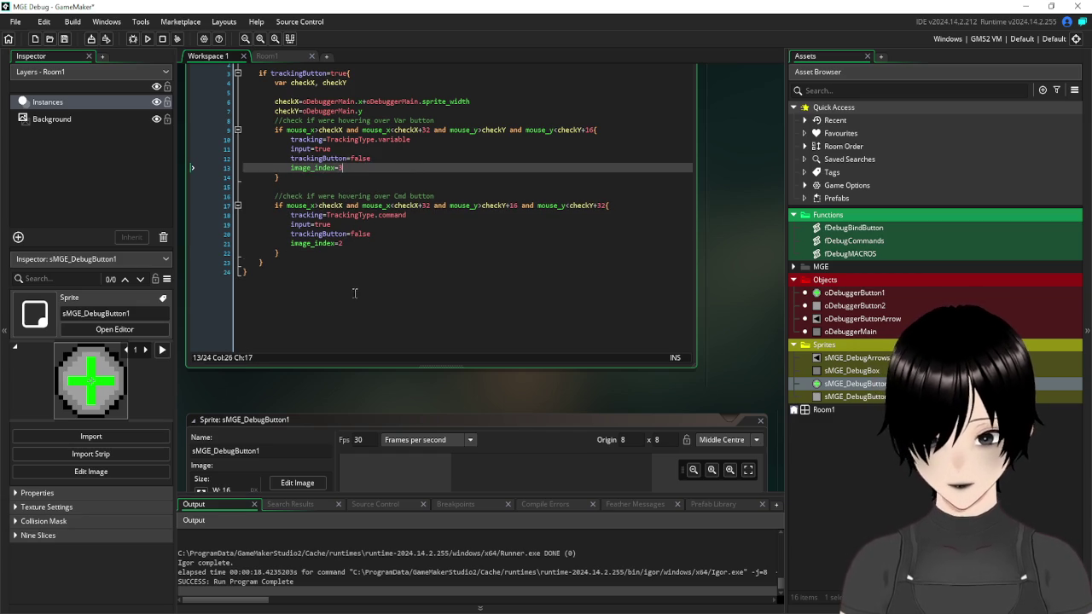
left_click(355, 292)
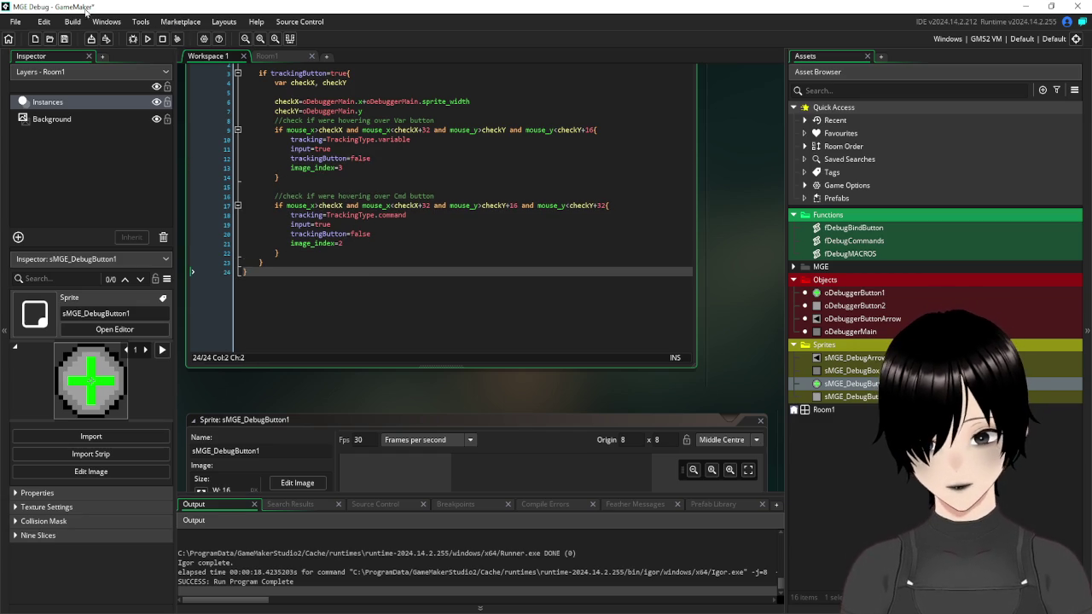
left_click(64, 40)
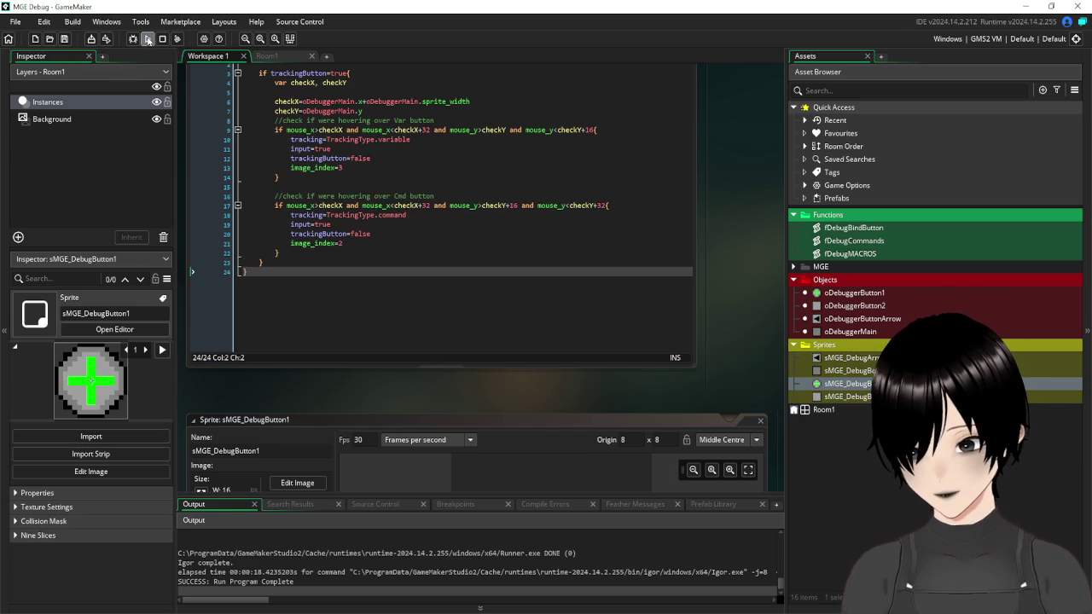
left_click(148, 40)
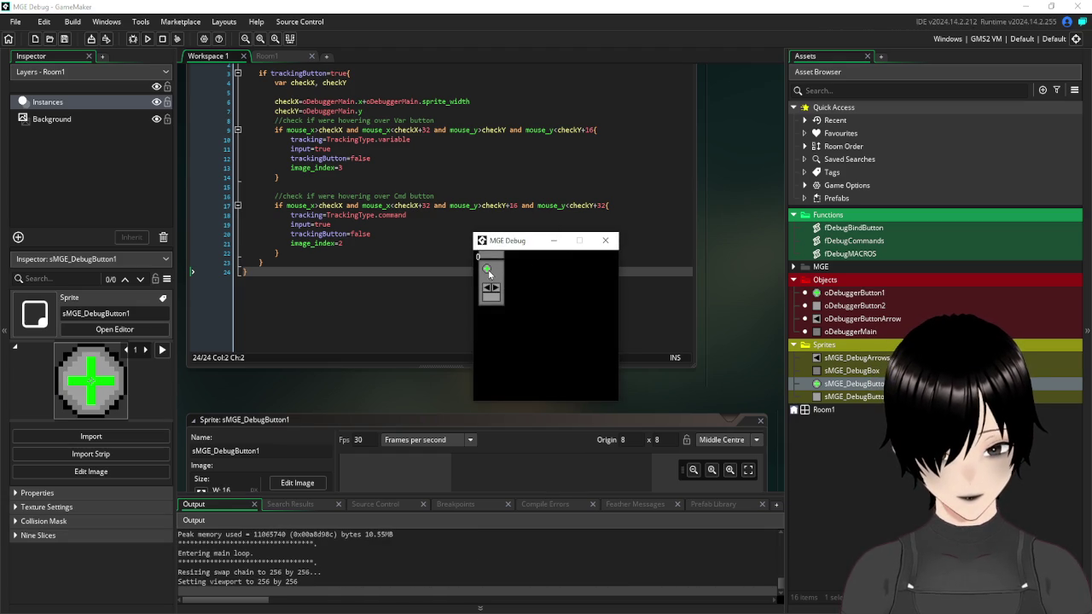
left_click(488, 271)
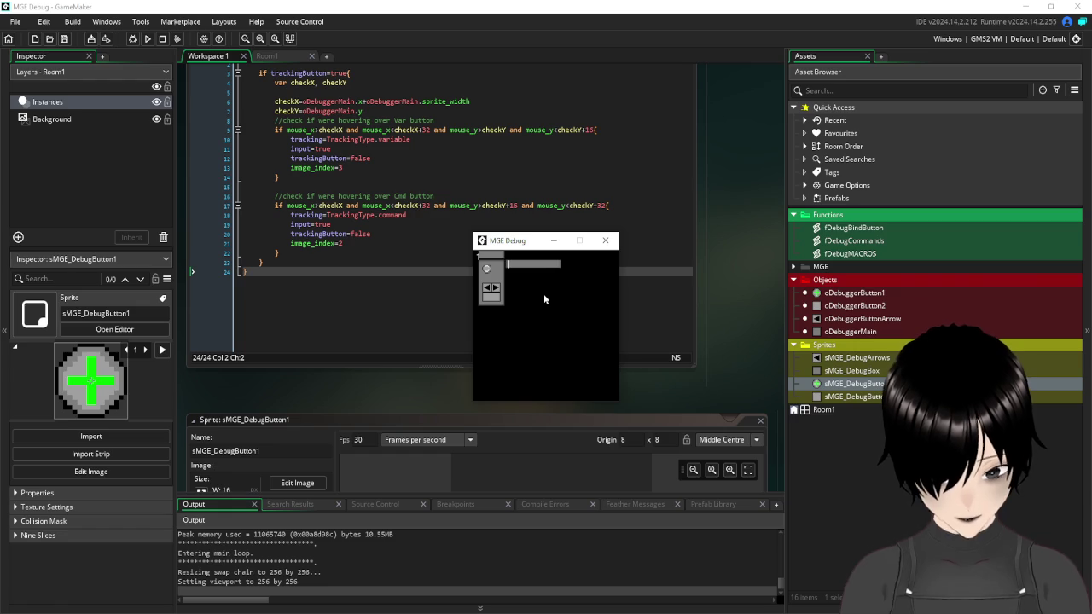
type("/clear")
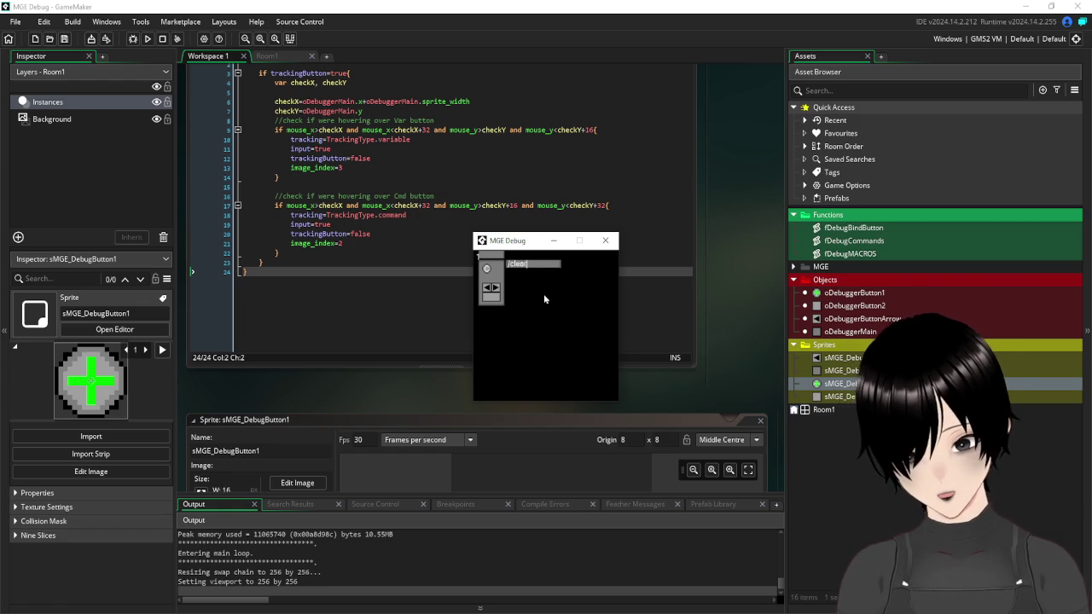
left_click(494, 302)
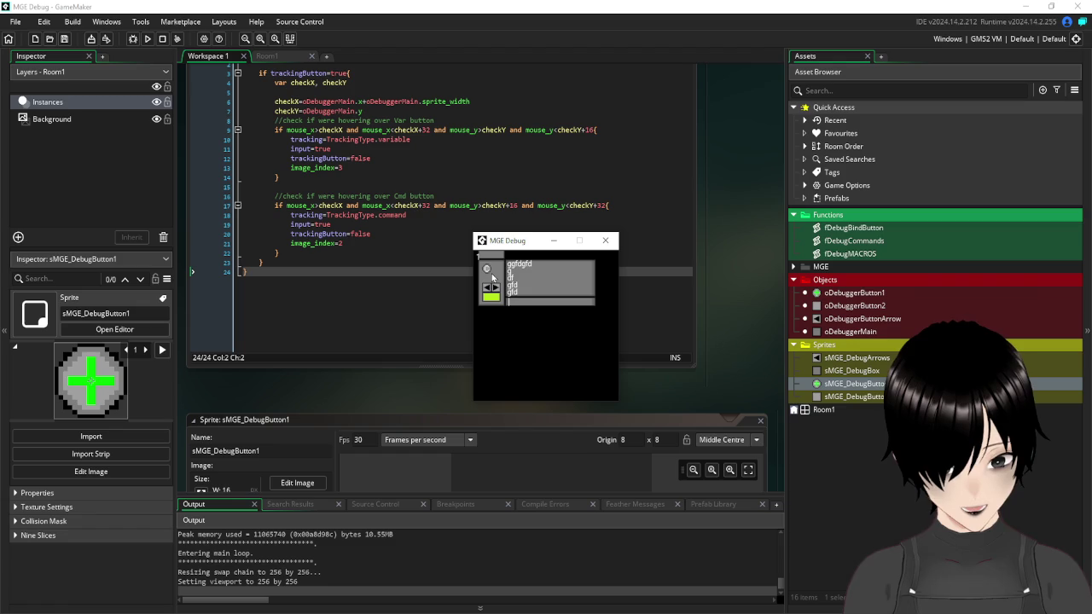
left_click(488, 271)
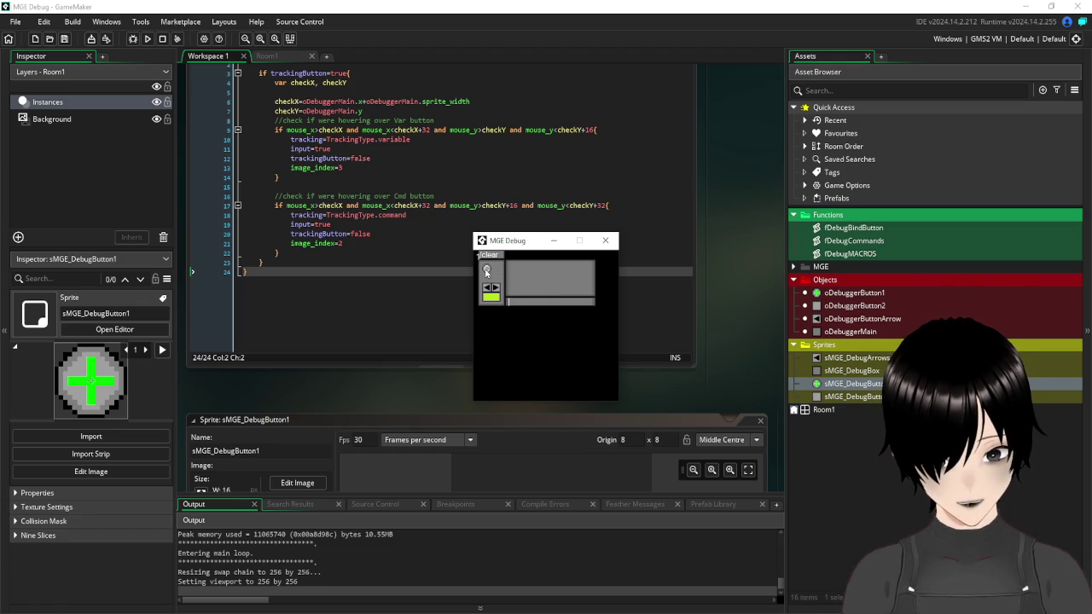
left_click(605, 240)
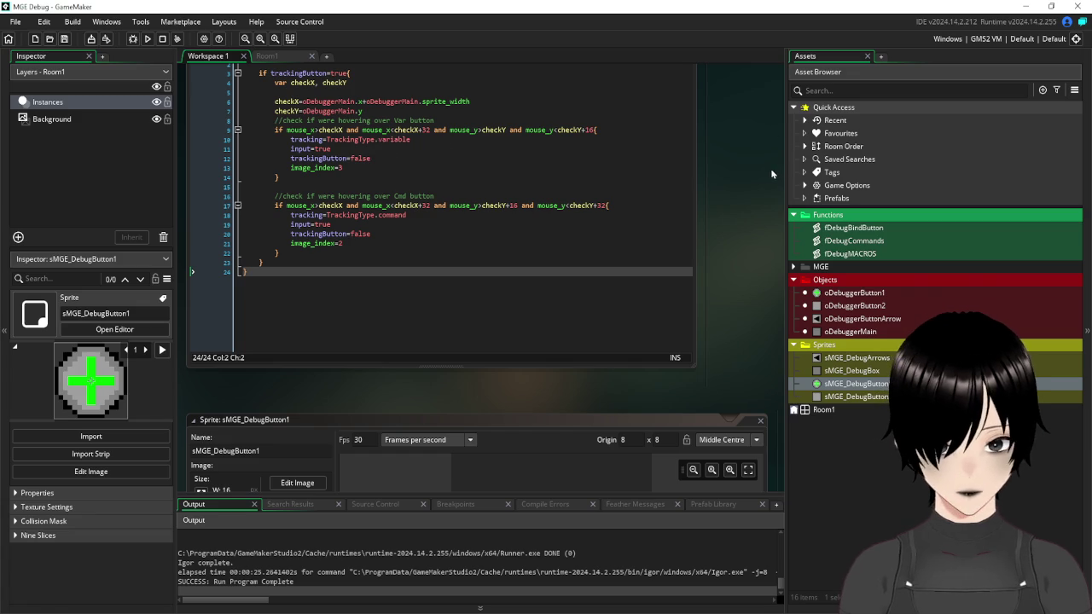
- Close the fDebugBindButton, sMGE_DebugButton1 and oDebuggerButton1 editors, then resize the Assets panel
scroll(771, 168, "up", 3)
left_click(691, 203)
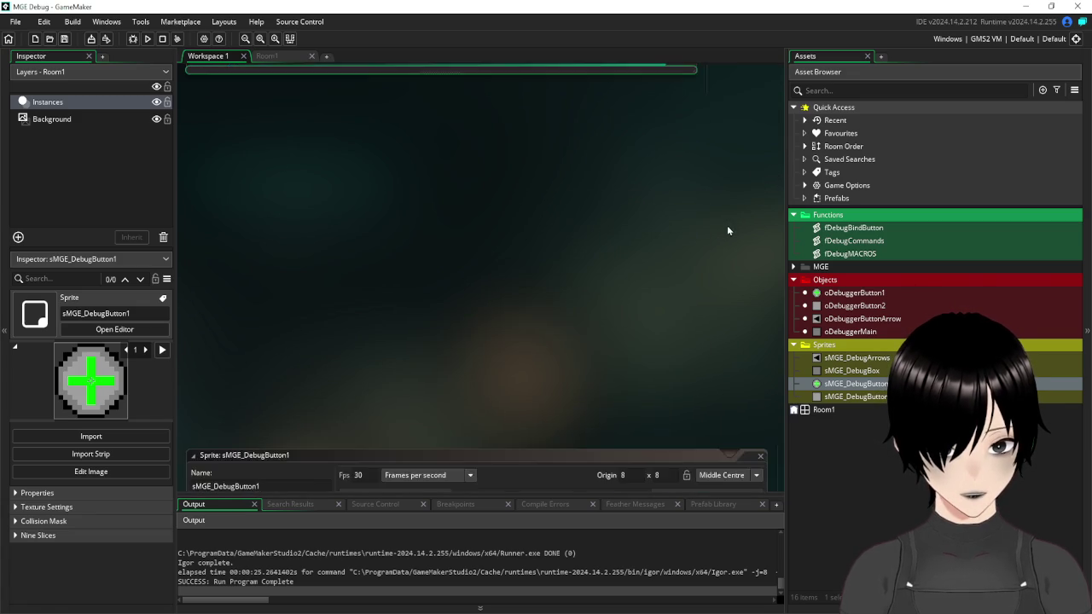
scroll(727, 226, "down", 3)
left_click(761, 317)
scroll(579, 214, "up", 3)
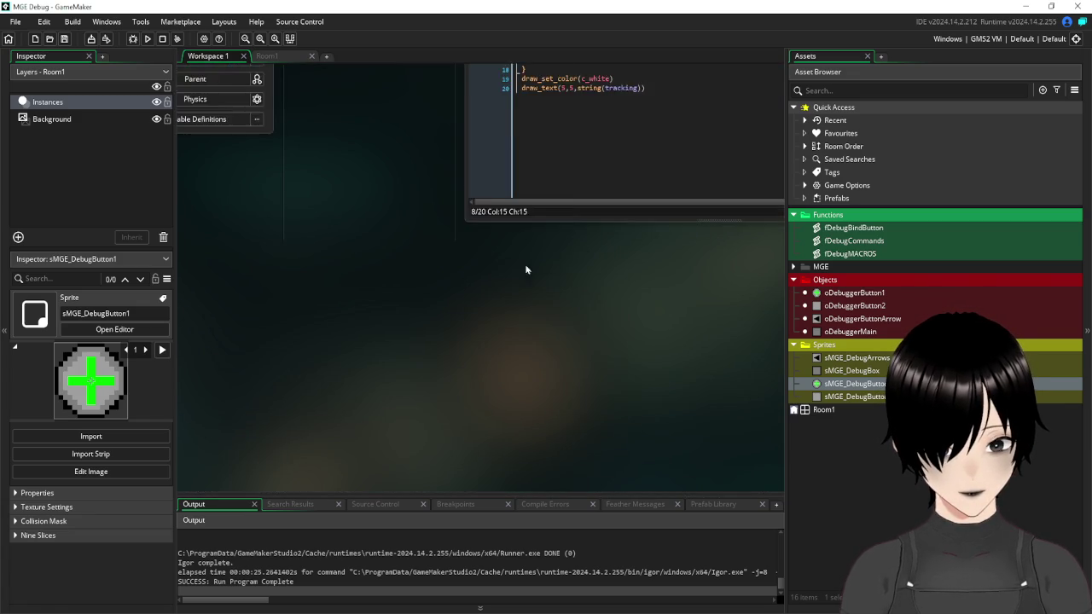
left_click(265, 199)
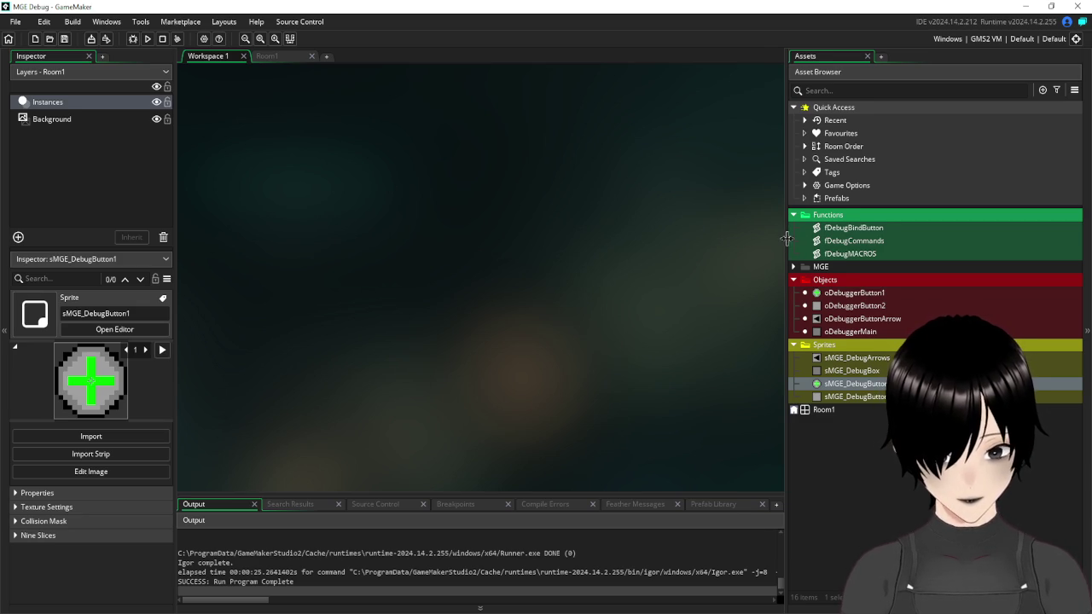
left_click_drag(786, 238, 726, 237)
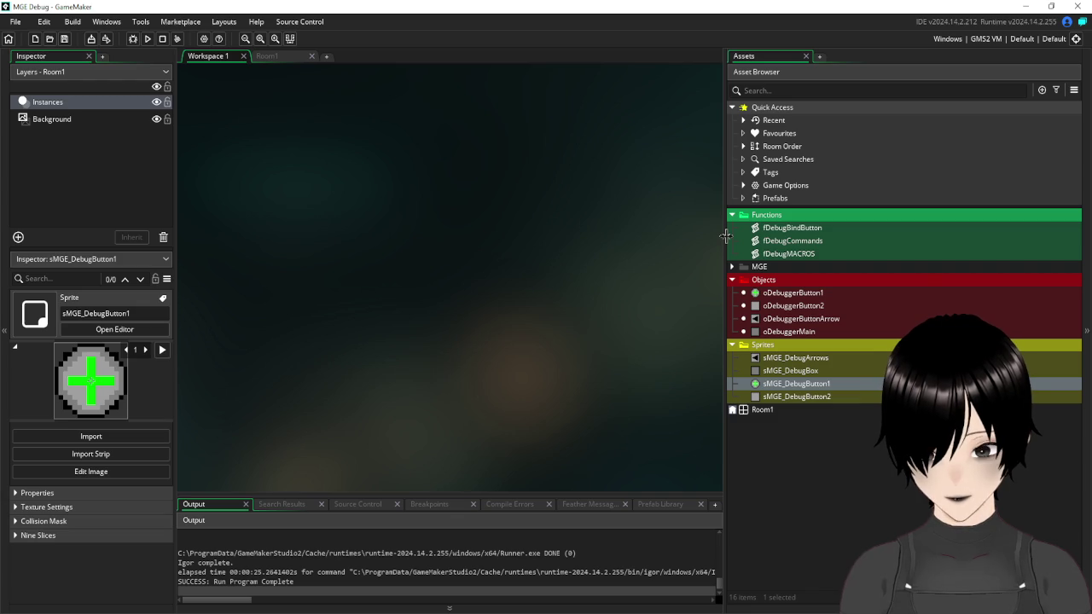
mouse_move(726, 236)
left_mouse_down()
mouse_move(844, 254)
mouse_move(803, 251)
left_mouse_up()
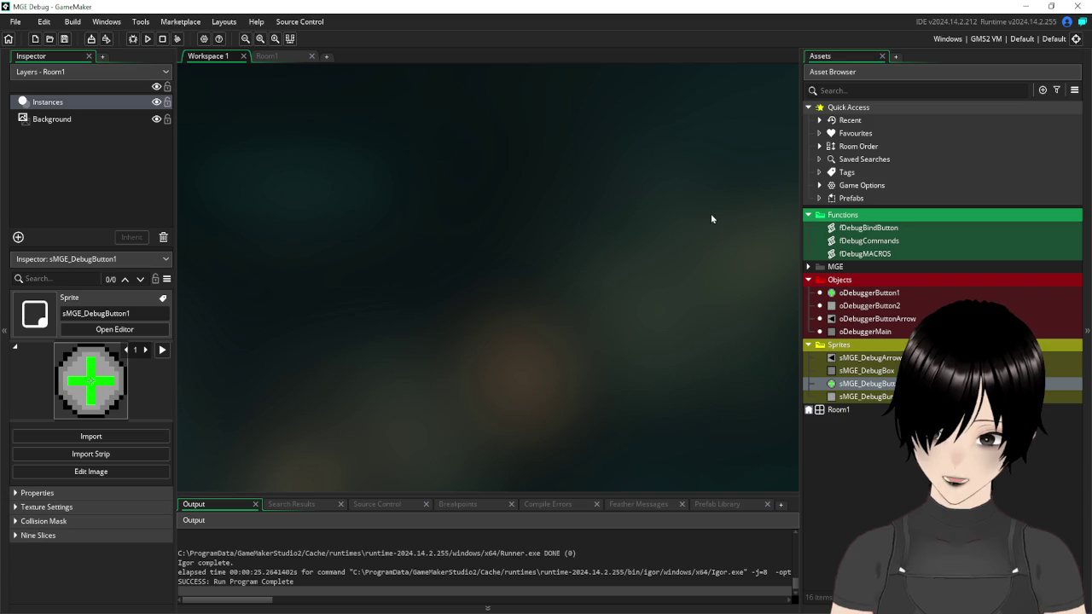
- Place three more oDebuggerButton1 instances in Room1
left_click(282, 56)
left_click(864, 292)
mouse_move(864, 293)
left_mouse_down()
mouse_move(880, 297)
mouse_move(533, 237)
mouse_move(526, 222)
left_mouse_up()
mouse_move(864, 292)
left_mouse_down()
mouse_move(642, 288)
mouse_move(472, 267)
left_mouse_up()
mouse_move(875, 299)
left_mouse_down()
mouse_move(566, 237)
mouse_move(505, 257)
left_mouse_up()
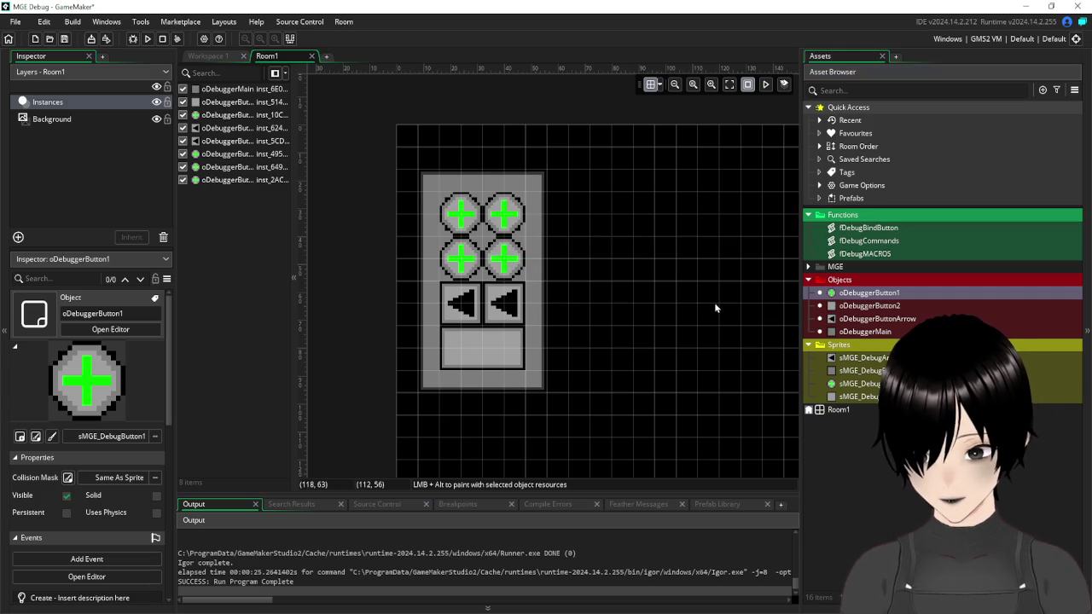
- Reopen the oDebuggerButton1 object editor in Workspace 1
left_click(224, 57)
left_click(297, 57)
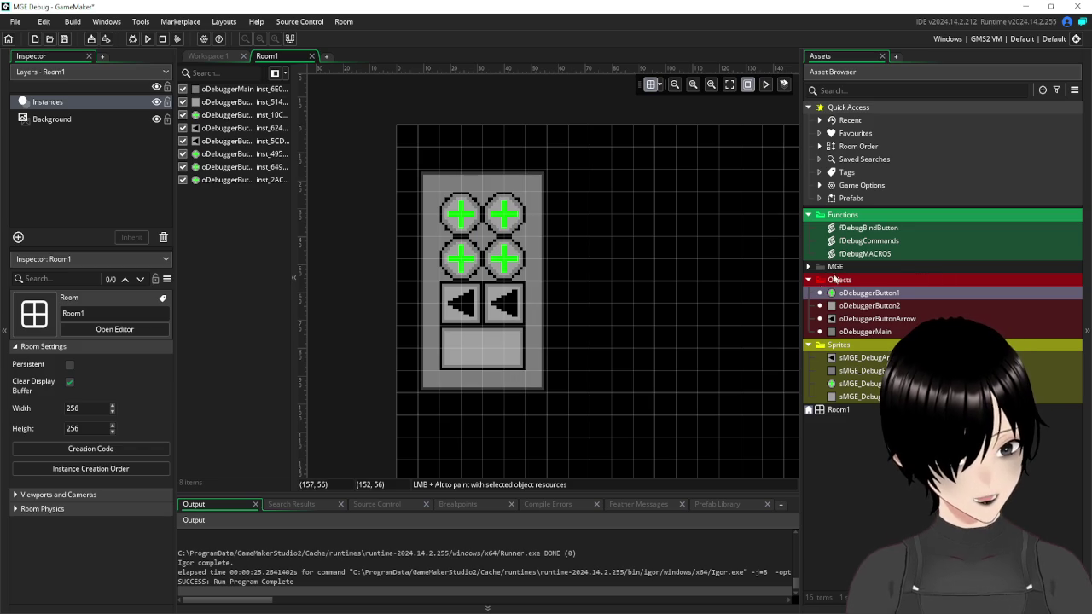
left_click(209, 56)
double_click(879, 297)
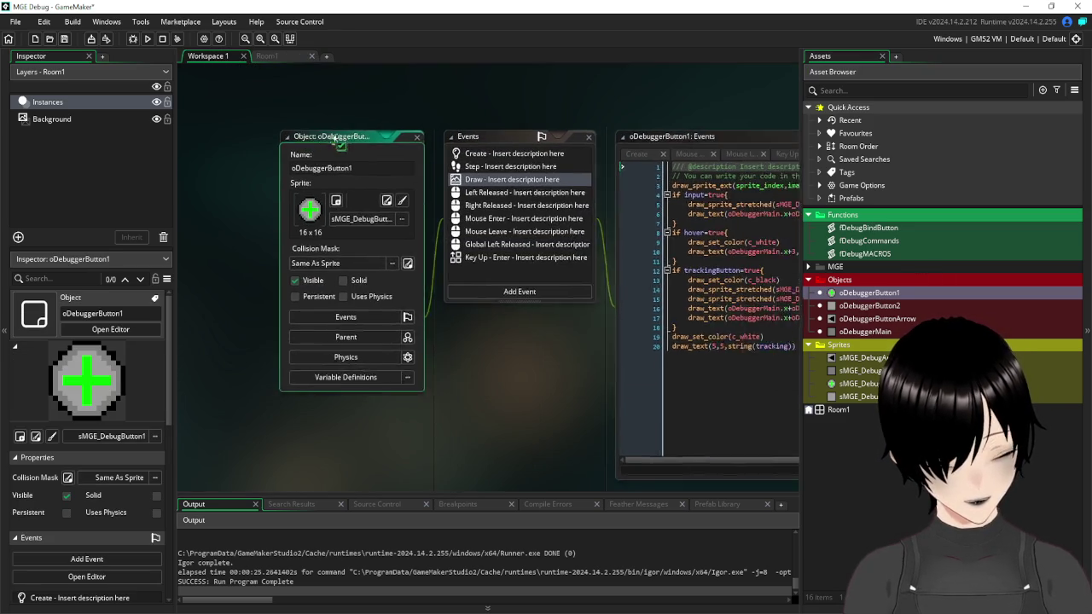
- Check the Create code and the input=true line in fDebugBindButton, then show Key Up - Enter code
left_click(447, 119)
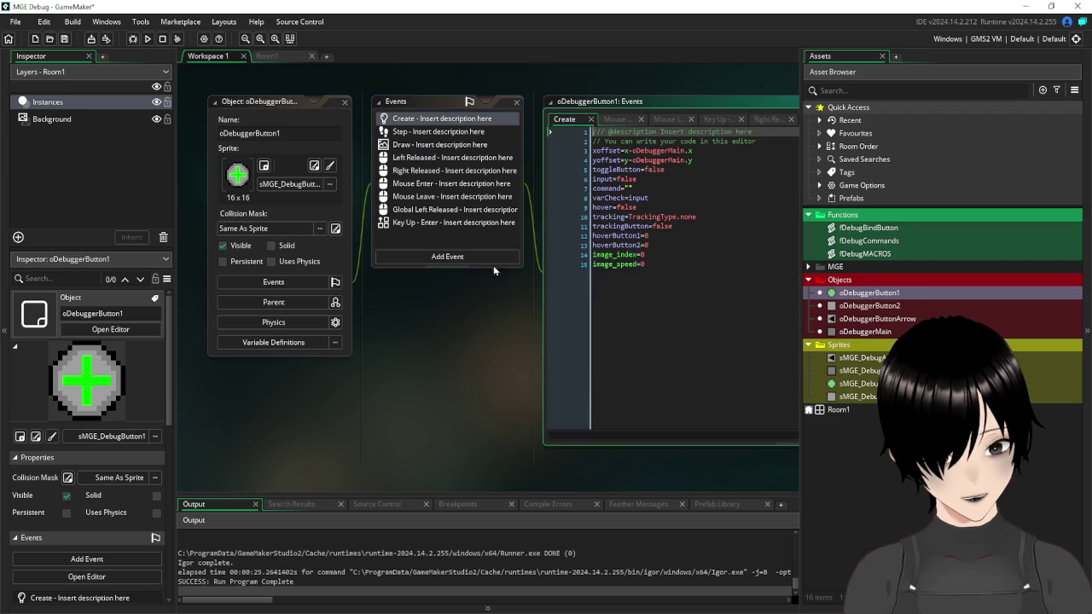
mouse_move(532, 357)
left_mouse_down()
mouse_move(483, 305)
mouse_move(490, 333)
left_mouse_up()
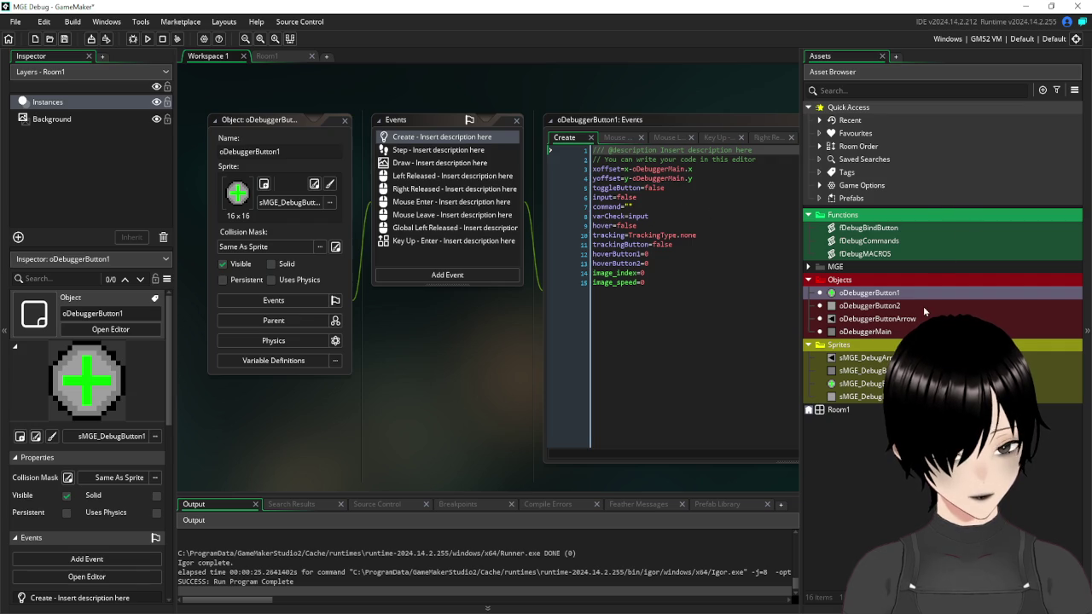
double_click(868, 228)
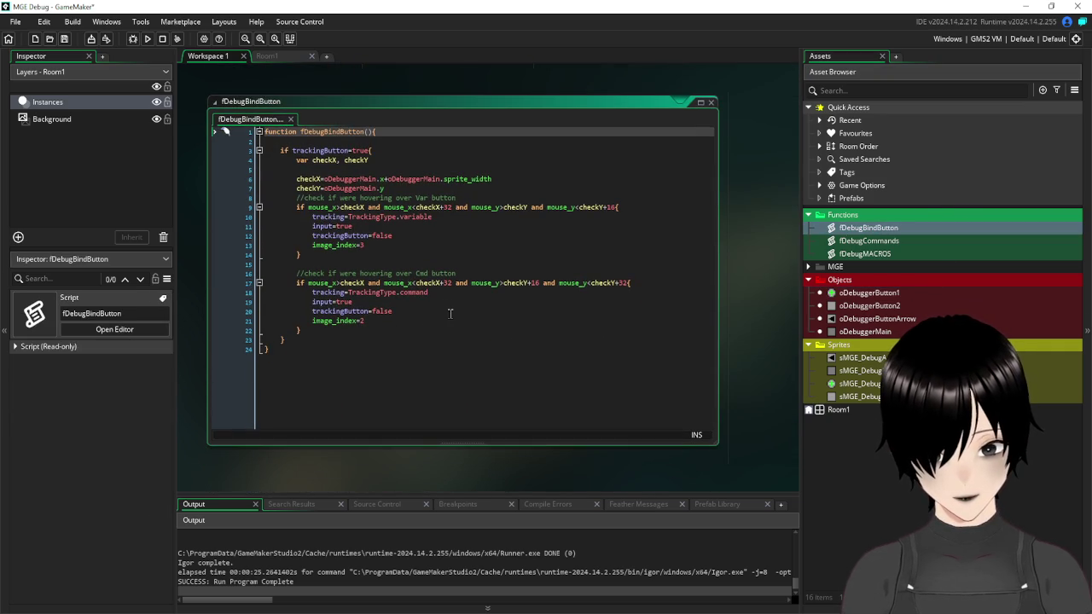
left_click(391, 227)
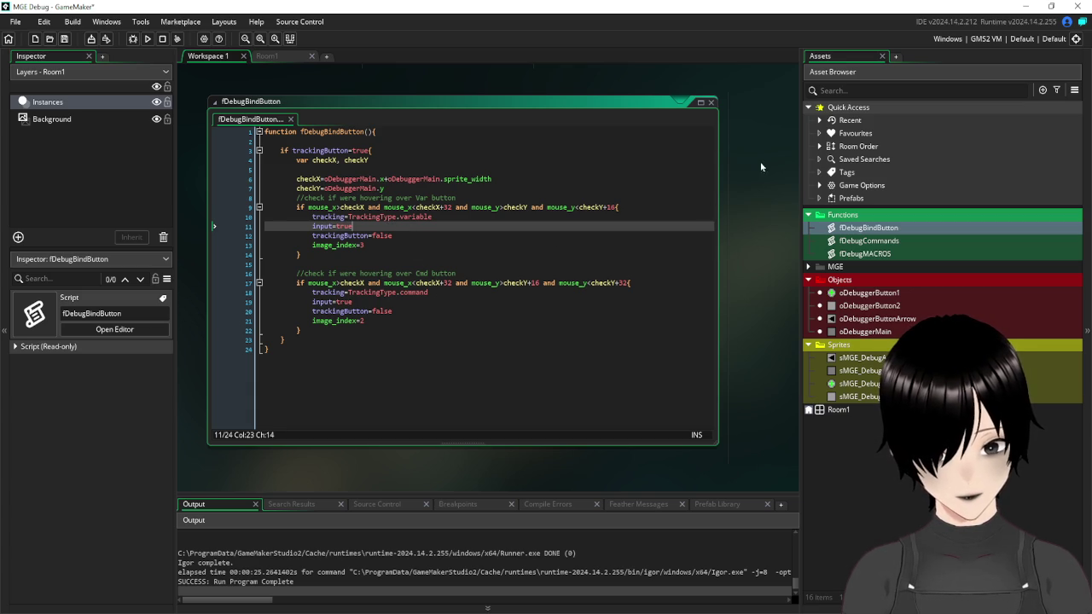
scroll(762, 167, "up", 5)
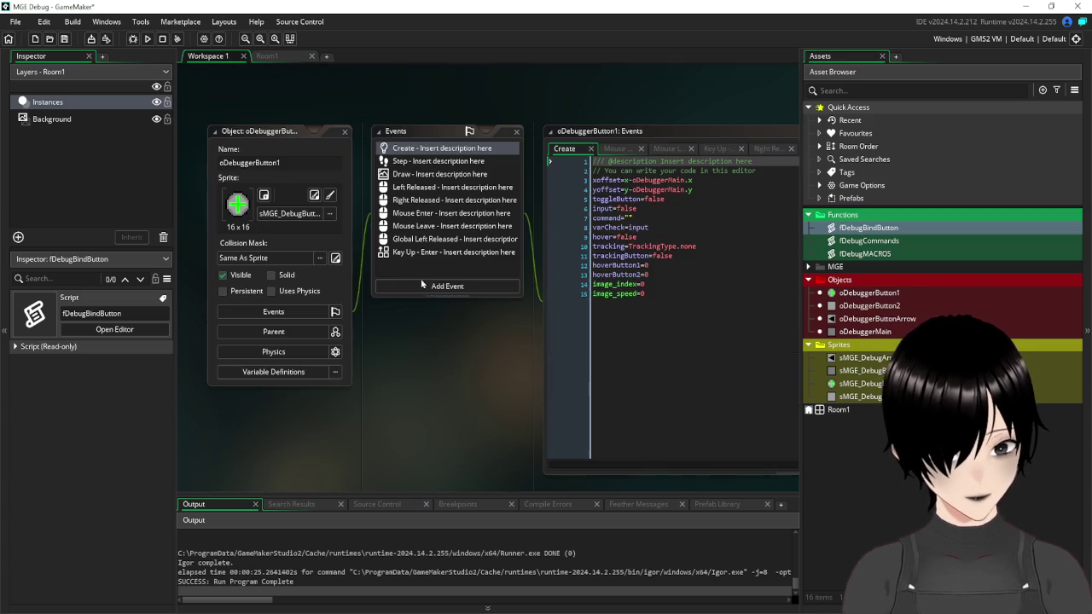
left_click(438, 252)
mouse_move(522, 333)
left_mouse_down()
mouse_move(411, 345)
mouse_move(464, 327)
mouse_move(471, 309)
mouse_move(515, 327)
mouse_move(516, 350)
mouse_move(498, 349)
left_mouse_up()
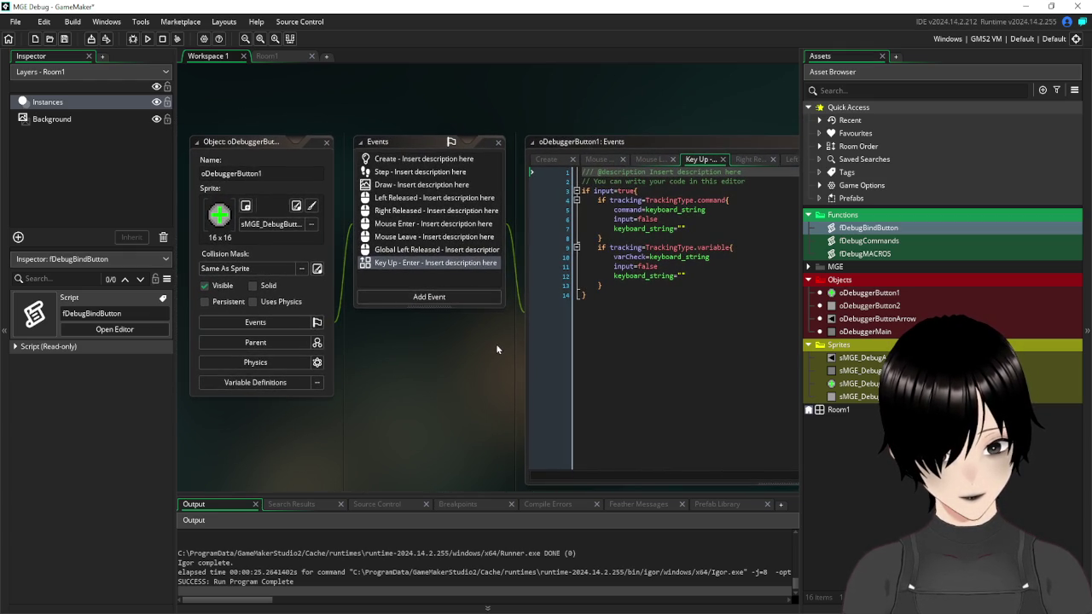
- Look up the toggleButton variable in oDebuggerButton1's Create code
left_click(449, 160)
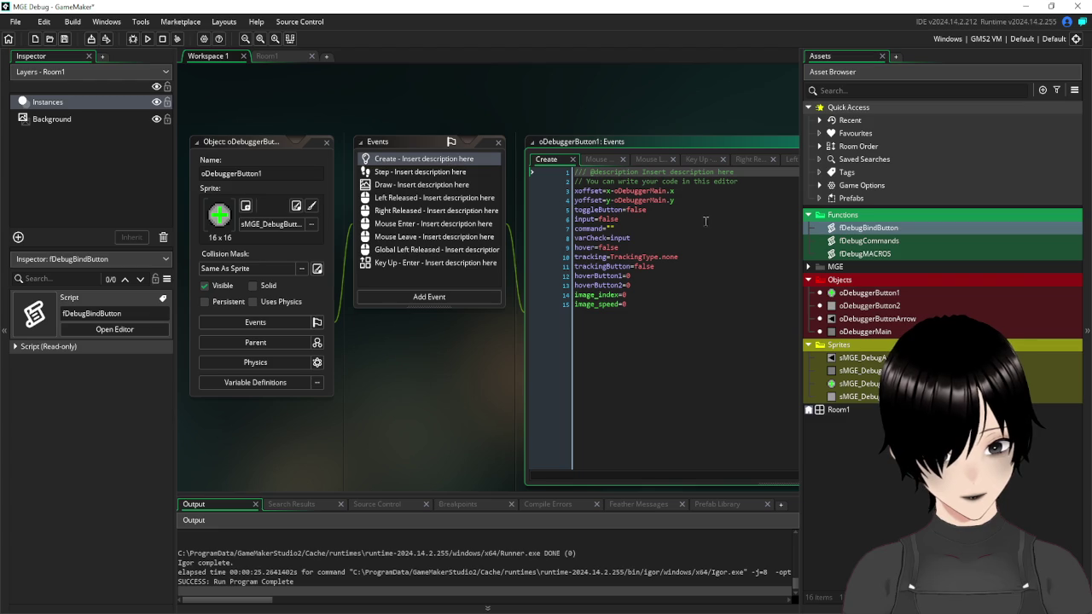
mouse_move(626, 210)
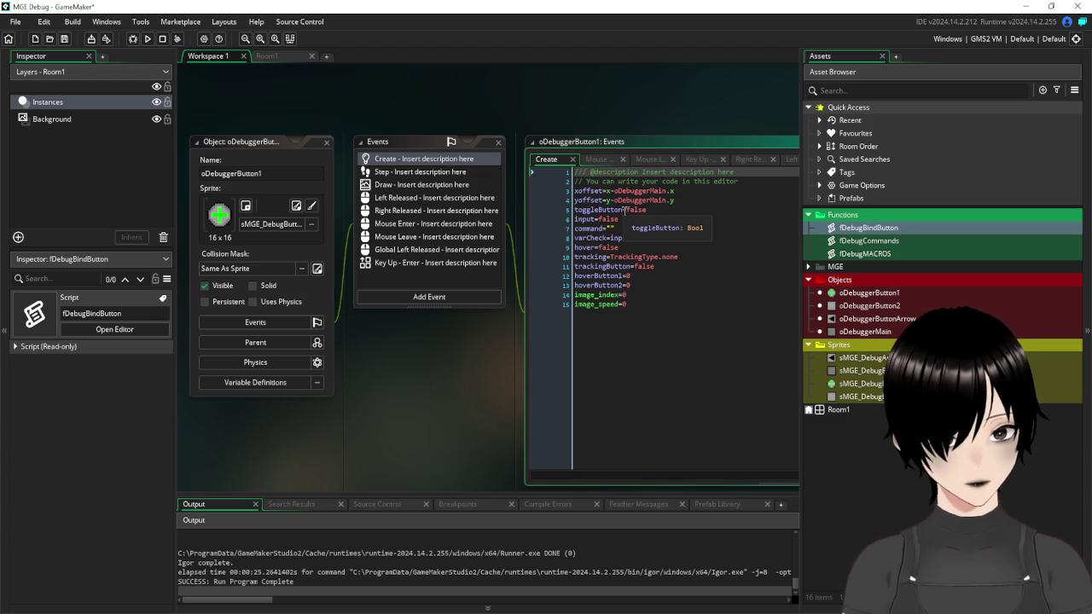
left_click(551, 213)
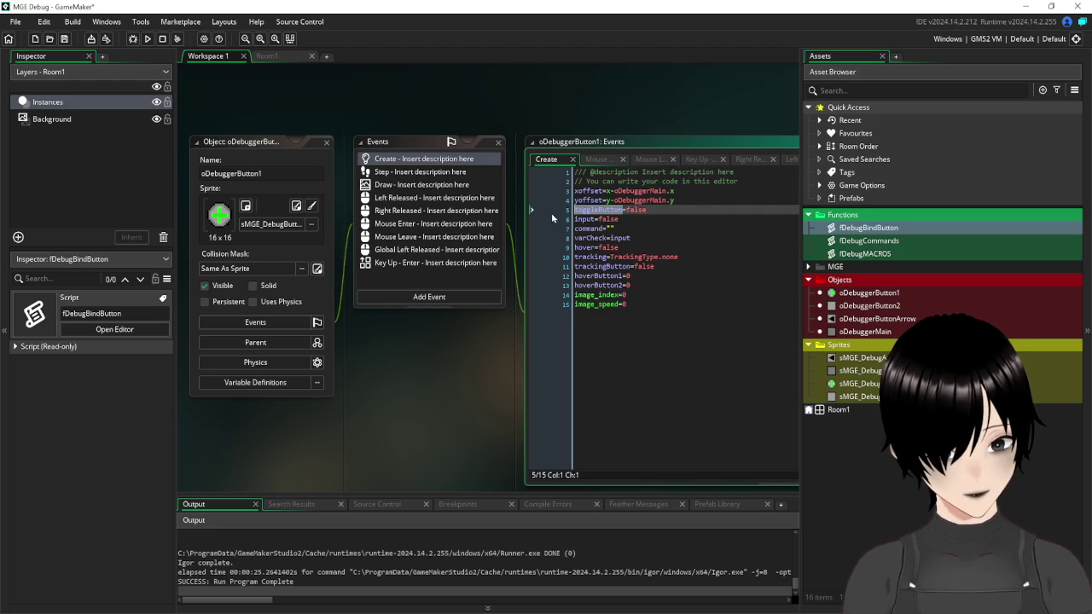
- Replace Left Released's commented fDebugCommands line with 'if toggleButton=false toggleButton=true else toggleButton=false', and save
left_click(418, 199)
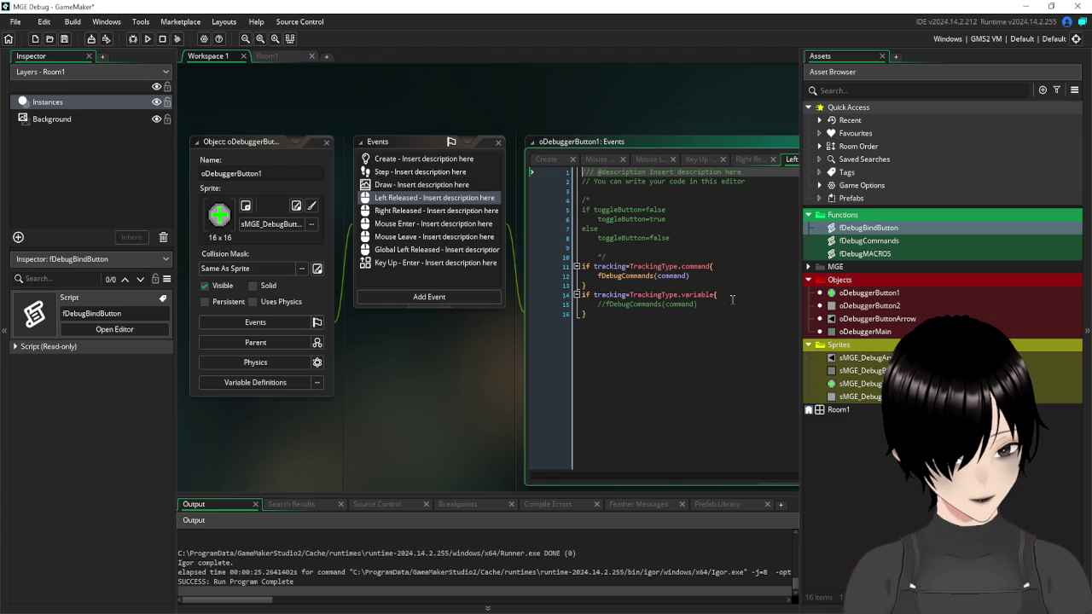
left_click(731, 294)
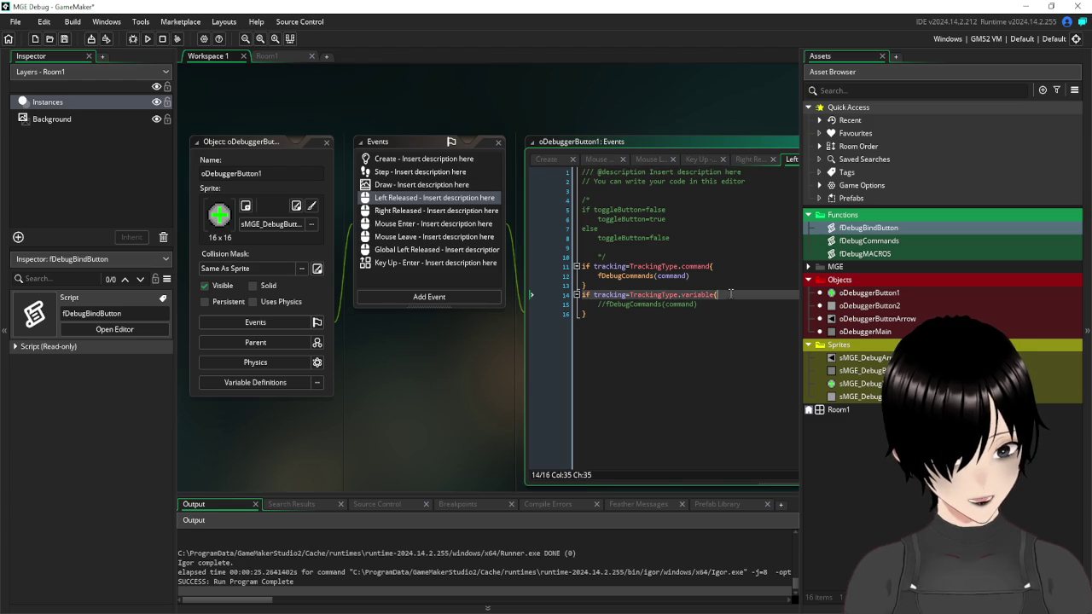
key("Return")
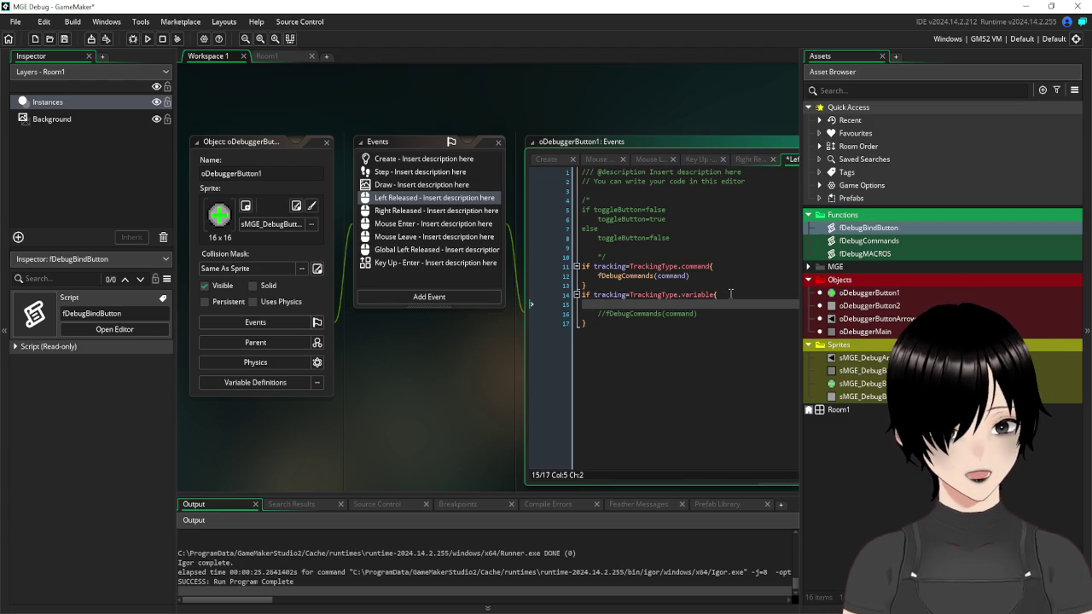
left_click(565, 315)
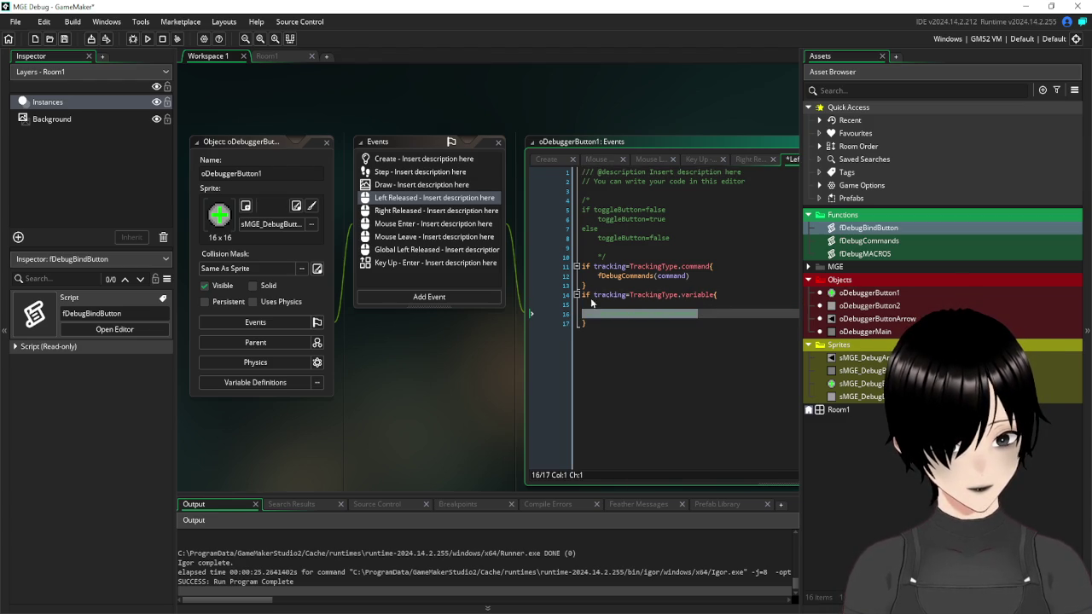
key("BackSpace")
key("BackSpace")
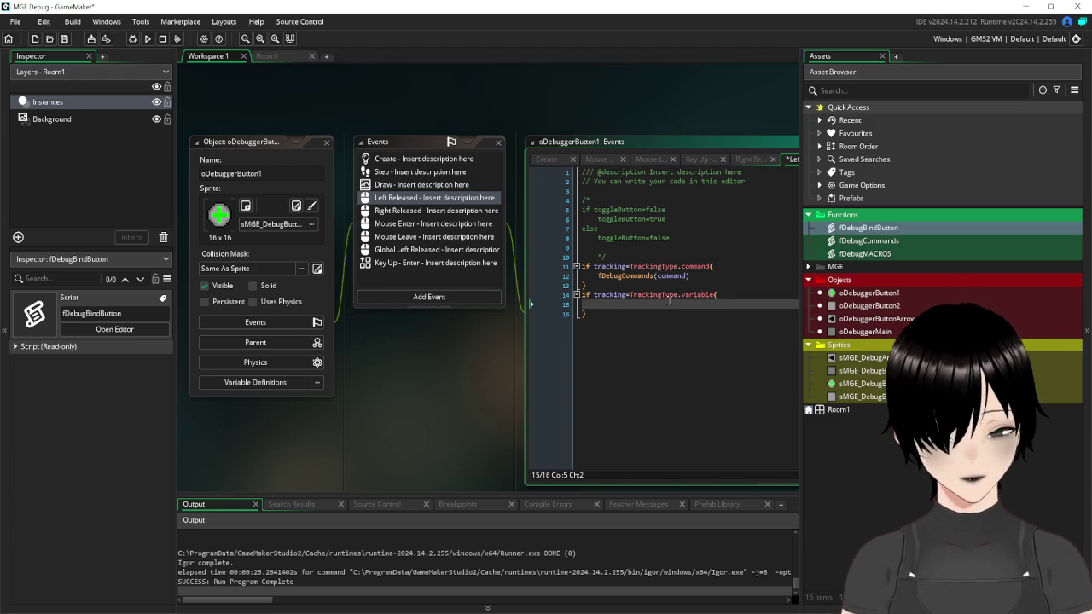
type("if toggleButton")
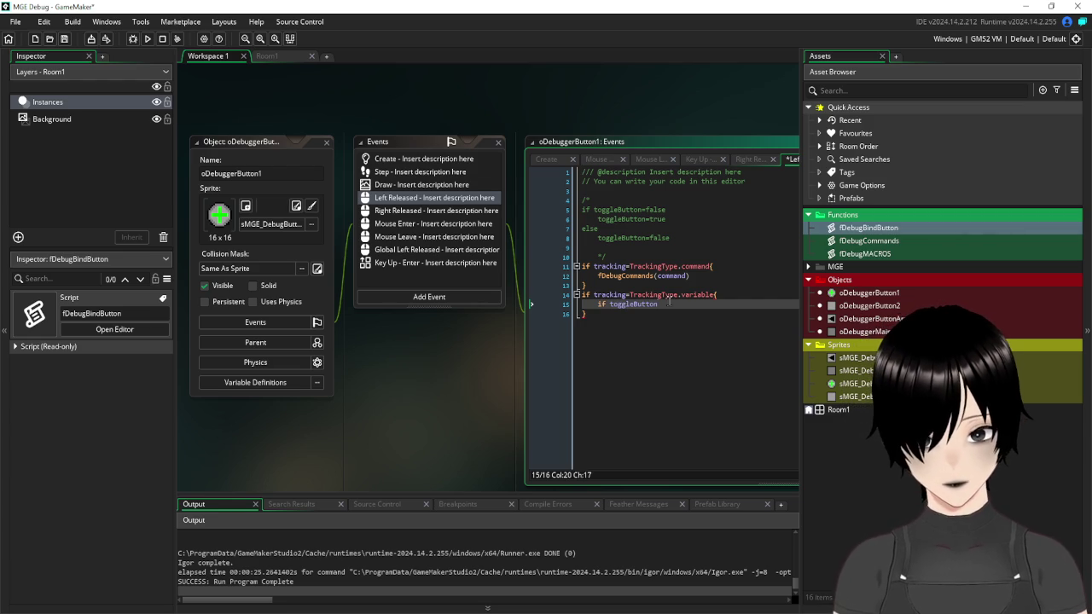
type("=false toggleButton=true")
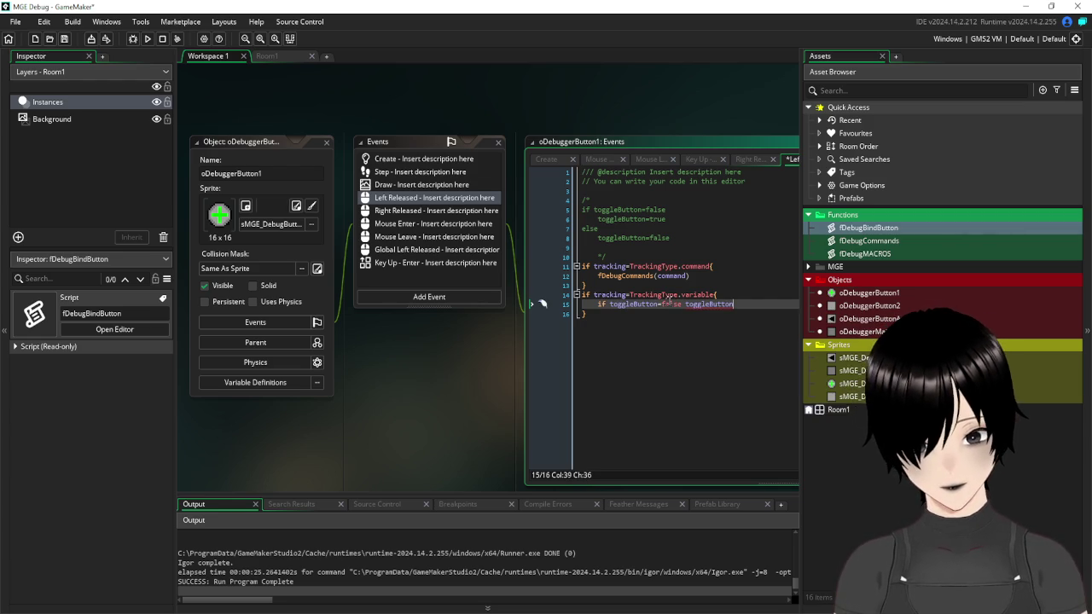
key("Return")
type("el")
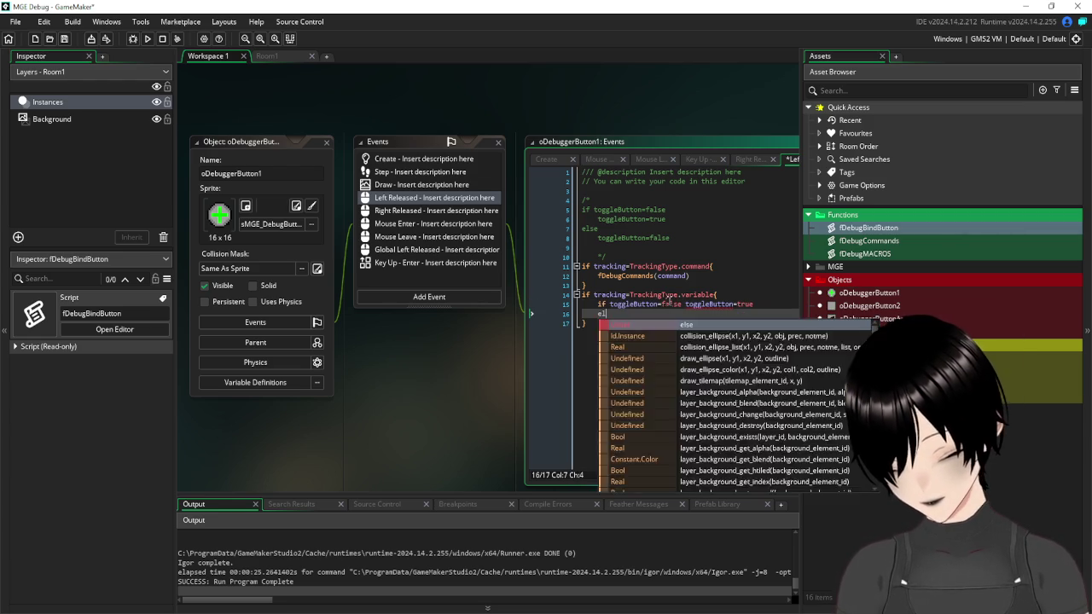
type("se toggleButton=false")
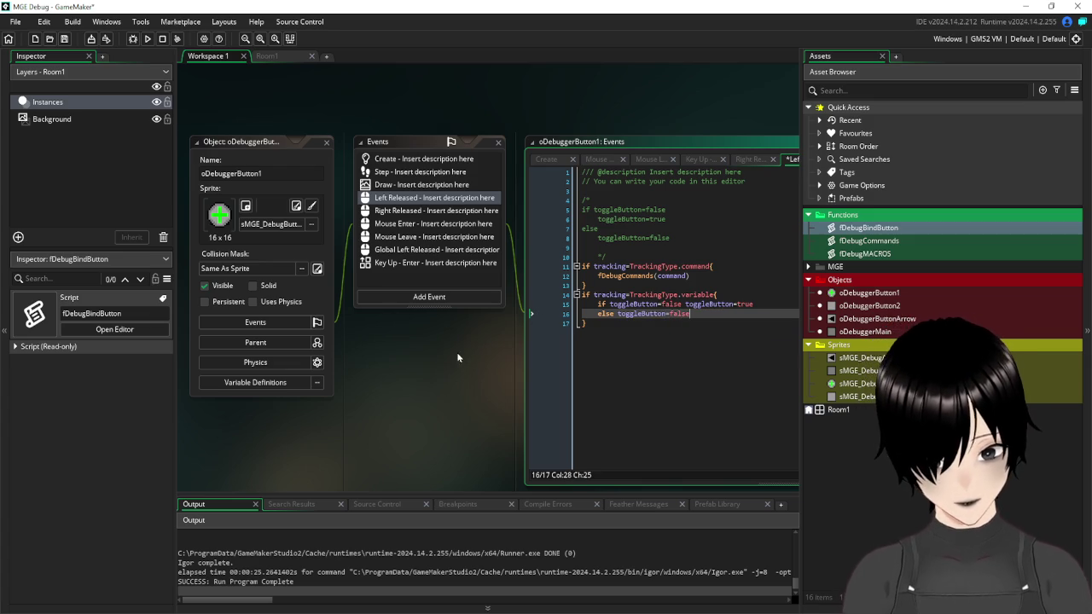
left_click(64, 38)
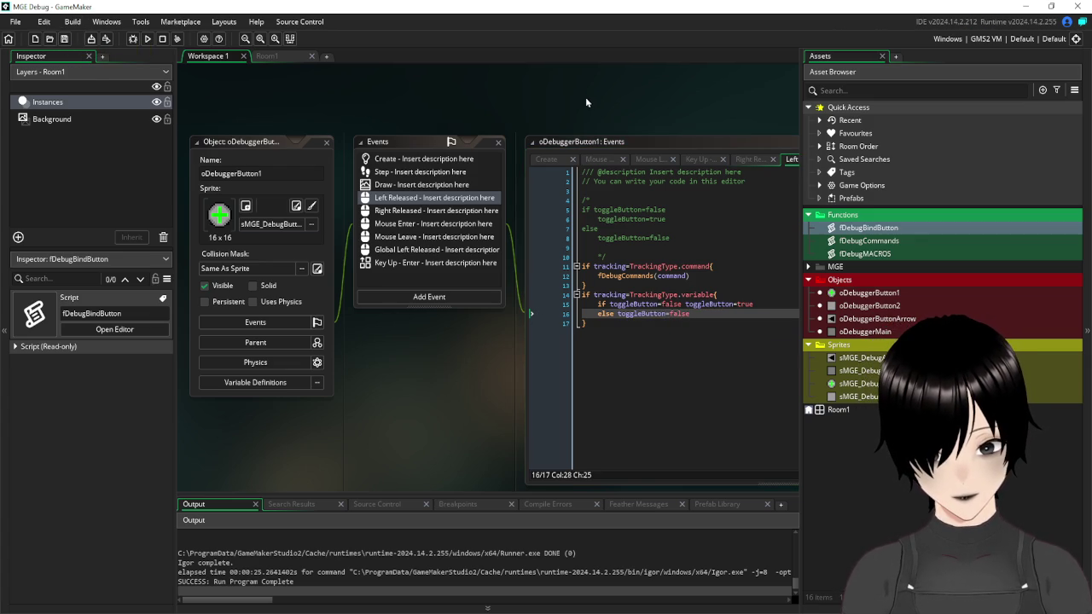
- Insert an empty 'if toggleButton=true{ }' block below the trackingButton block in the Draw code
left_click(414, 187)
mouse_move(497, 351)
left_mouse_down()
mouse_move(396, 340)
mouse_move(354, 320)
mouse_move(272, 328)
mouse_move(372, 330)
left_mouse_up()
left_click(511, 305)
key("Down")
key("Return")
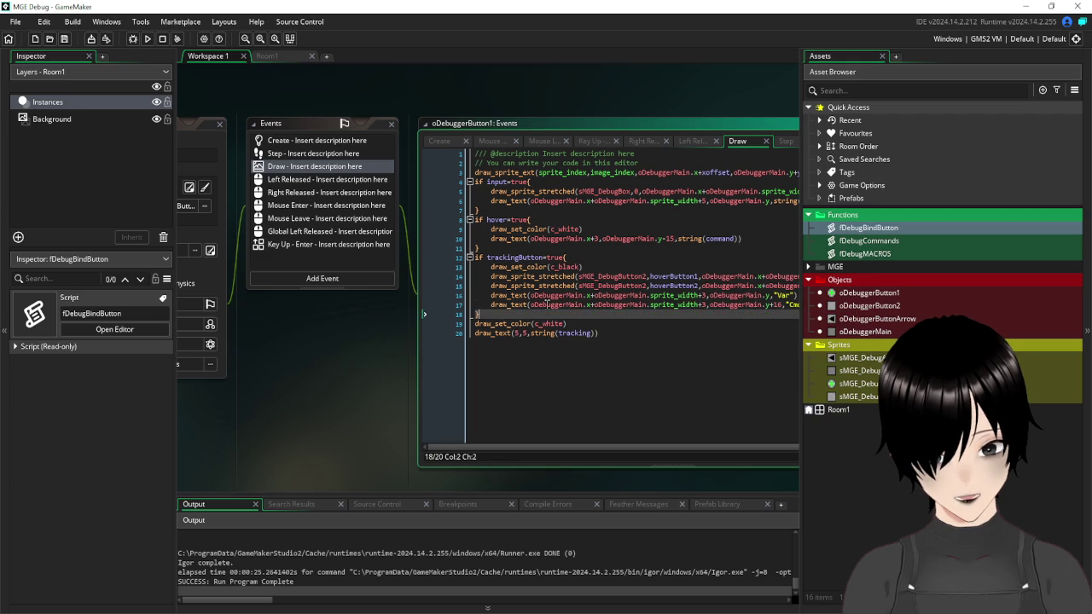
type("if toggleButton")
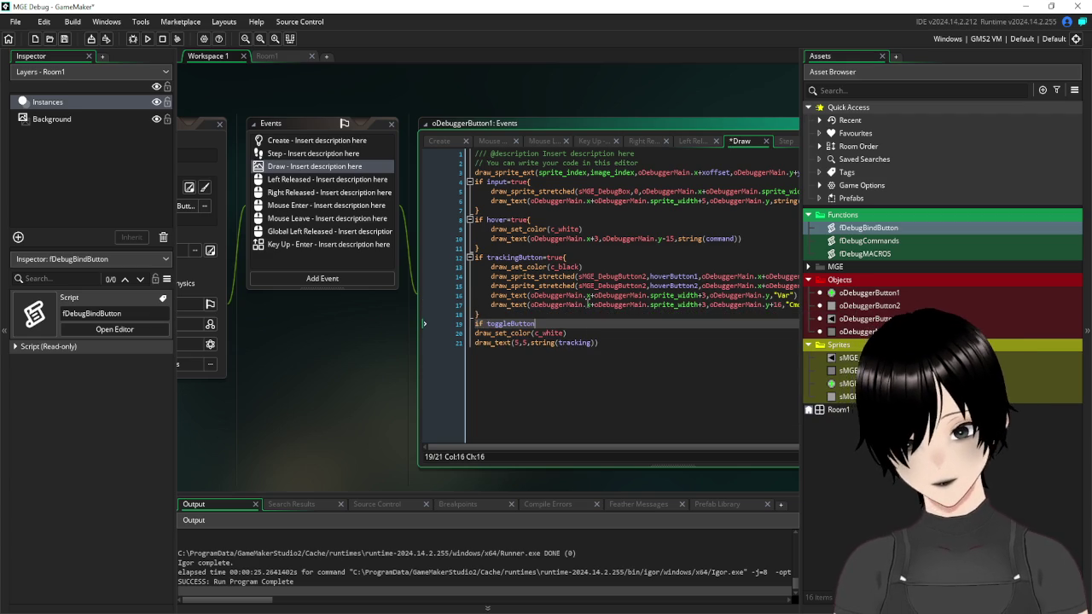
type("=true{")
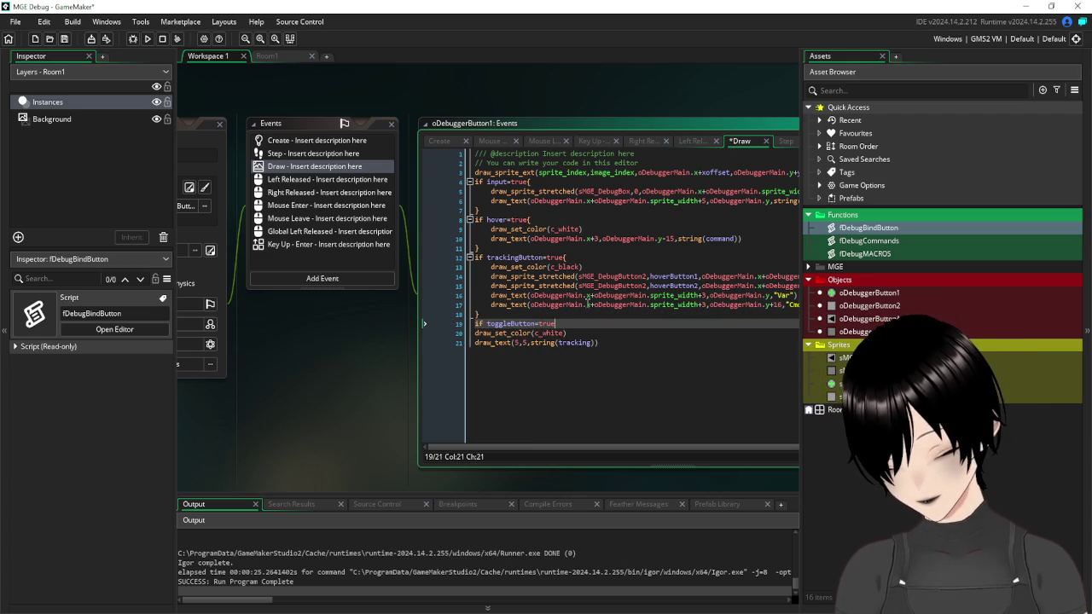
key("Return")
key("Return")
key("Return")
key("Return")
key("Return")
type("}")
key("Up")
key("Up")
key("Up")
key("Down")
key("Down")
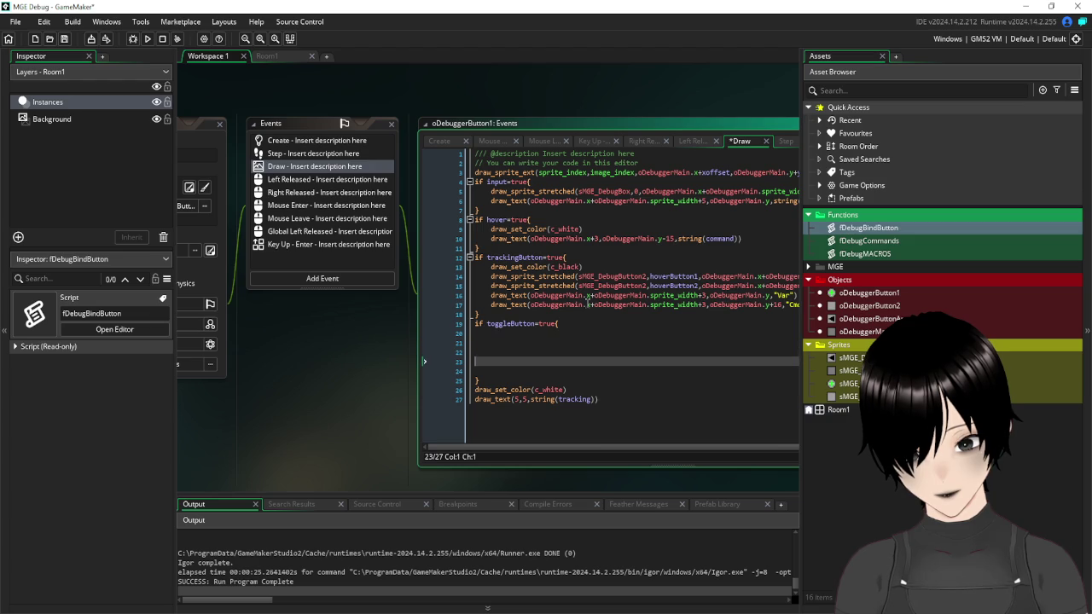
key("BackSpace")
key("BackSpace")
key("BackSpace")
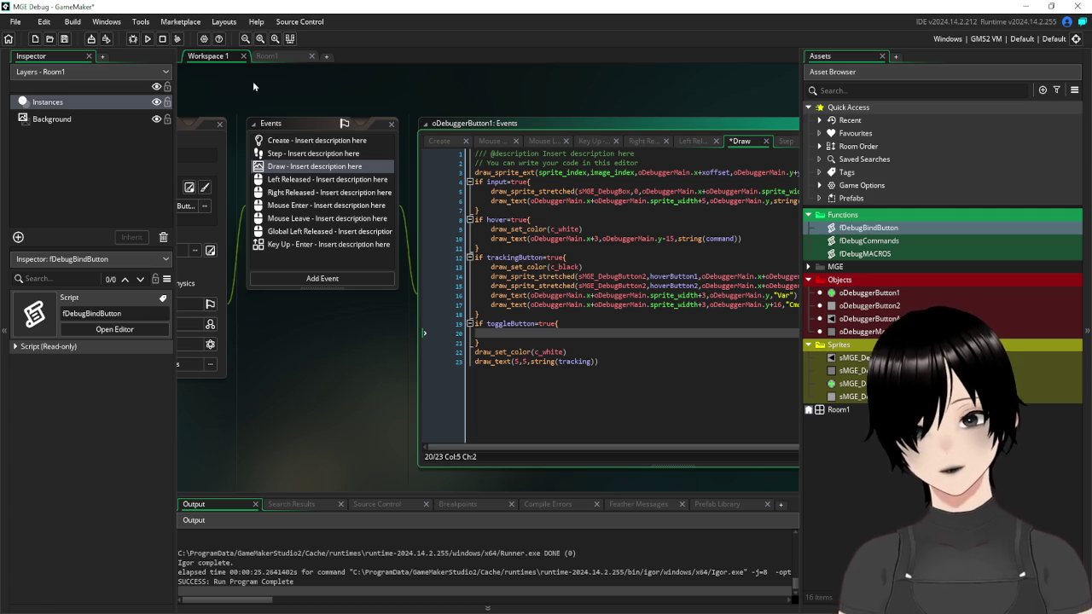
left_click(321, 142)
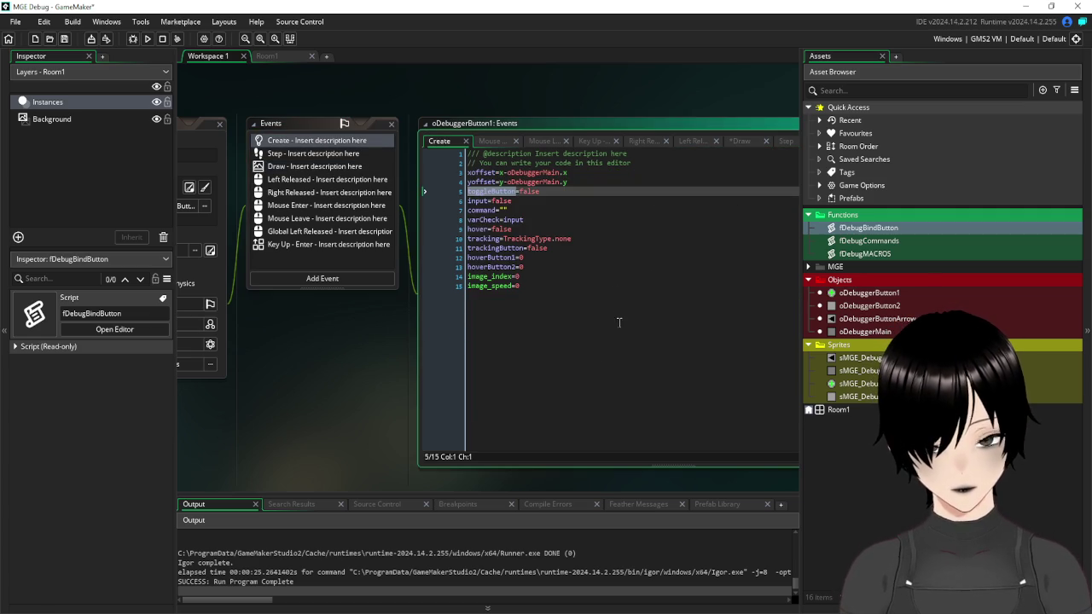
- Start a new 'numb' line at the end of oDebuggerButton1's Create code
left_click(596, 313)
key("Return")
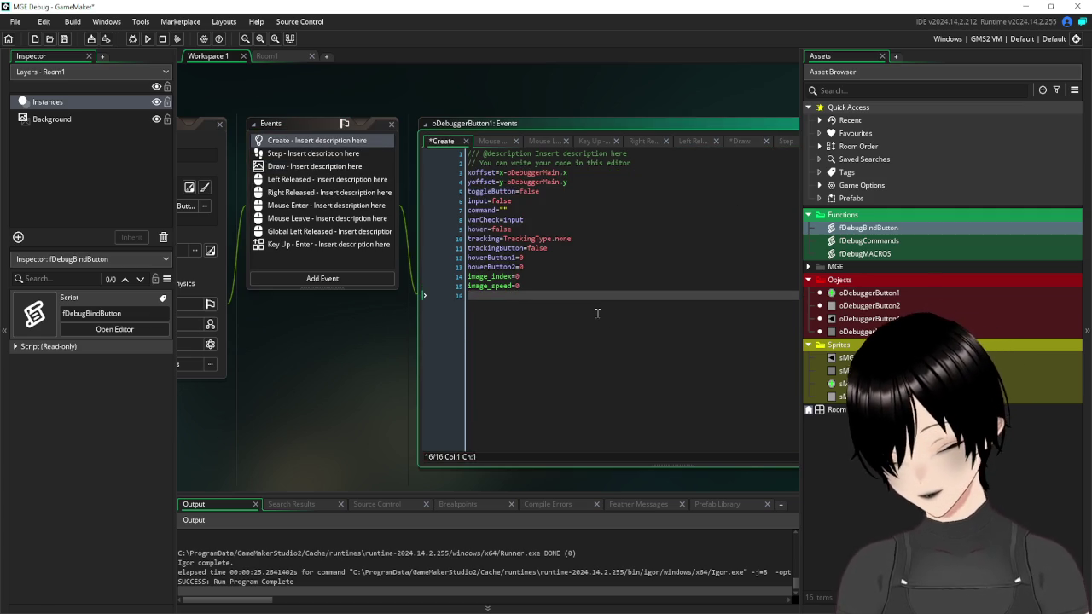
type("num")
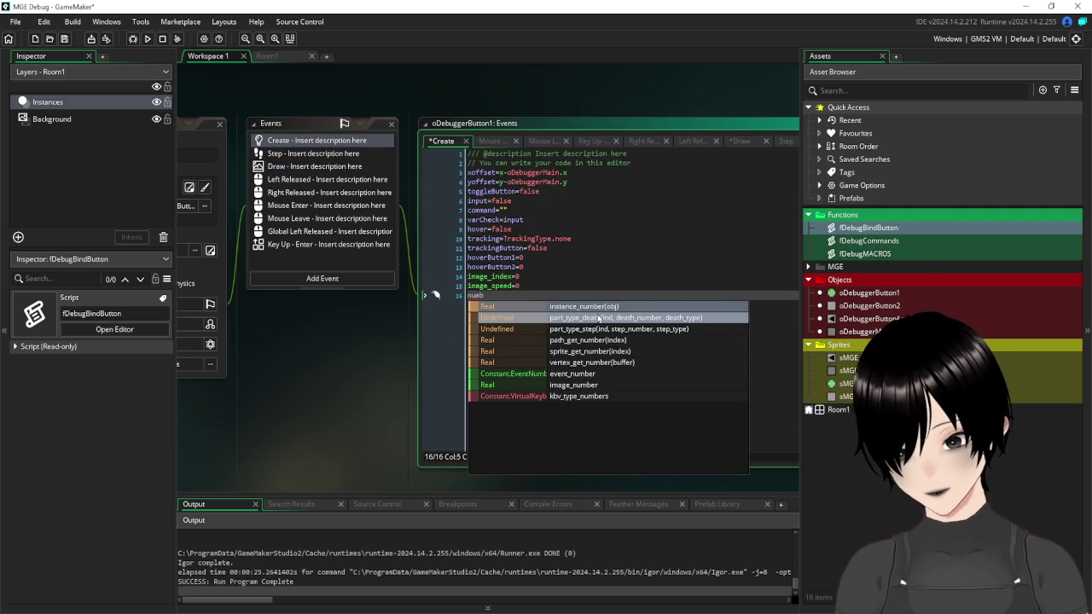
type("b")
- Create a new script asset in the Functions folder
right_click(845, 215)
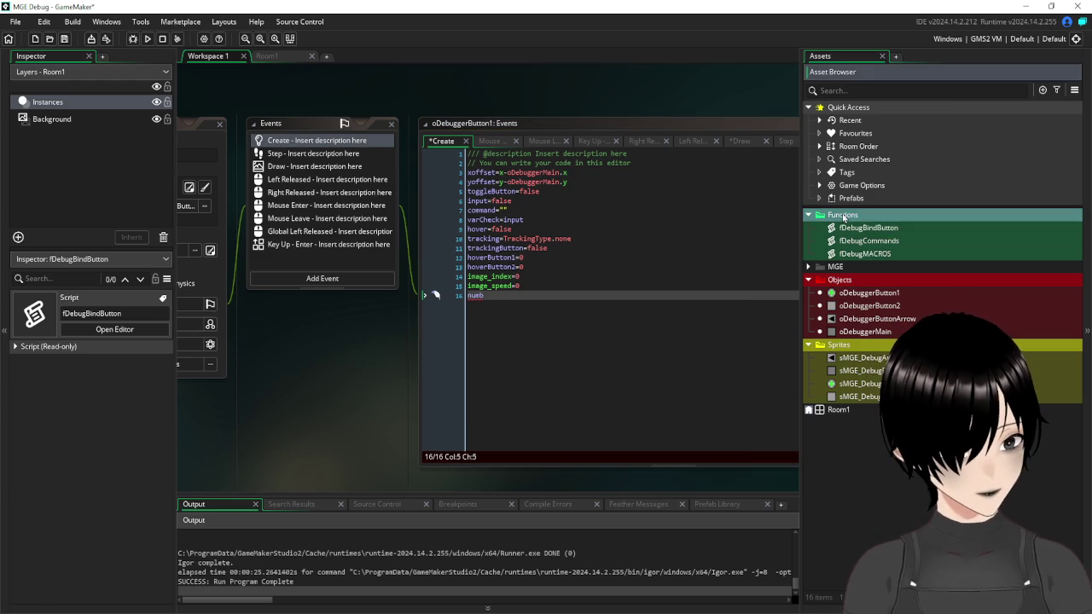
mouse_move(883, 220)
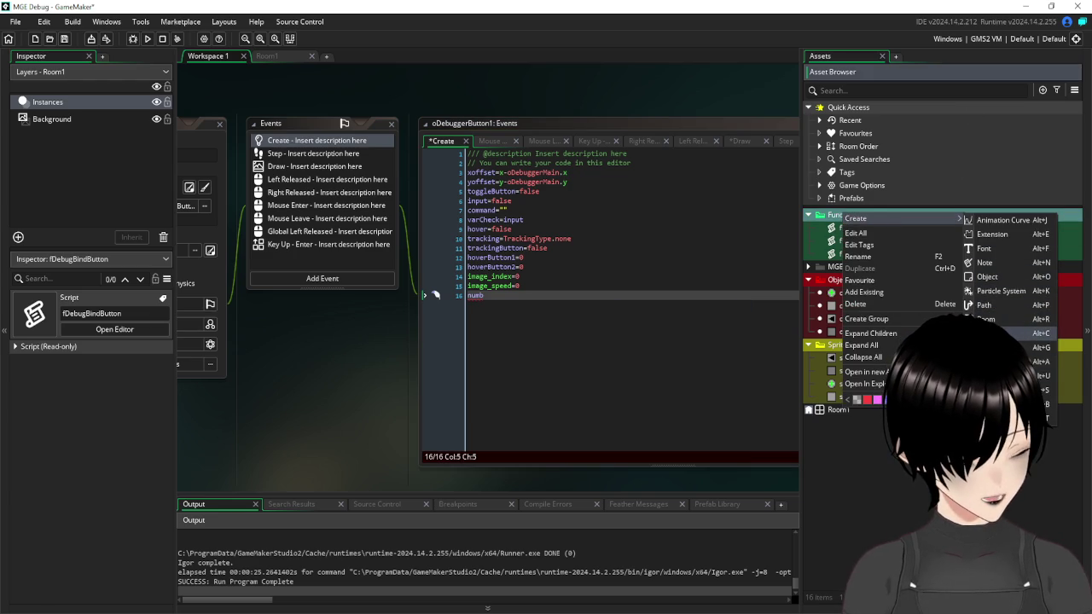
left_click(998, 333)
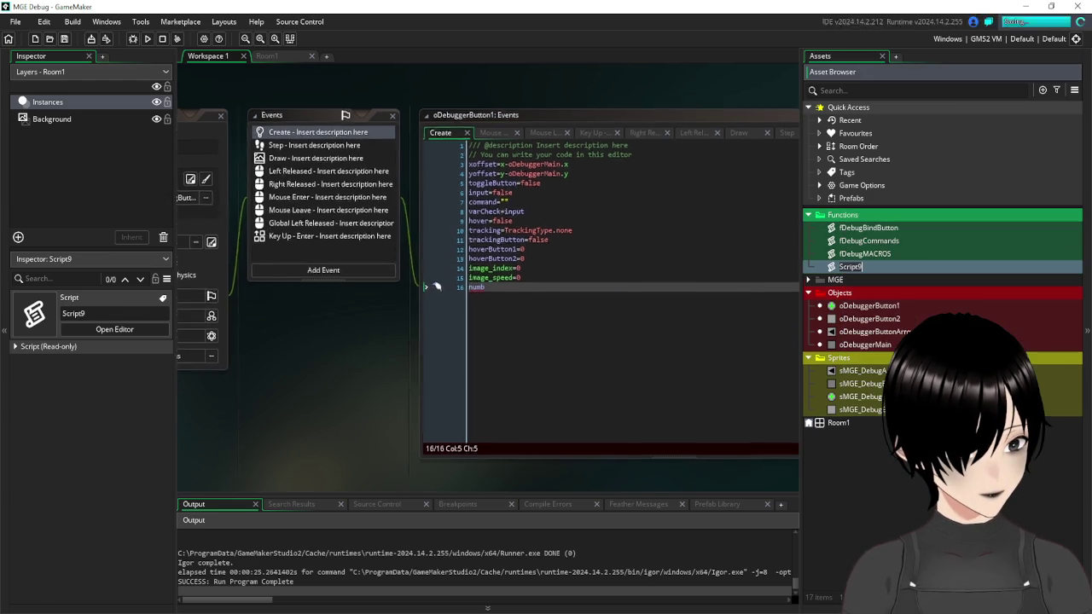
- Name the script fDebugGetNumb and give it 'static numb=0' and 'return numb++'
type("f")
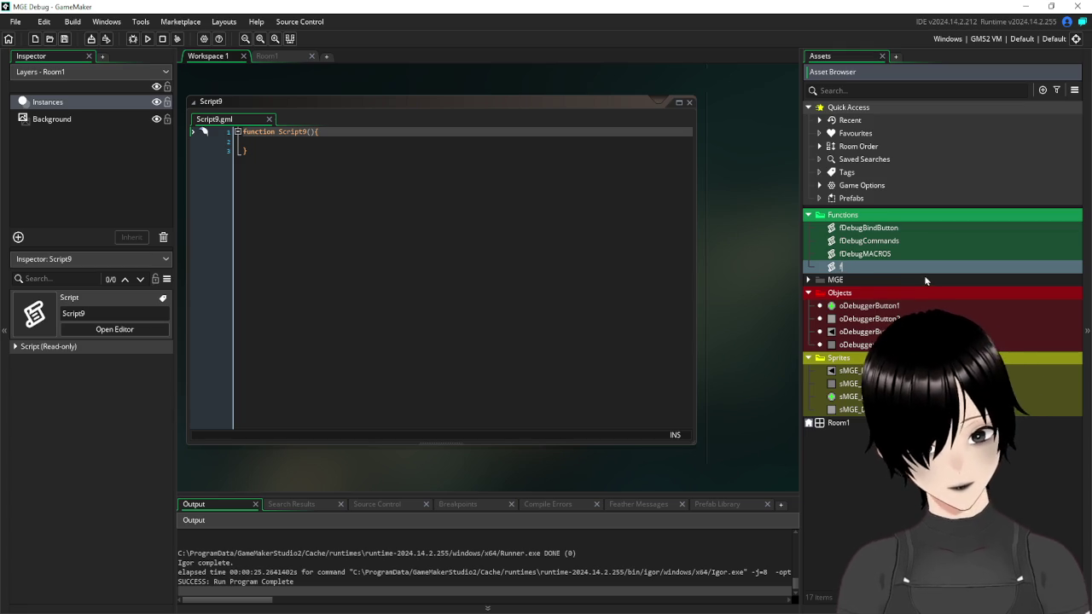
type("DebugGet")
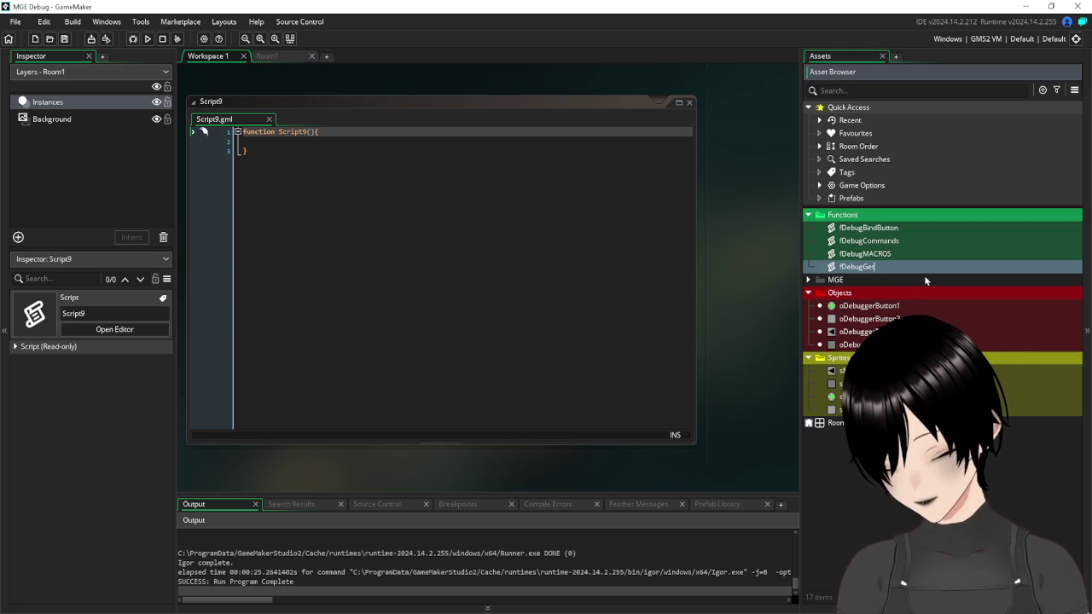
type("Numb")
key("Return")
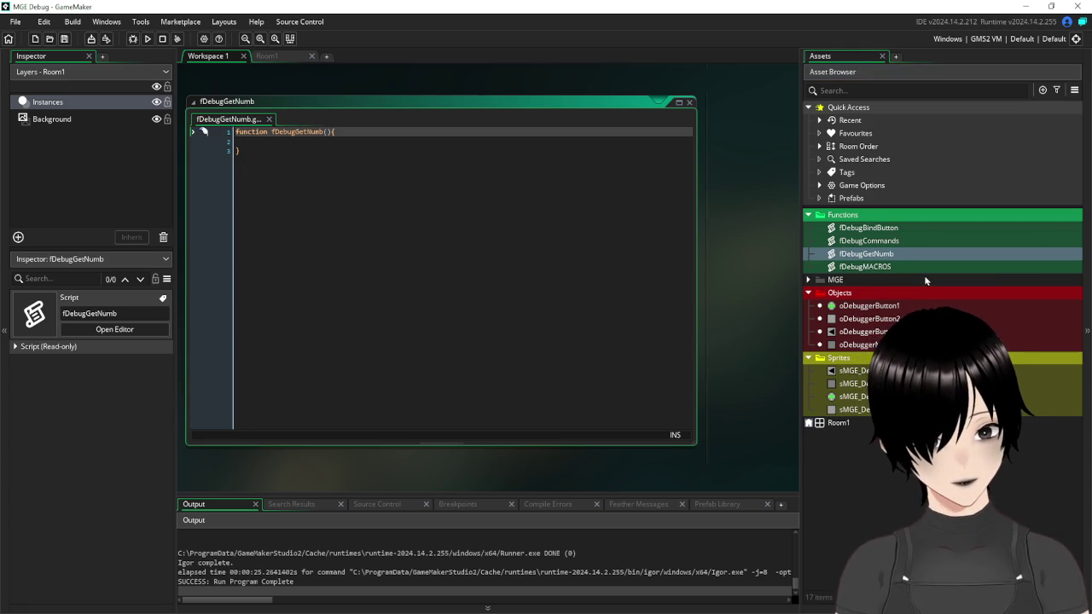
left_click(373, 143)
key("Tab")
type("static ")
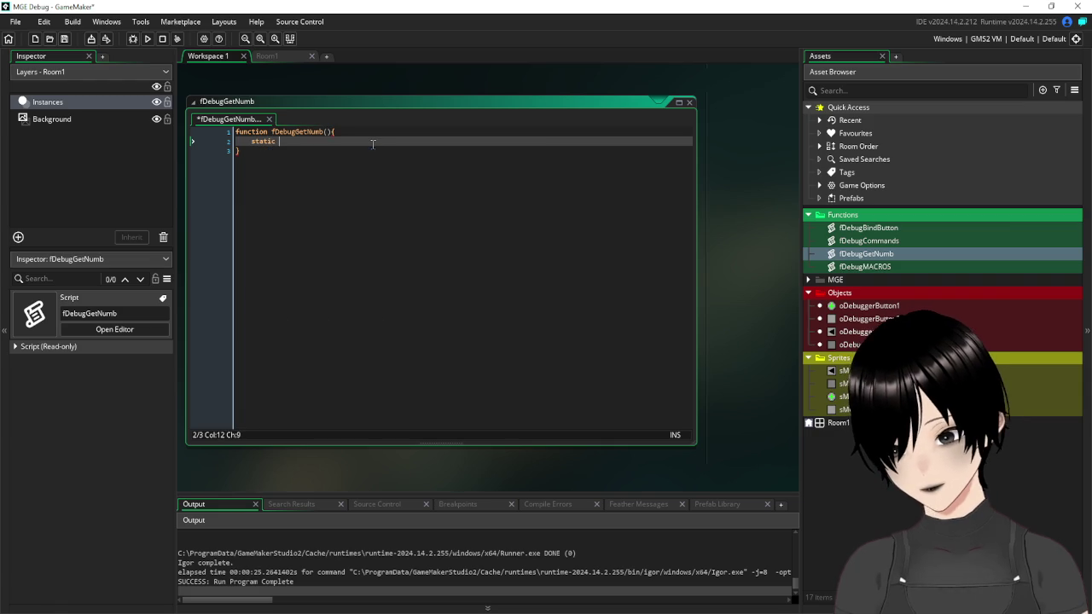
type("numb=")
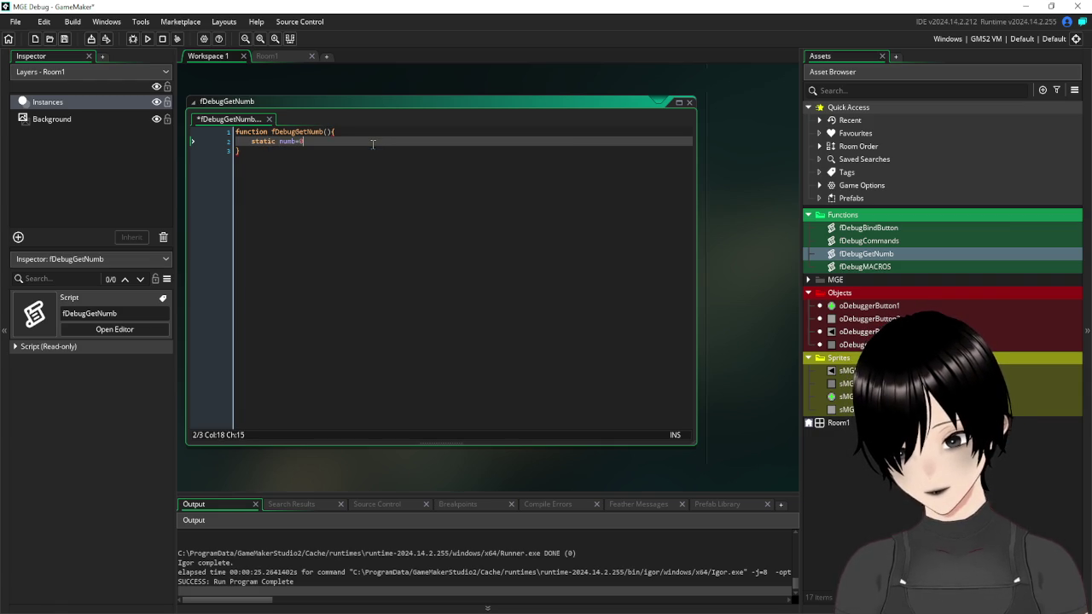
type("0")
key("Return")
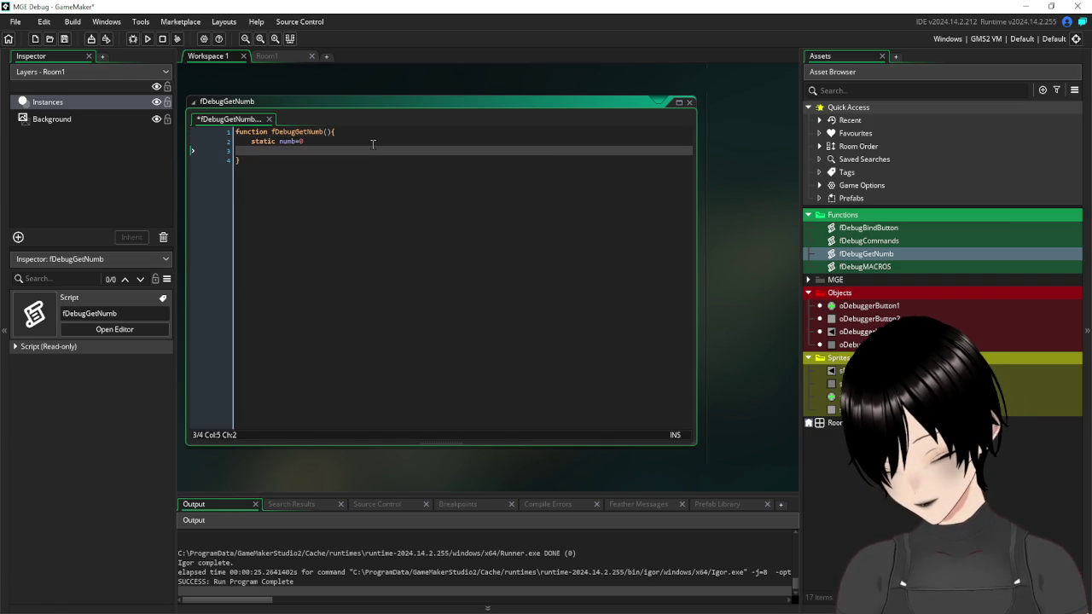
type("return")
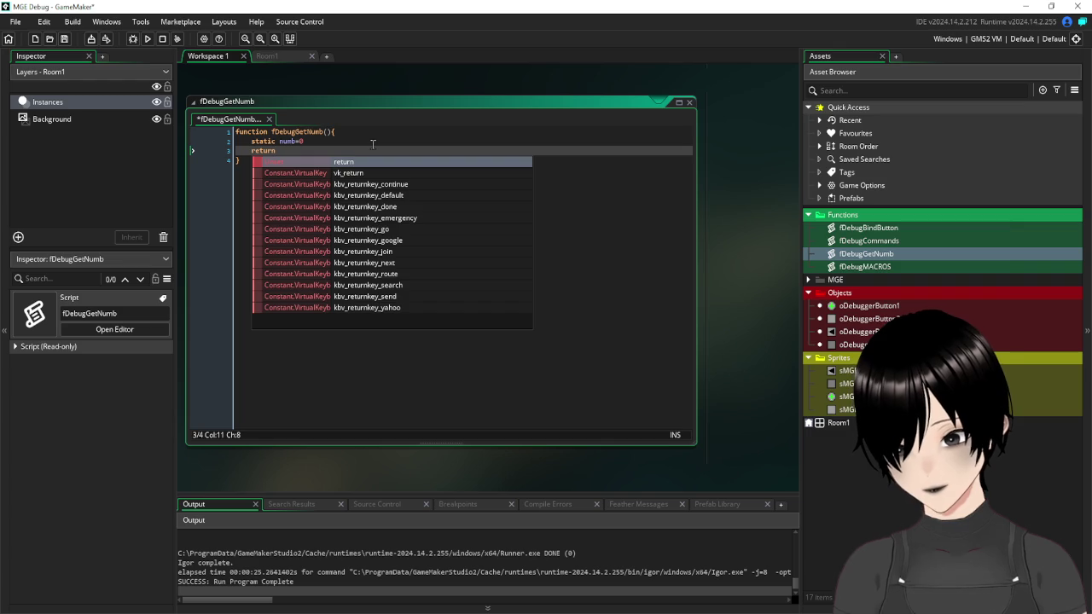
key("Escape")
type(" numb")
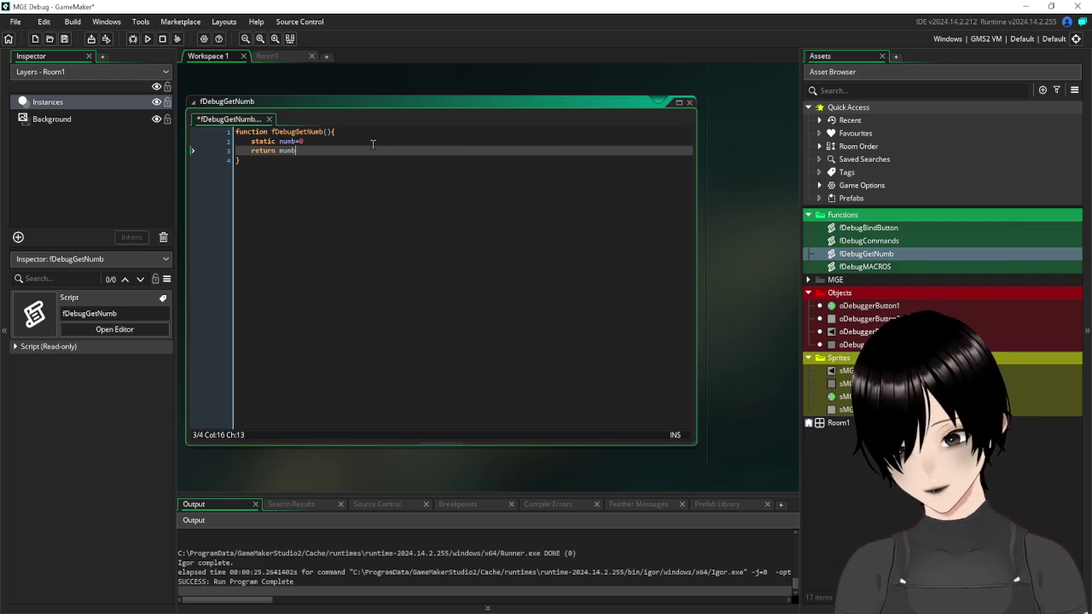
type("++")
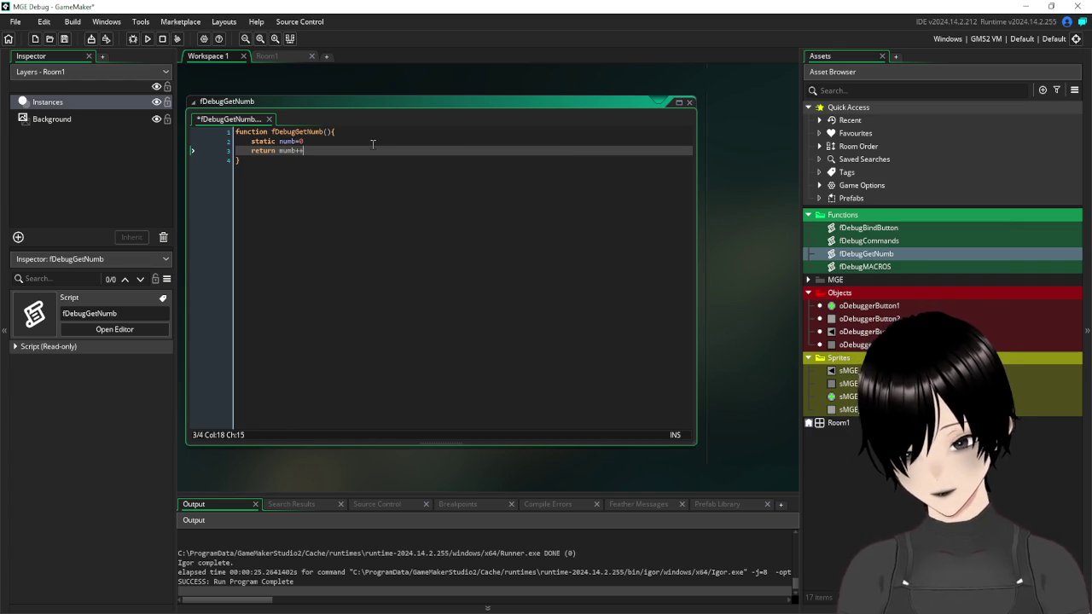
key("Left")
key("Left")
key("Left")
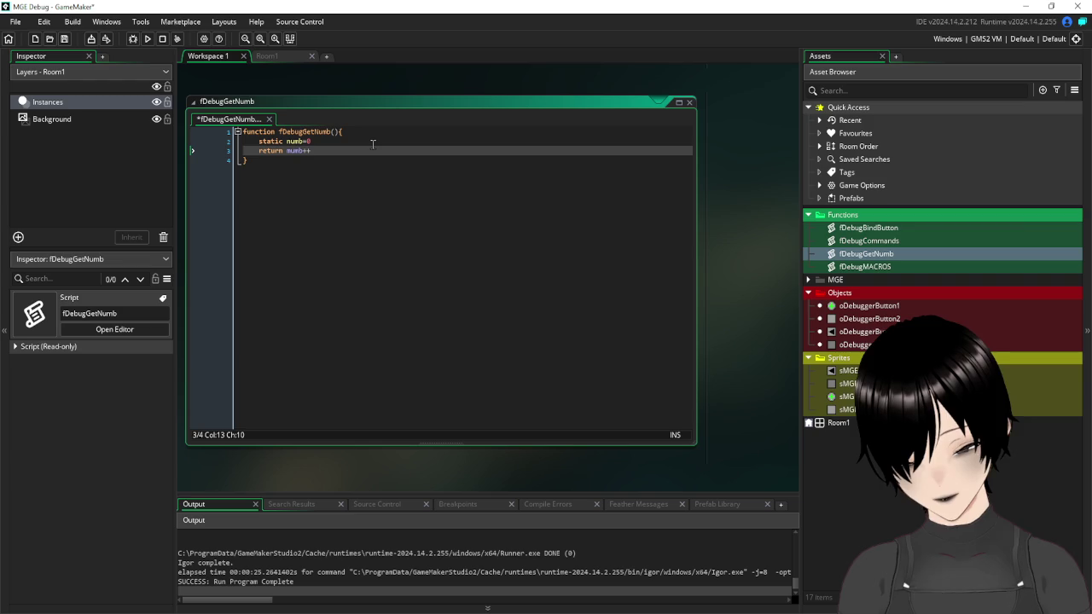
key("ctrl+space")
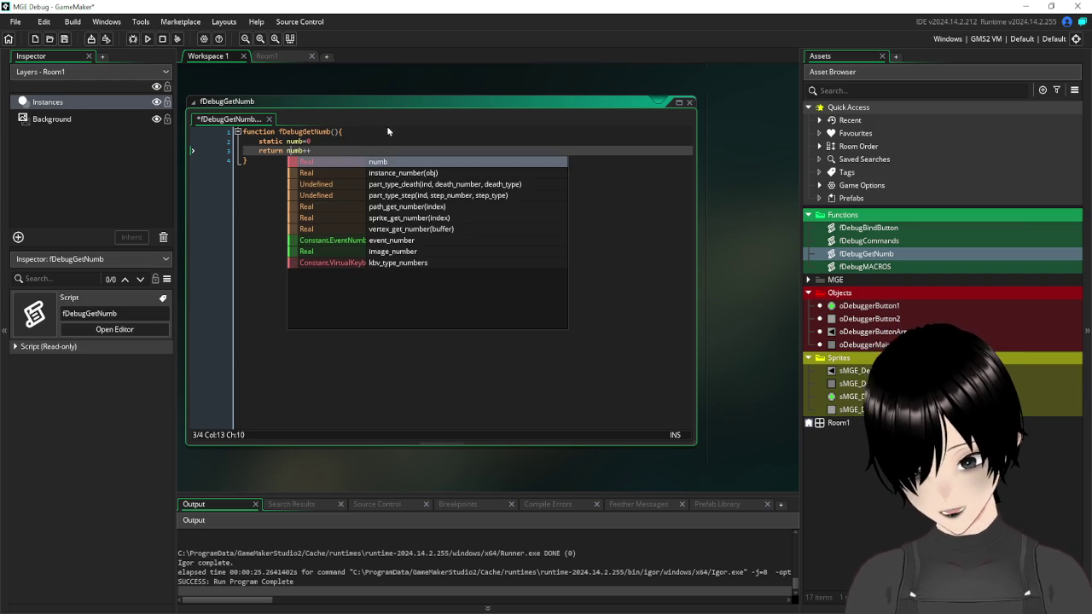
- Complete the Create code line as numb=fDebugGetNumb() using autocomplete
left_click(387, 129)
scroll(401, 213, "up", 2)
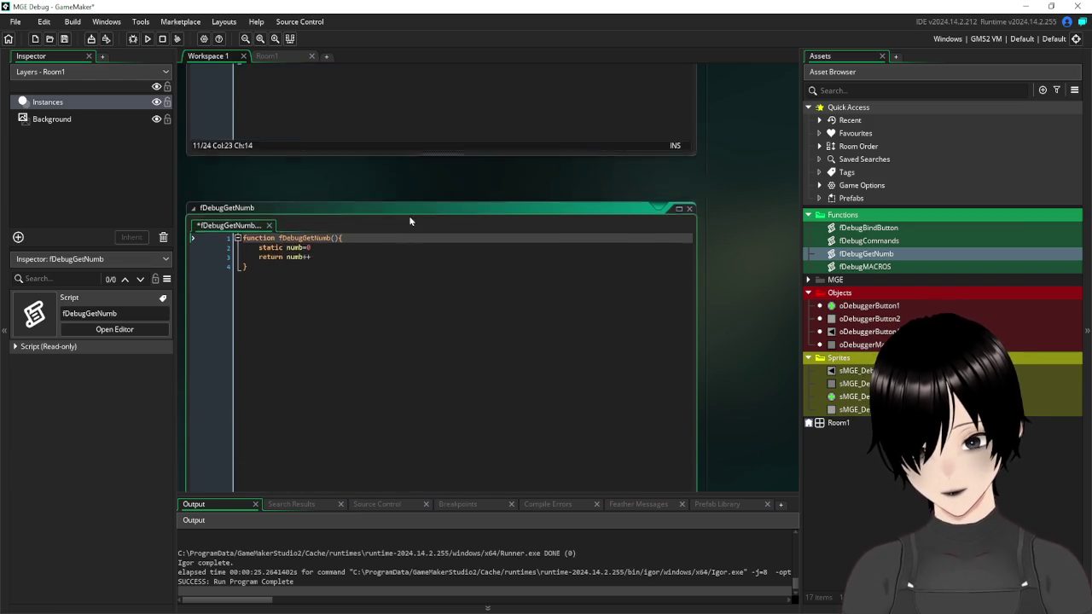
scroll(410, 222, "up", 2)
scroll(427, 243, "up", 1)
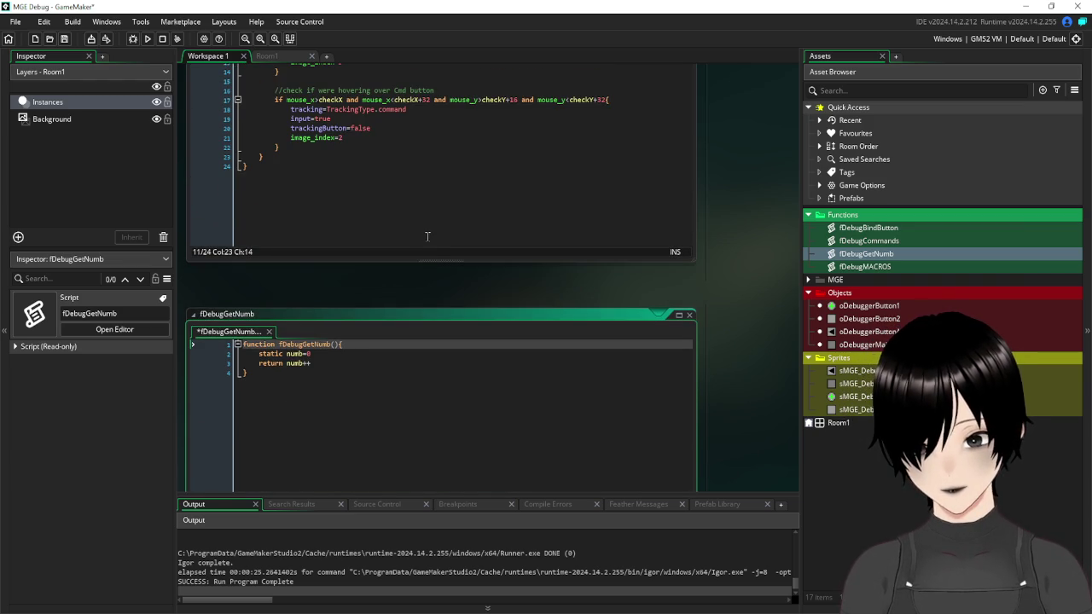
scroll(427, 239, "up", 5)
scroll(428, 282, "down", 5)
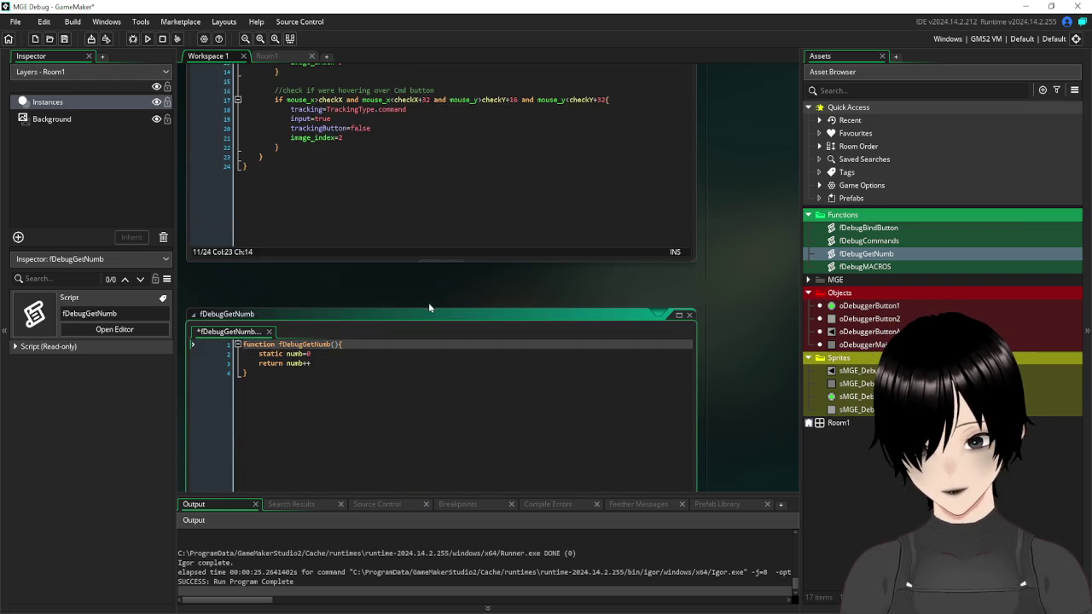
scroll(431, 309, "up", 6)
scroll(448, 318, "up", 2)
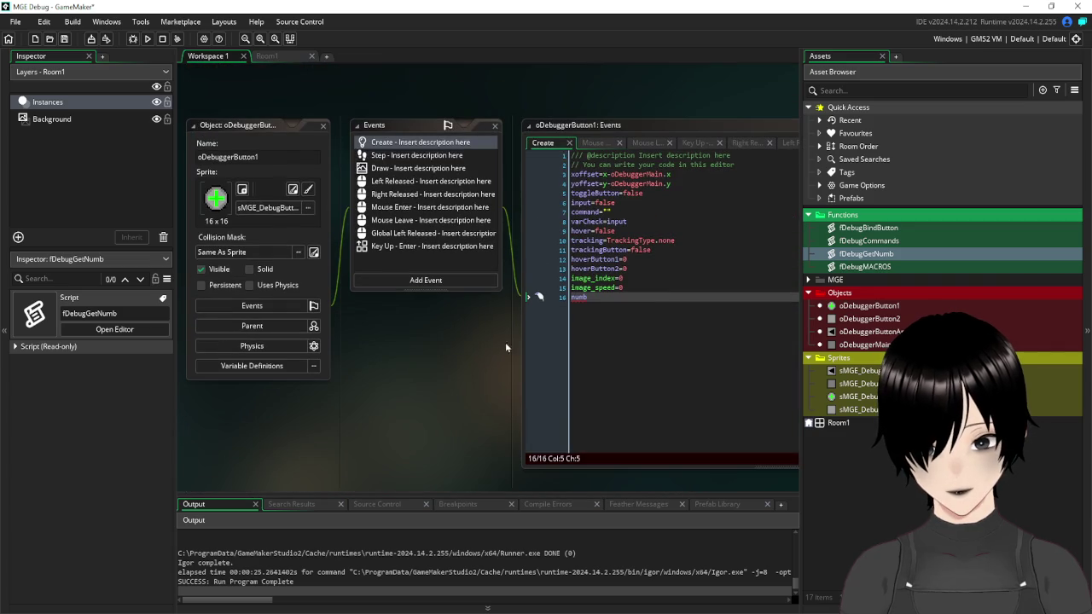
left_click(612, 309)
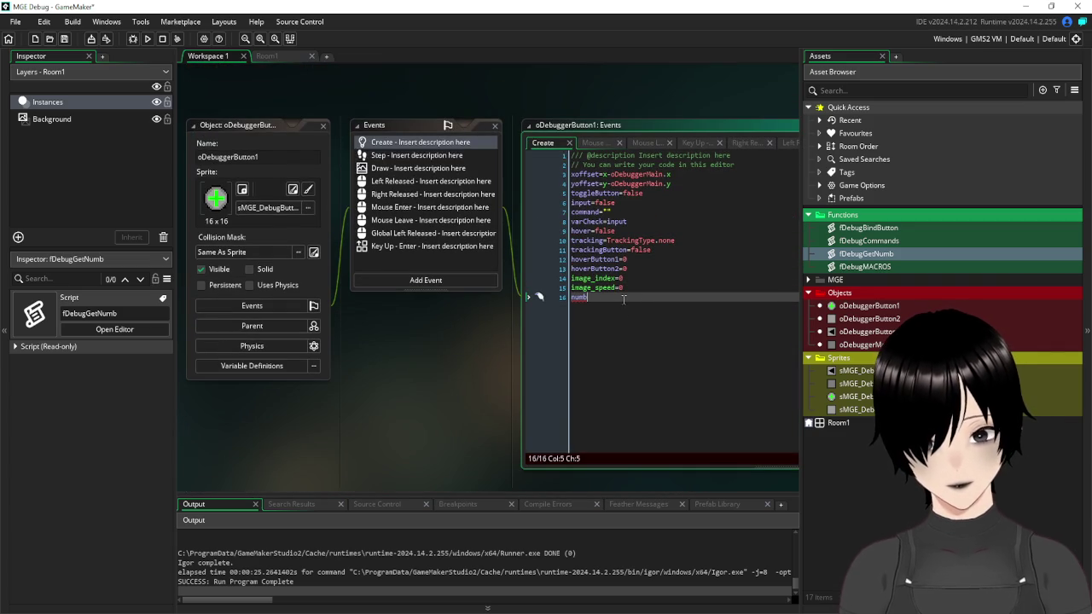
type("=f")
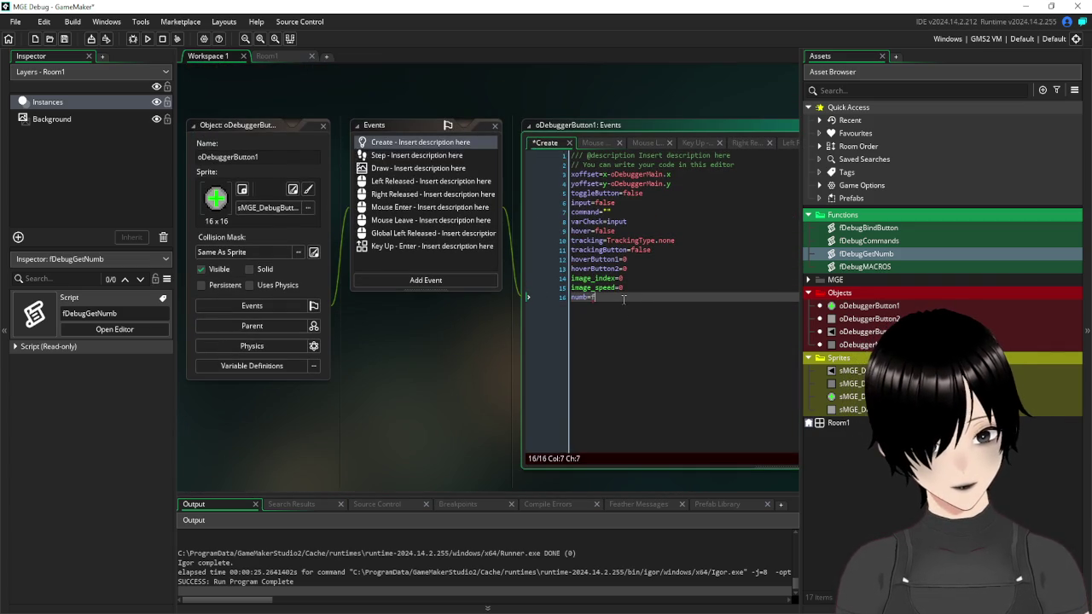
type("Deb")
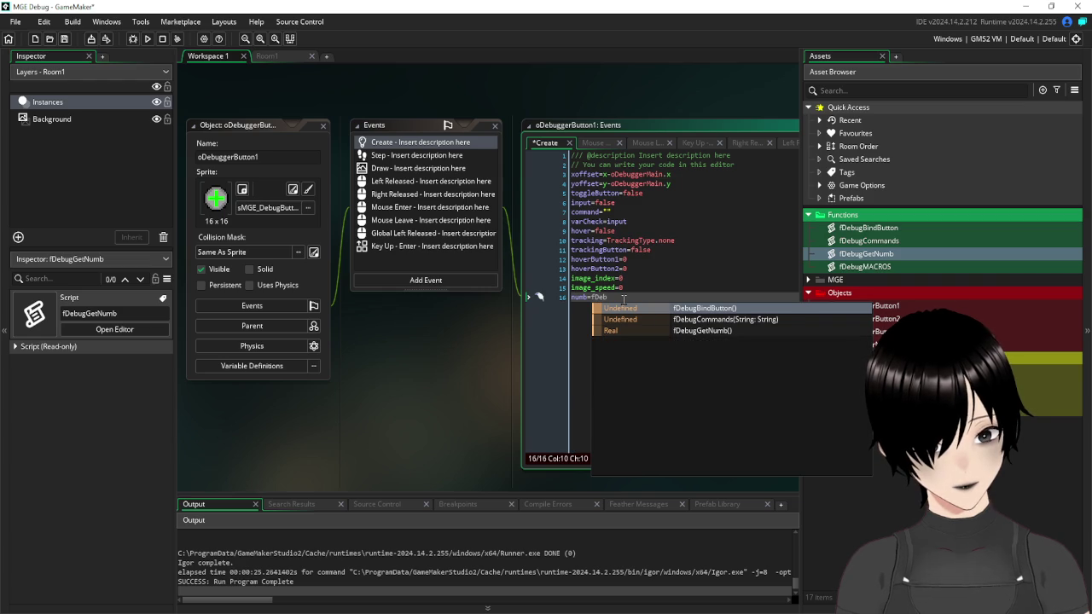
left_click(675, 331)
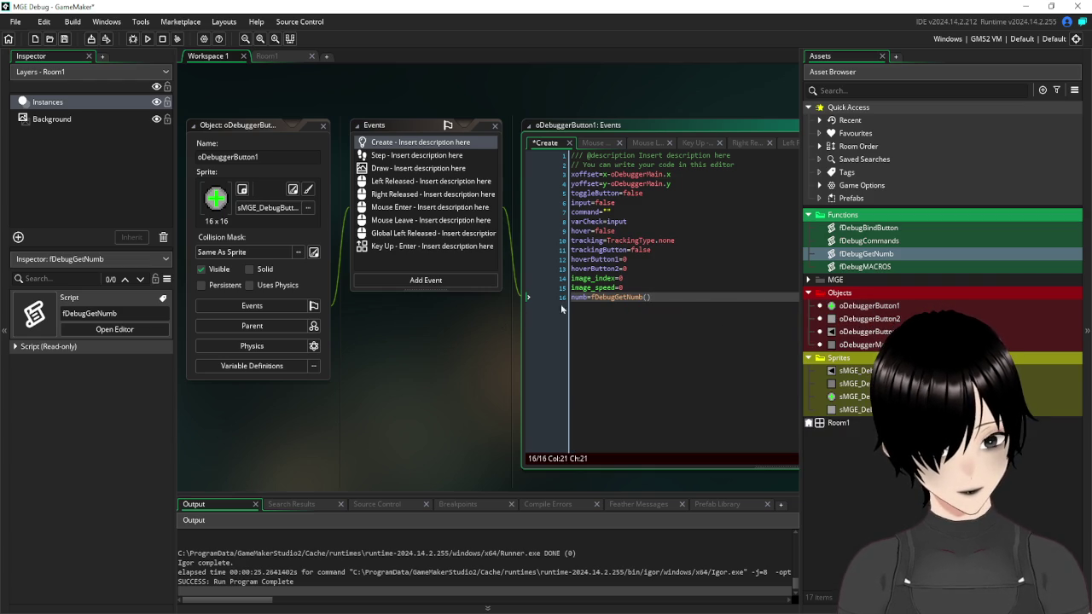
key("F12")
scroll(353, 306, "down", 5)
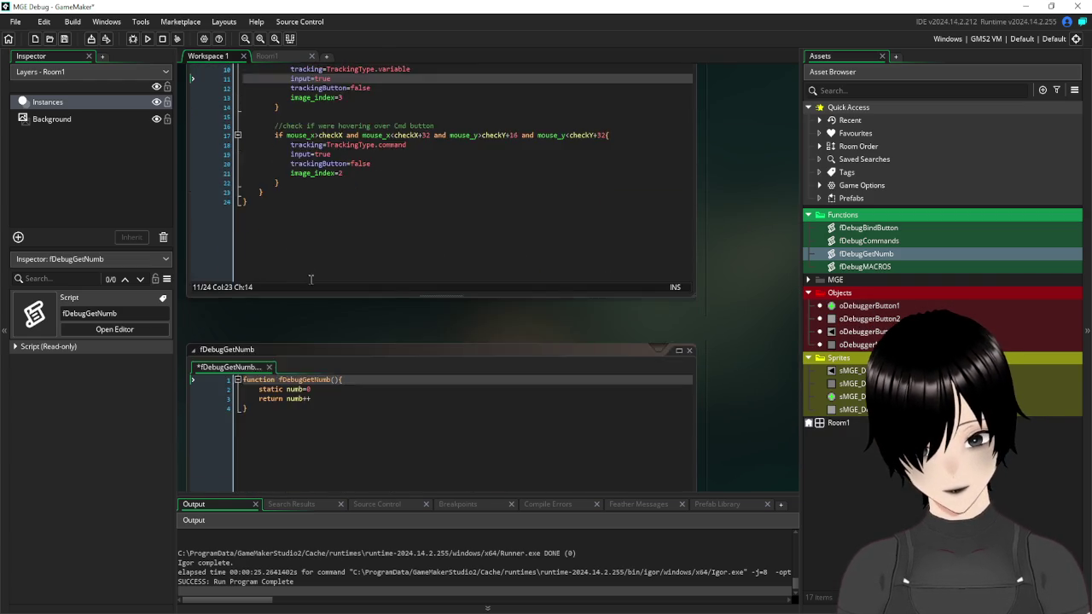
- Append 'er' to numb on lines 2 and 3 of fDebugGetNumb
scroll(310, 279, "down", 1)
left_click(301, 353)
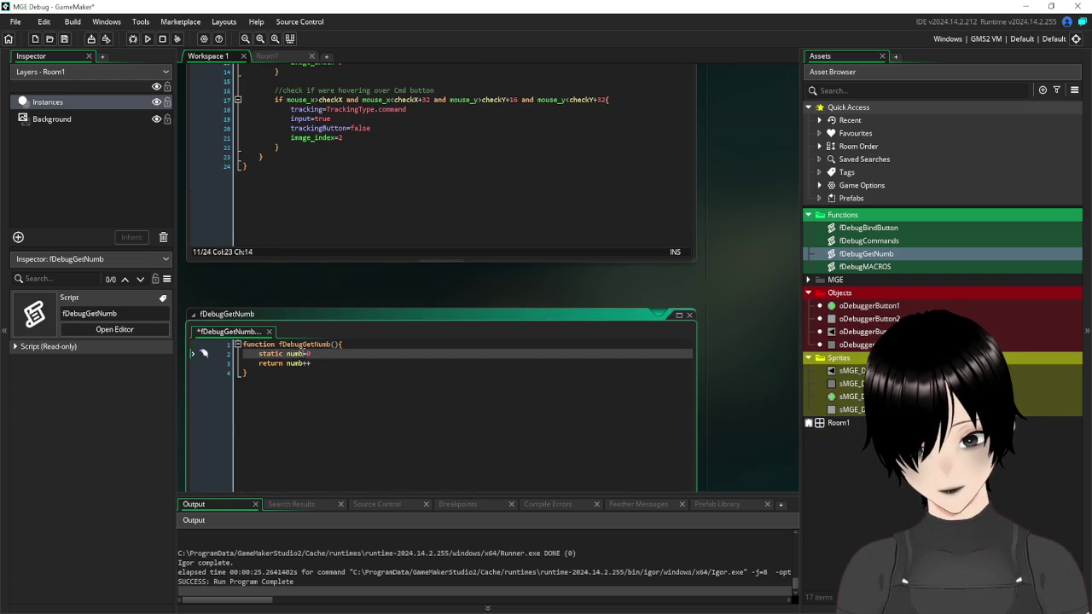
type("er")
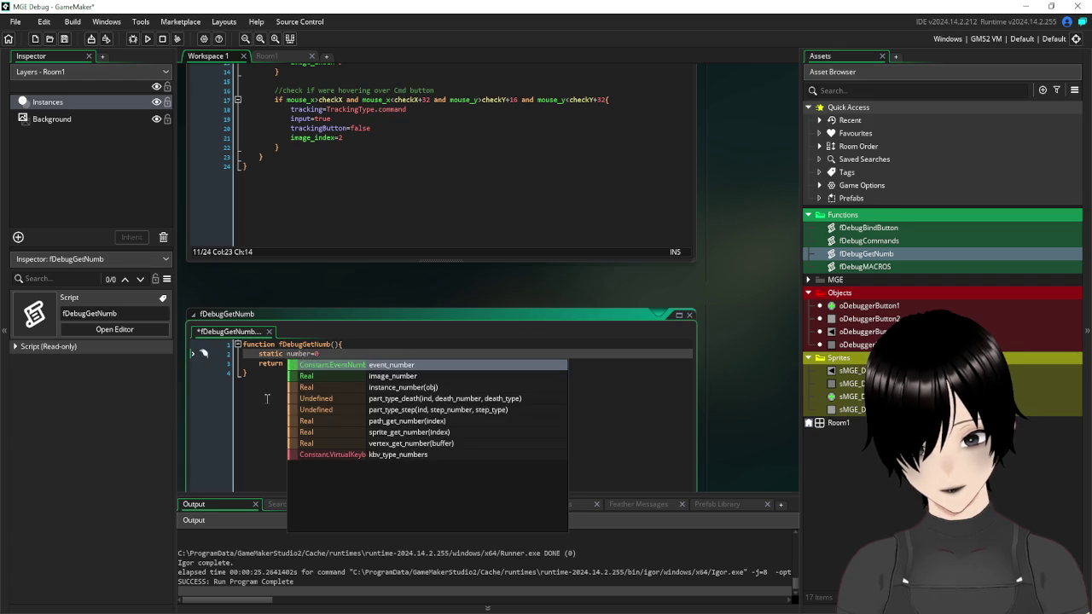
left_click(302, 373)
left_click(307, 364)
type("er++")
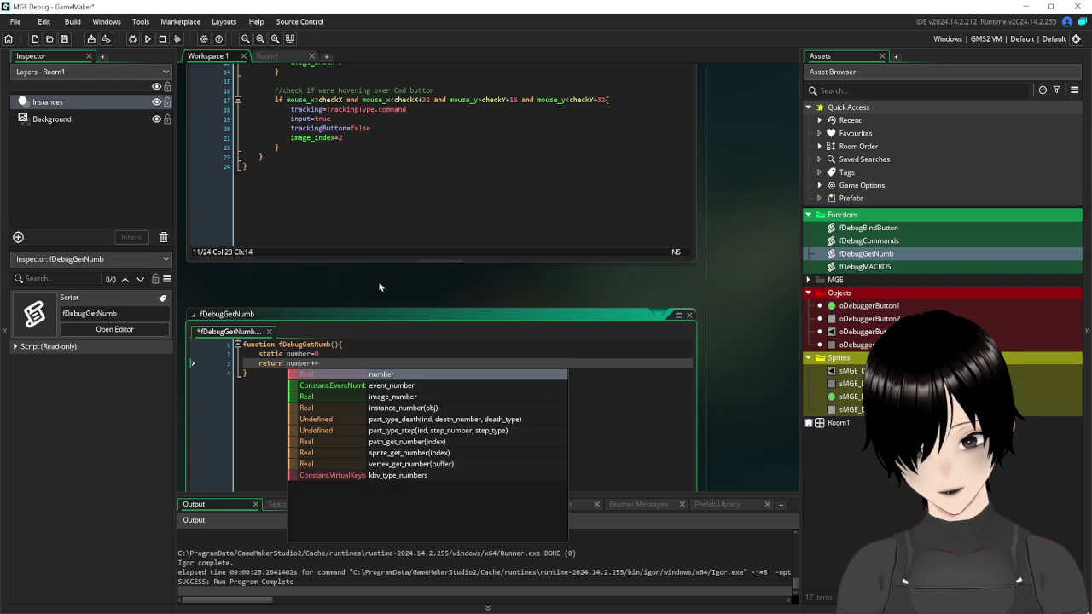
left_click(385, 291)
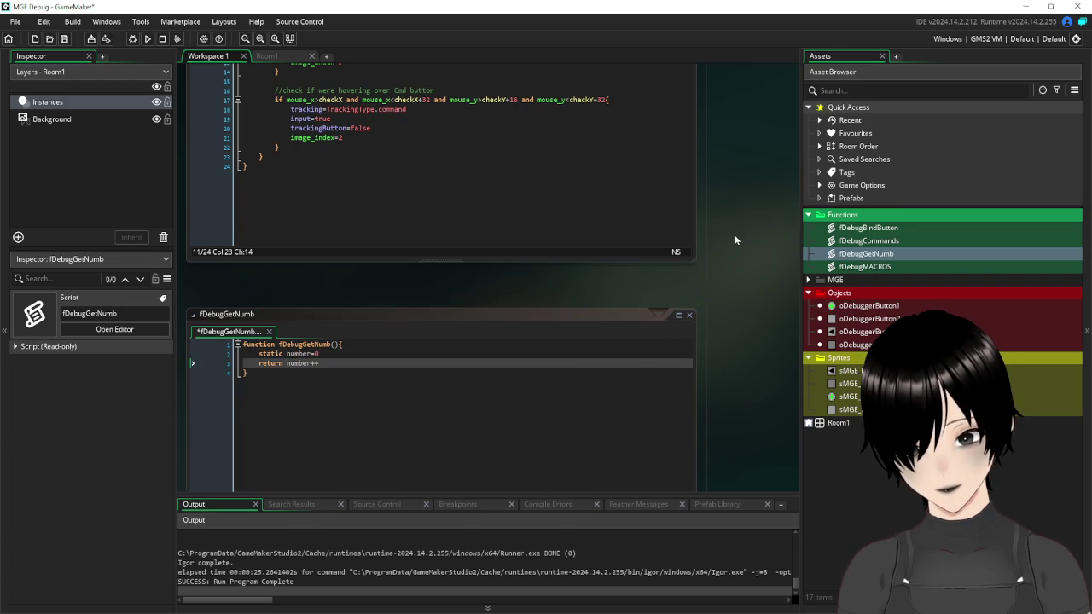
scroll(734, 239, "up", 5)
scroll(735, 240, "up", 2)
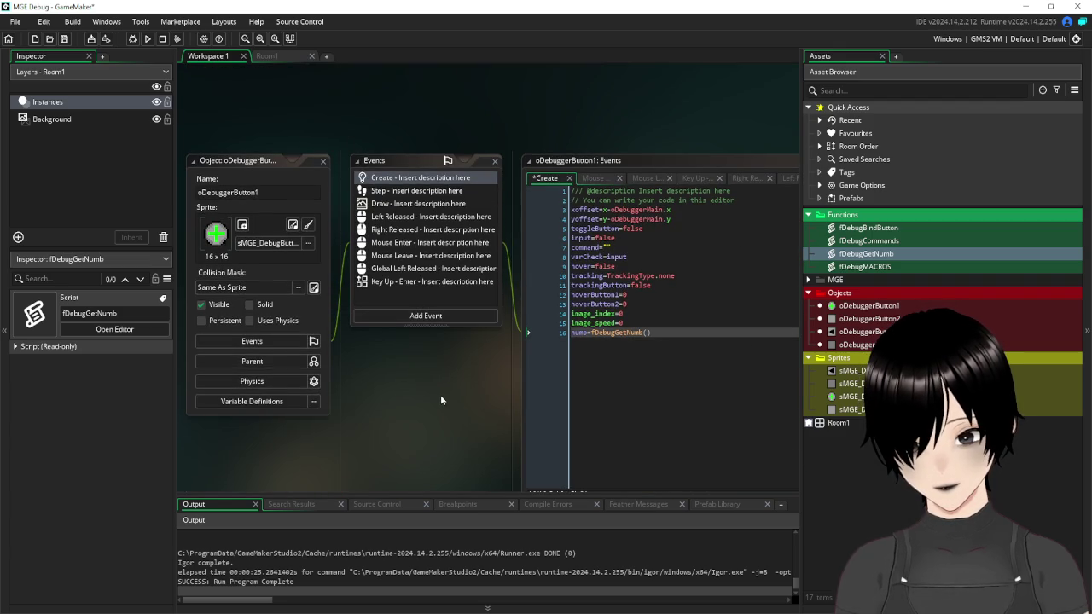
left_click_drag(508, 372, 413, 366)
- Select the tracking=TrackingType.variable condition on line 14 of the Left Released code
left_click(313, 200)
mouse_move(335, 383)
left_mouse_down()
mouse_move(270, 361)
mouse_move(349, 356)
mouse_move(350, 369)
left_mouse_up()
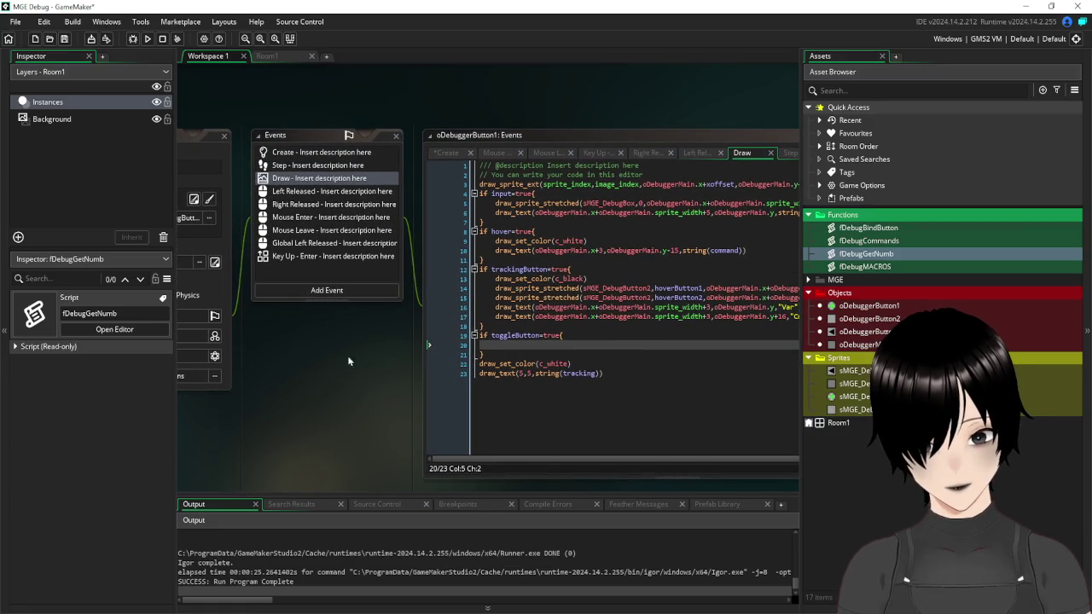
left_click(322, 193)
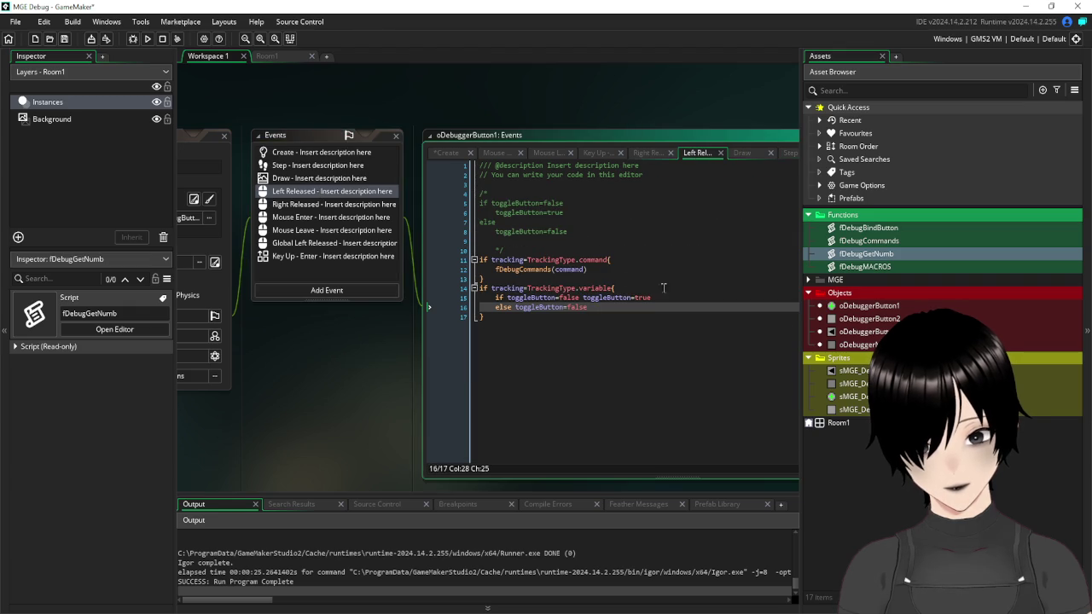
left_click(602, 314)
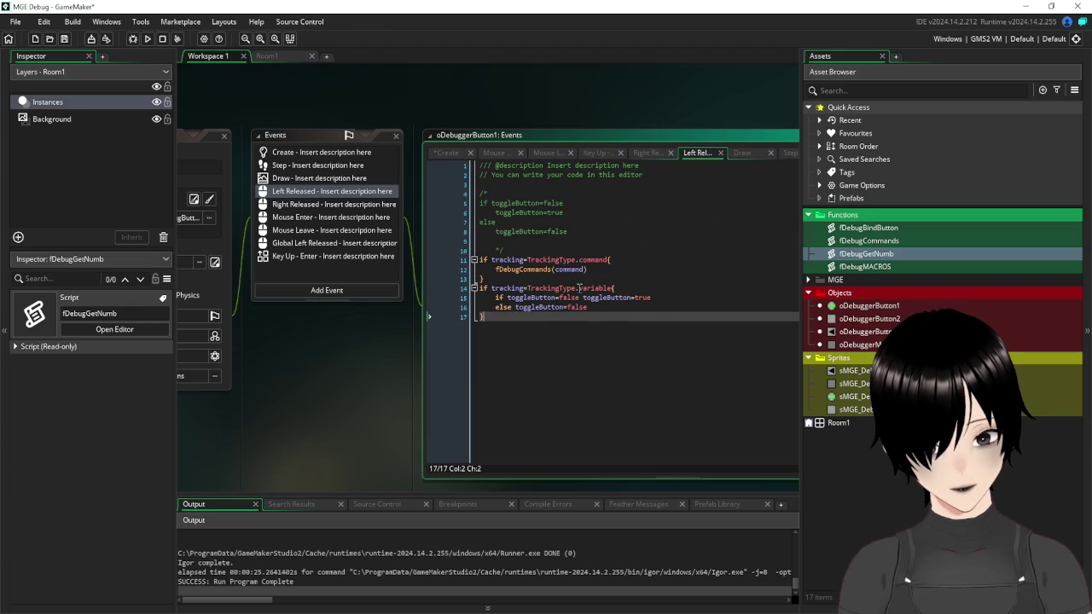
left_click_drag(614, 288, 492, 290)
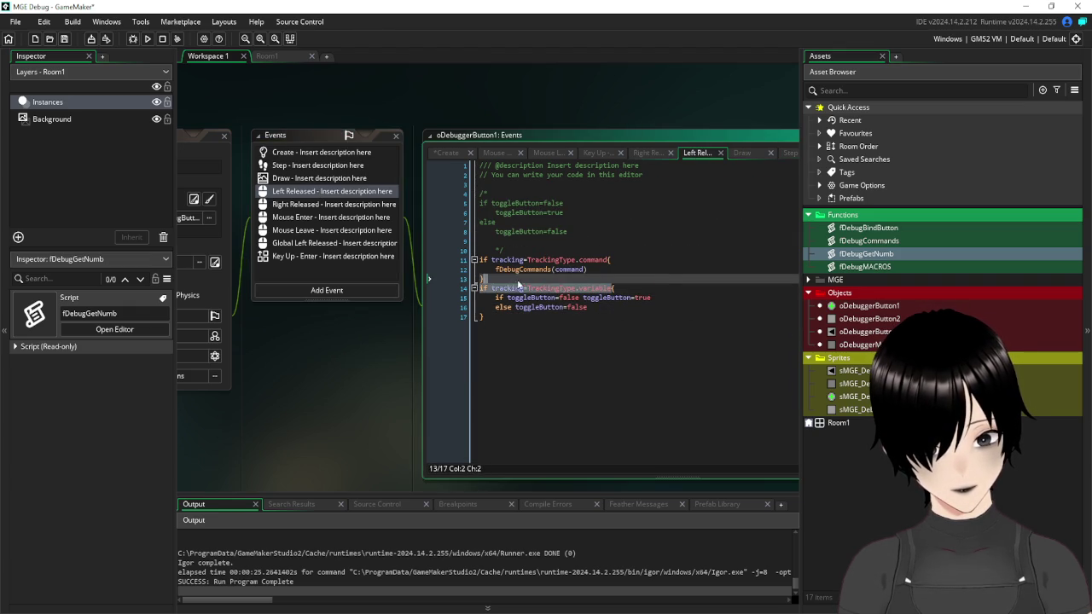
left_click(304, 178)
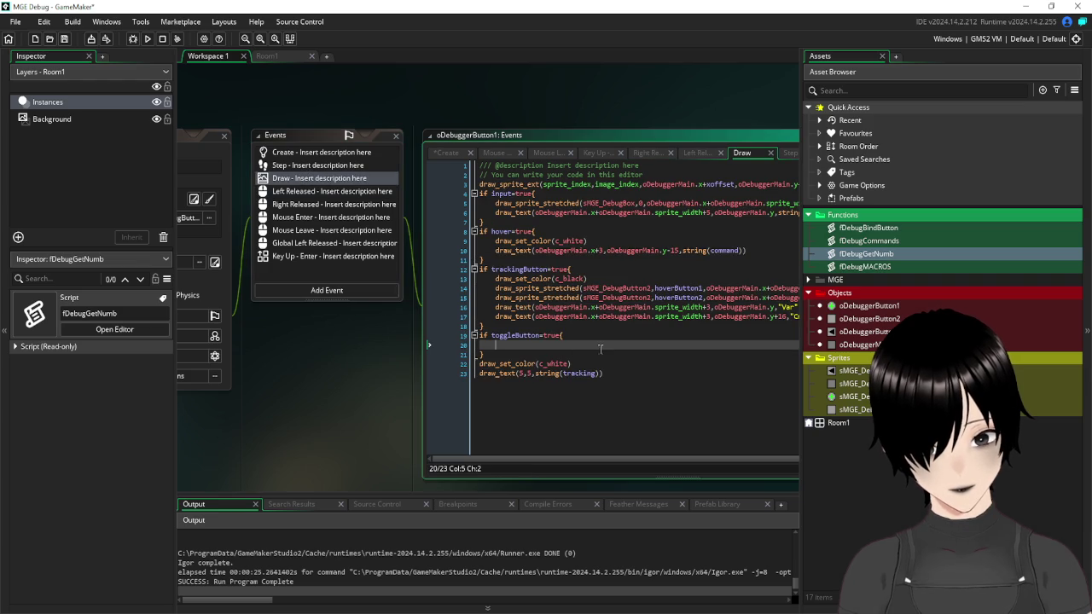
- Open an 'if tracking=TrackingType.variable{' block on line 20 of the Draw code
type("if")
type("tracking=TrackingType.variable")
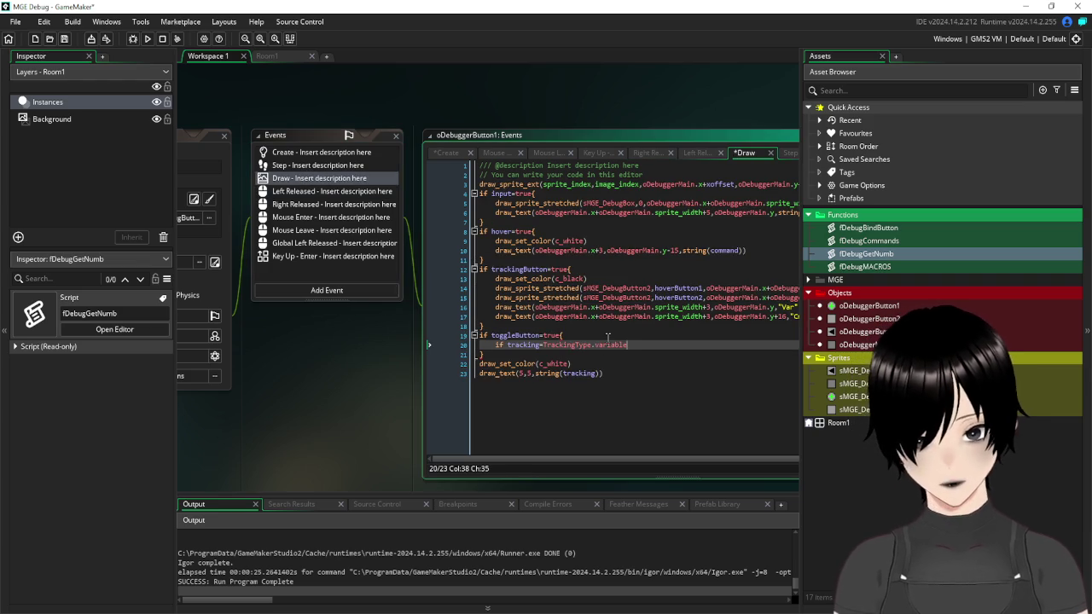
type("{")
key("Return")
key("Return")
key("Return")
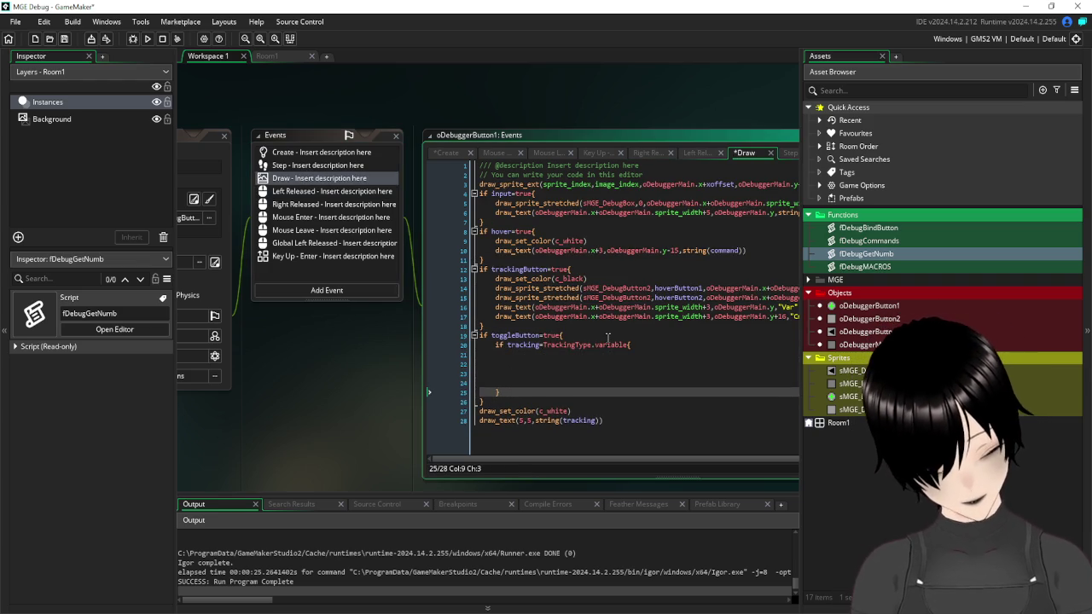
left_click(538, 354)
mouse_move(371, 363)
left_mouse_down()
mouse_move(190, 338)
mouse_move(214, 371)
left_mouse_up()
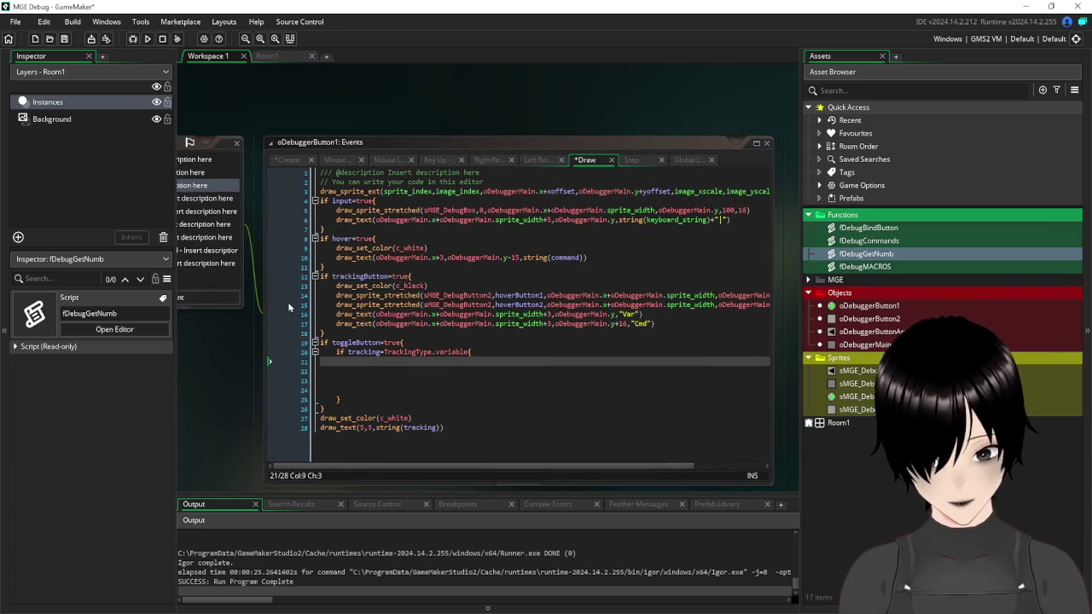
- Copy line 5's draw_sprite_stretched call into the new variable-tracking block
mouse_move(336, 296)
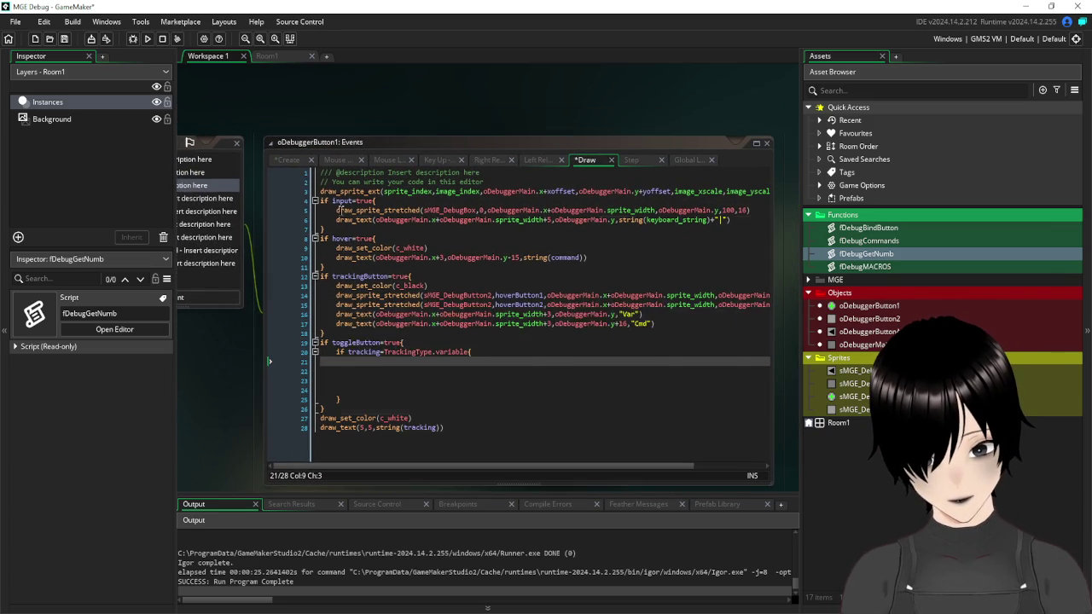
left_click(760, 210)
key("Return")
left_click_drag(760, 210, 338, 210)
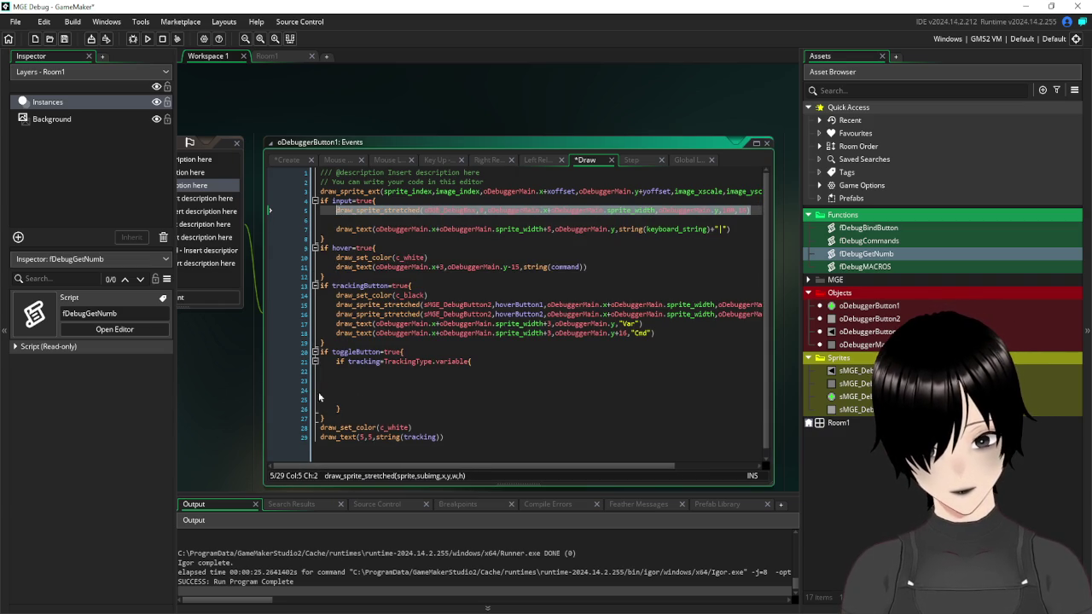
key("ctrl+c")
left_click(368, 374)
key("ctrl+v")
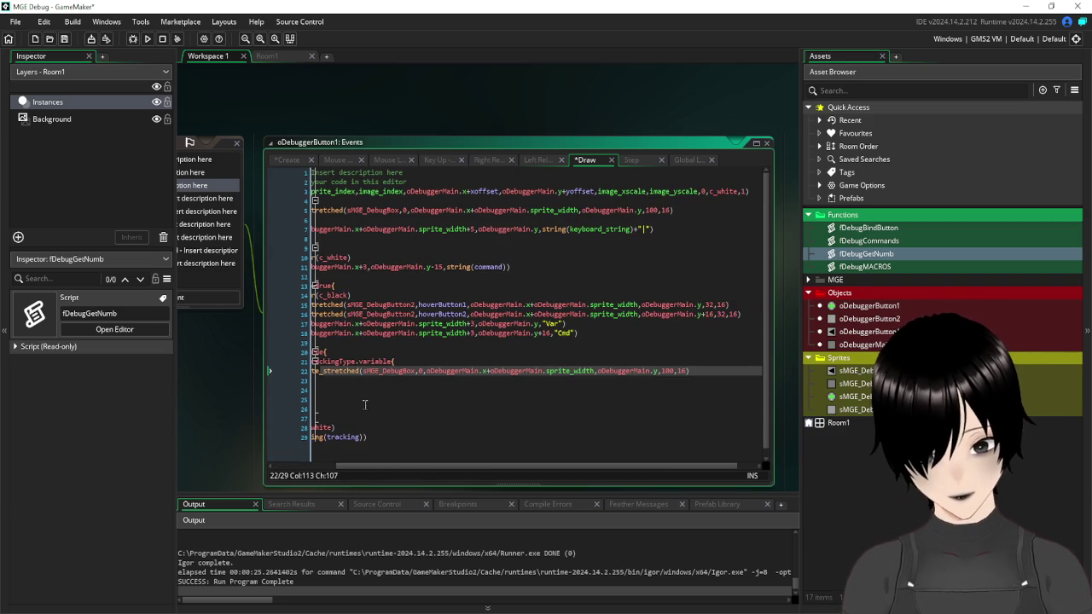
- Change the copied box's y to oDebuggerMain.y+numb*16
scroll(415, 402, "left", 3)
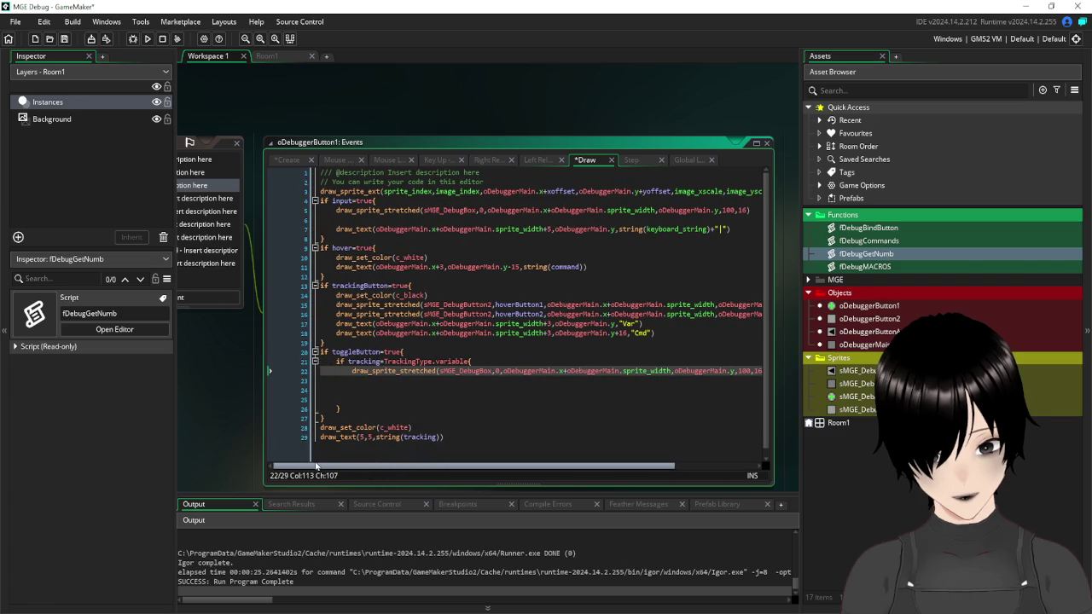
left_click(736, 371)
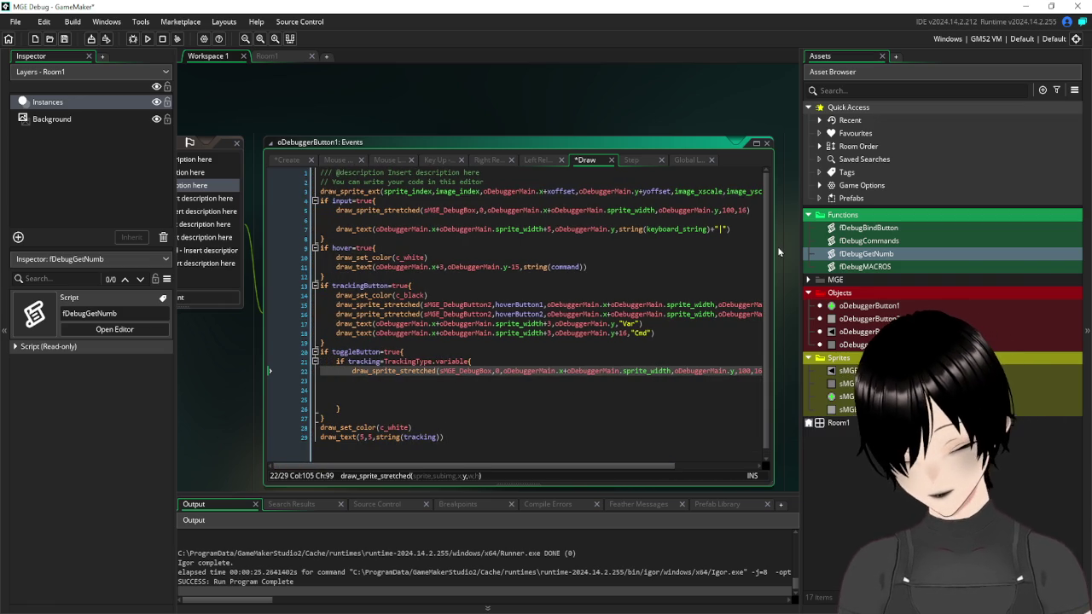
type("+numb")
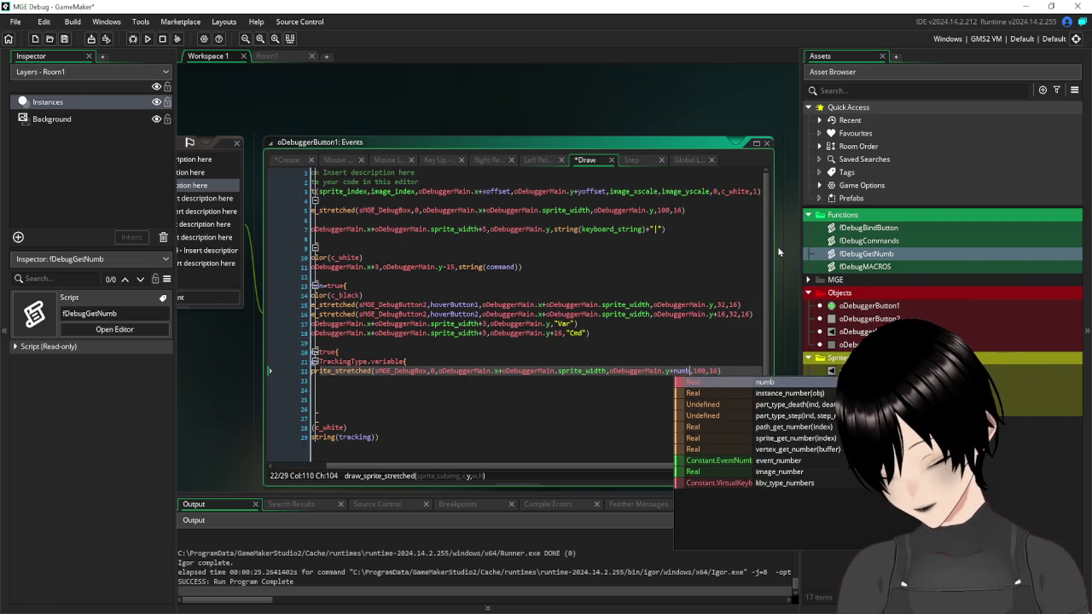
type("*1")
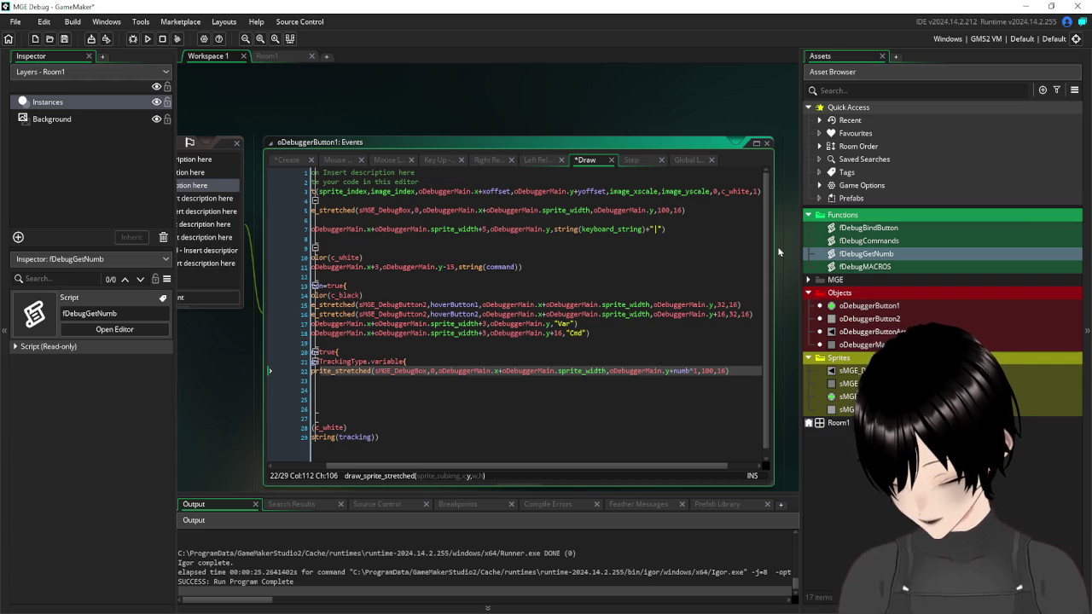
type("6")
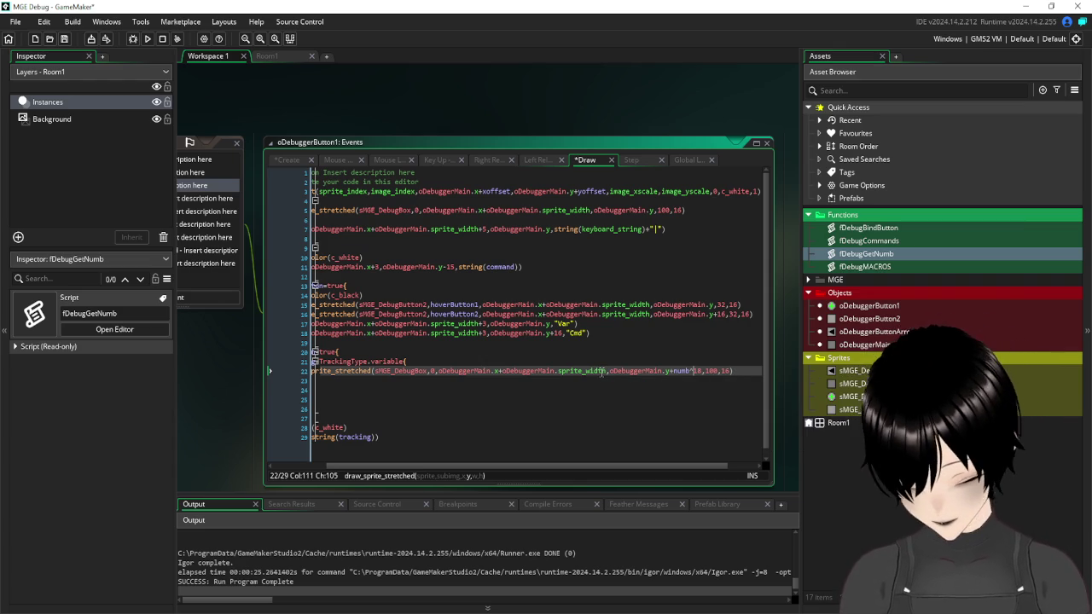
key("Left")
key("Right")
key("Right")
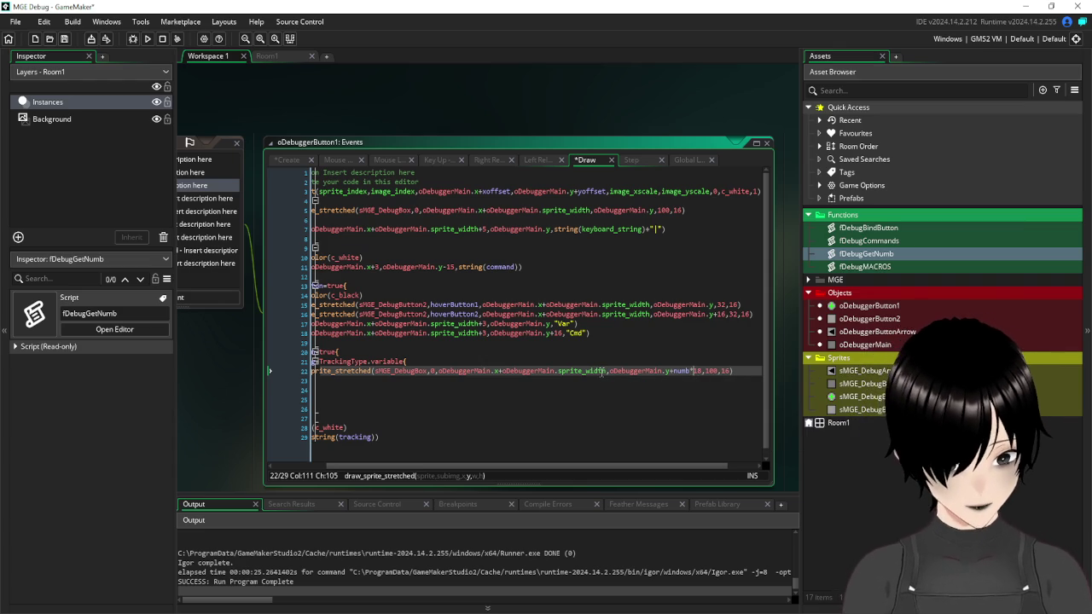
key("BackSpace")
type("6")
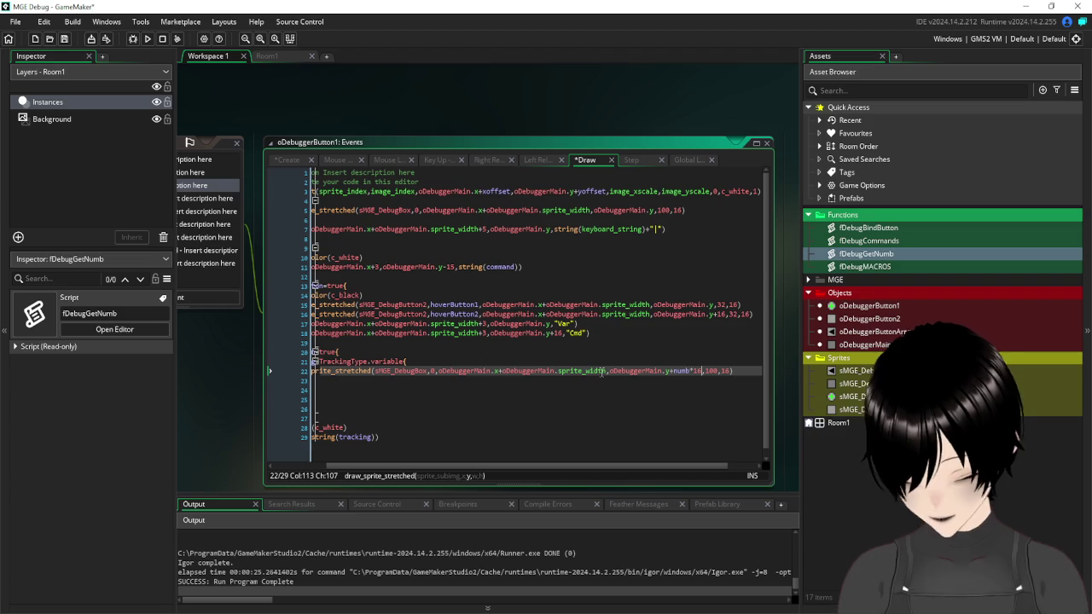
left_click(558, 403)
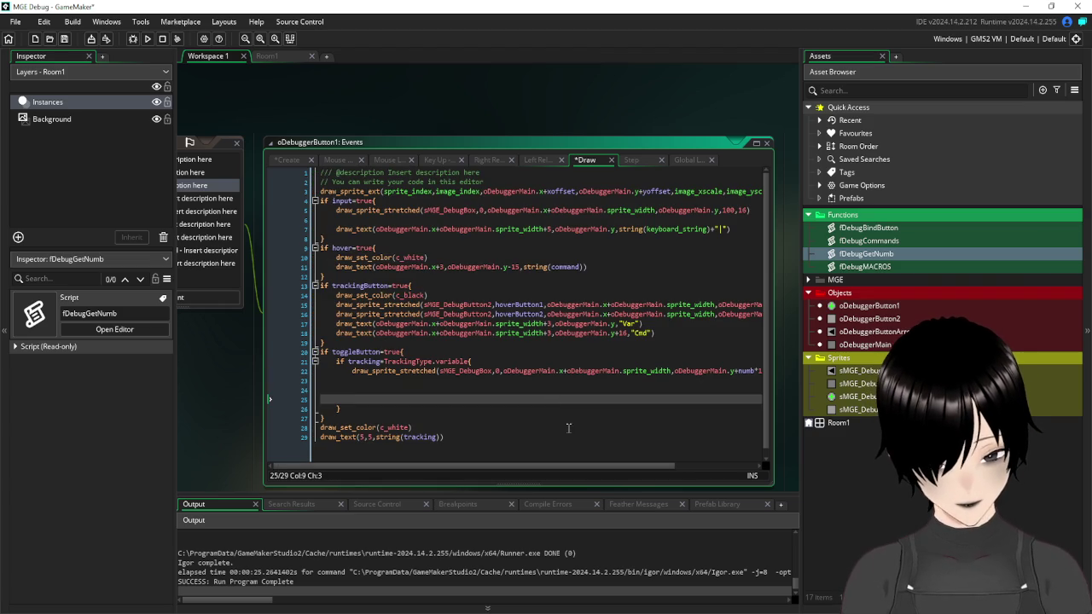
mouse_move(505, 468)
left_mouse_down()
mouse_move(610, 468)
mouse_move(512, 468)
left_mouse_up()
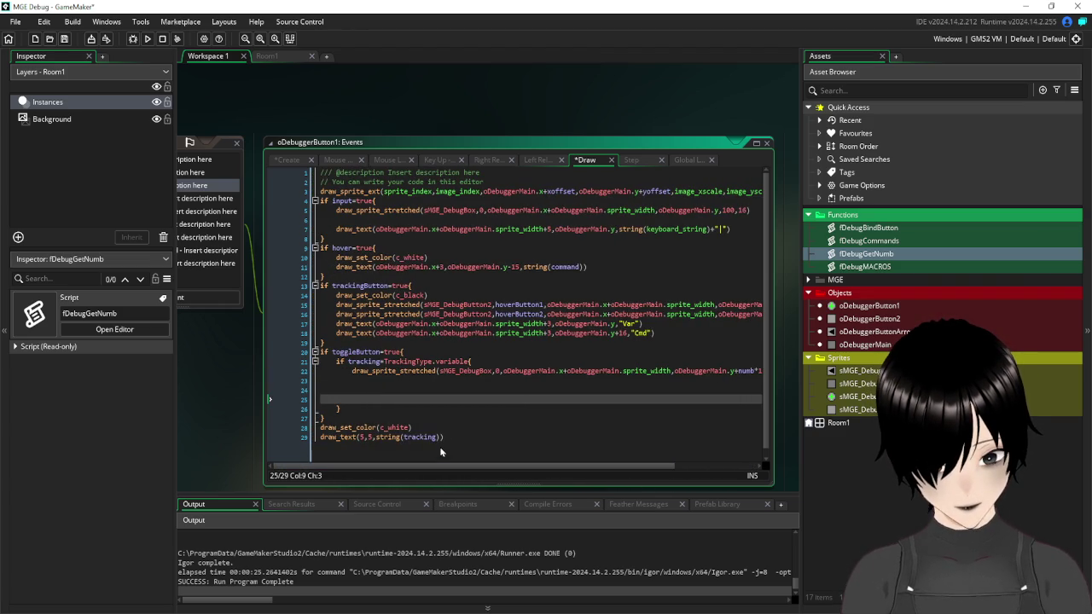
left_click_drag(299, 101, 408, 116)
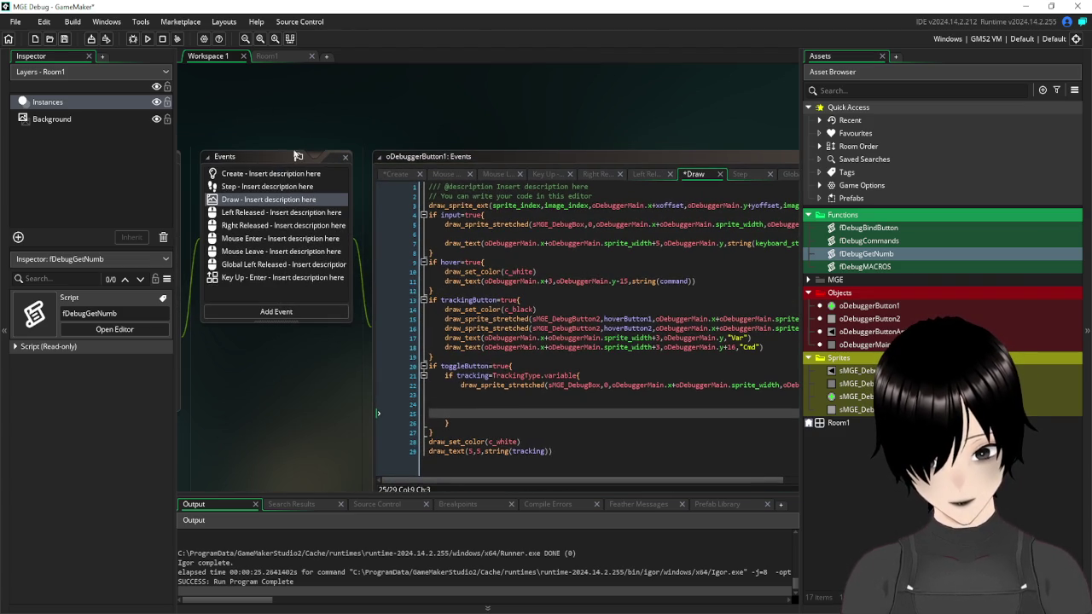
- Save oDebuggerButton1's Draw event code with the new numb-offset debug box branch
left_click(64, 41)
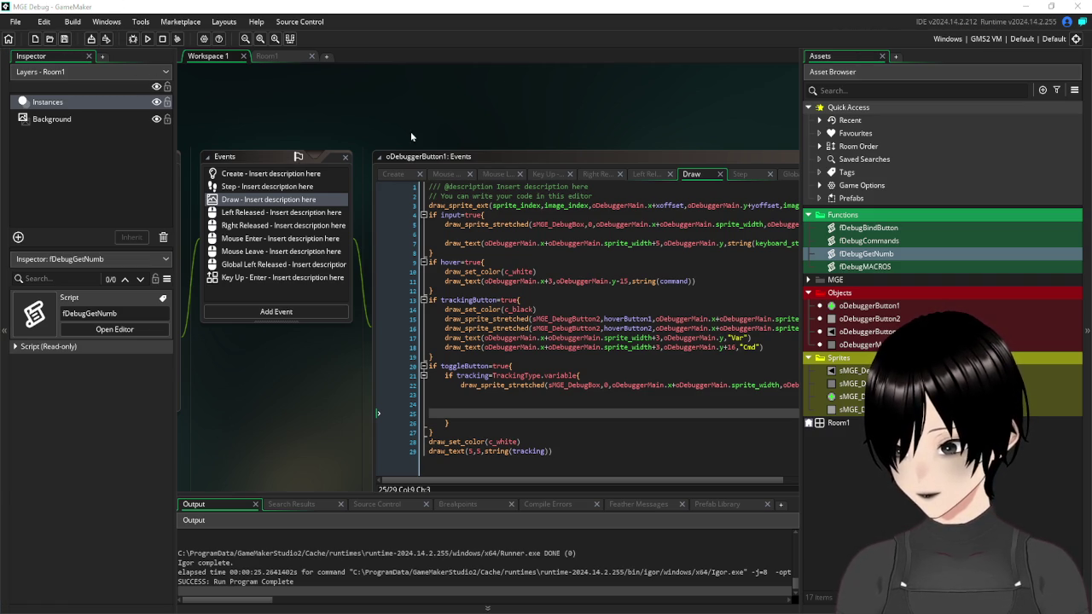
- Glance at Room1, then open oDebuggerMain's Create event code in Workspace 1
left_click(270, 56)
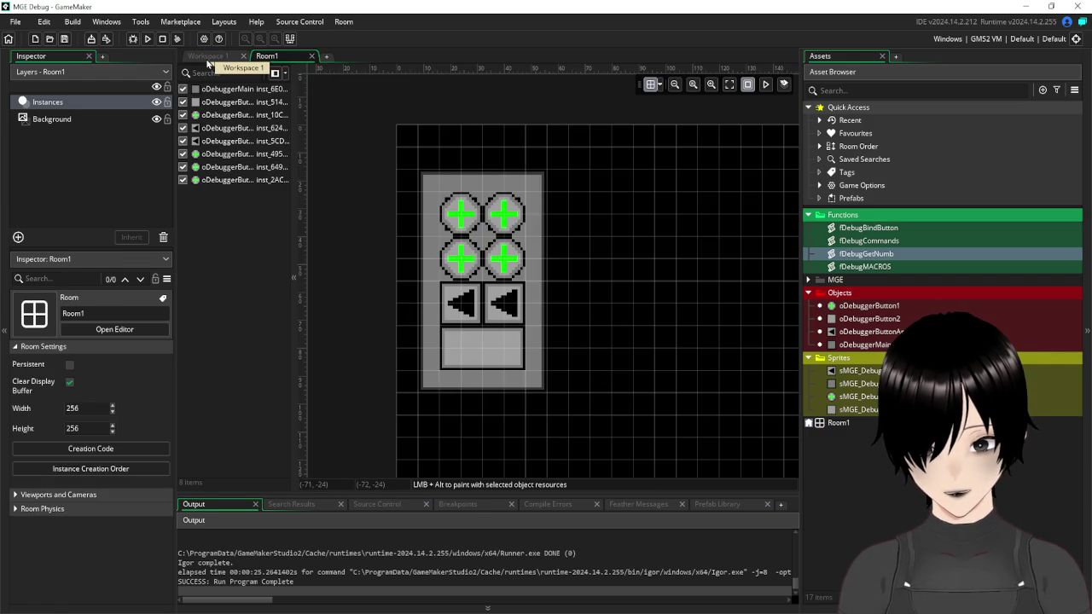
left_click(206, 60)
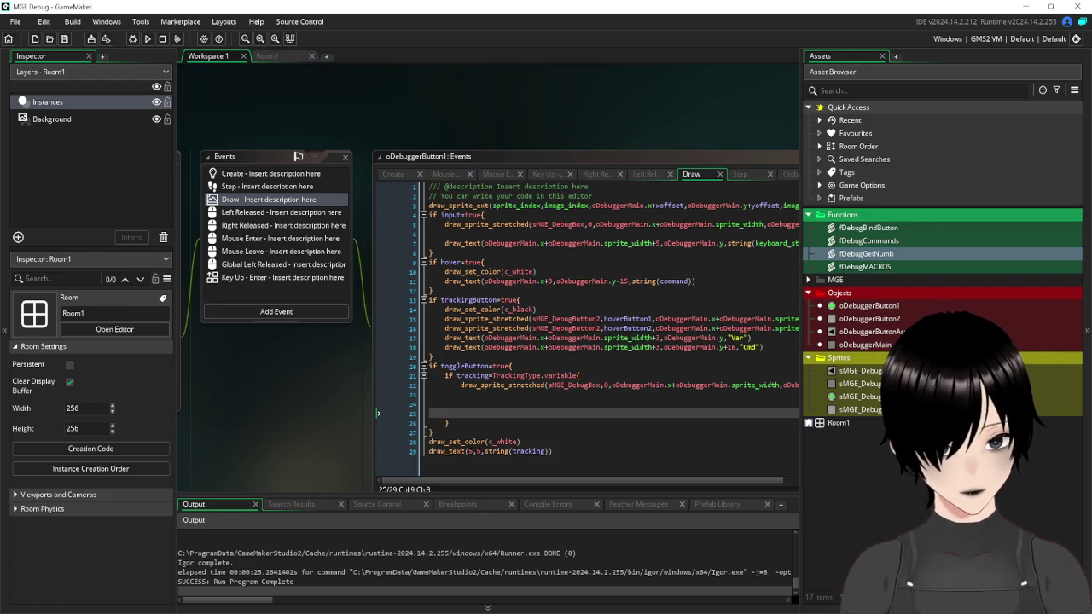
double_click(864, 344)
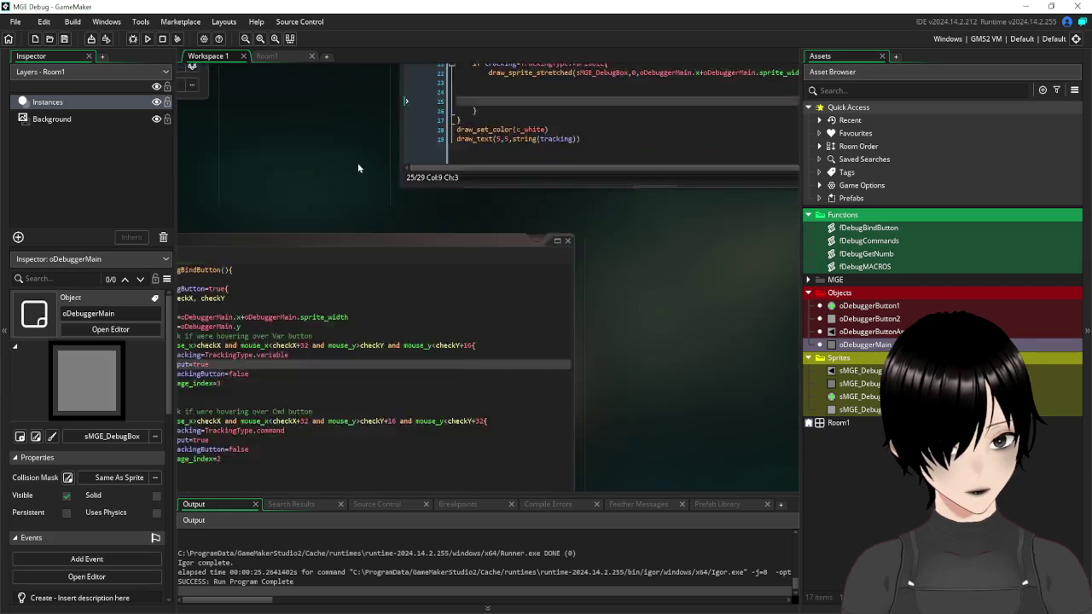
left_click(413, 120)
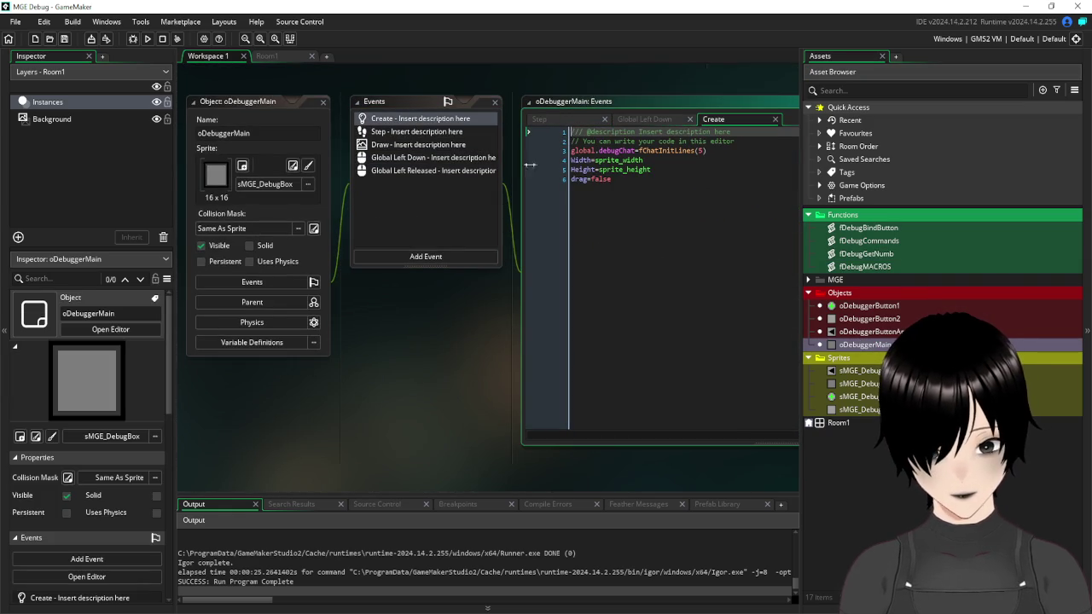
- Add global.check1=1 and global.check2=2 after drag=false and save the Create code
key("Return")
key("Return")
key("Return")
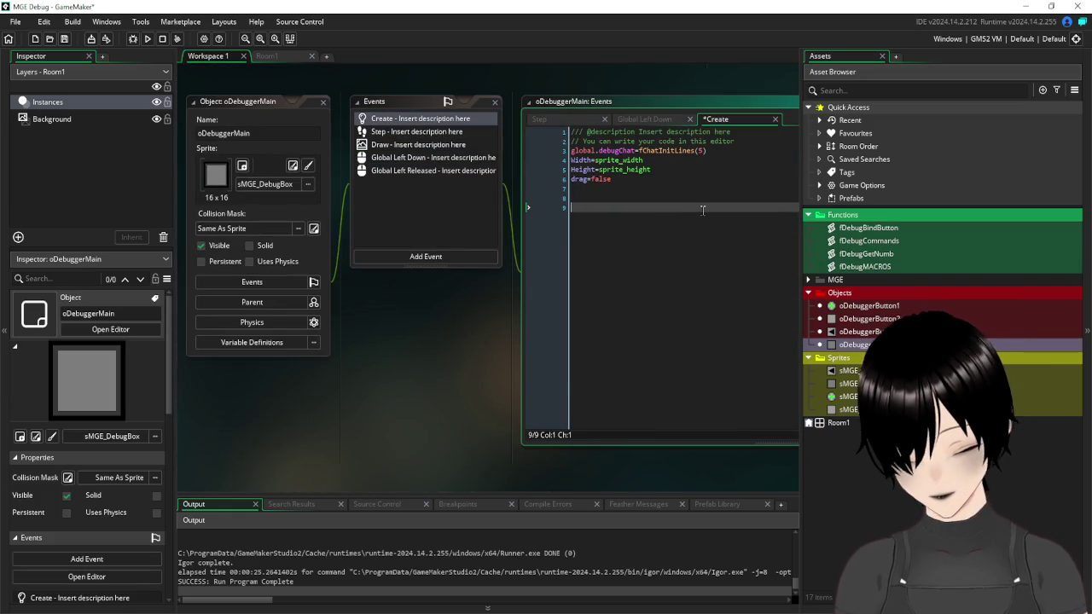
type("global.")
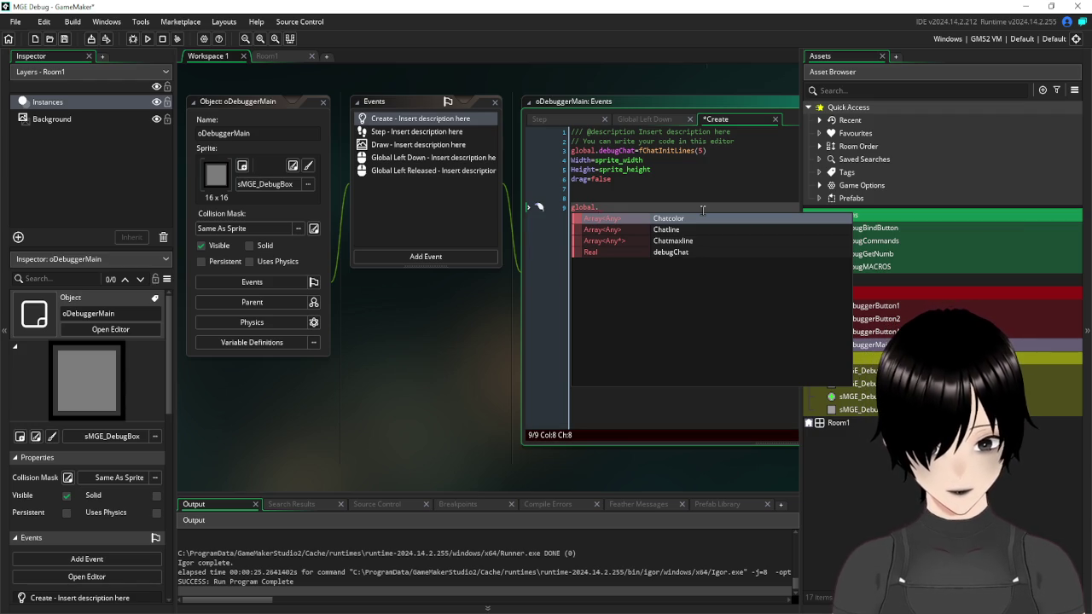
type("che")
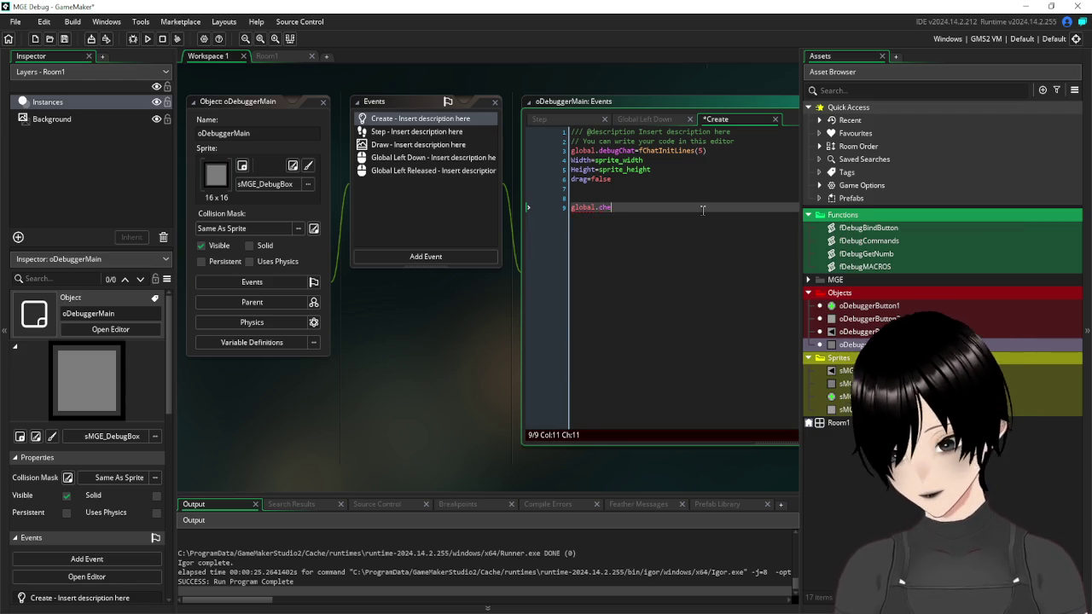
type("ck1=0")
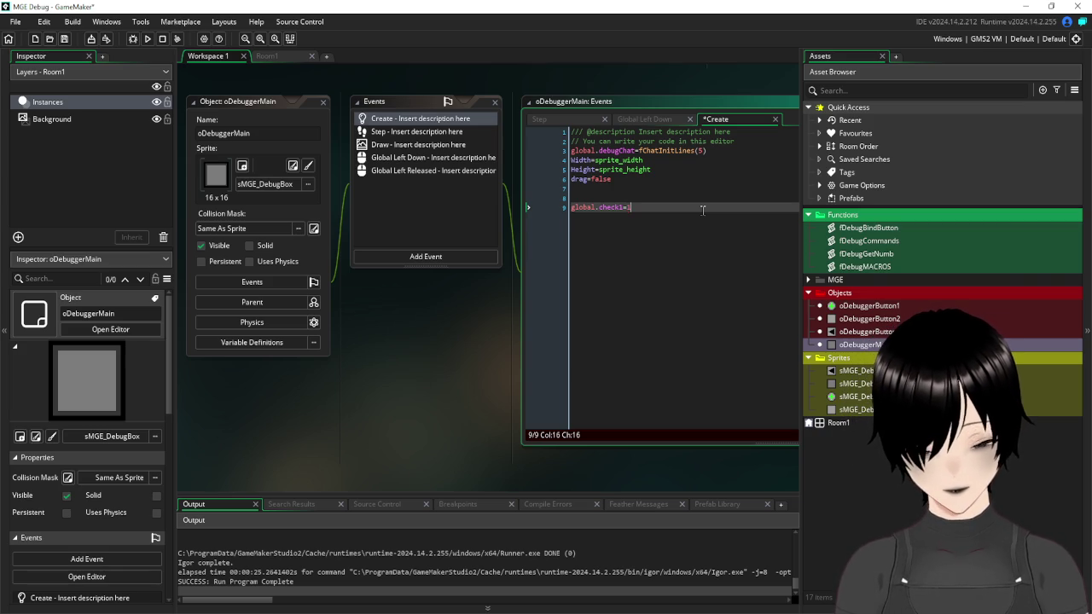
key("Return")
type("global")
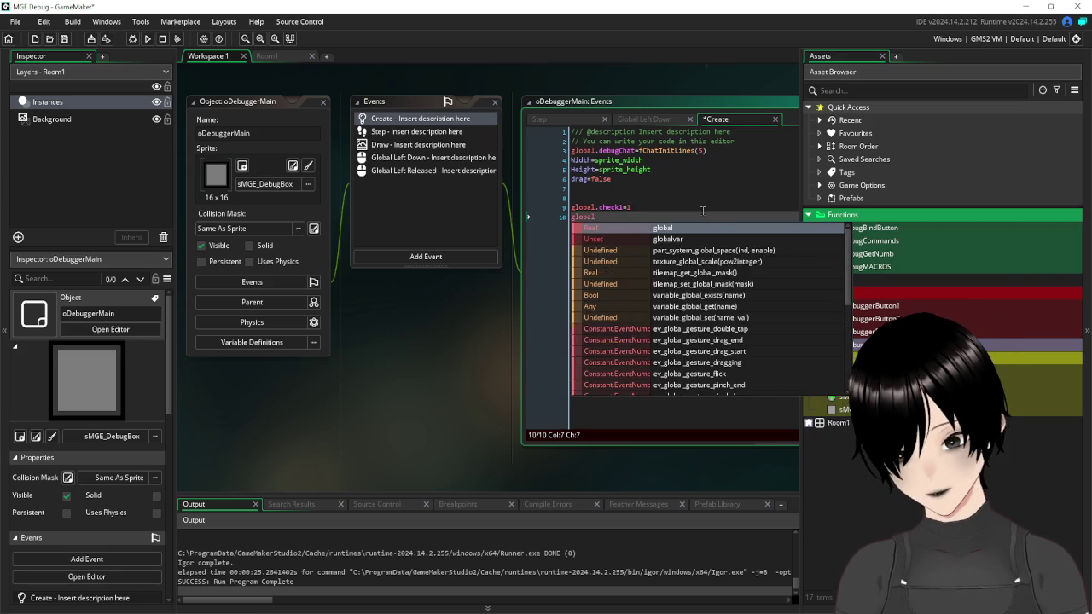
type(".check2=2")
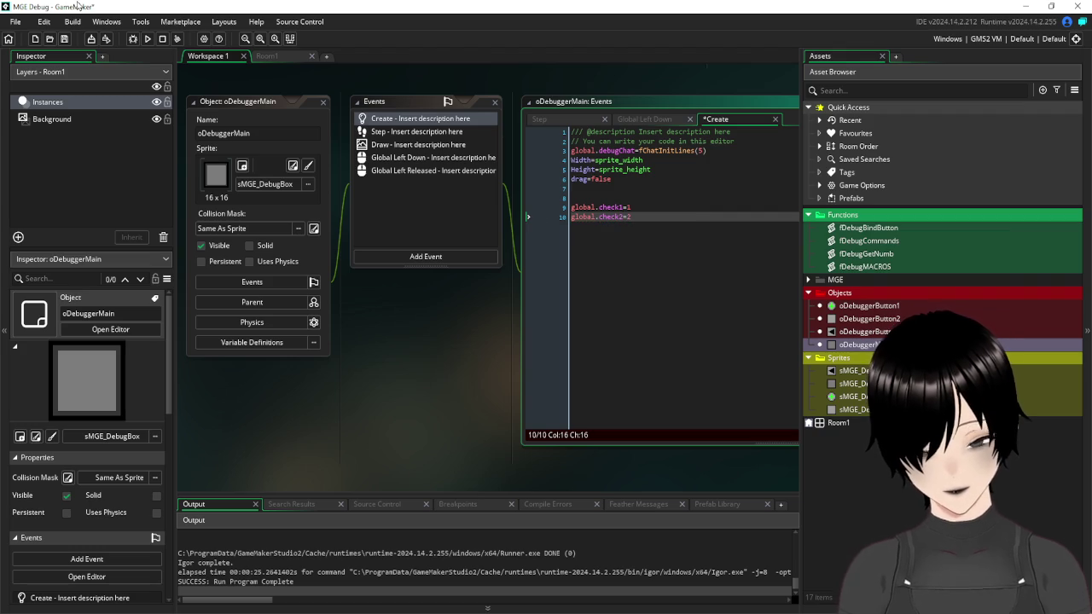
left_click(64, 39)
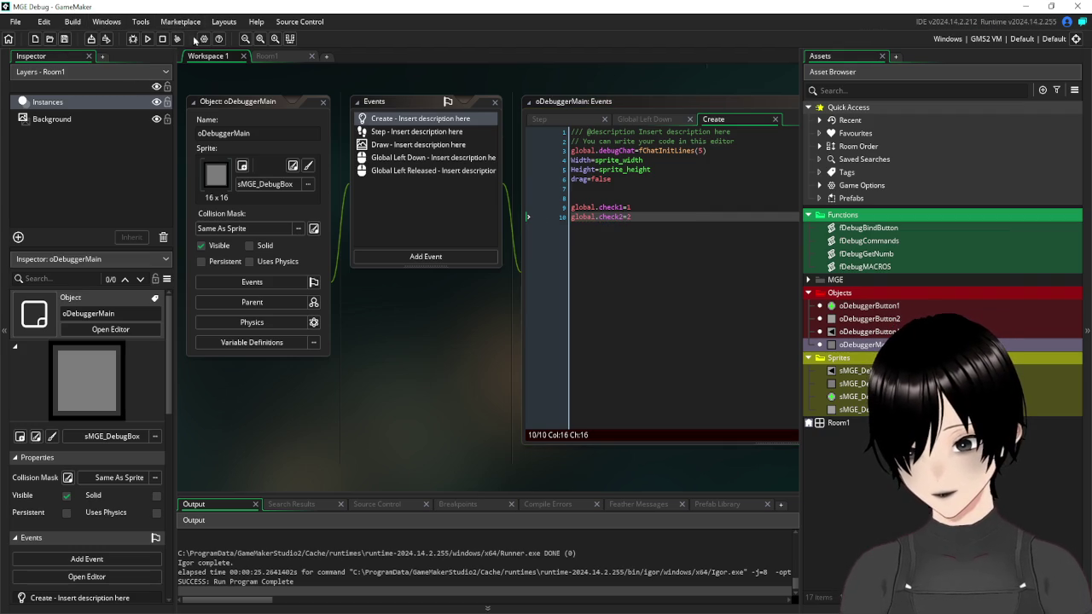
- Run the game and submit global.check1 in the debugger's text input bar
left_click(147, 43)
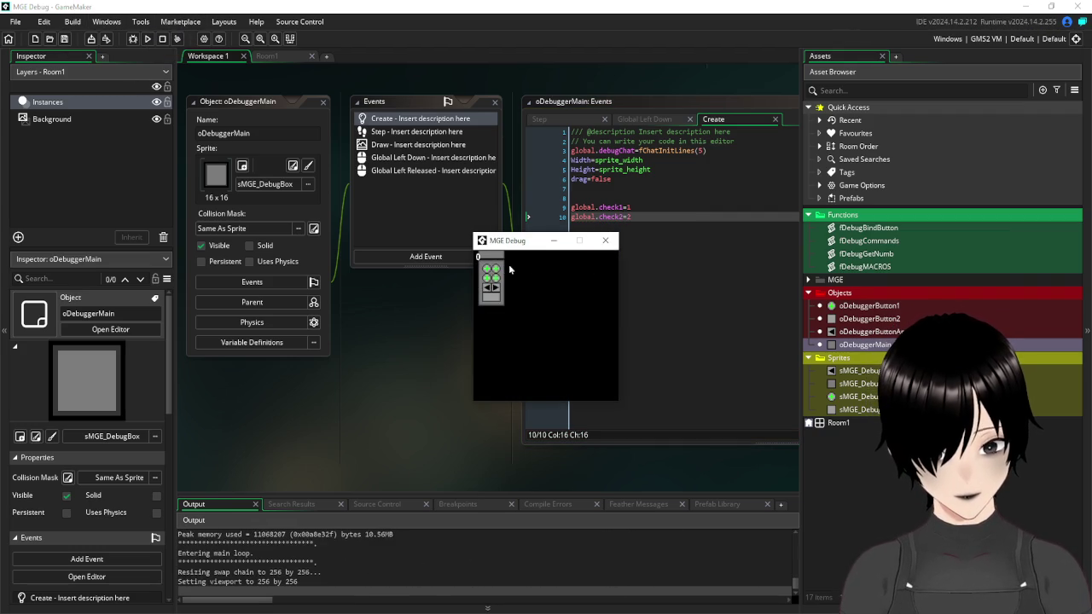
left_click(488, 273)
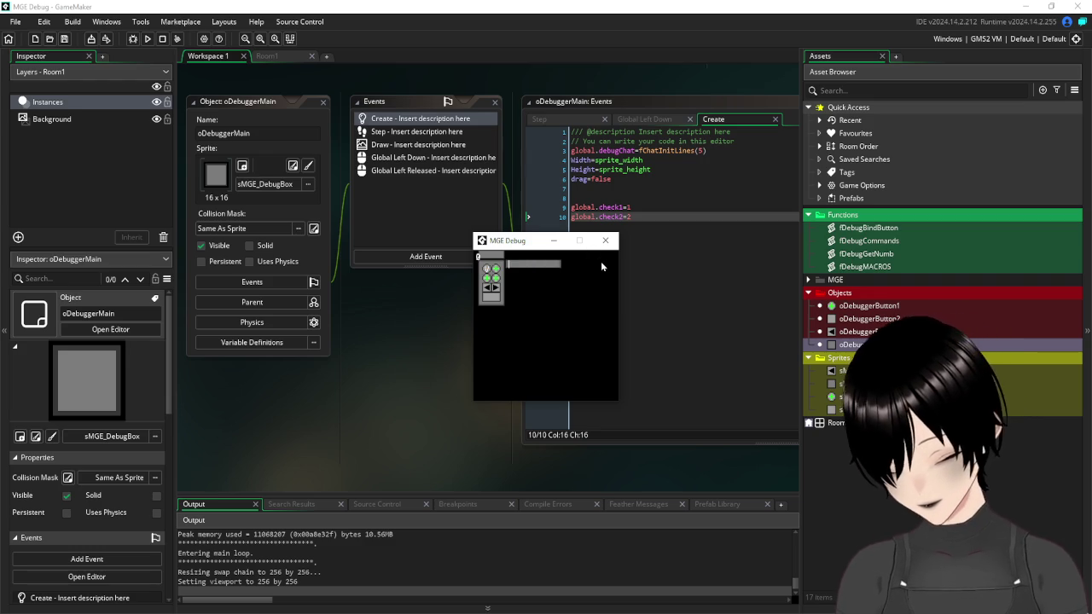
type("global.")
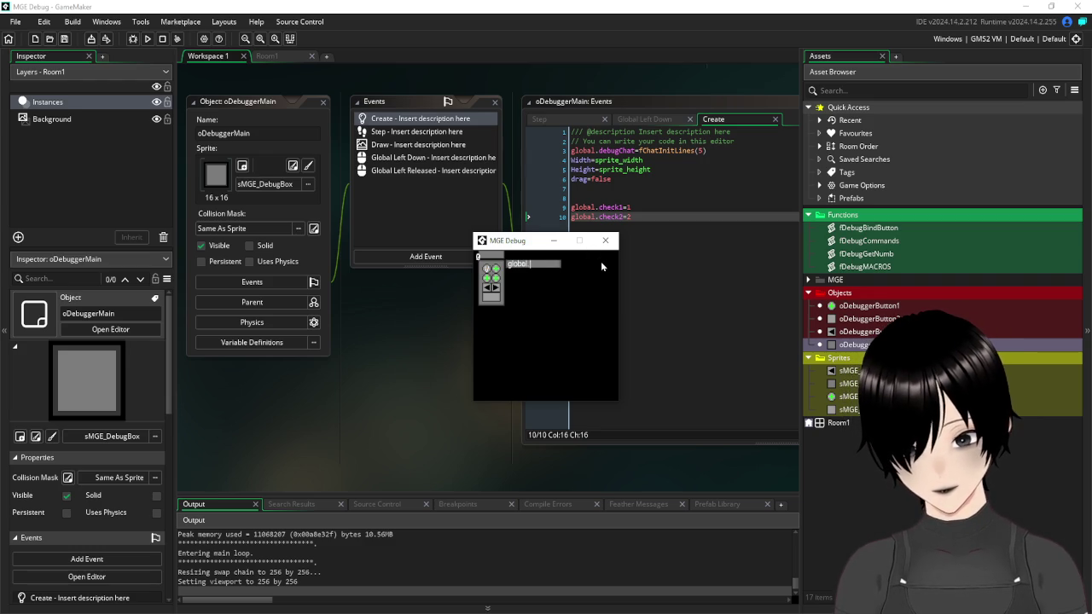
type("check1")
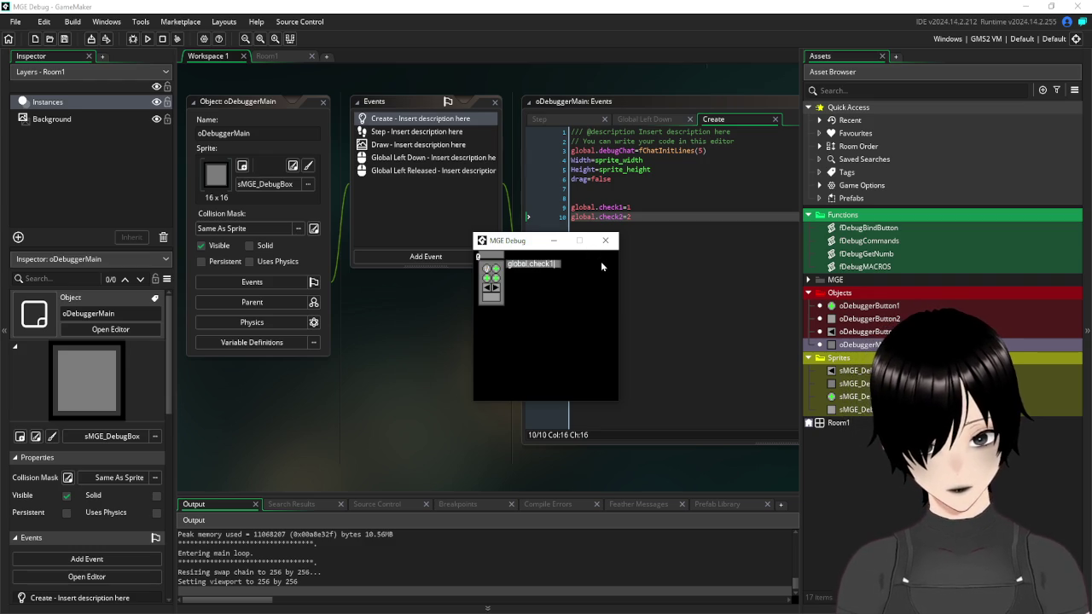
key("Return")
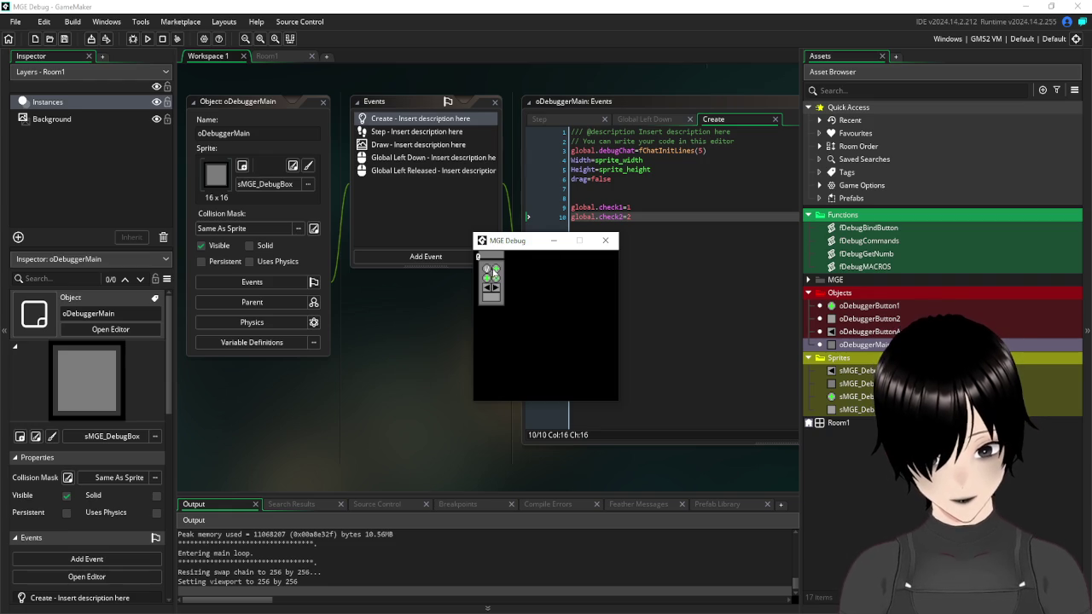
- Toggle the top-left debug button and enter global.check2 as a tracked variable
left_click(497, 271)
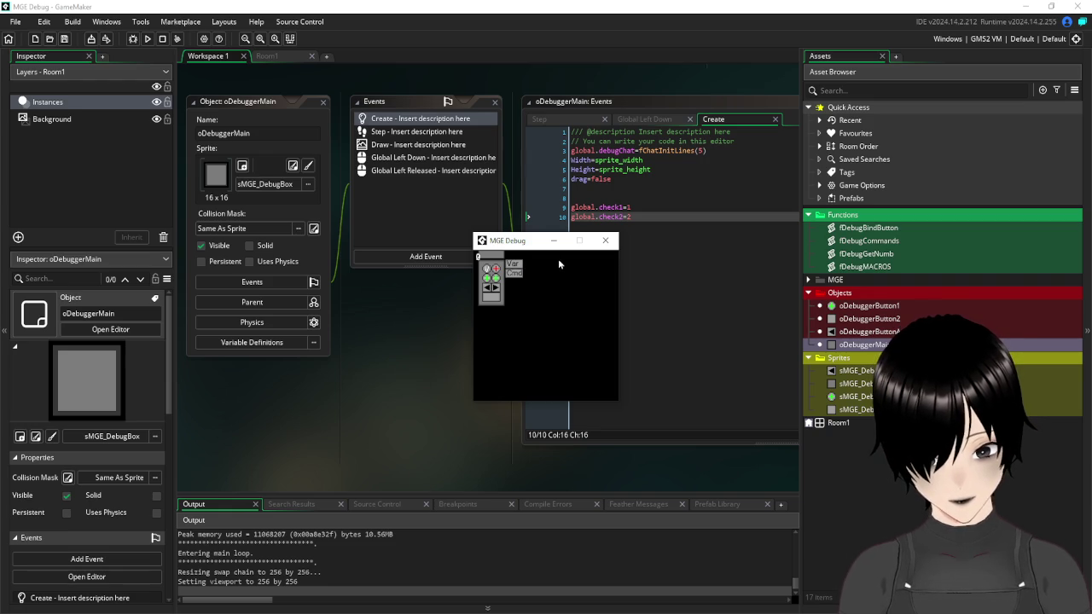
left_click(515, 267)
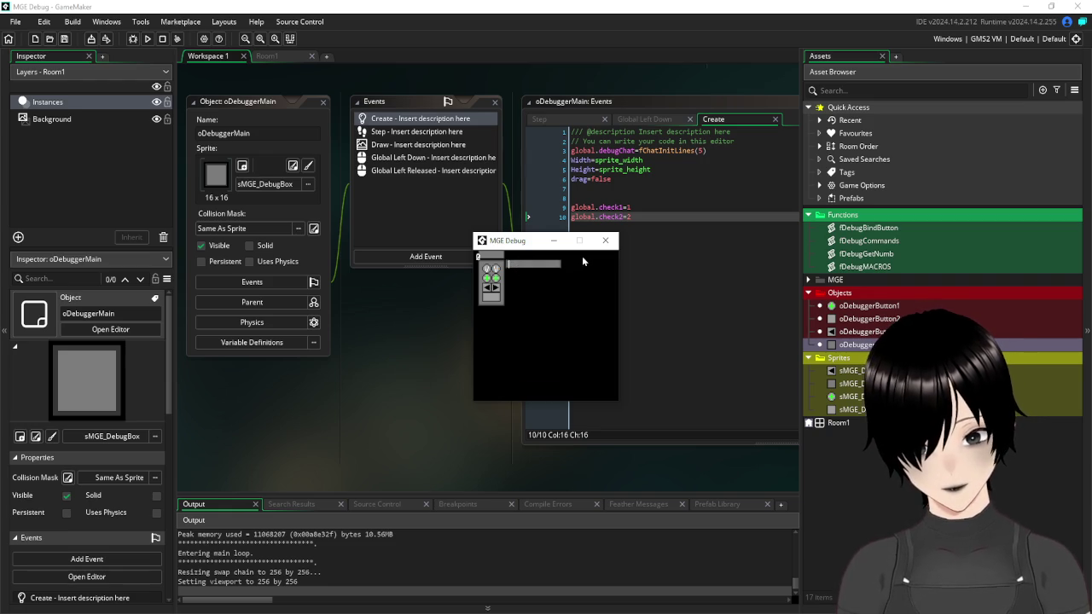
type("global.")
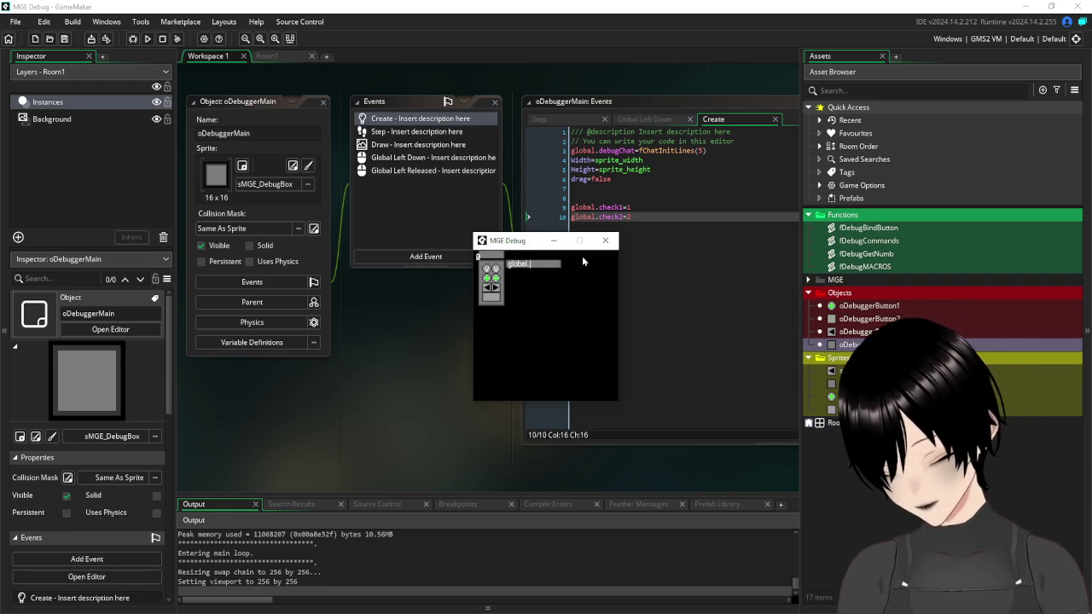
type("check2")
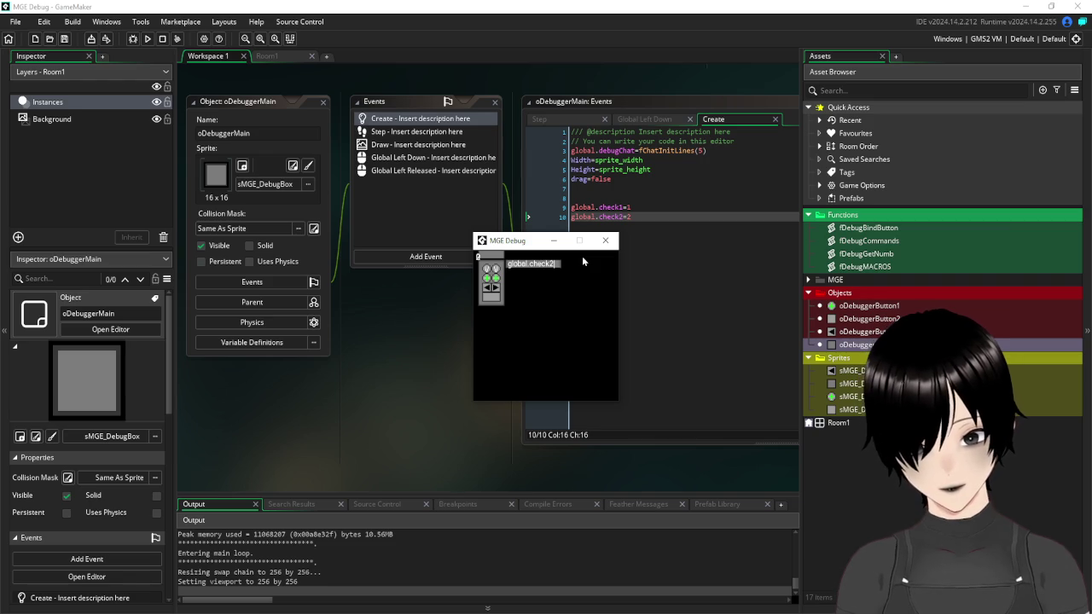
key("Return")
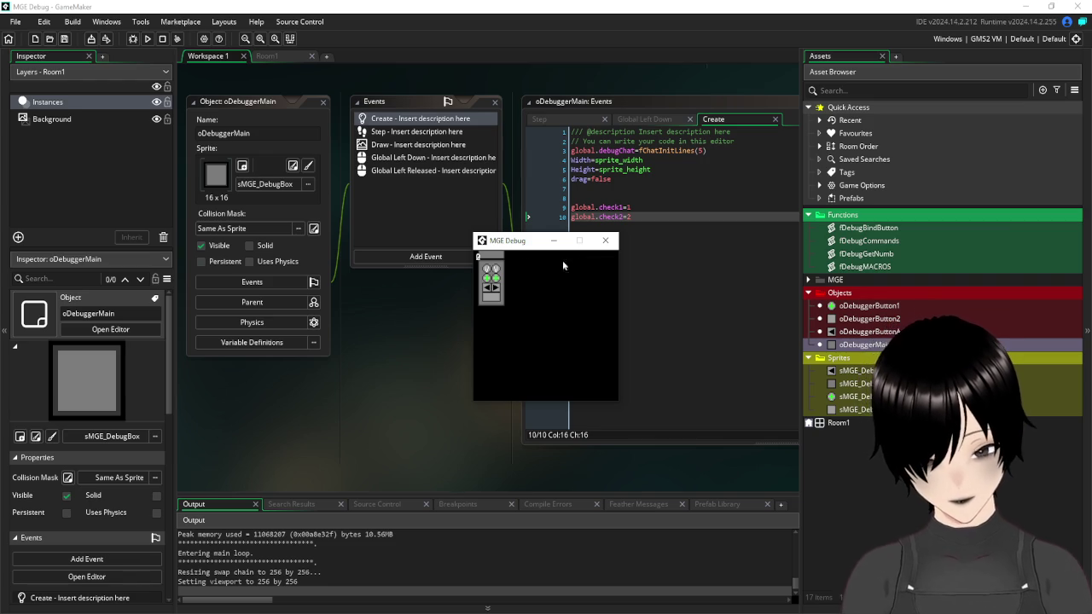
- Toggle the debug buttons on and off to check the boxes stack, then close the game
left_click(488, 271)
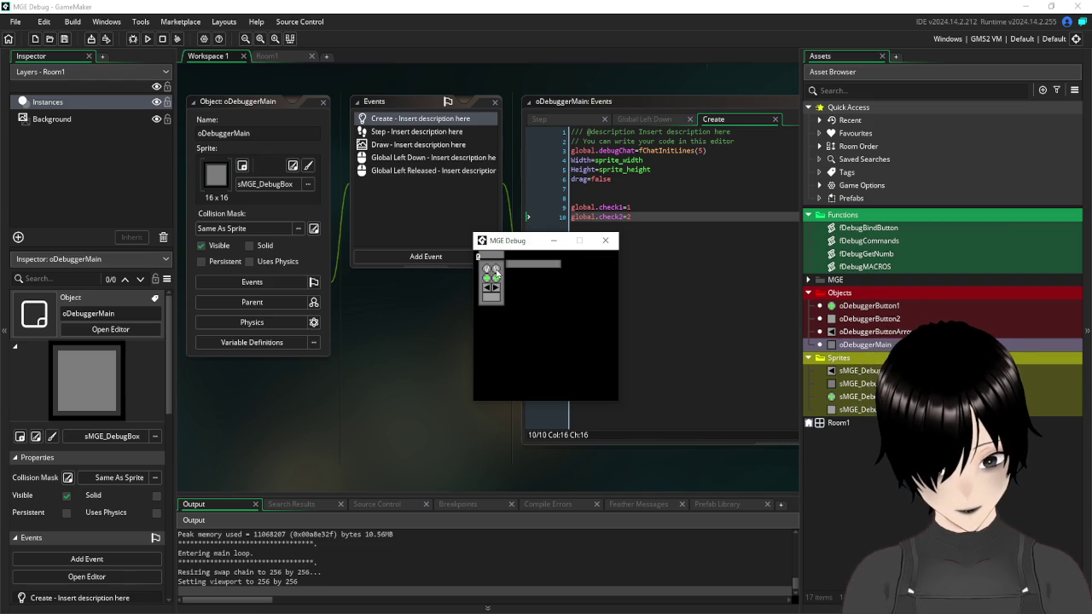
left_click(496, 272)
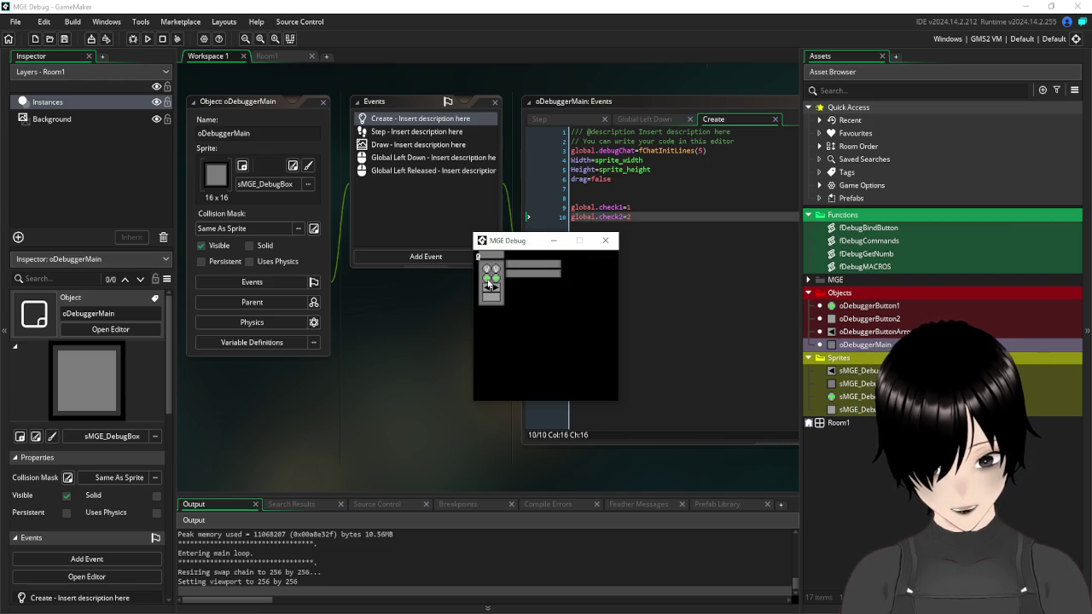
left_click(493, 270)
left_click(488, 271)
left_click(488, 272)
left_click(498, 272)
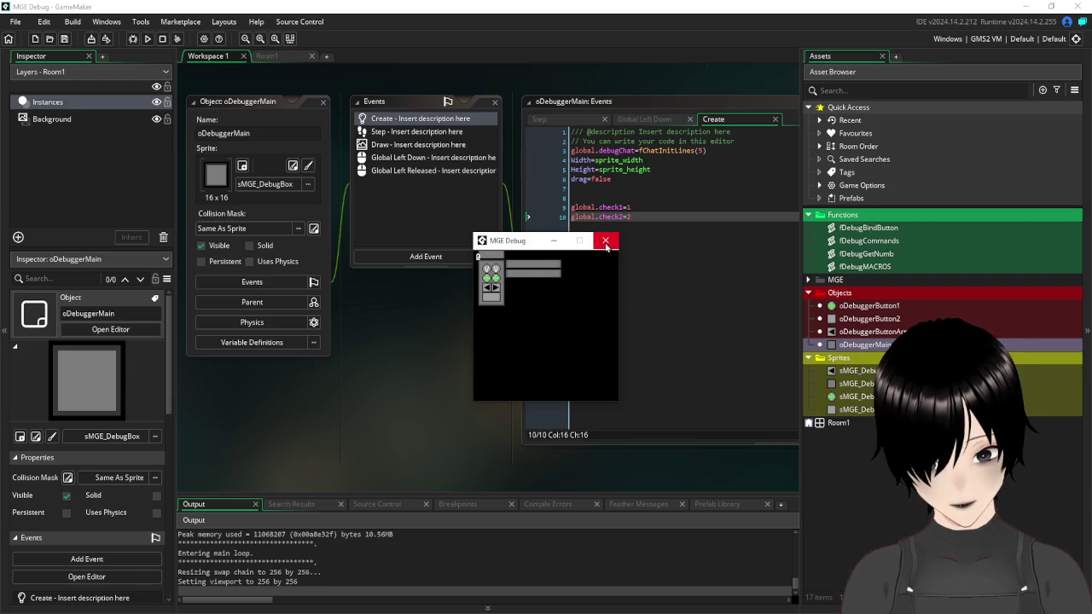
left_click(606, 241)
- Collapse the object windows and close the fDebugBindButton script to bring the Draw code into view
mouse_move(382, 67)
left_mouse_down()
mouse_move(378, 101)
mouse_move(396, 168)
mouse_move(400, 74)
left_mouse_up()
scroll(378, 372, "up", 1)
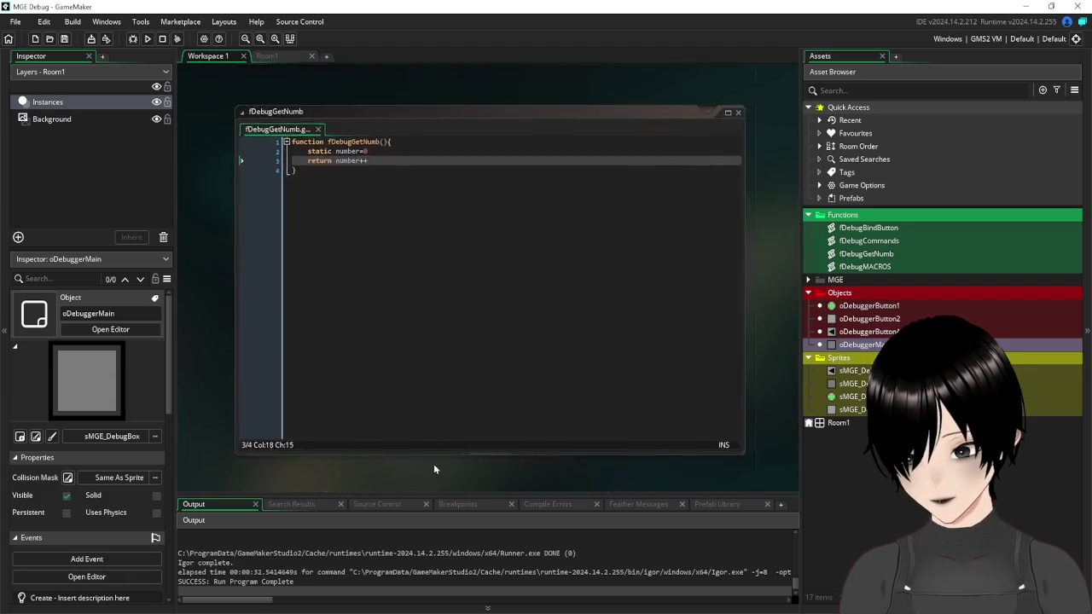
scroll(433, 463, "down", 5)
scroll(395, 252, "up", 6)
scroll(371, 448, "down", 5)
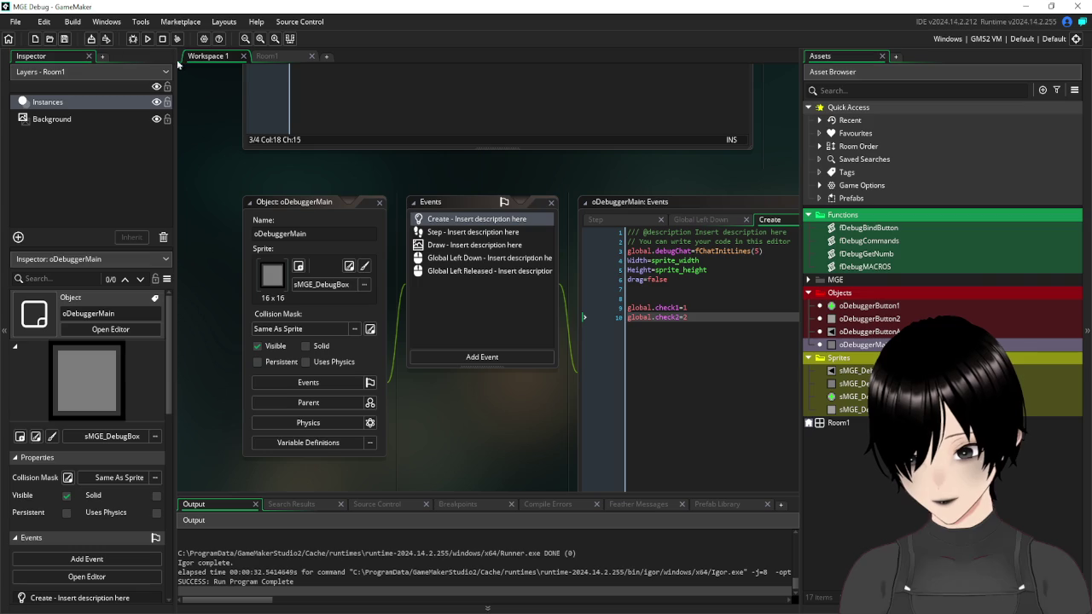
double_click(358, 203)
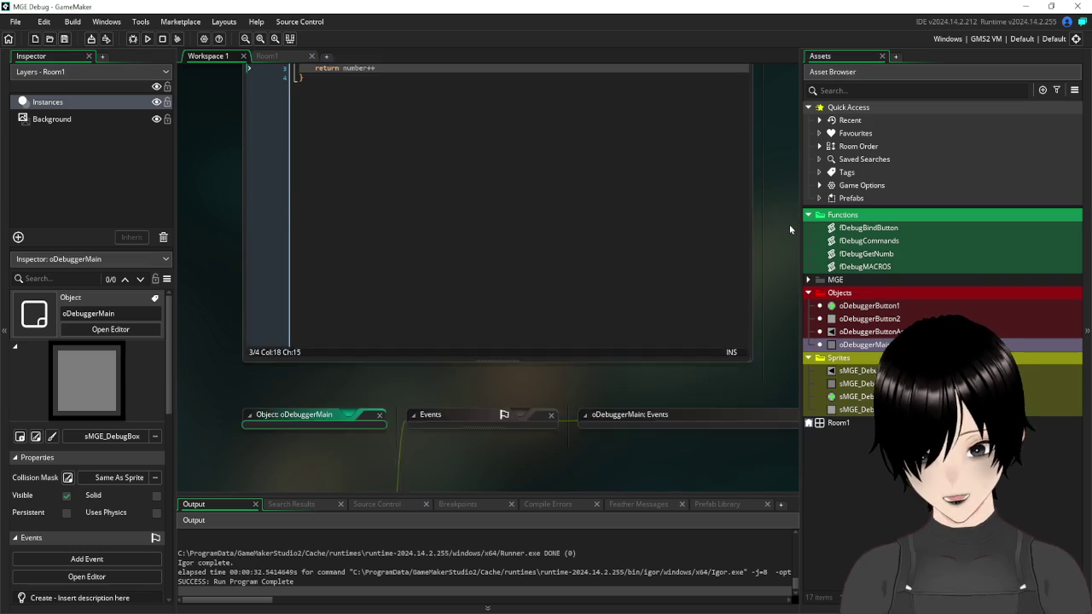
scroll(790, 225, "up", 2)
scroll(751, 213, "up", 7)
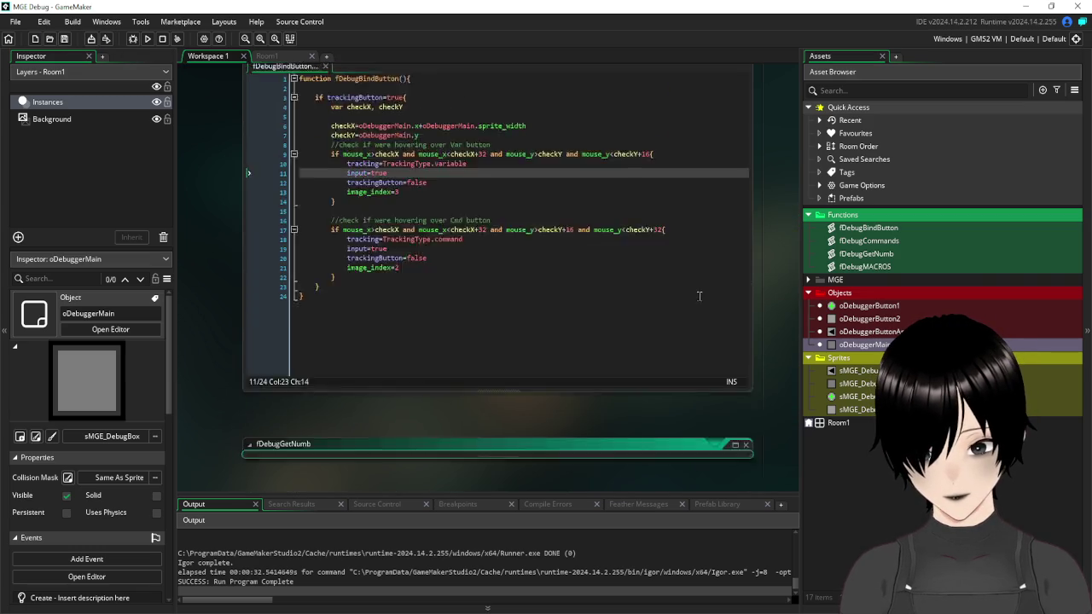
left_click(746, 261)
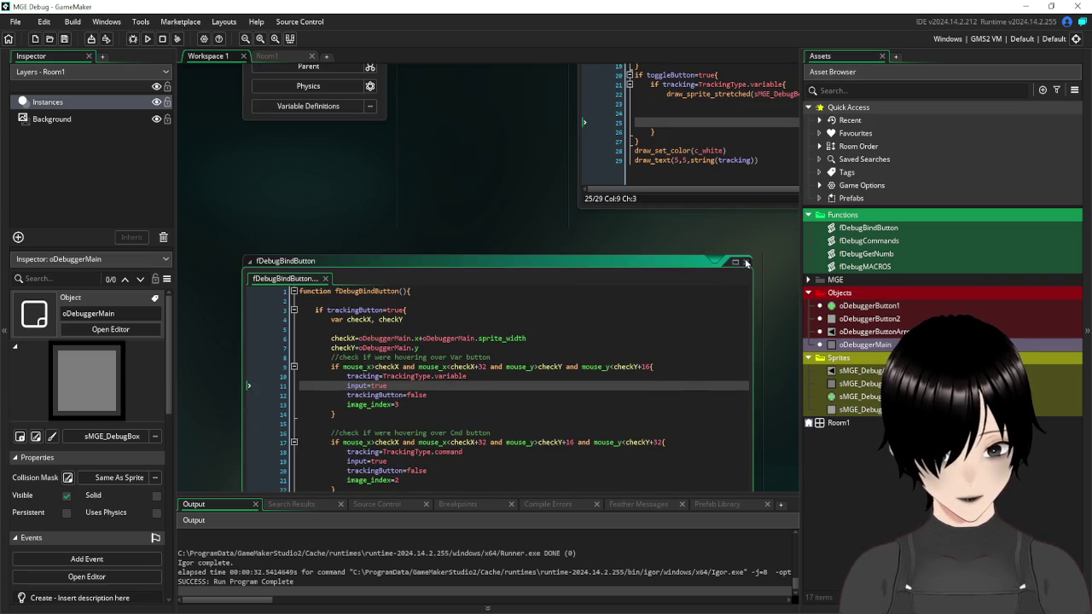
mouse_move(548, 155)
left_mouse_down()
mouse_move(188, 356)
mouse_move(225, 368)
mouse_move(254, 334)
left_mouse_up()
- Write draw_text( on line 23 using the box's coordinates at oDebuggerMain.y+numb*16, followed by a comma
left_click(410, 285)
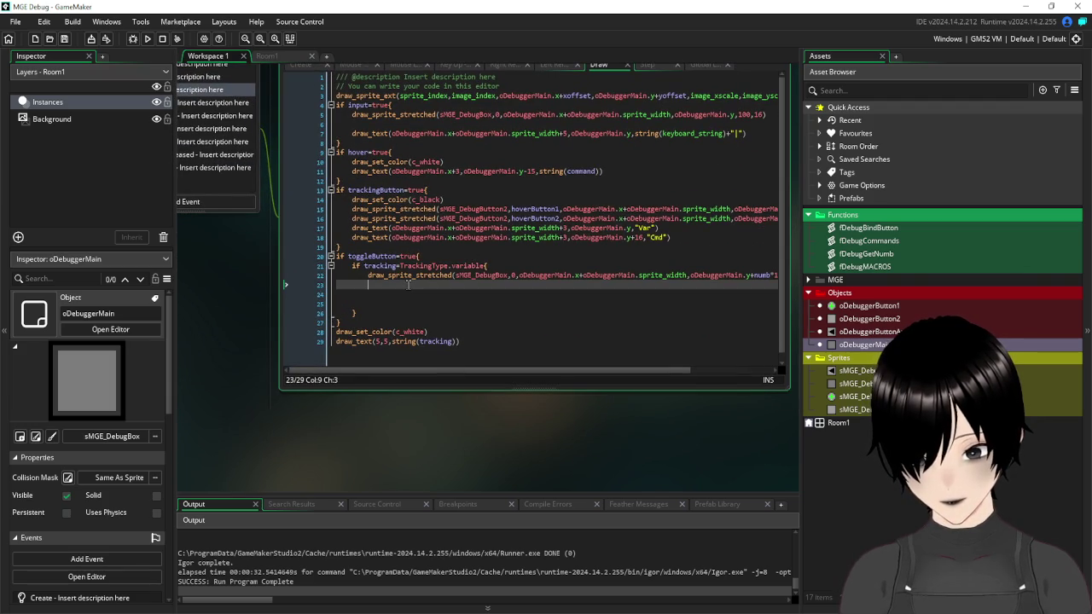
type("dra")
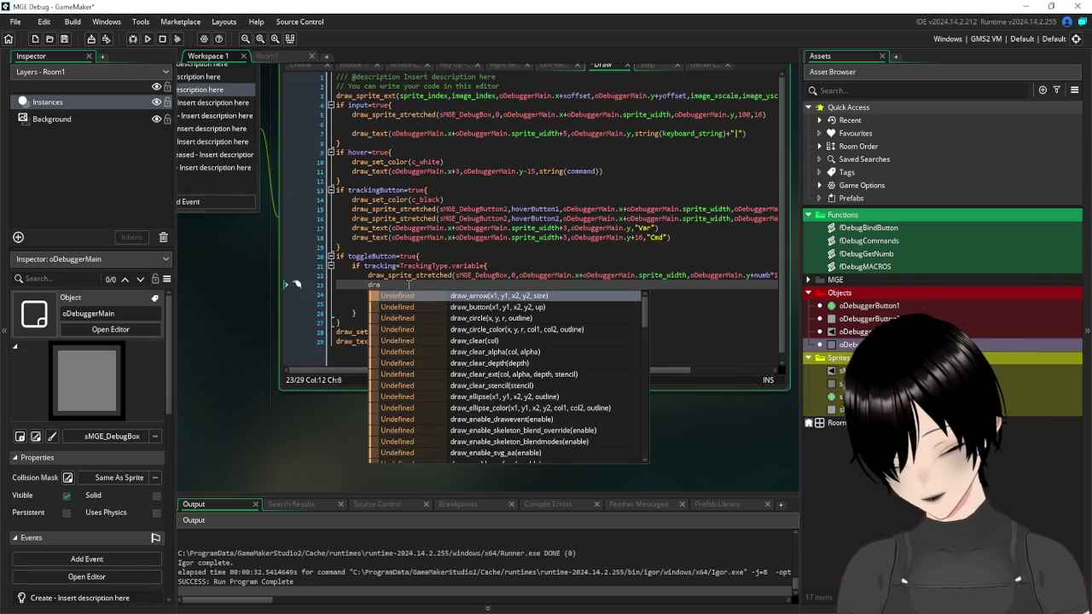
type("w_tex")
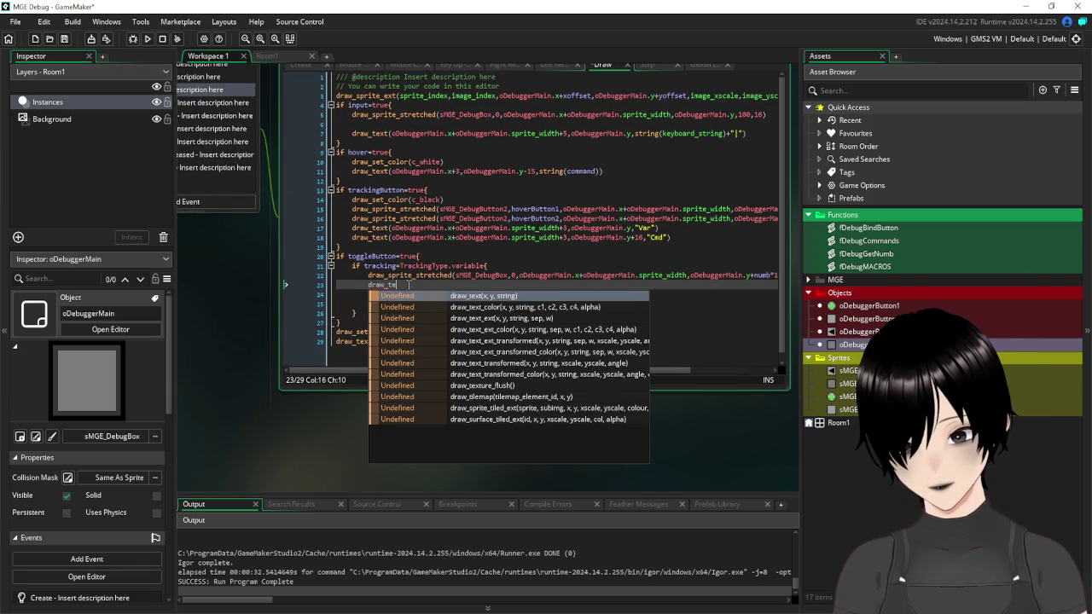
type("t(")
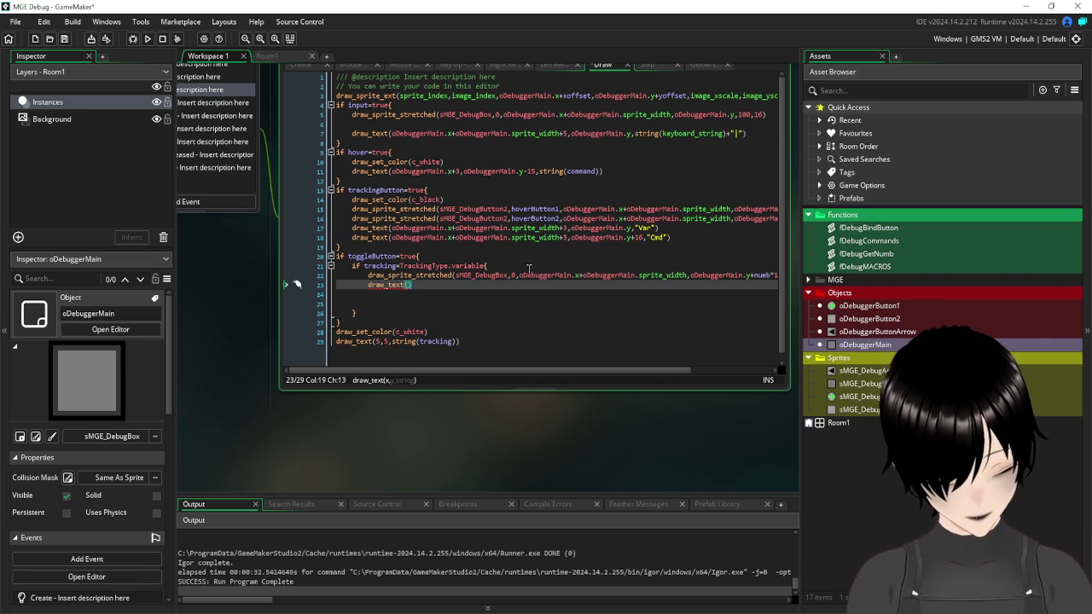
mouse_move(521, 273)
mouse_move(522, 273)
left_mouse_down()
mouse_move(777, 281)
mouse_move(683, 283)
mouse_move(707, 277)
left_mouse_up()
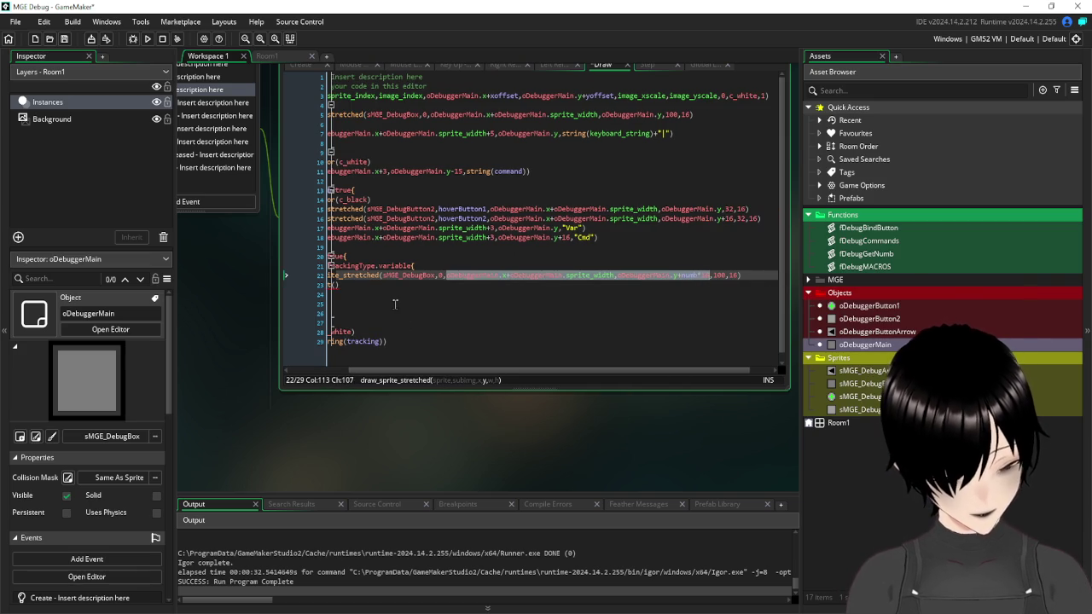
left_click(482, 300)
left_click(500, 281)
type("oDebuggerMain.x+oDebuggerMain.sprite_width,oDebuggerMain.y+numb*16")
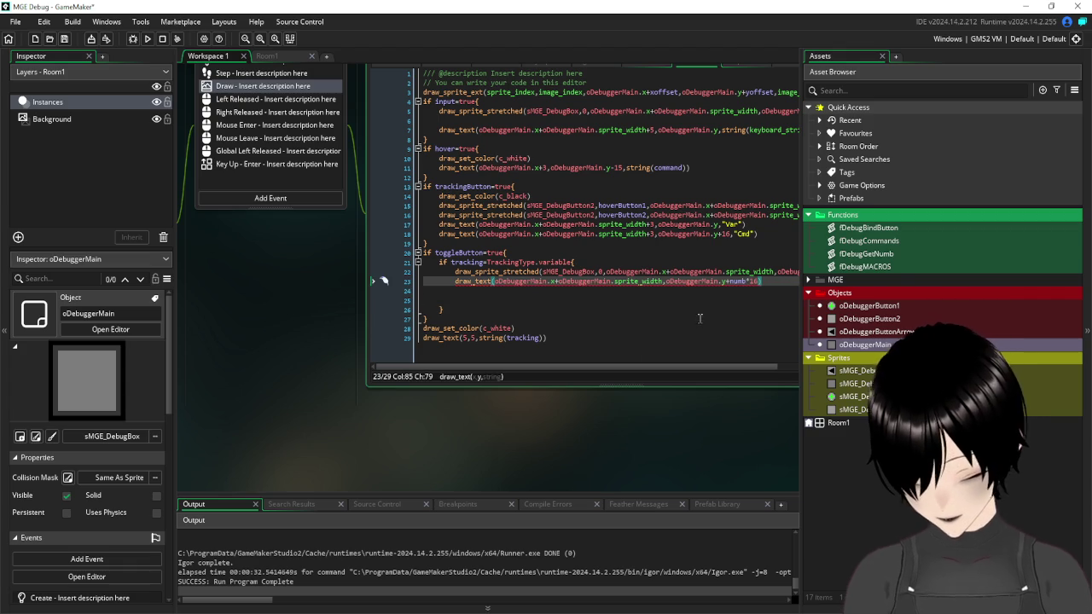
type(",")
- Try and undo a blank line above draw_text, ending back at the end of the draw_text line
key("Home")
key("Return")
key("Up")
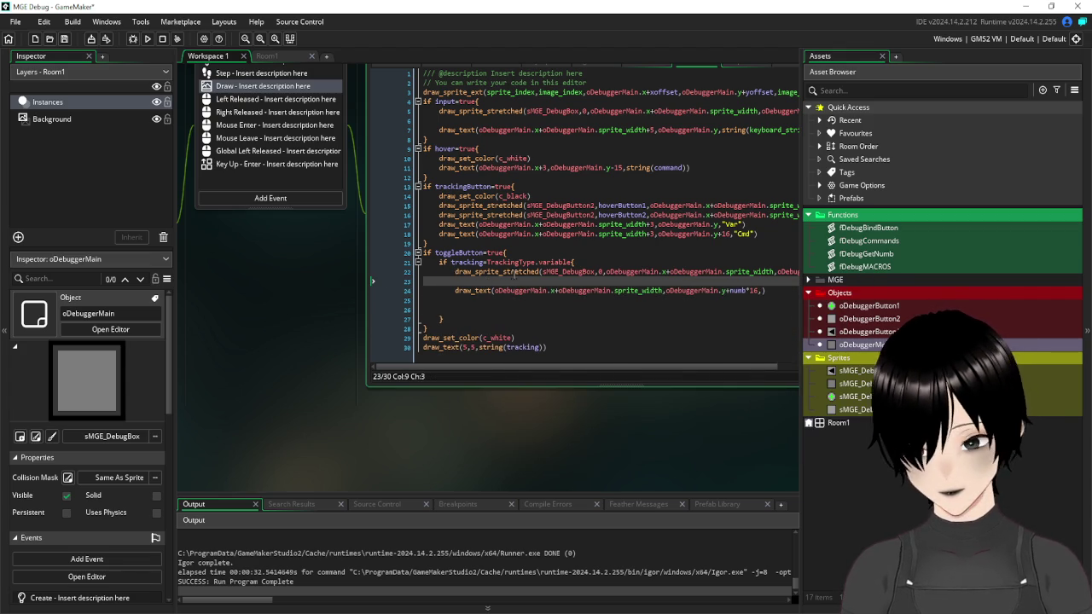
type("v")
key("BackSpace")
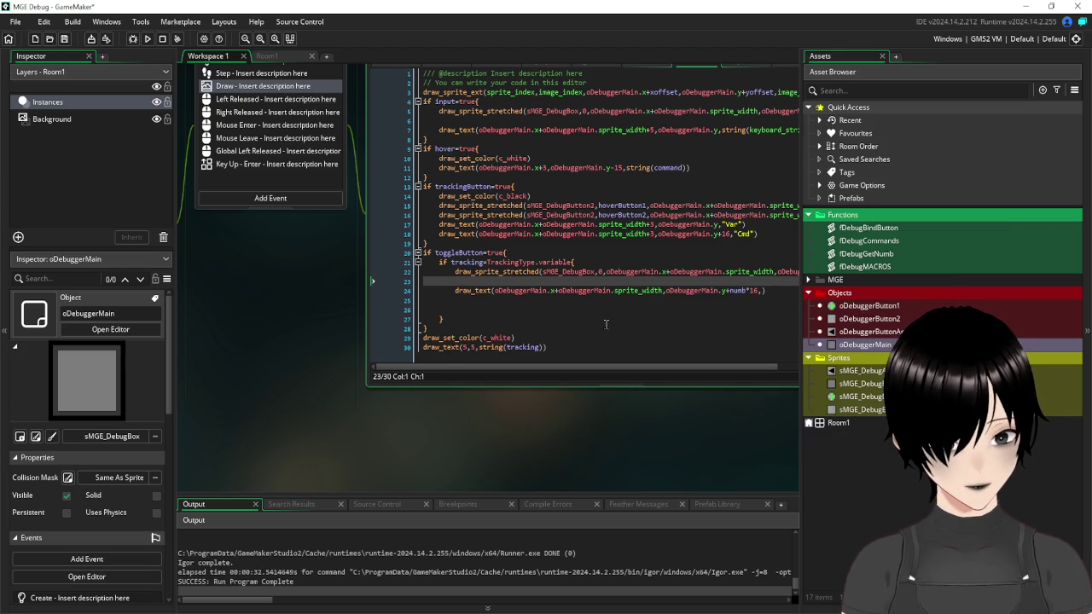
key("BackSpace")
key("Down")
key("Down")
key("Down")
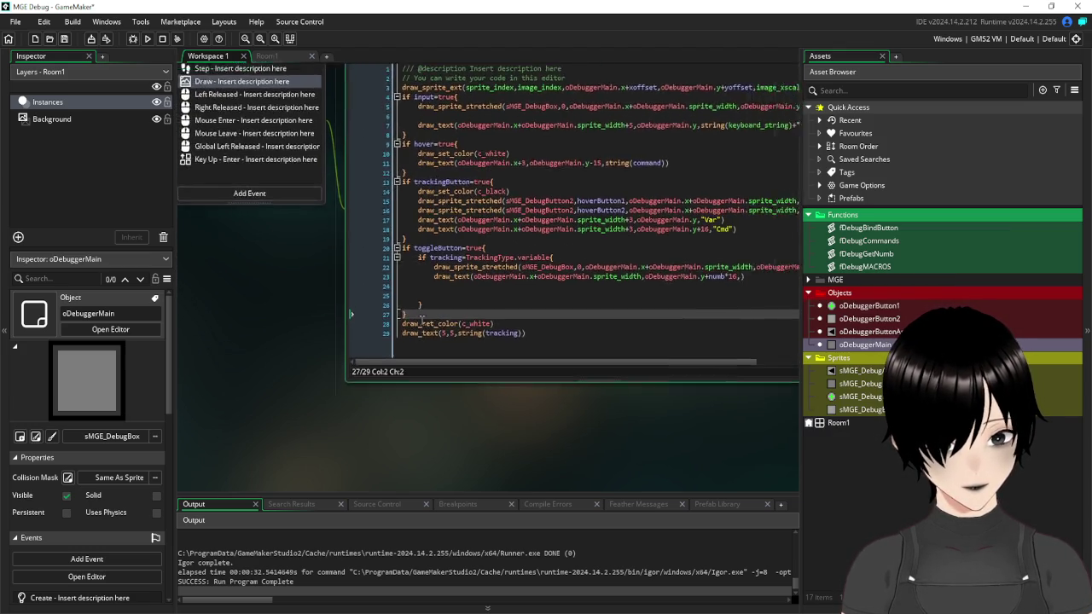
left_click(685, 307)
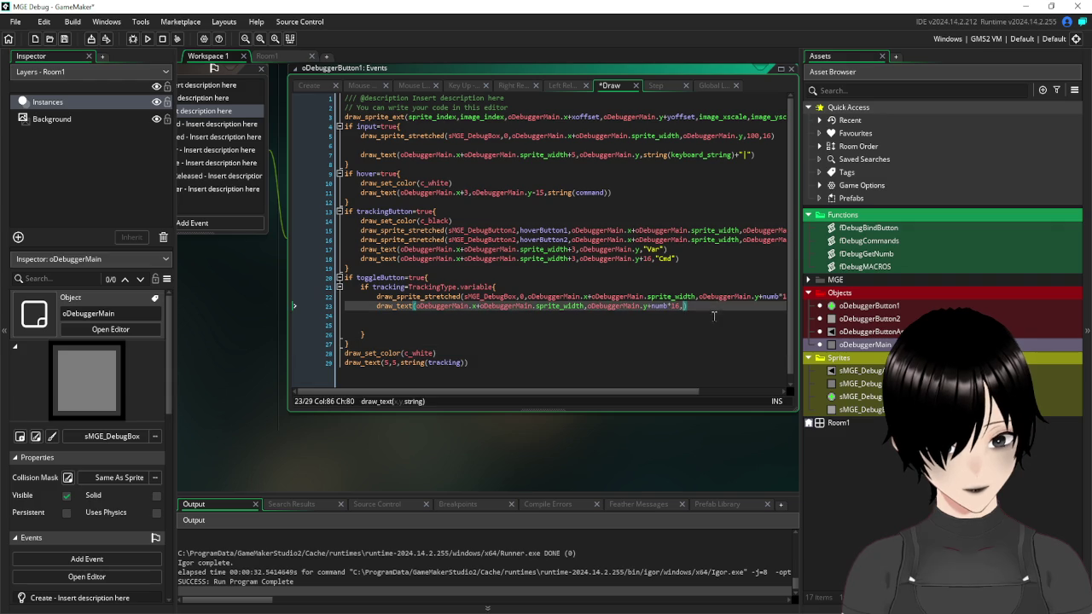
- Check the varCheck variable in oDebuggerButton1's Create event, then return to the Draw code
left_click_drag(243, 289, 338, 330)
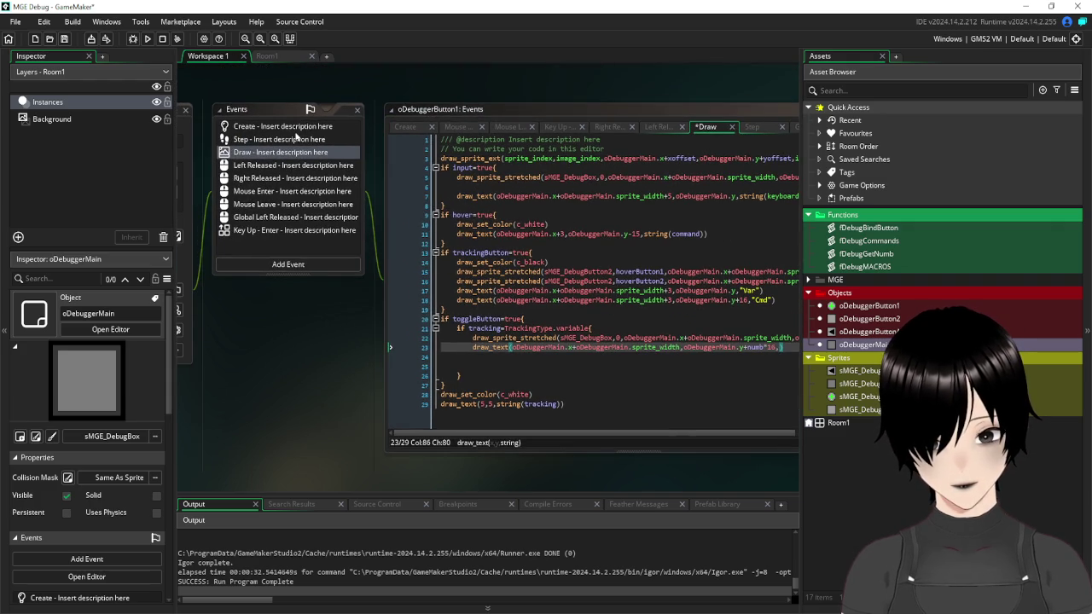
left_click(293, 128)
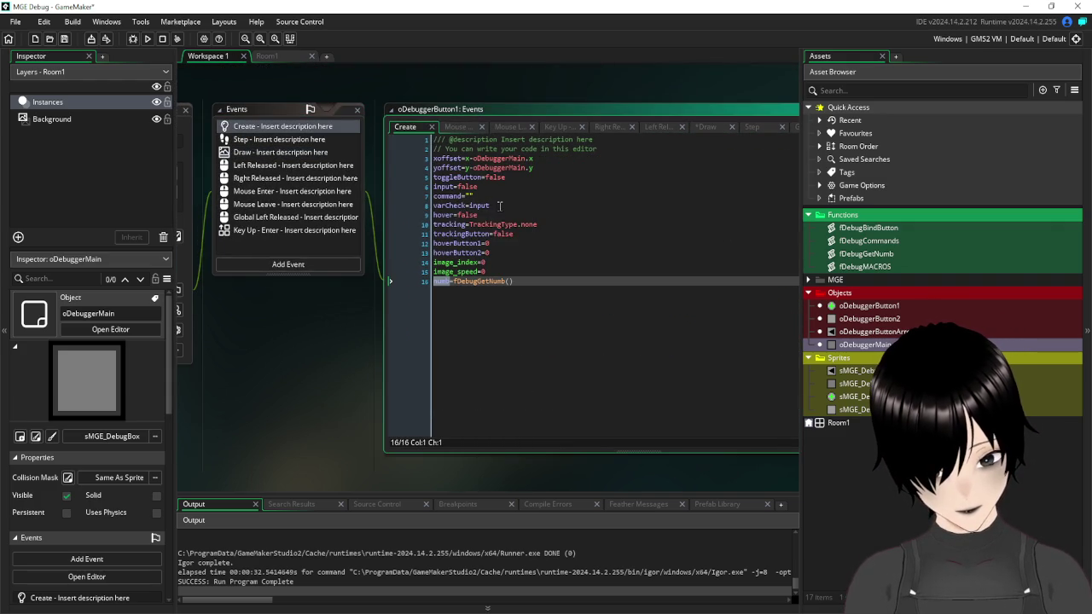
left_click(424, 206)
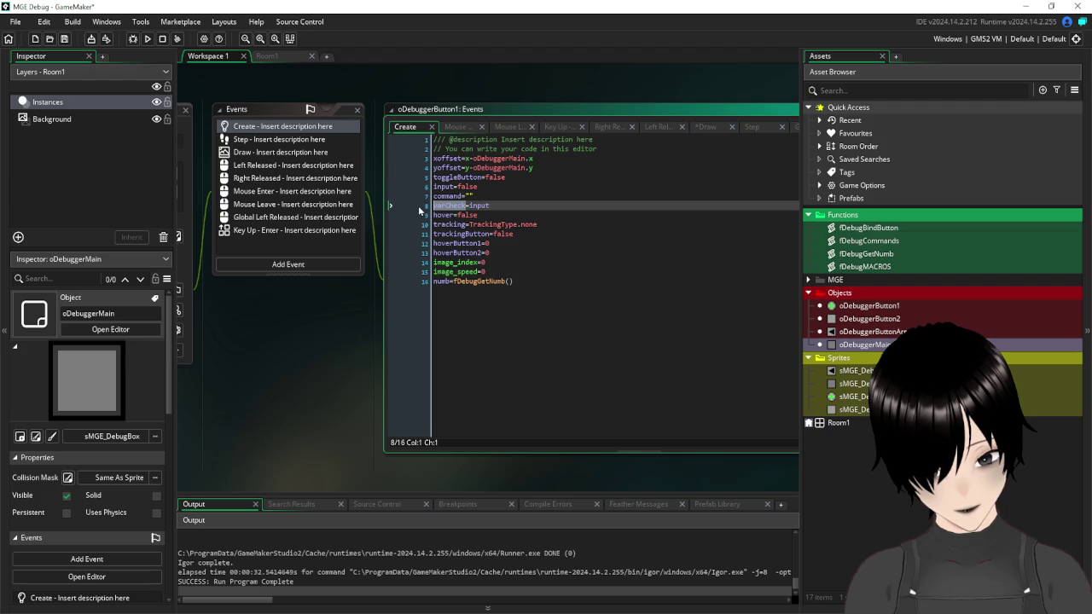
left_click(263, 153)
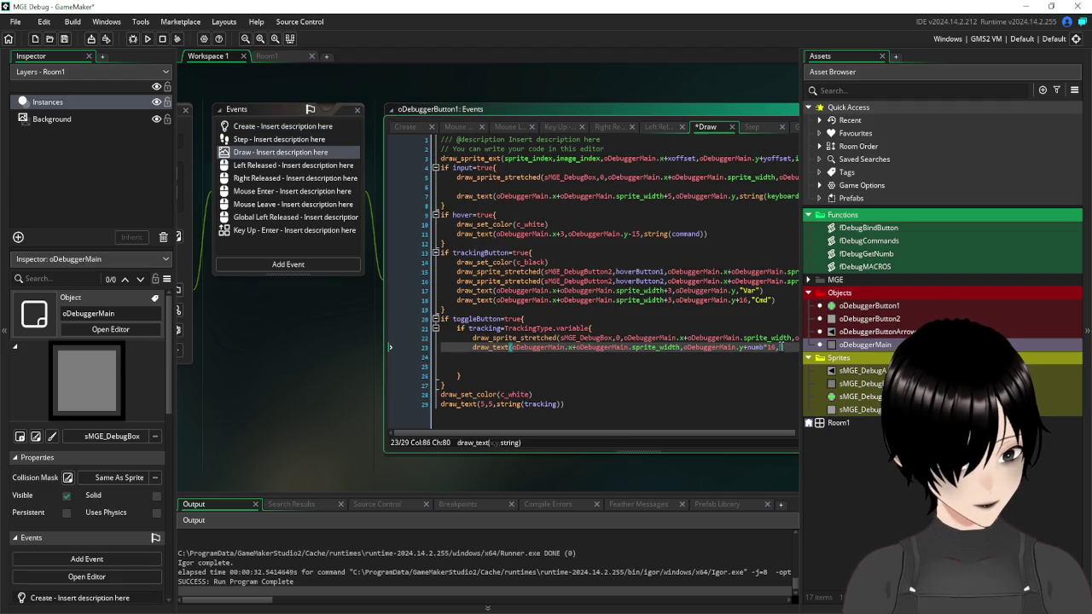
- Pass varCheck as draw_text's text, save the Draw event, and show the Key Up - Enter code
type("varCheck")
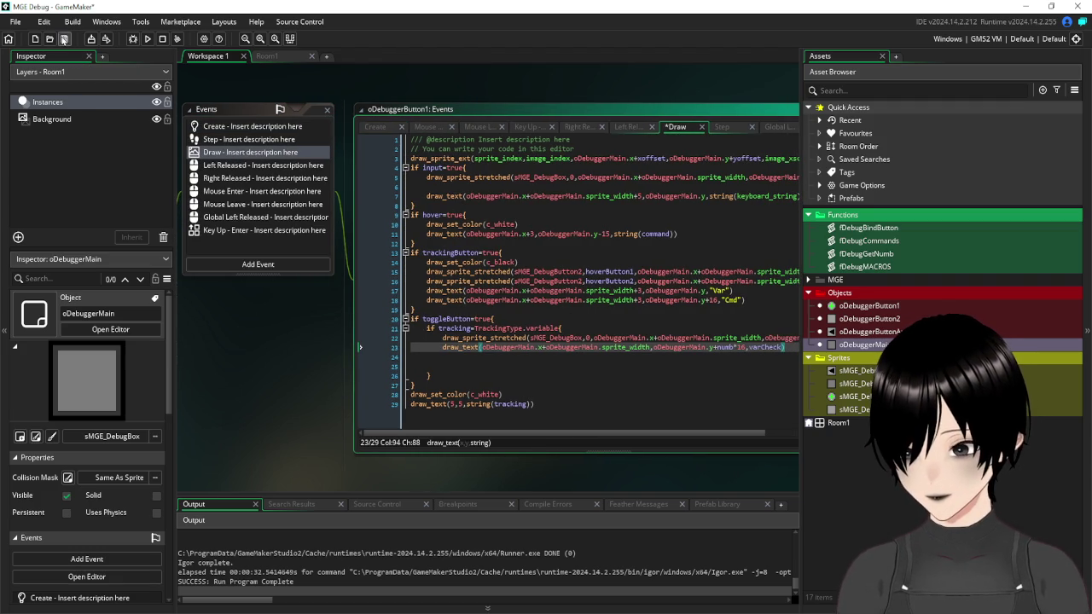
left_click(64, 38)
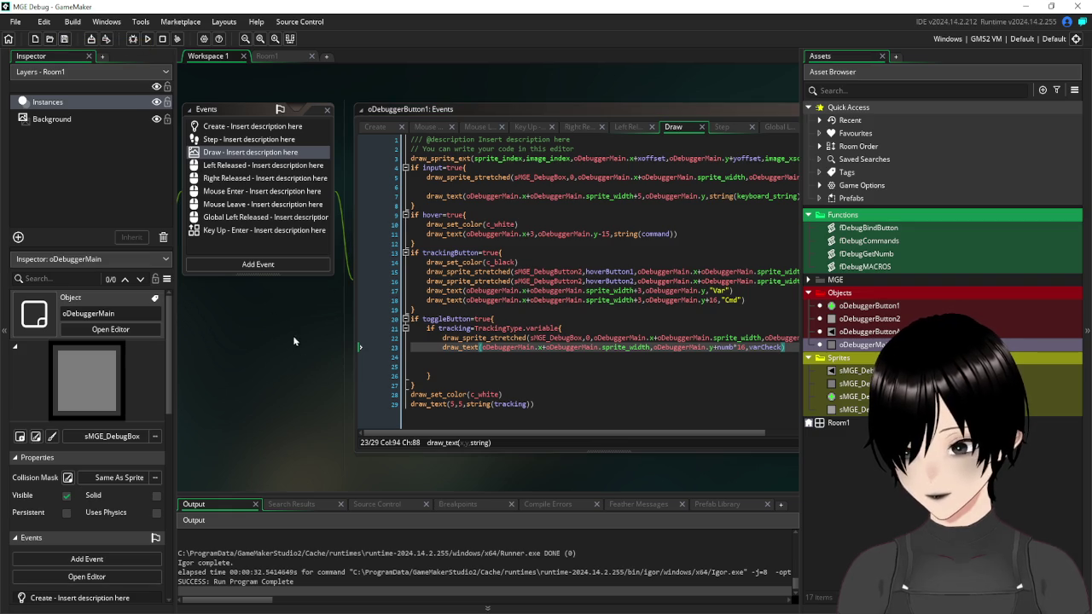
mouse_move(279, 309)
left_mouse_down()
mouse_move(306, 354)
mouse_move(344, 366)
mouse_move(363, 350)
left_mouse_up()
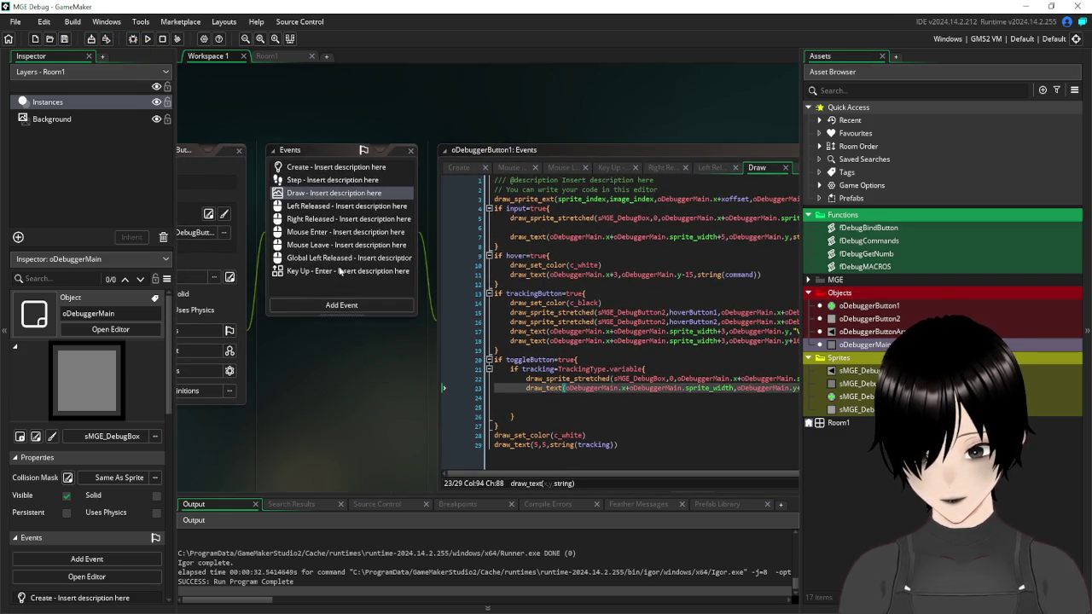
left_click(341, 271)
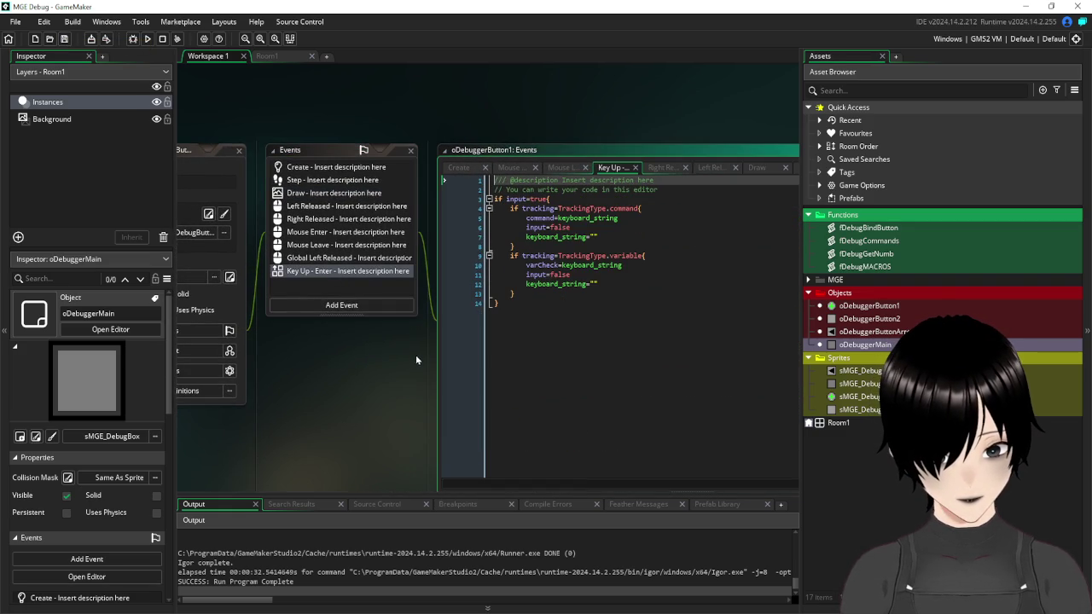
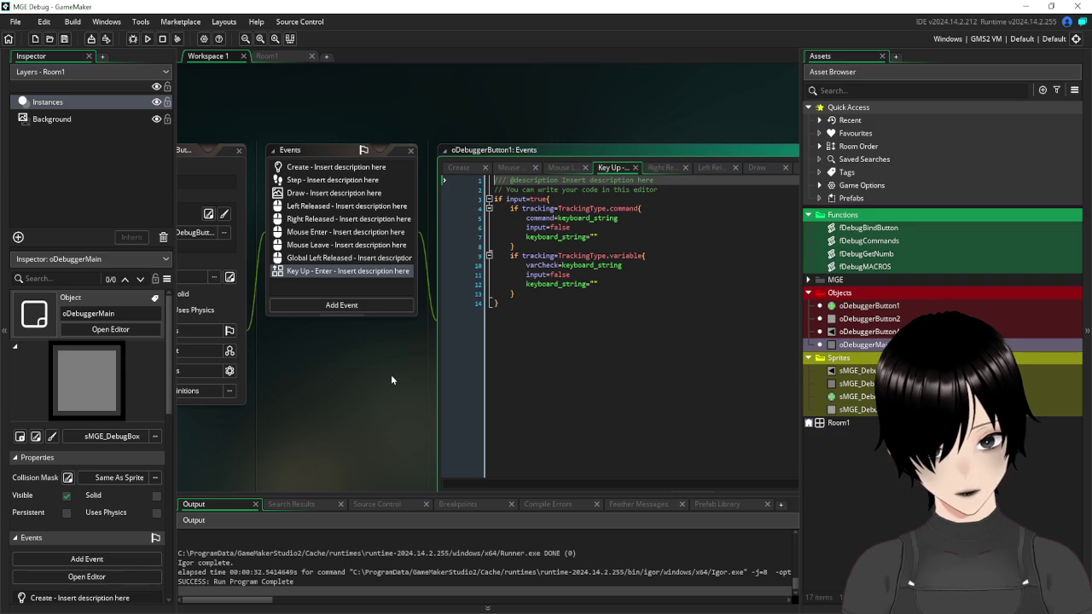
- Wrap varCheck on Draw line 23 as string(real(varCheck)) and save the project
mouse_move(396, 423)
left_mouse_down()
mouse_move(252, 247)
mouse_move(298, 425)
mouse_move(430, 435)
left_mouse_up()
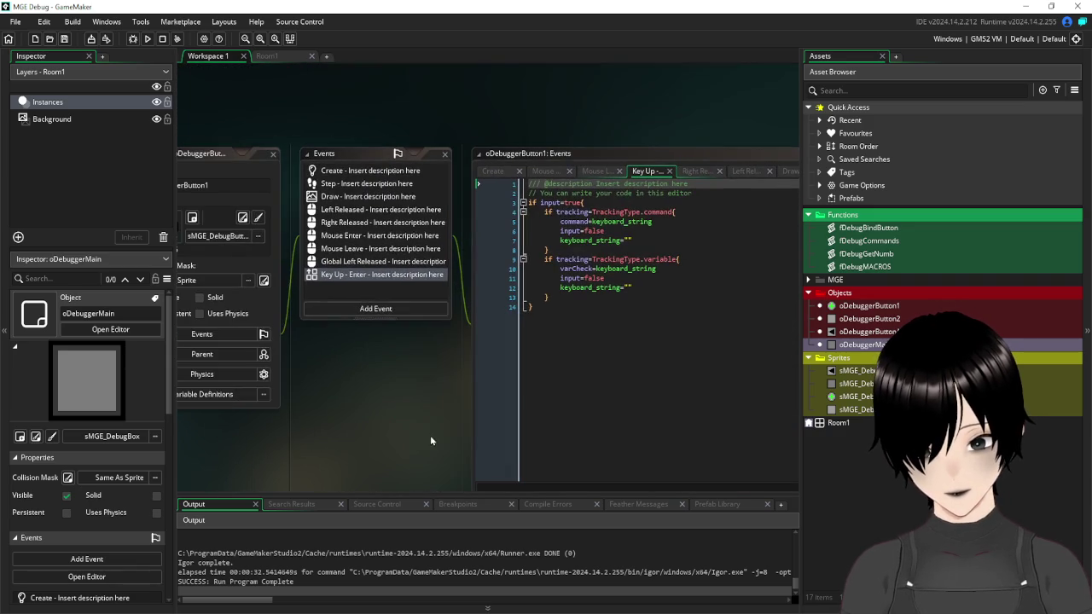
left_click(359, 203)
left_click_drag(430, 408, 251, 344)
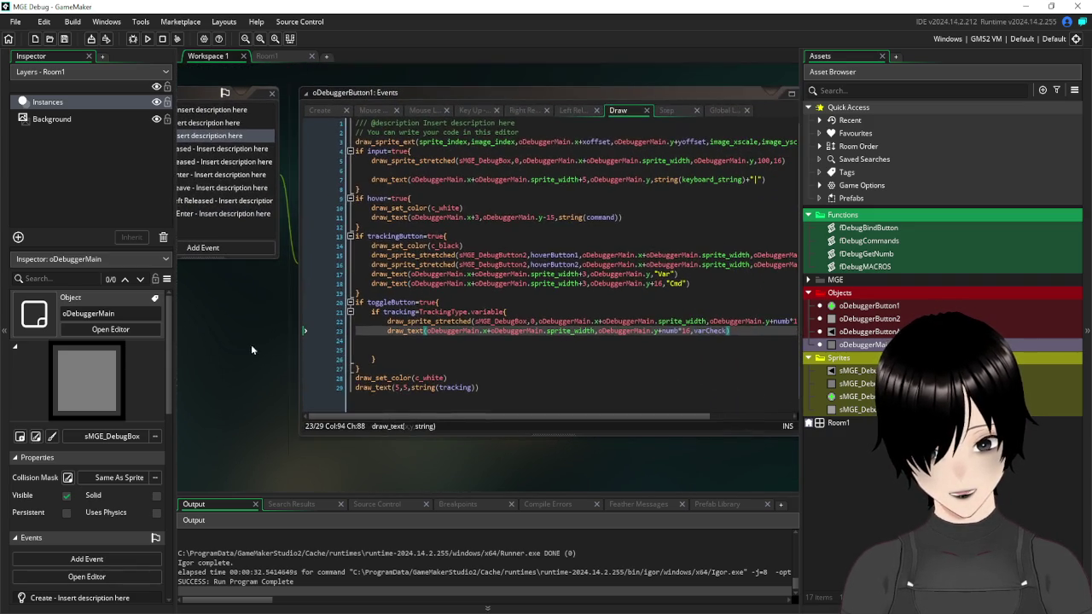
left_click(693, 331)
type("real(")
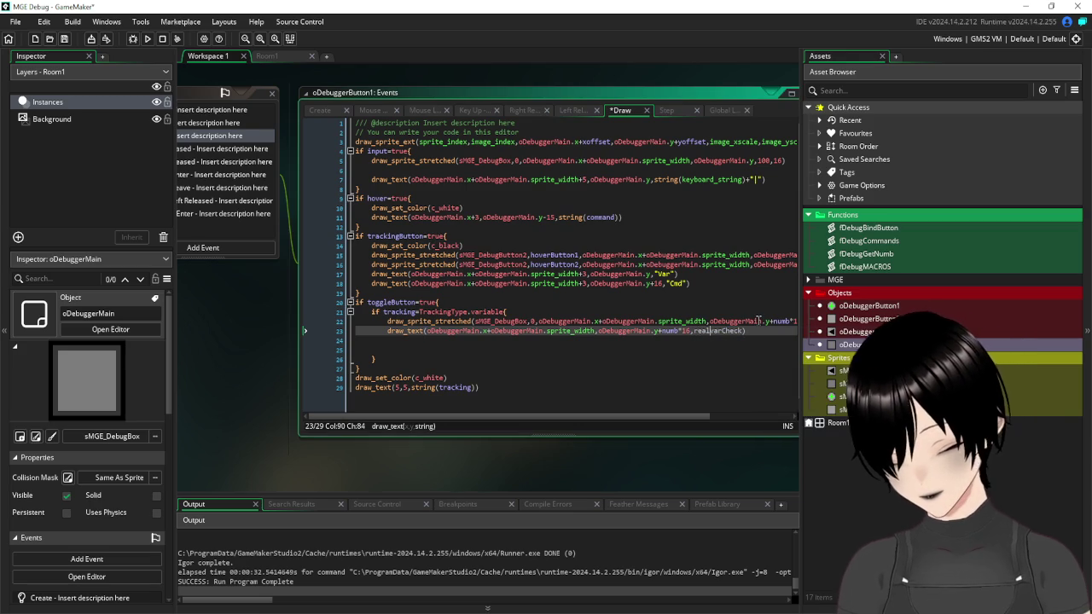
key("ctrl+Right")
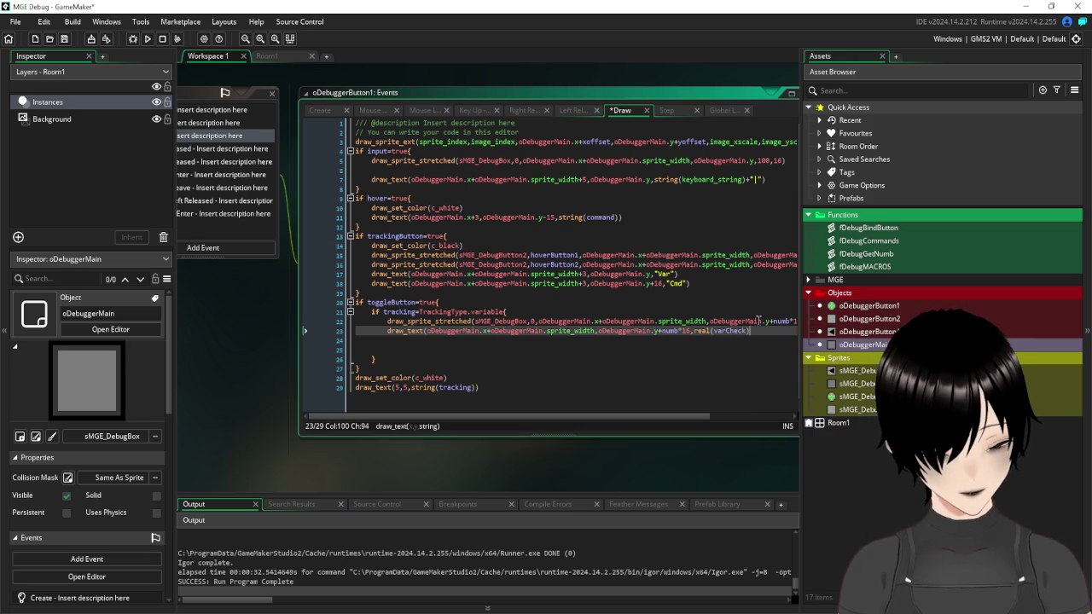
type(")")
key("Left")
key("Left")
key("Left")
key("Left")
key("Left")
key("Left")
type("string")
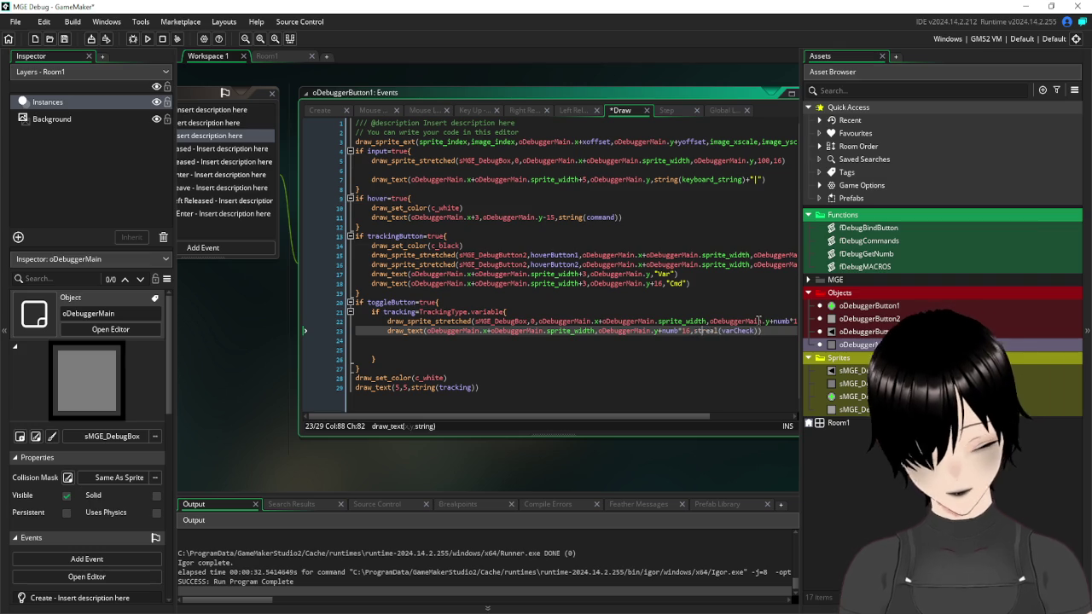
type("(r")
key("End")
type(")")
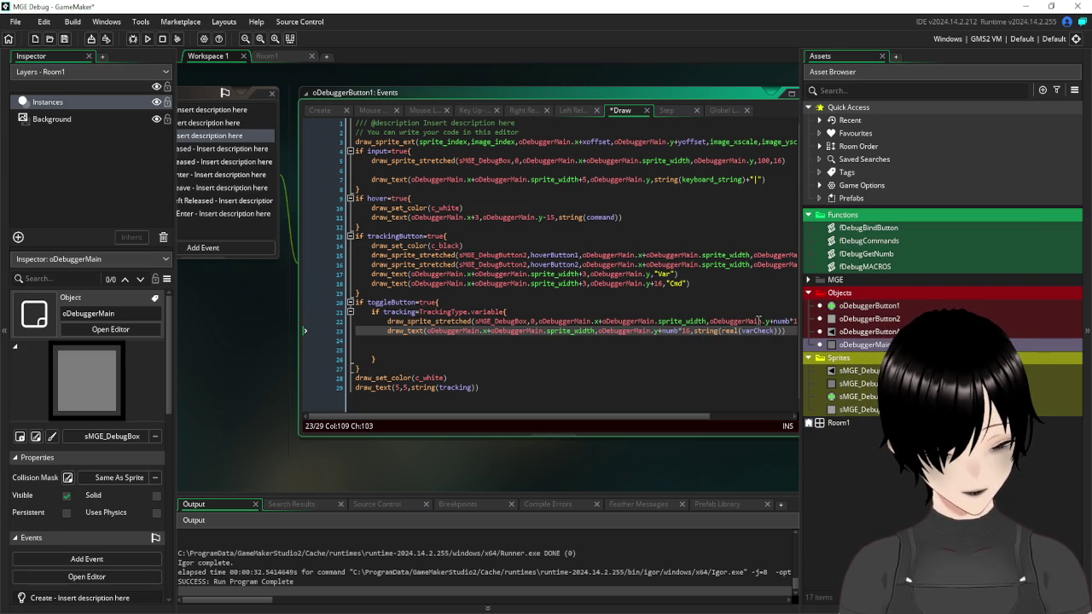
key("Down")
key("Down")
key("Down")
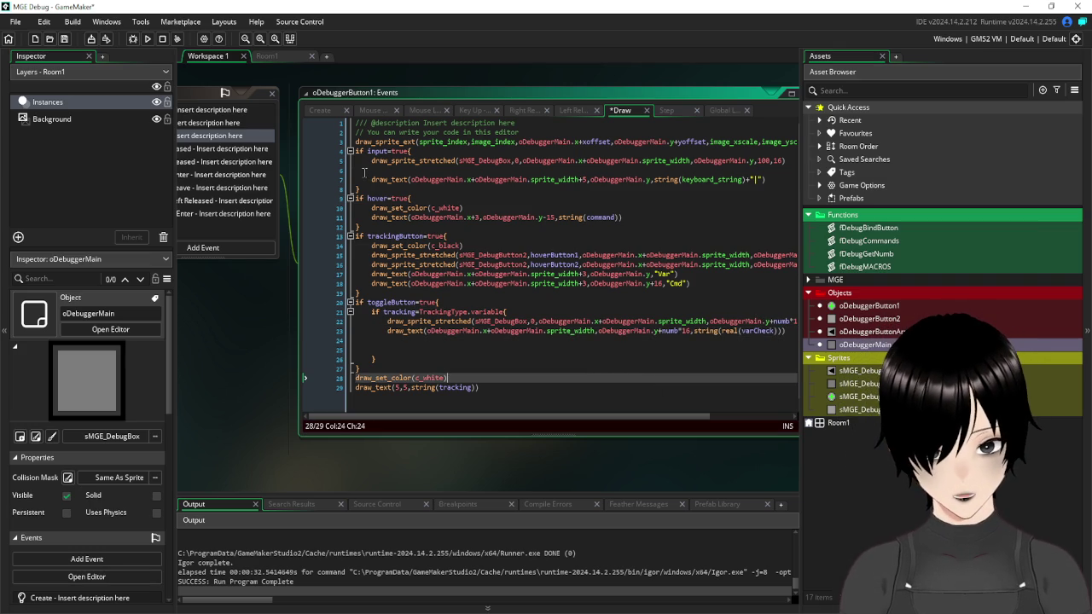
left_click(64, 39)
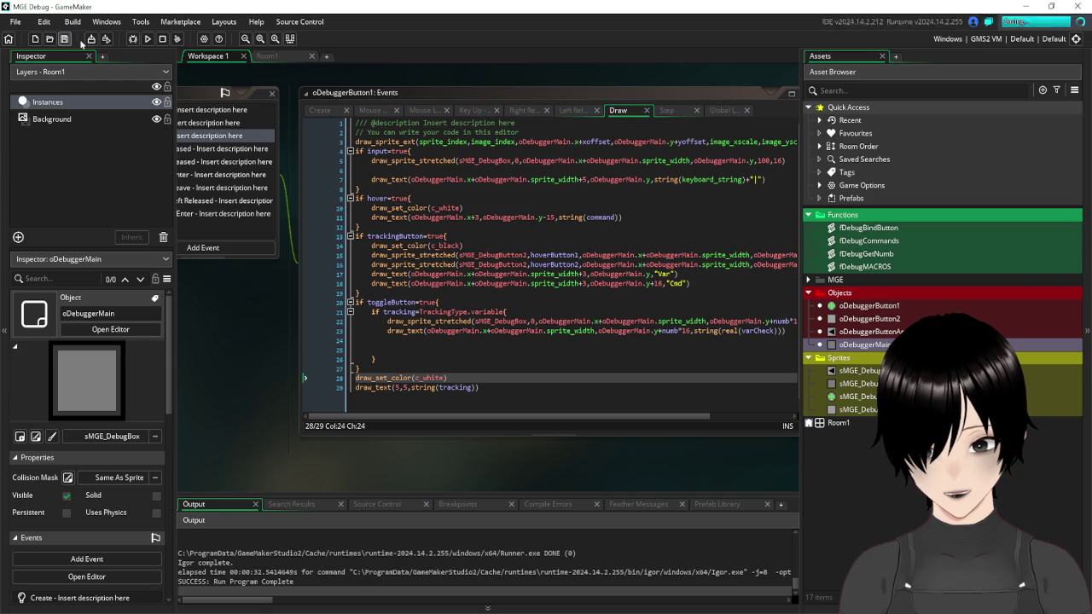
- Run the game and enter global.check1 as the overlay's tracked variable
left_click(147, 39)
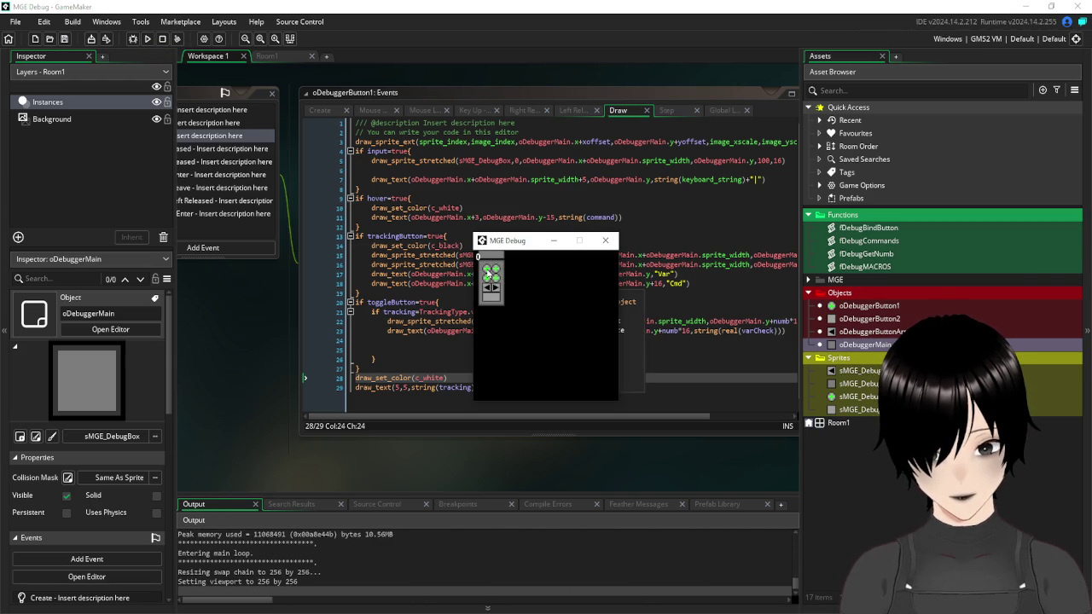
left_click(487, 270)
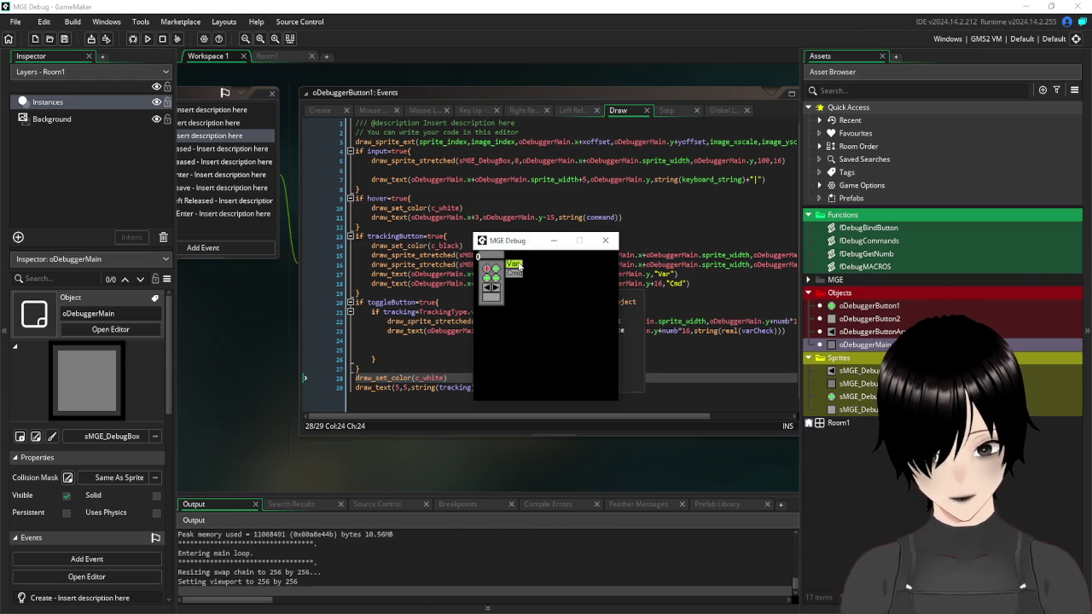
left_click(515, 265)
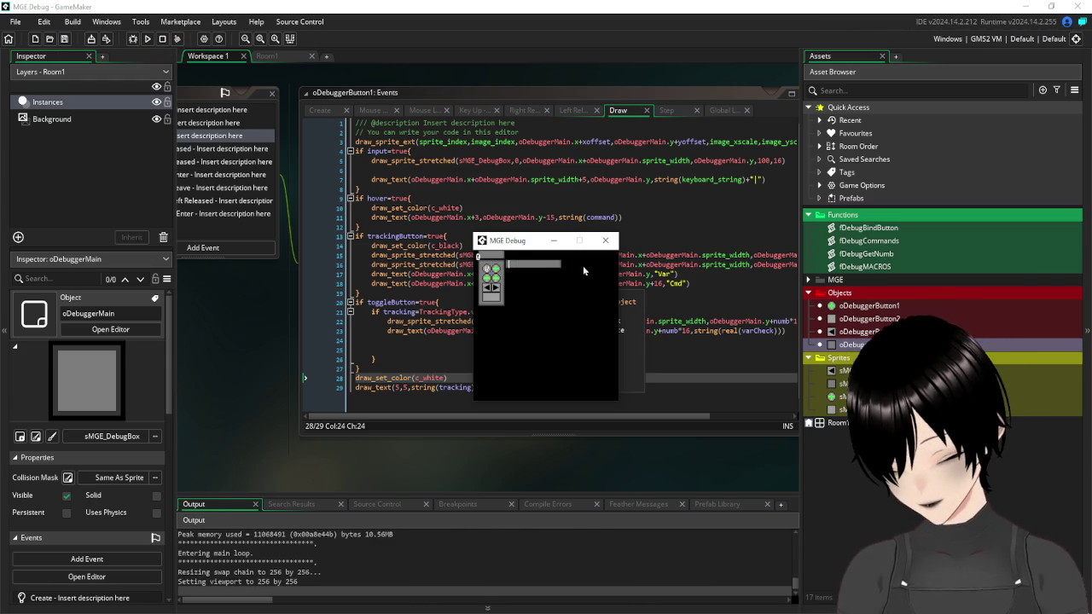
type("global.check1")
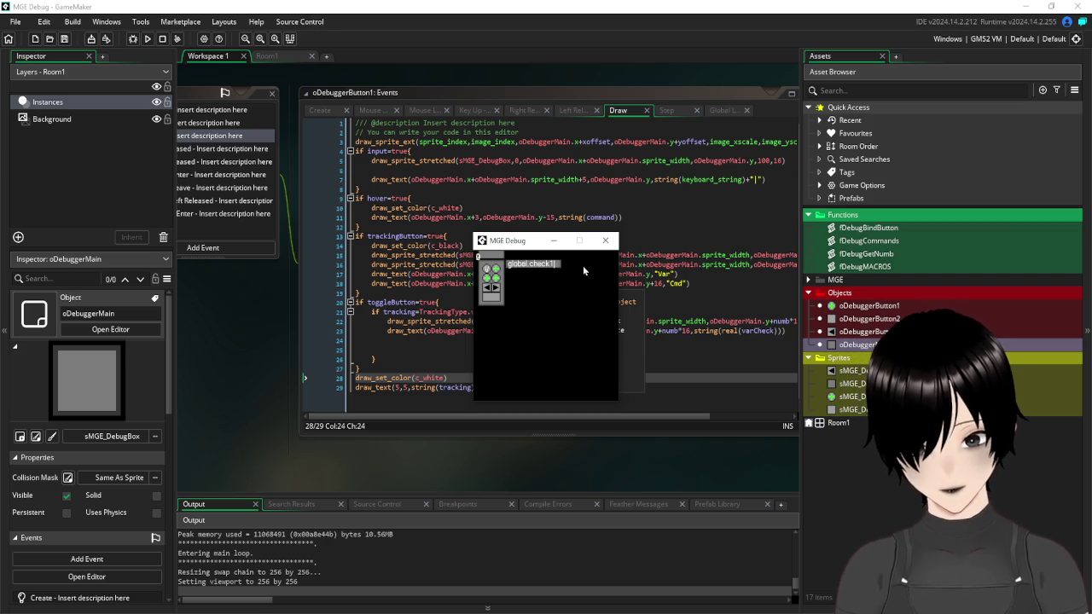
key("Return")
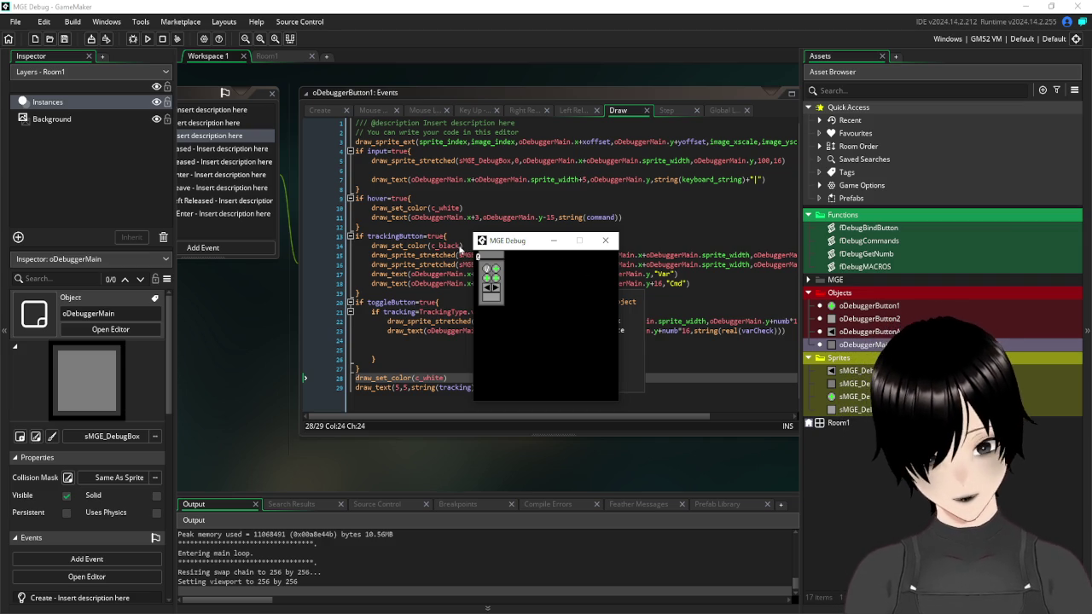
- Display its value, abort the resulting number-conversion error, and close the game window
left_click(498, 286)
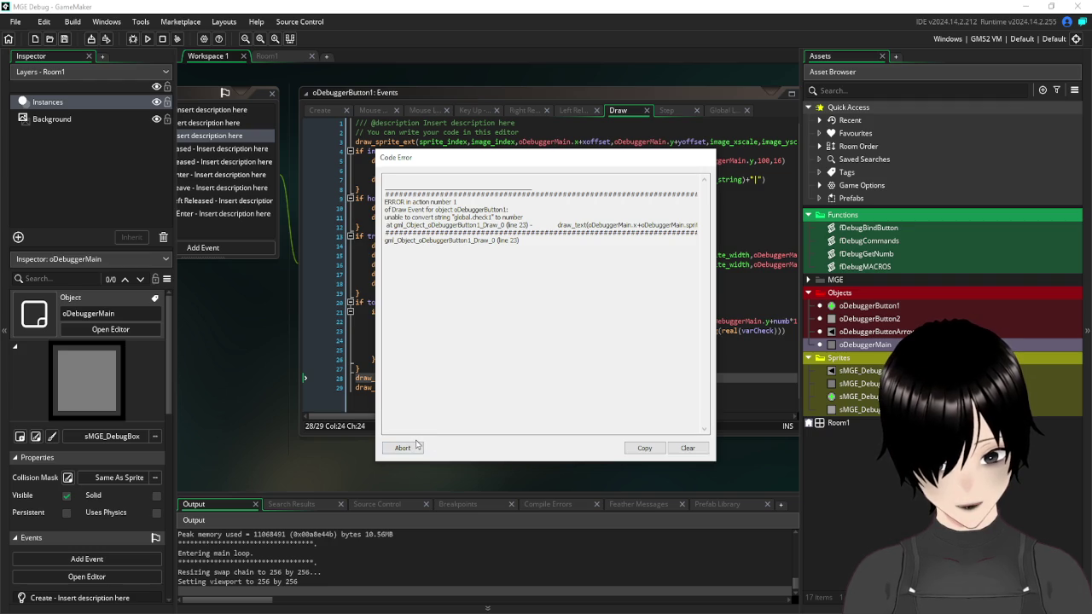
left_click(413, 447)
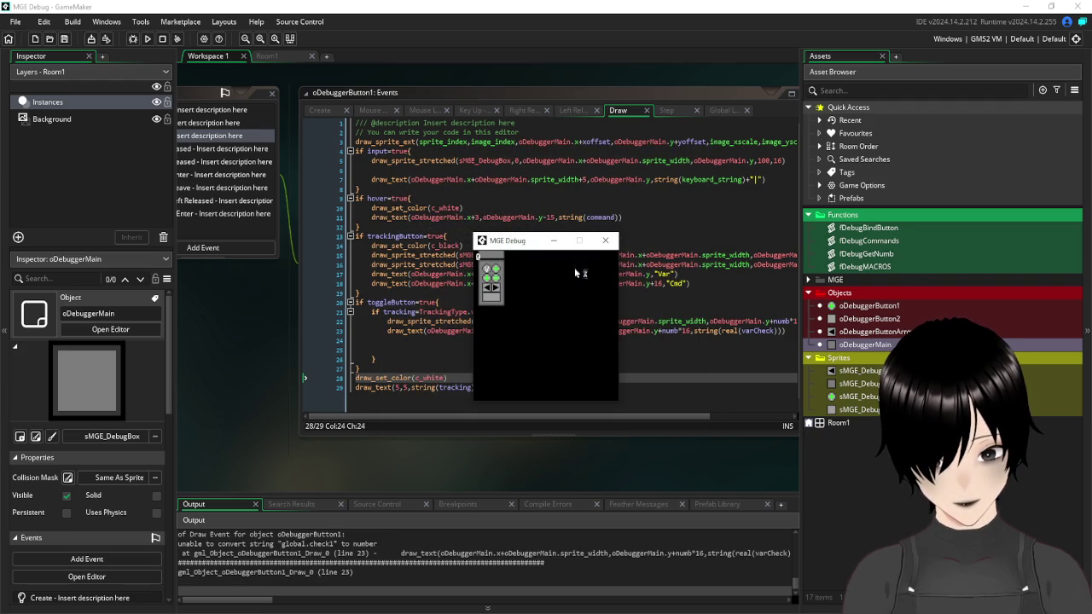
left_click(606, 240)
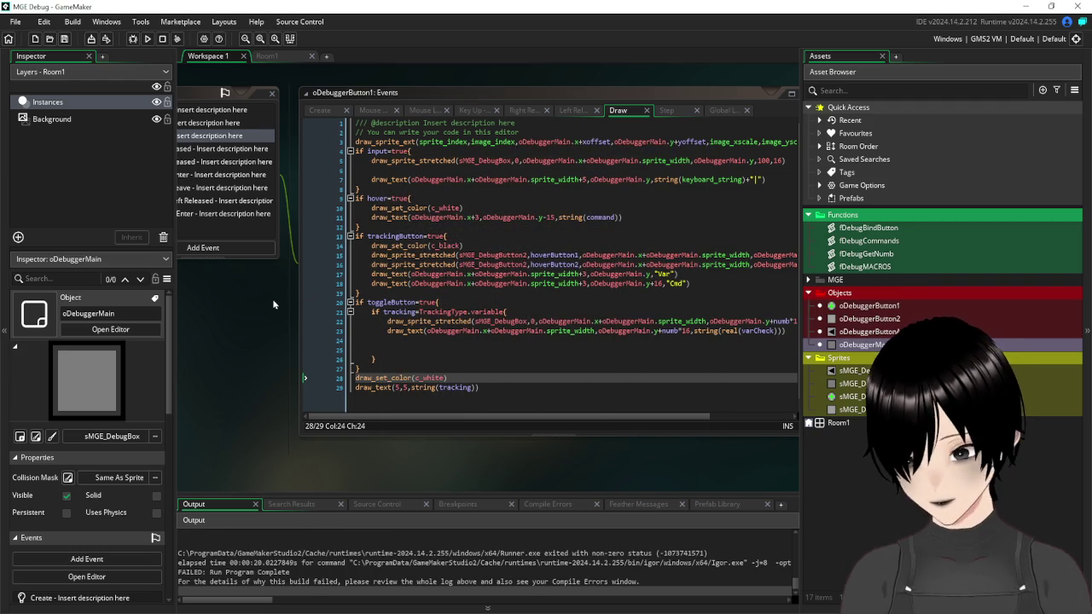
- In the Key Up - Enter event, add a variable_global_get(keyboard_string) call below the varCheck line
mouse_move(230, 319)
left_mouse_down()
mouse_move(378, 402)
mouse_move(411, 358)
mouse_move(442, 345)
mouse_move(477, 362)
mouse_move(479, 383)
mouse_move(445, 322)
mouse_move(464, 309)
mouse_move(290, 321)
mouse_move(235, 342)
mouse_move(440, 365)
mouse_move(434, 347)
mouse_move(309, 347)
left_mouse_up()
left_click(406, 256)
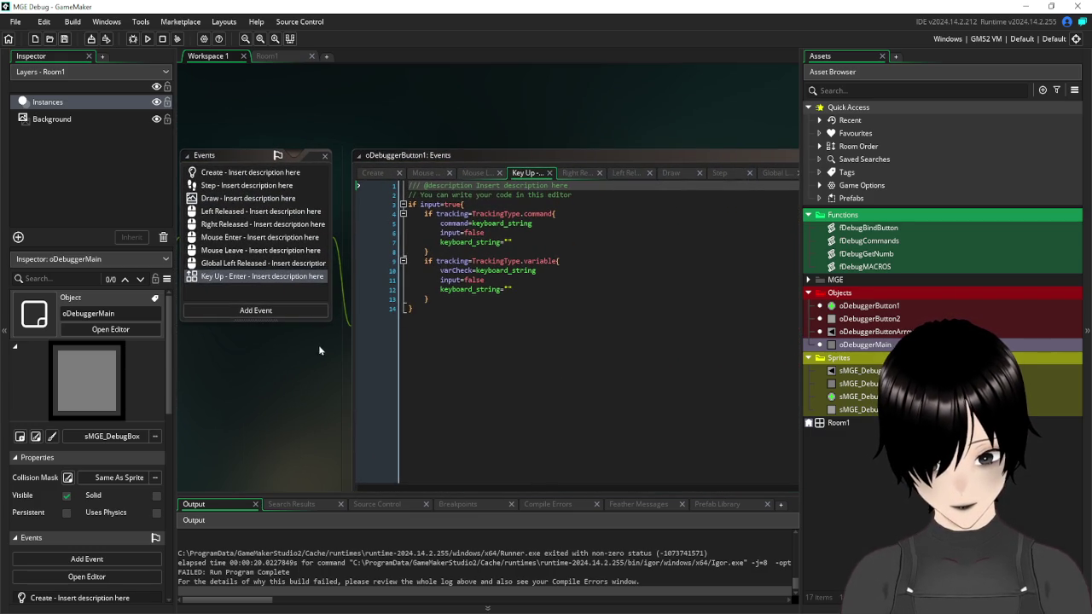
left_click(566, 269)
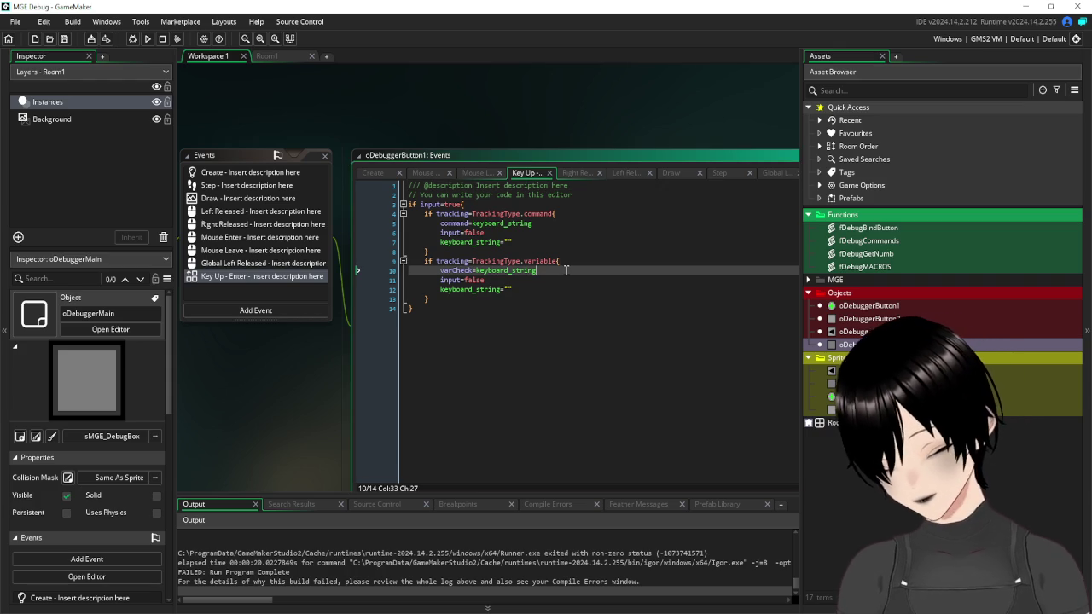
key("Return")
type("variable")
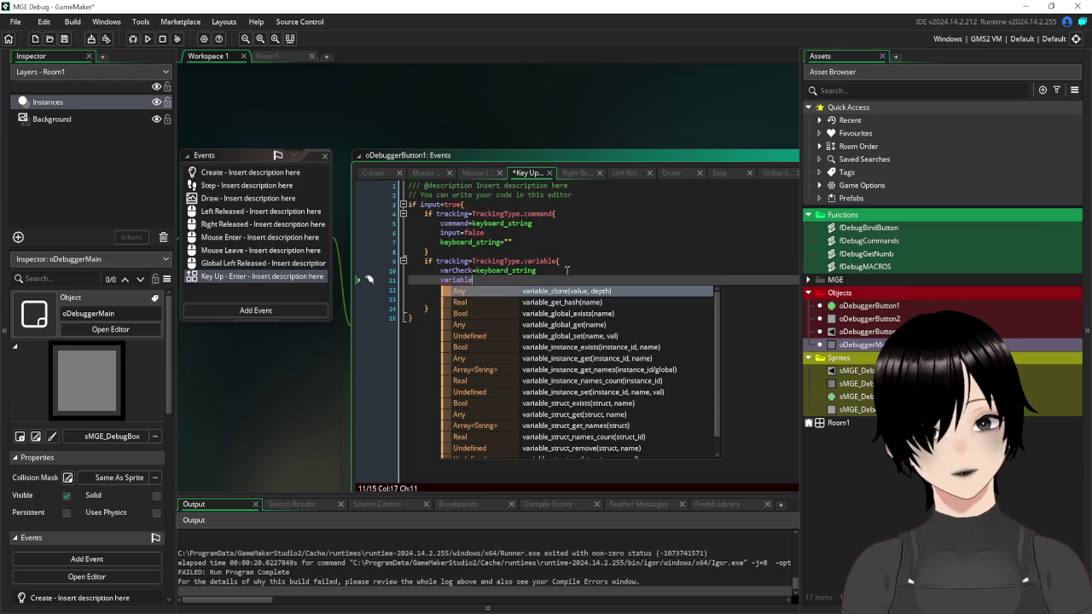
left_click(567, 325)
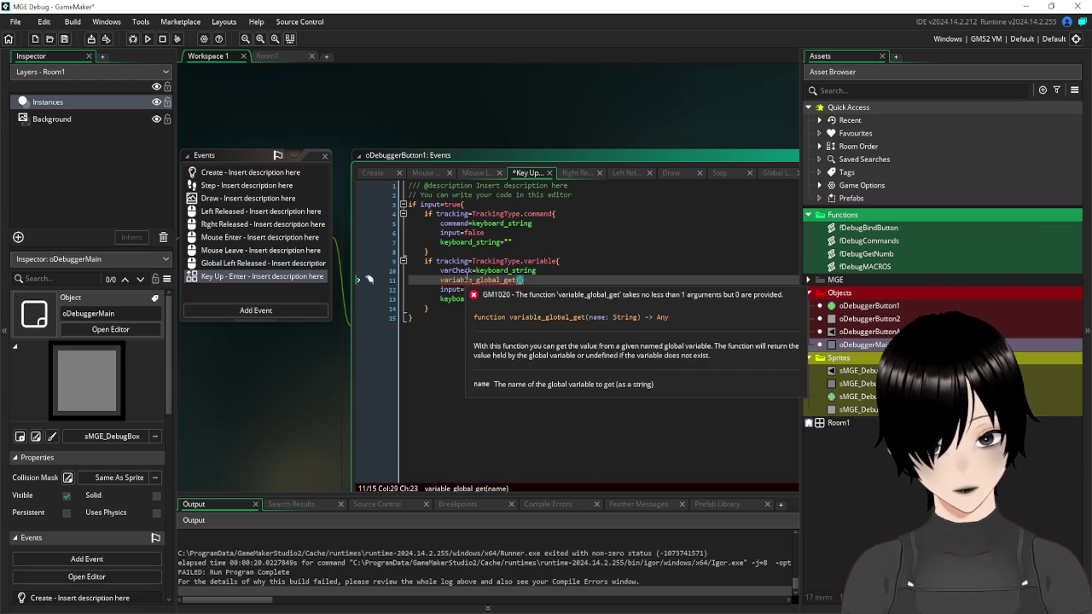
left_click(474, 271)
type("=")
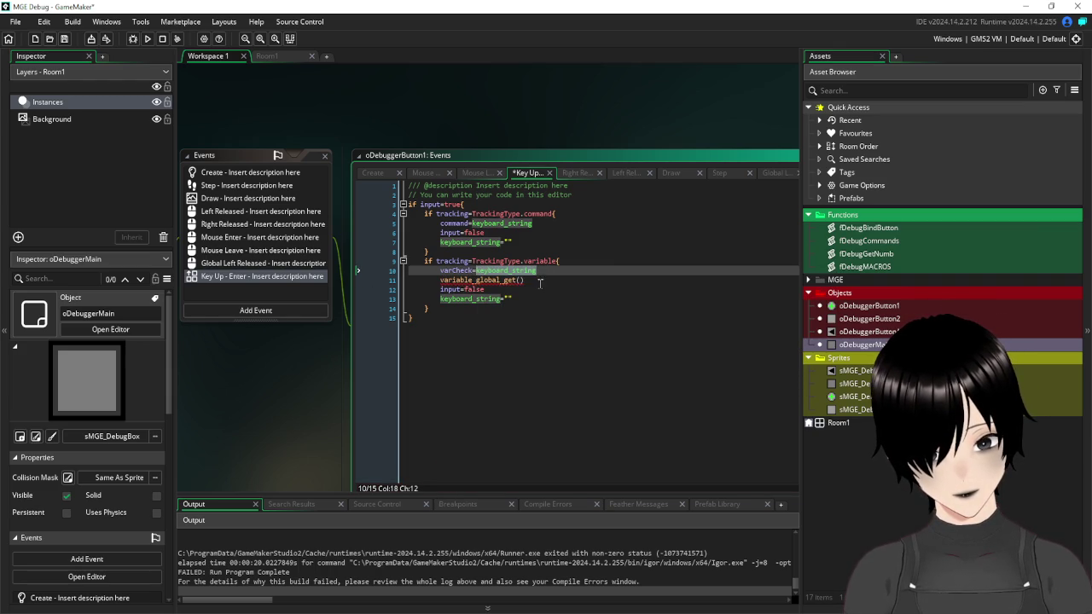
left_click(518, 280)
type("keyboard_string")
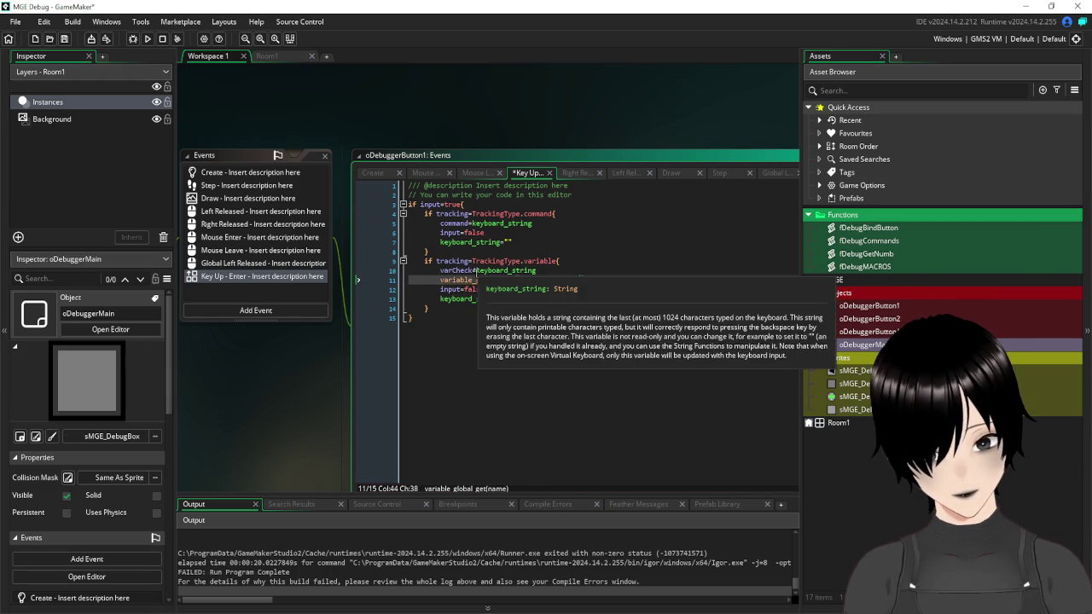
- Make line 11 assign varCheck= to that call and comment out old line 10 with //
left_click_drag(475, 271, 441, 271)
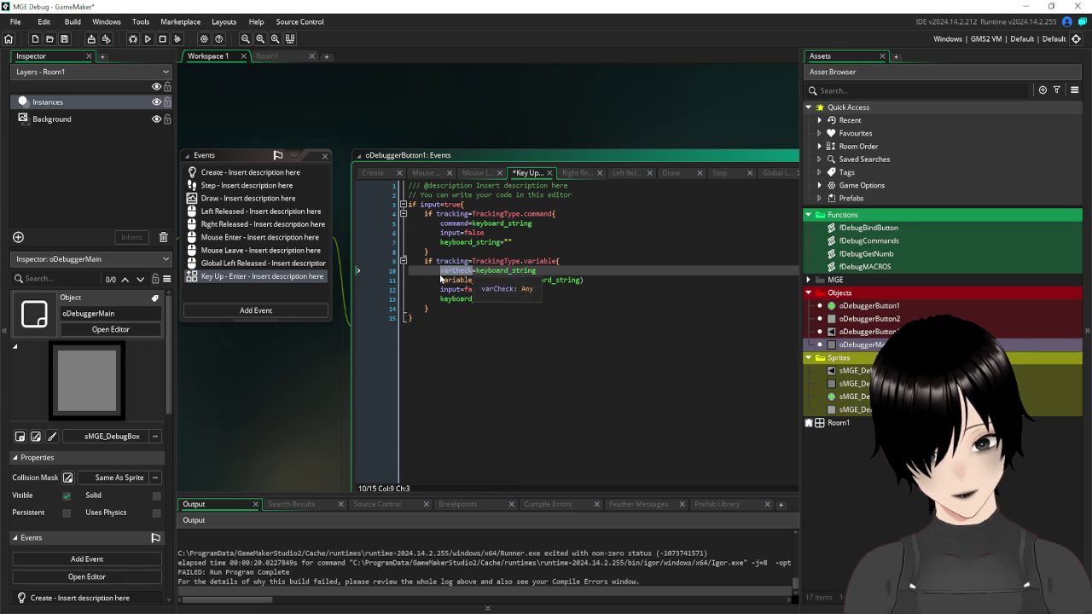
key("ctrl+c")
left_click(440, 280)
key("ctrl+v")
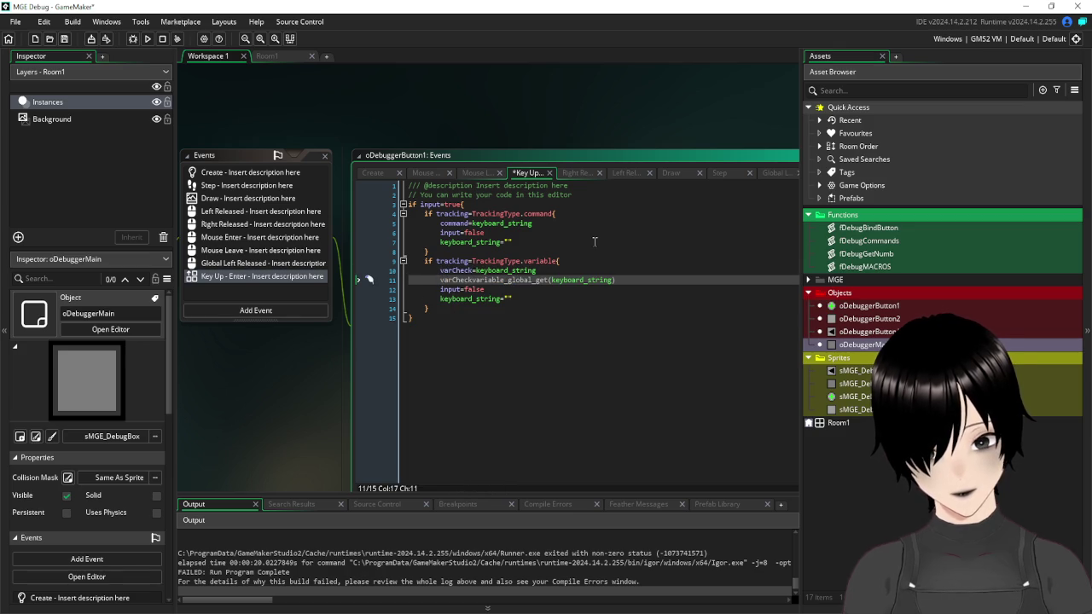
type("=")
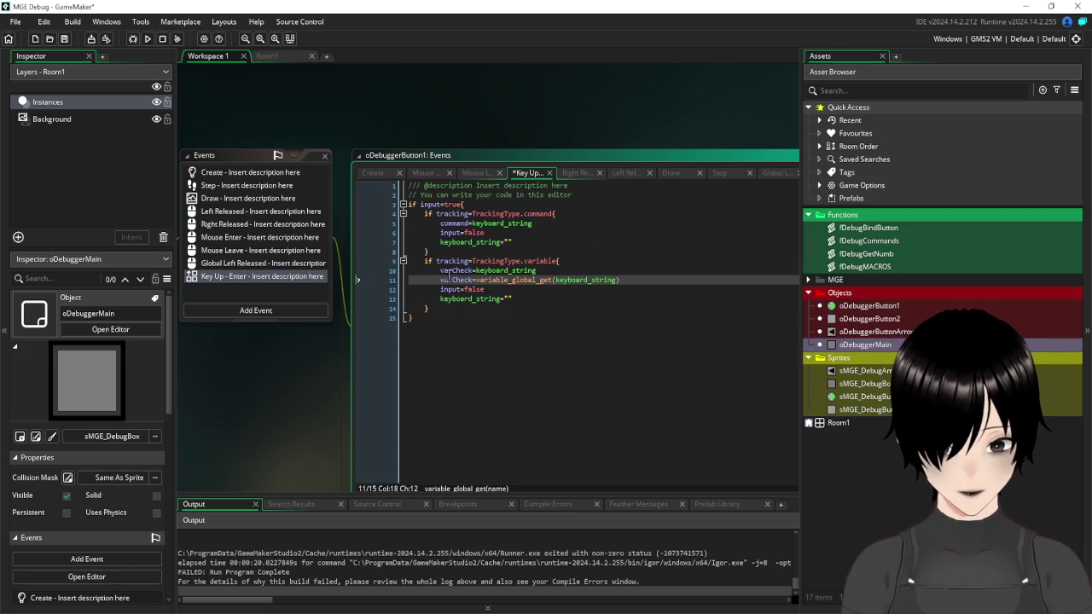
left_click(441, 272)
type("//")
- Remove a stray underscore on line 11 and save the project
left_click(559, 370)
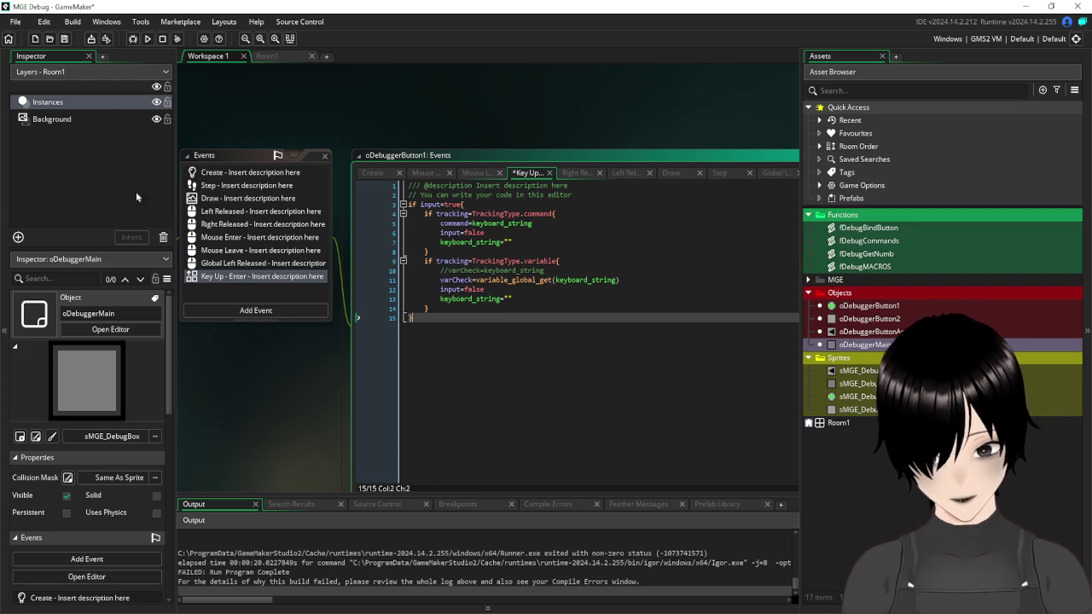
left_click(64, 38)
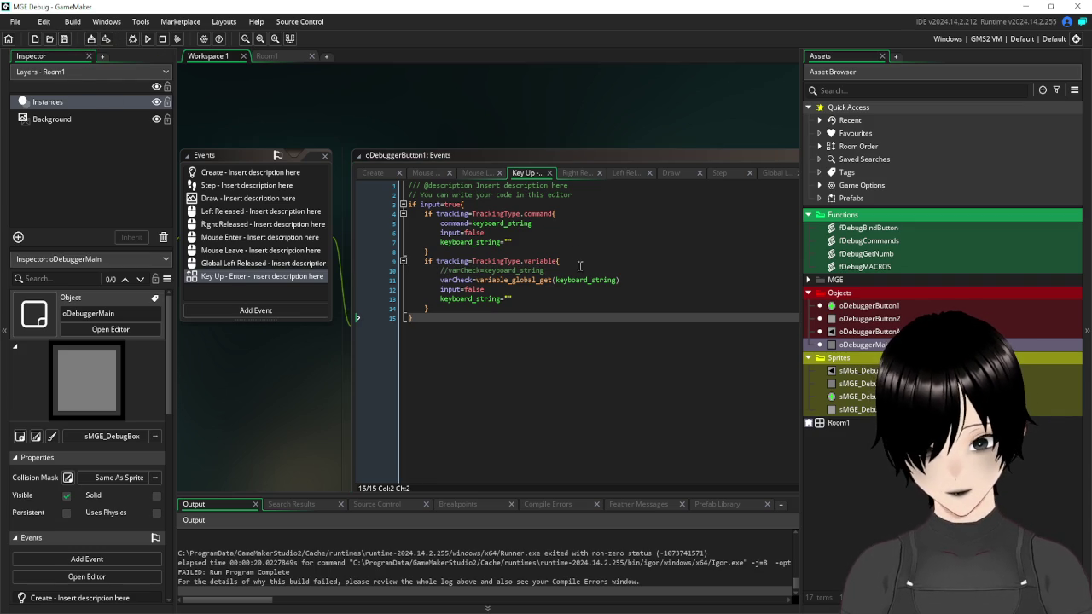
left_click(541, 282)
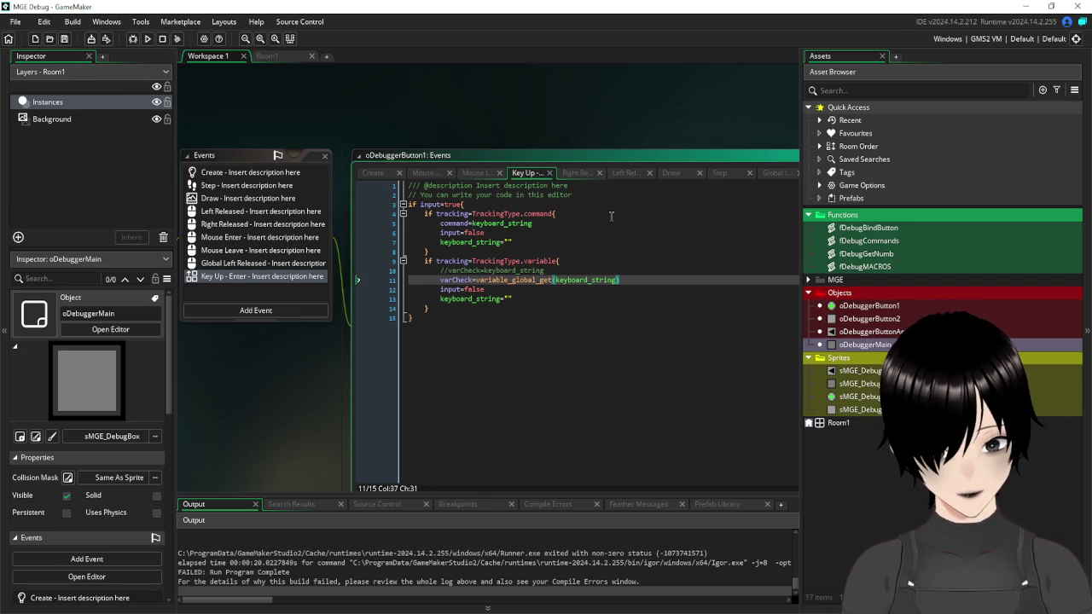
left_click(553, 280)
type("_")
key("BackSpace")
left_click(495, 384)
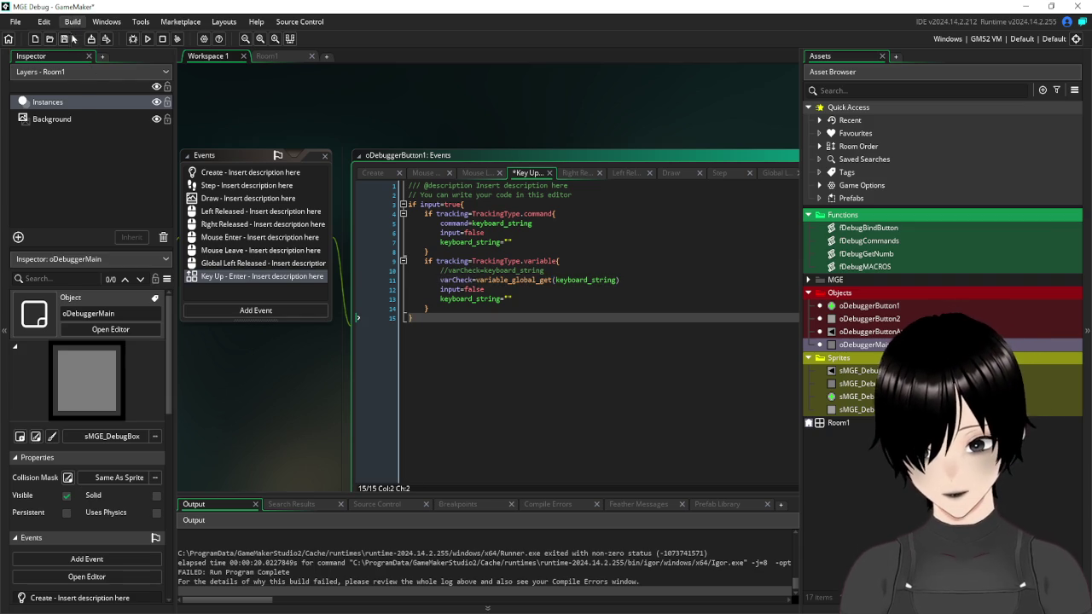
left_click(64, 39)
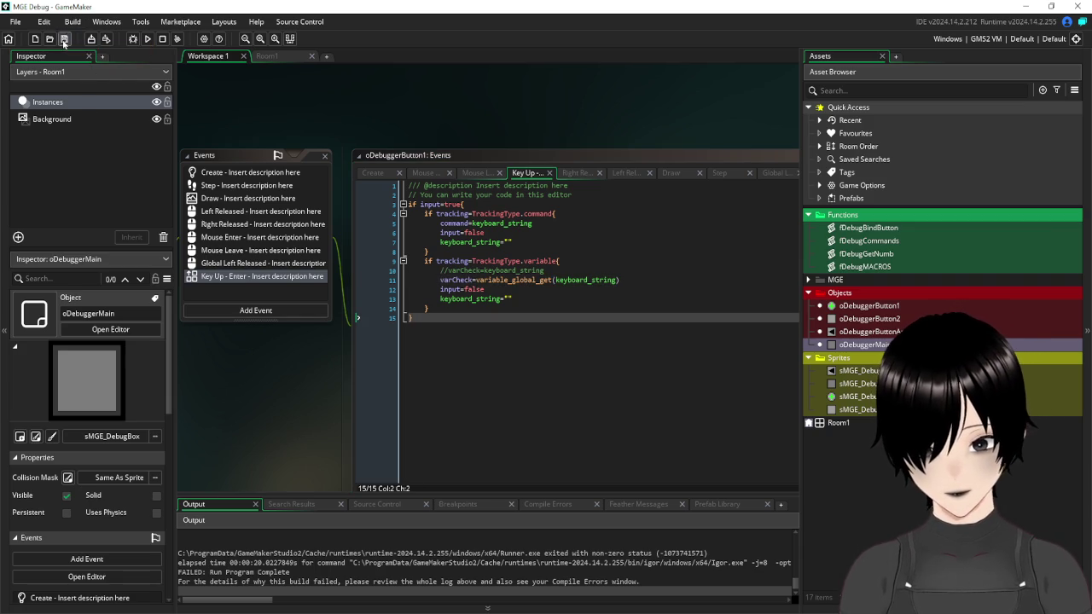
- Run again, look up global.check in the overlay, and abort the Draw line 23 REAL-undefined crash
left_click(147, 39)
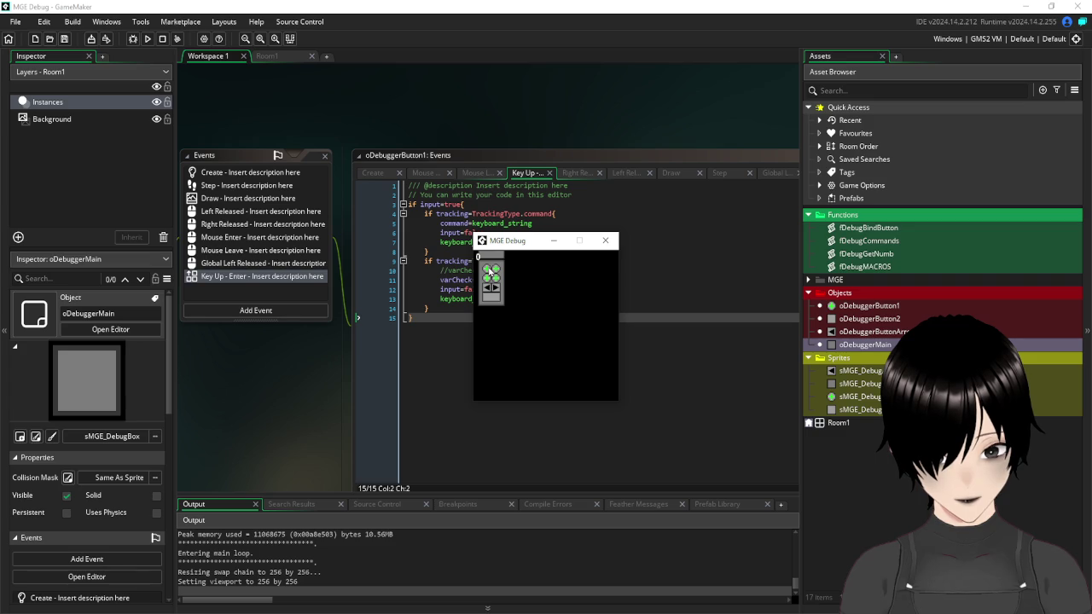
left_click_drag(507, 264, 565, 265)
type("global.check")
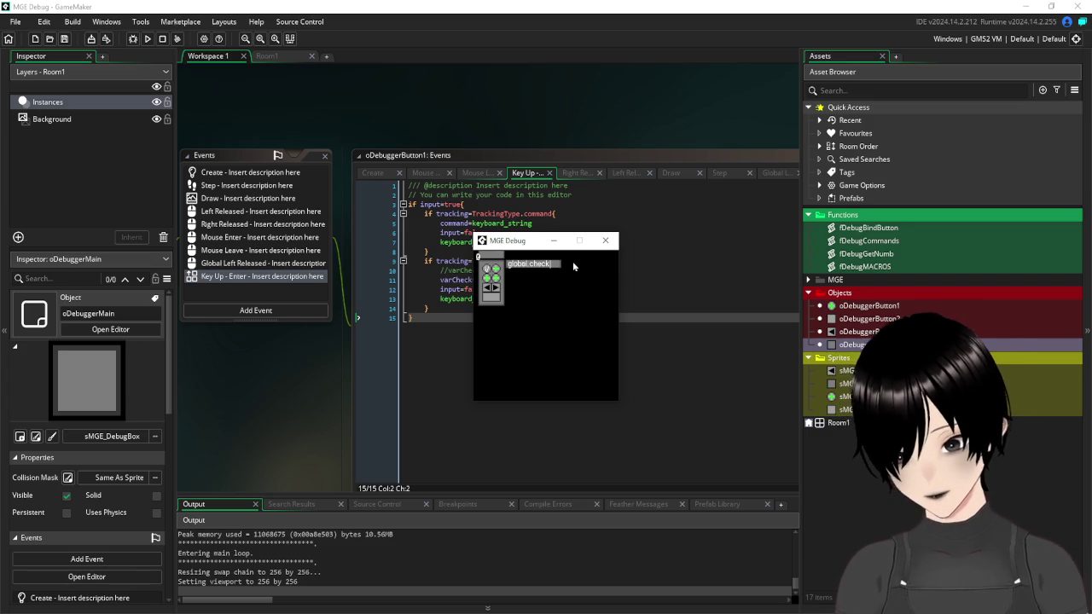
key("Return")
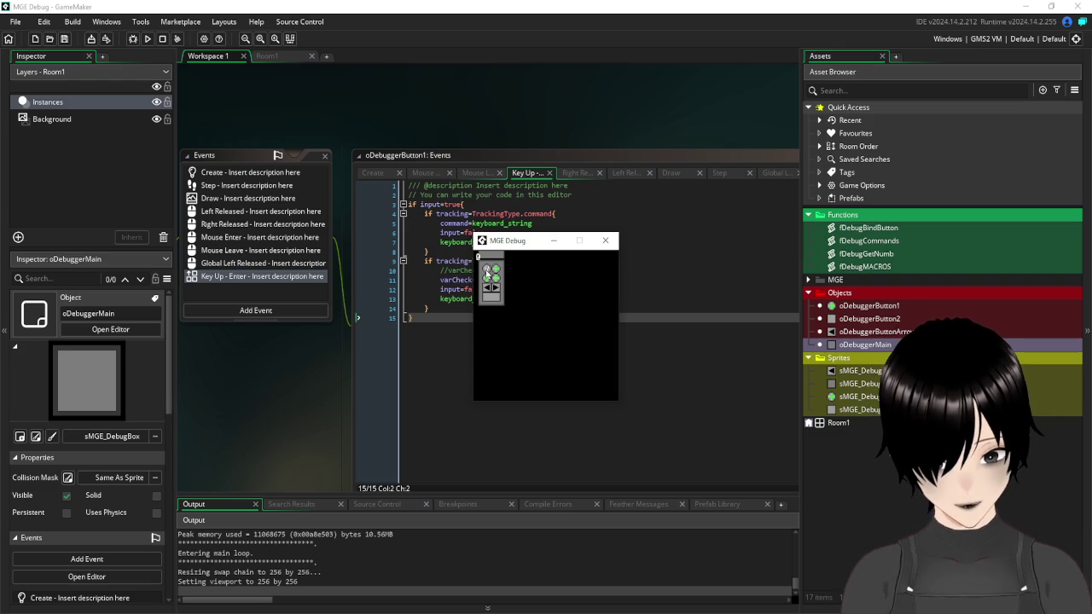
left_click(486, 273)
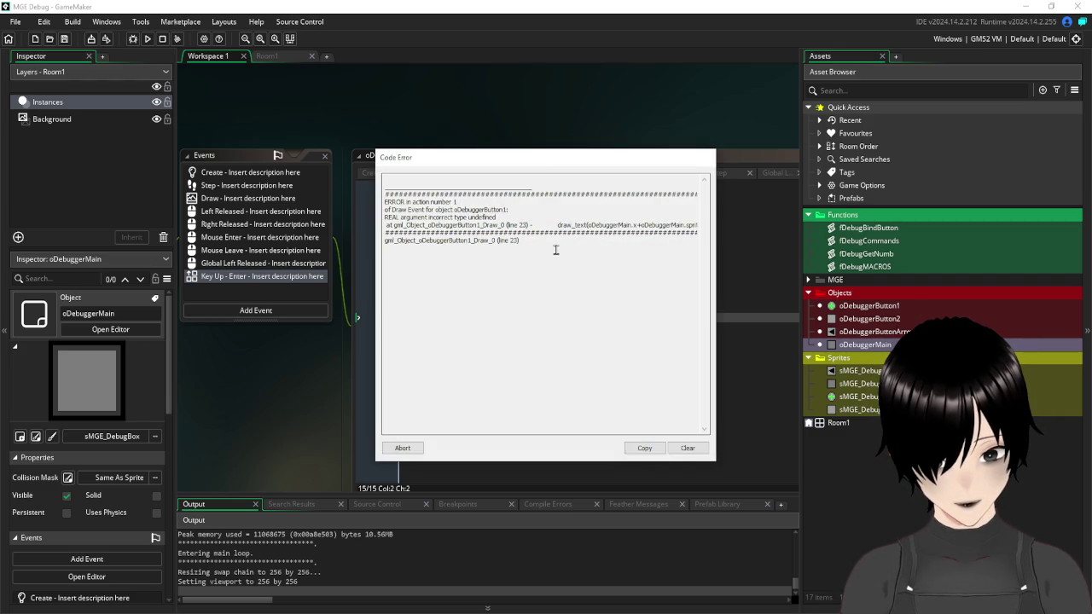
left_click(400, 449)
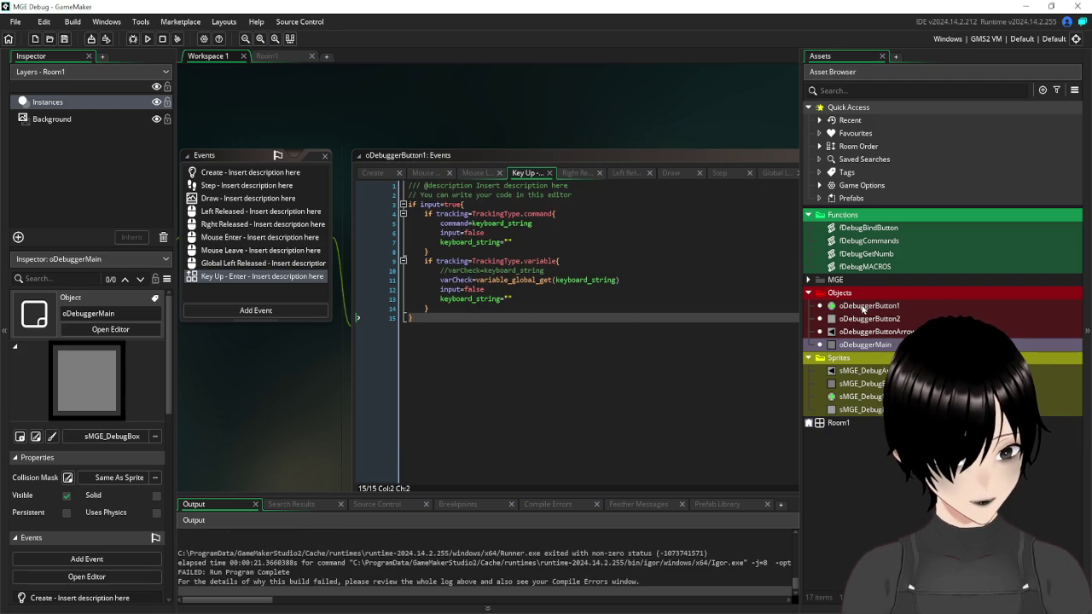
left_click(232, 198)
- Delete the real( conversion and its extra parenthesis so Draw line 23 reads string(varCheck)
left_click(726, 354)
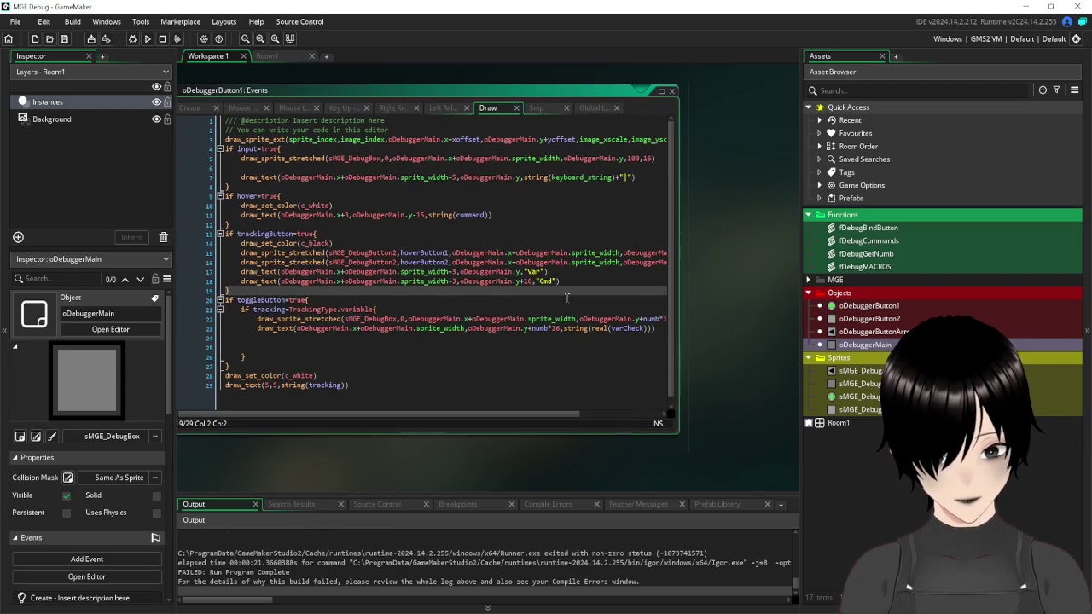
left_click(613, 328)
key("BackSpace")
key("BackSpace")
key("BackSpace")
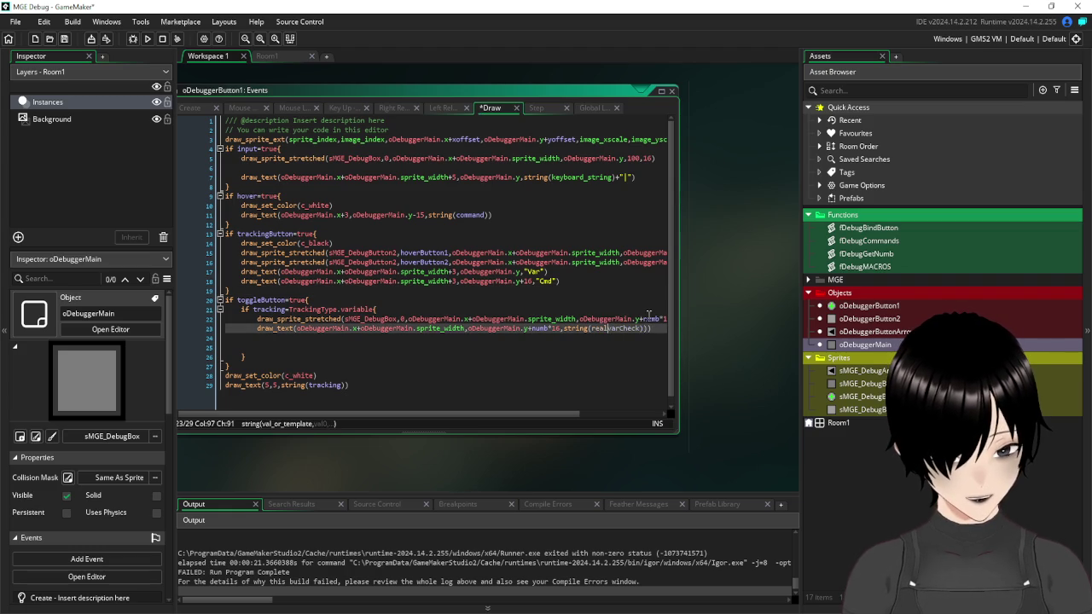
left_click(644, 328)
key("BackSpace")
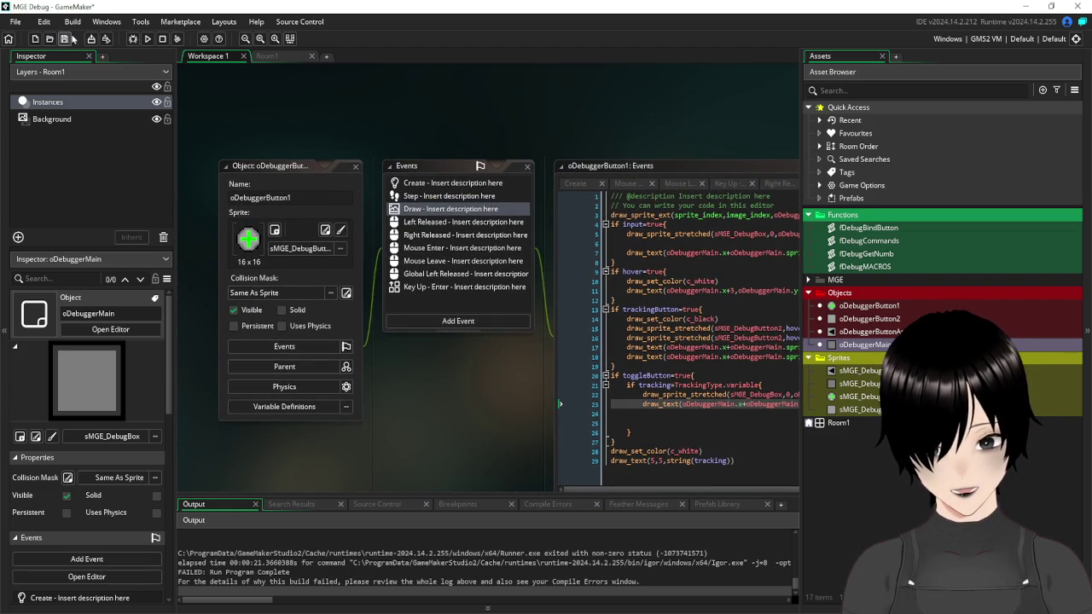
- Run the game and track global.check1 in the overlay, which shows undefined
left_click(148, 39)
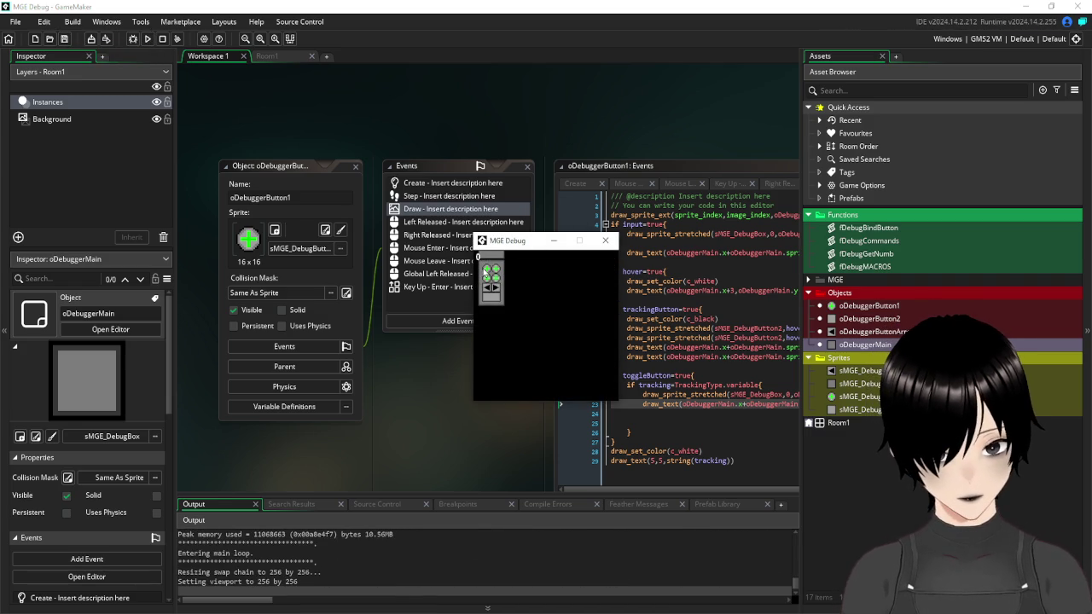
left_click(491, 273)
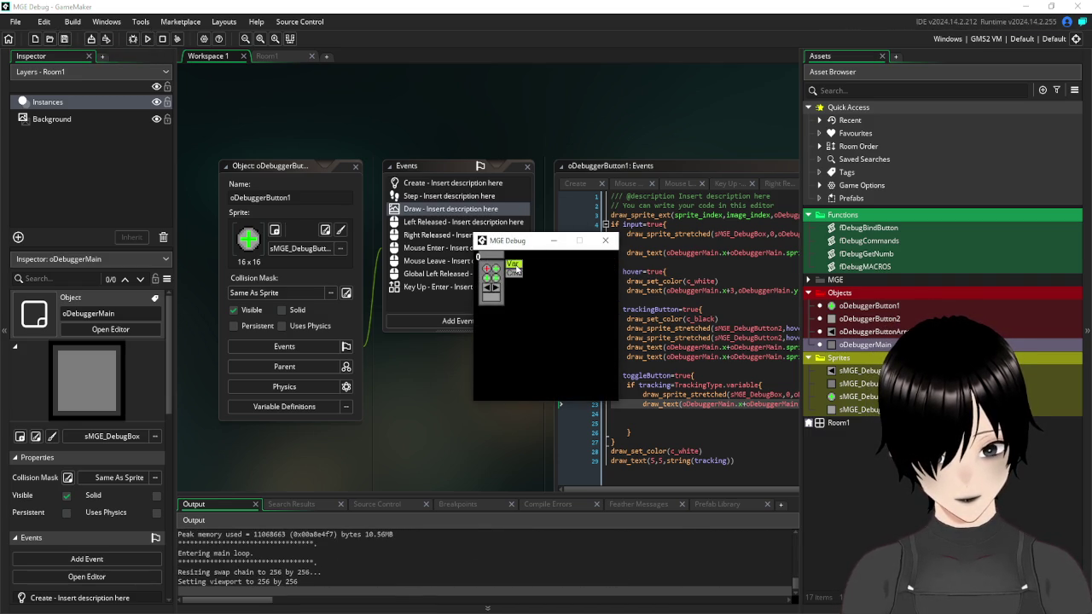
left_click(514, 268)
type("global.")
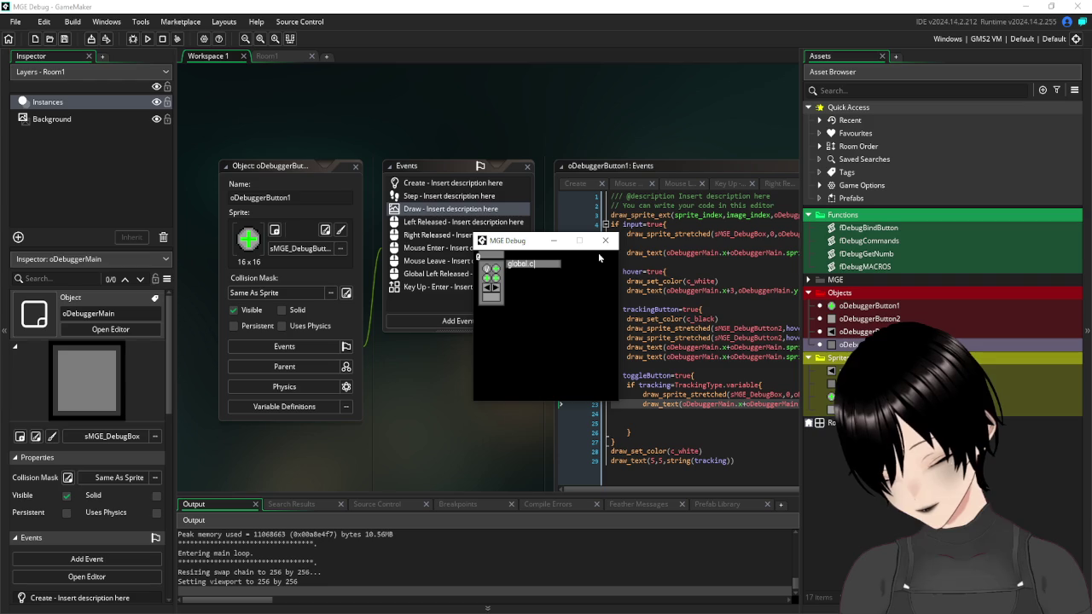
type("check1")
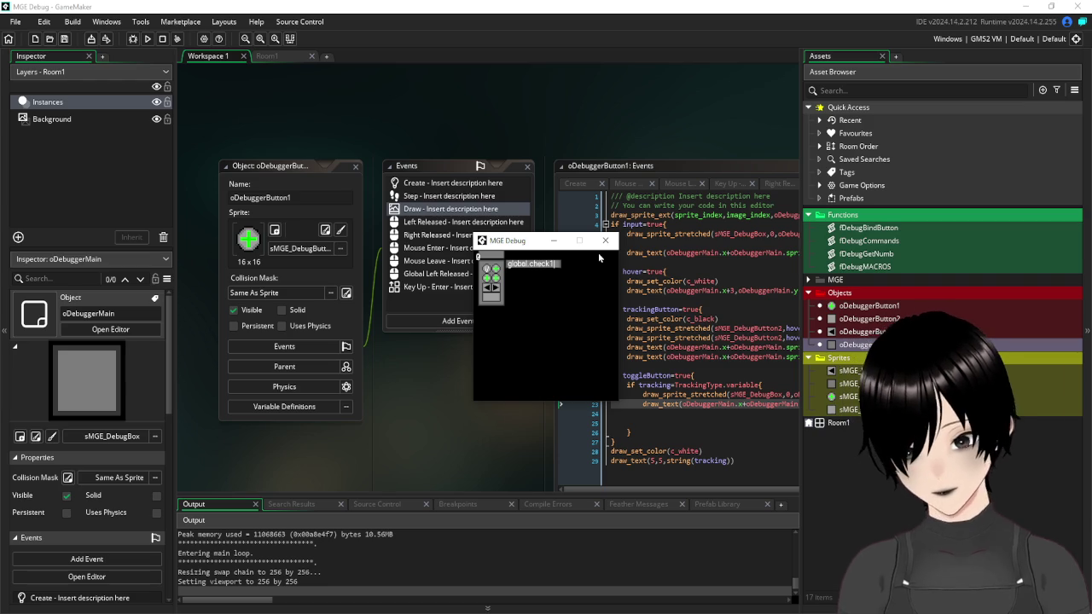
key("Return")
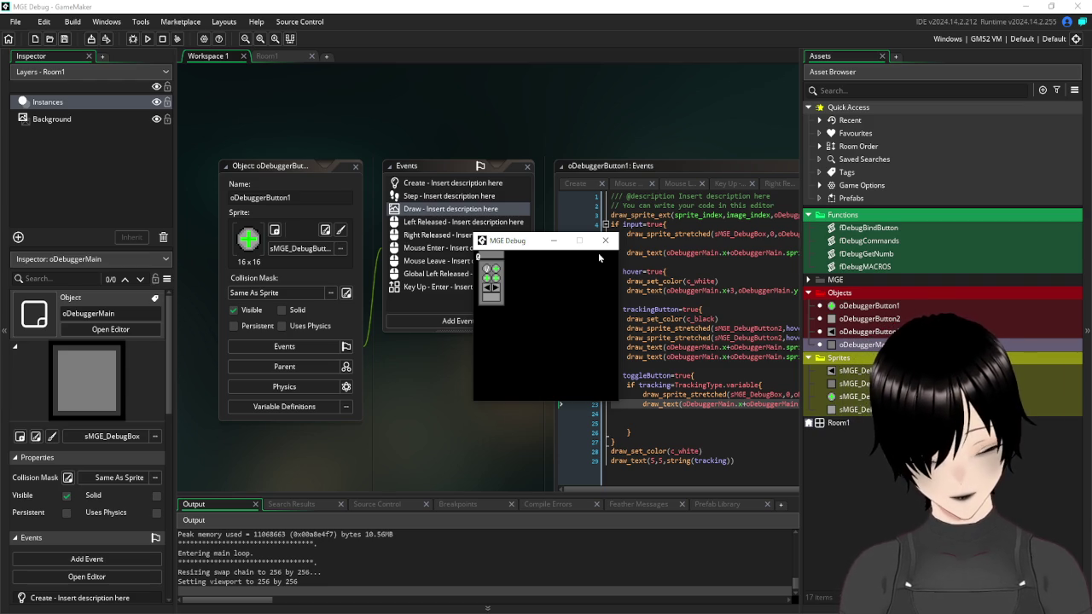
left_click(488, 272)
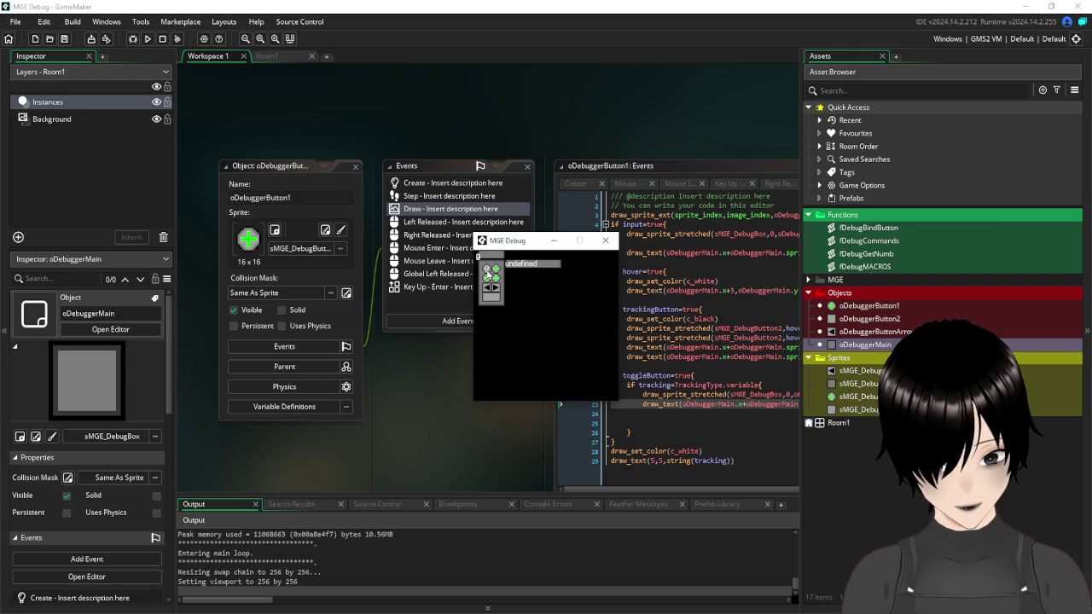
- Track mouse_x instead, see undefined again, and close the game
left_click(488, 273)
left_click(497, 269)
left_click(515, 267)
type("mous")
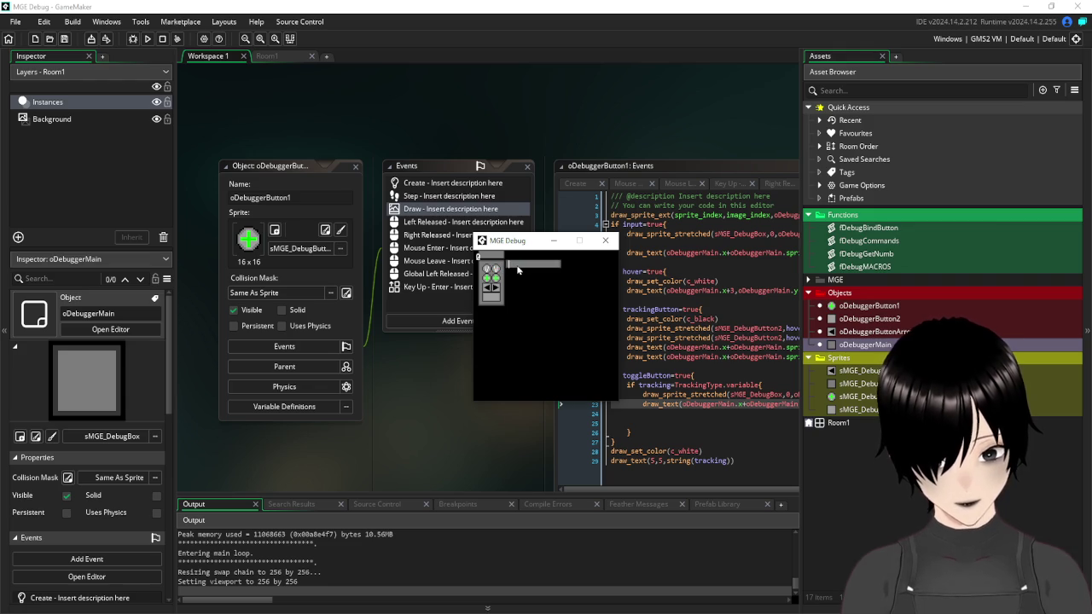
type("e_x")
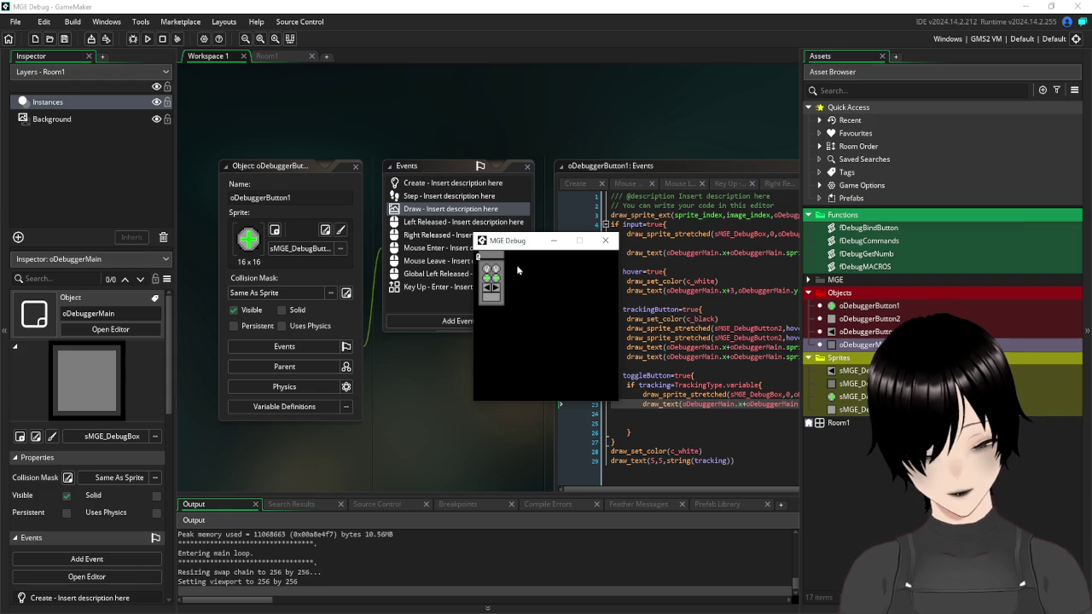
left_click(498, 272)
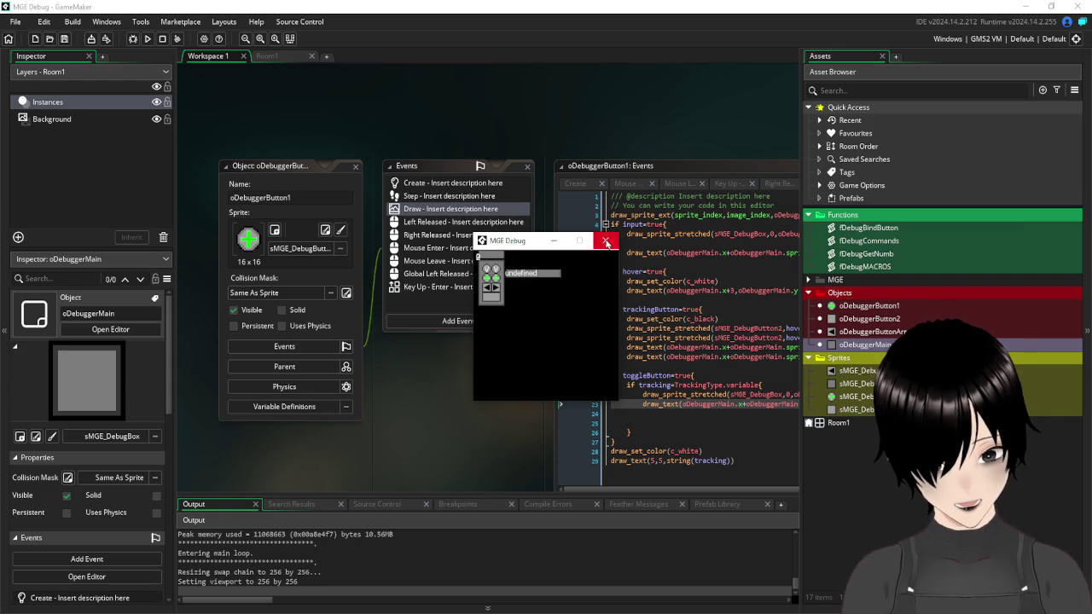
left_click(605, 240)
left_click_drag(499, 420, 252, 334)
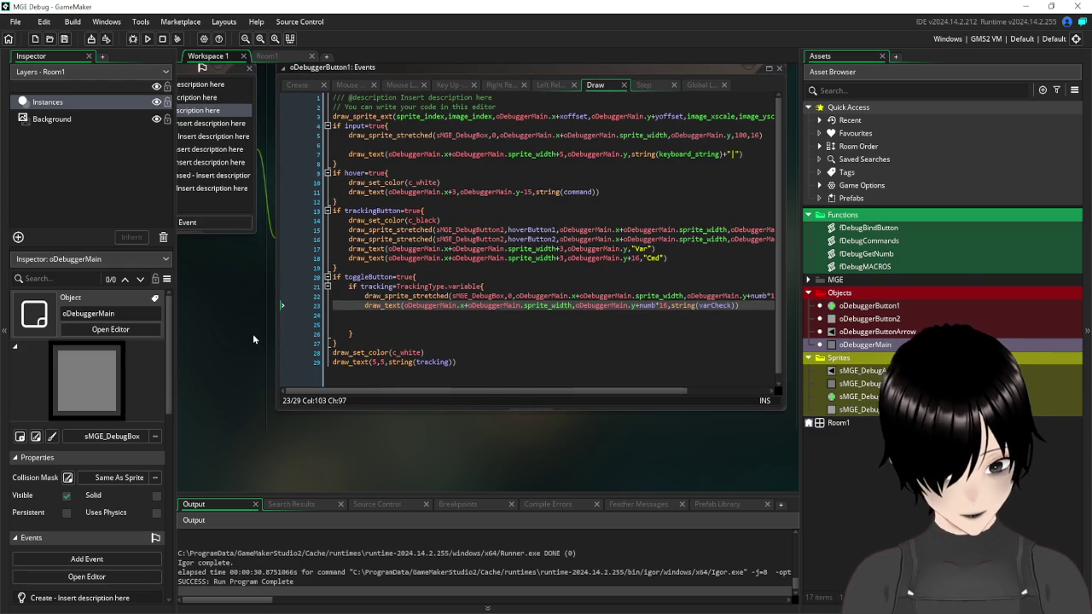
mouse_move(250, 311)
left_mouse_down()
mouse_move(414, 413)
mouse_move(334, 338)
mouse_move(248, 314)
left_mouse_up()
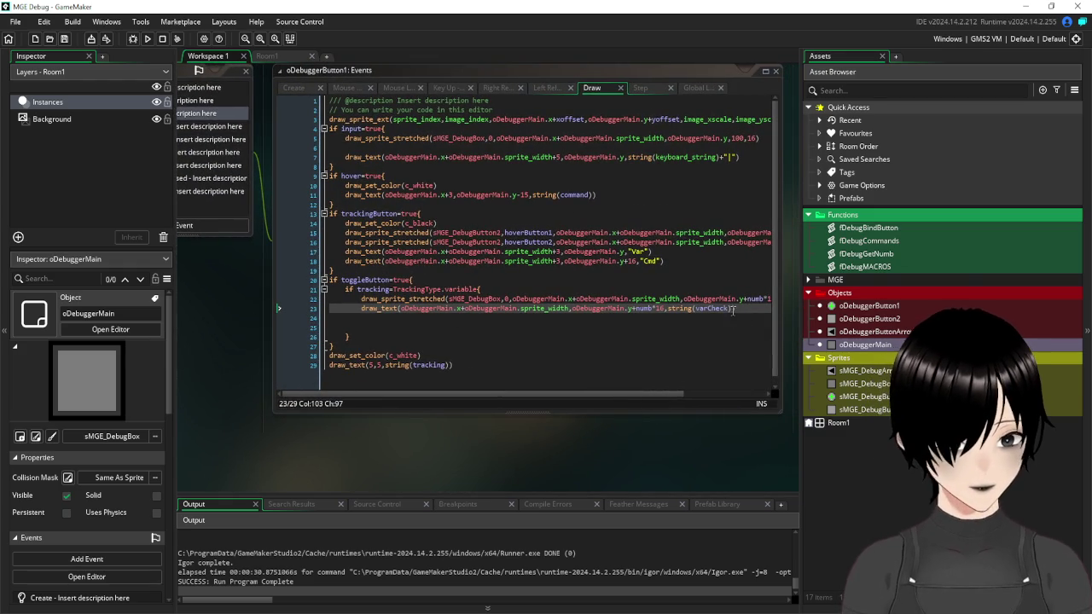
double_click(702, 309)
left_click_drag(701, 312, 695, 309)
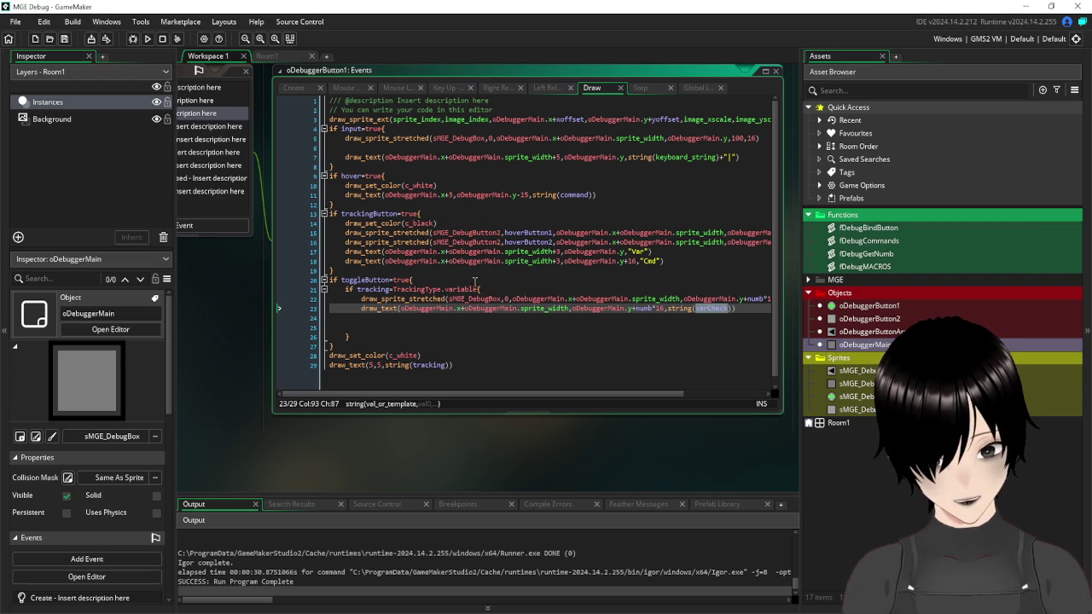
left_click_drag(480, 290, 357, 291)
mouse_move(217, 280)
left_mouse_down()
mouse_move(369, 371)
mouse_move(400, 405)
left_mouse_up()
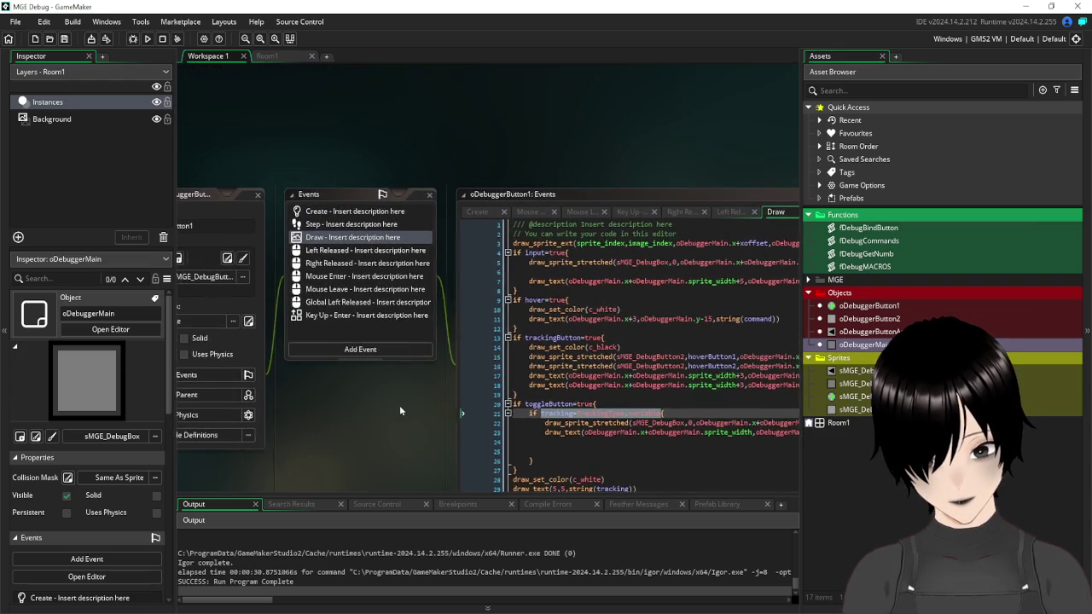
- Append an empty if tracking=TrackingType.variable{ } block at the end of the Step event
left_click(349, 226)
mouse_move(422, 460)
left_mouse_down()
mouse_move(332, 422)
mouse_move(351, 423)
left_mouse_up()
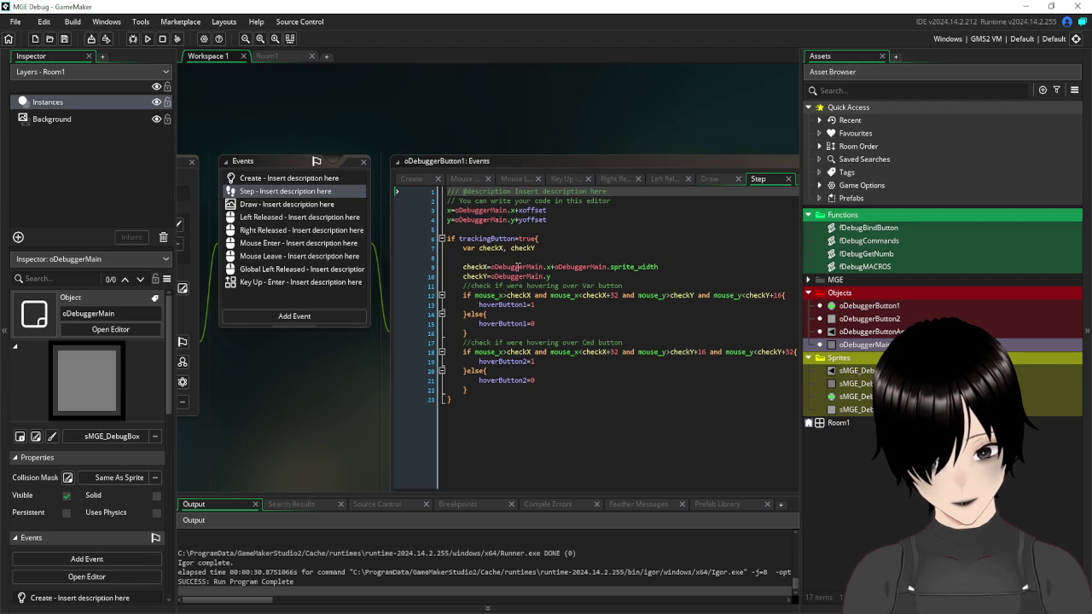
left_click(473, 402)
key("Return")
type("if tracking=TrackingType.variable")
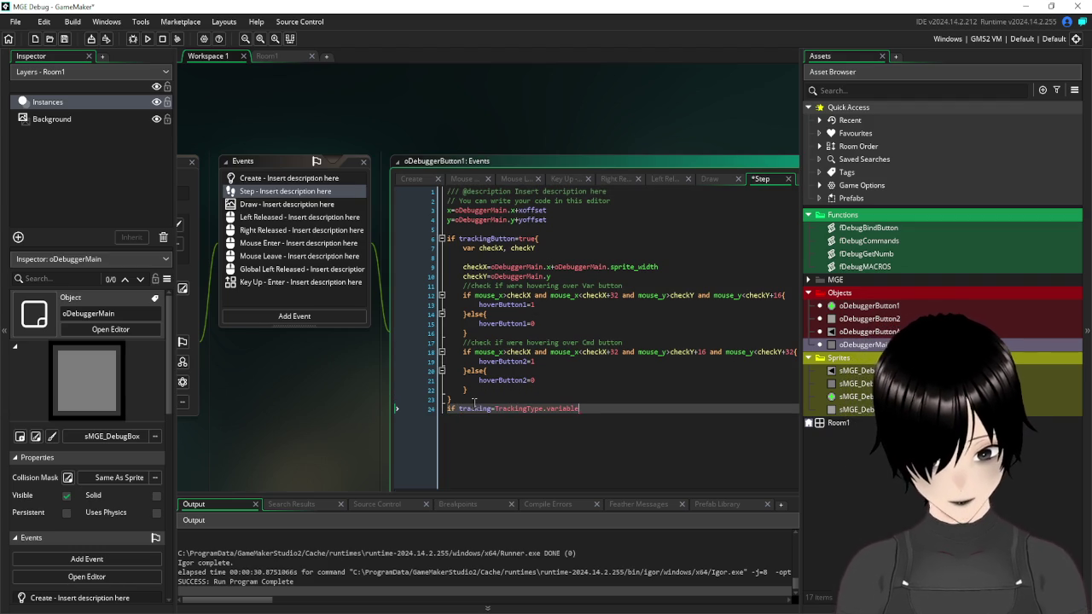
type("{")
key("Return")
key("Return")
key("Return")
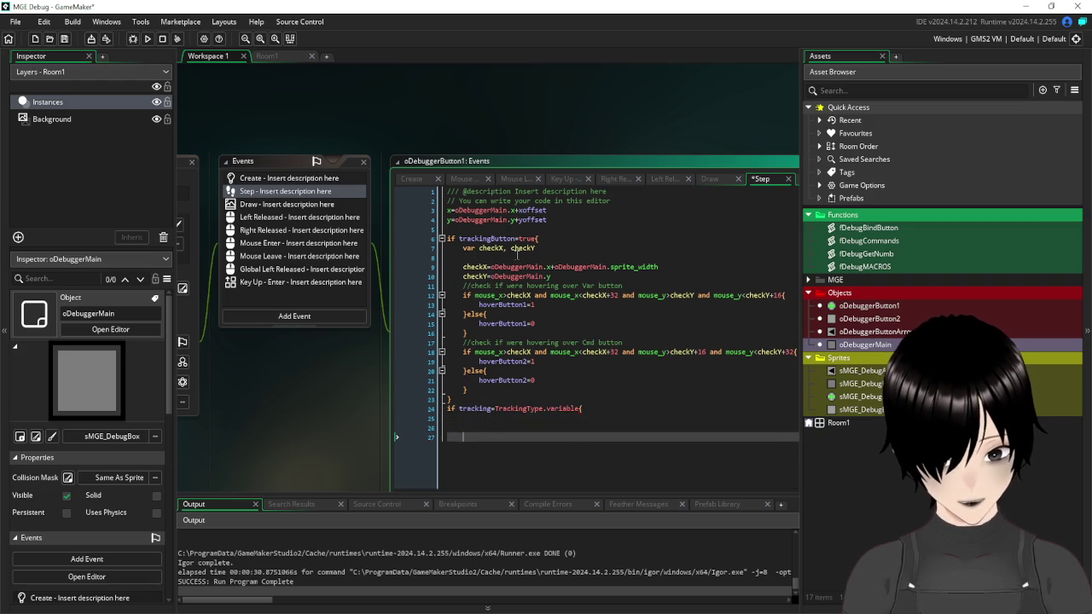
type("}")
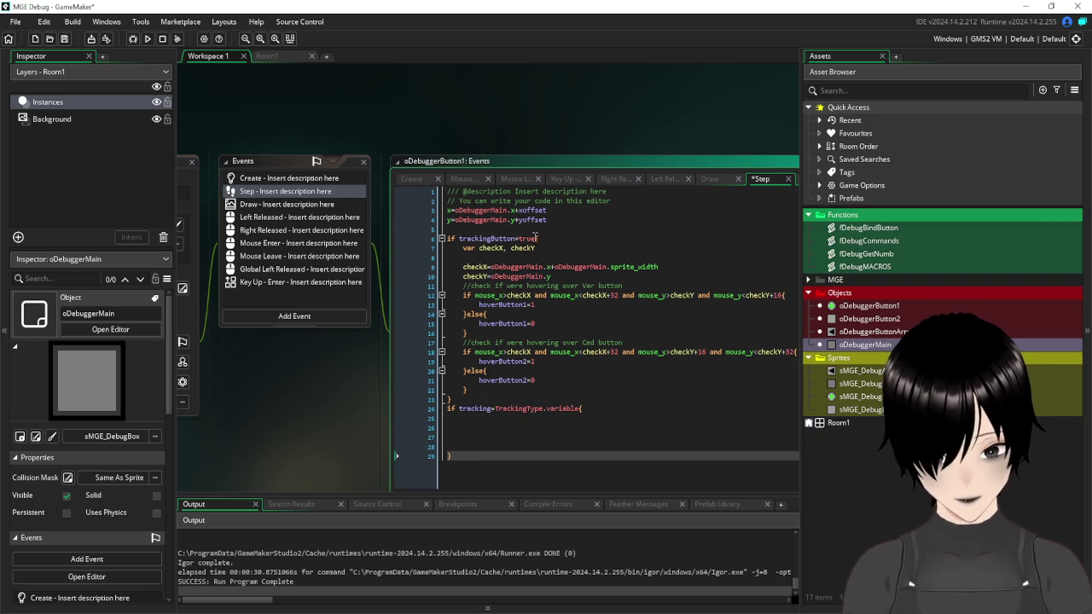
- Extend the block's condition with 'and trackingButton=false'
left_click_drag(538, 239, 462, 247)
key("ctrl+c")
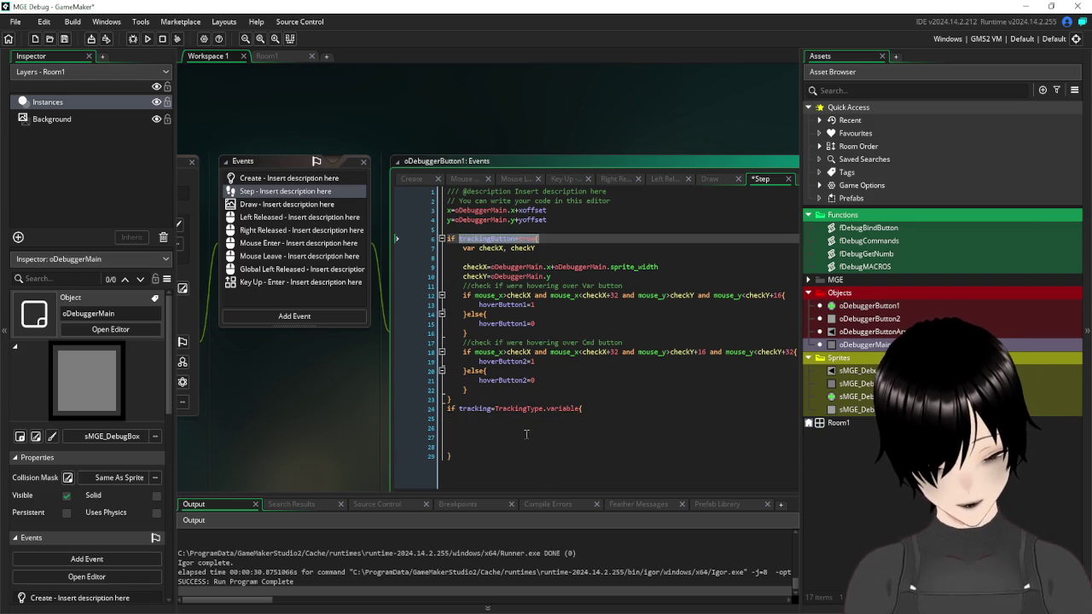
left_click(580, 409)
type("and")
key("ctrl+v")
key("BackSpace")
key("BackSpace")
key("BackSpace")
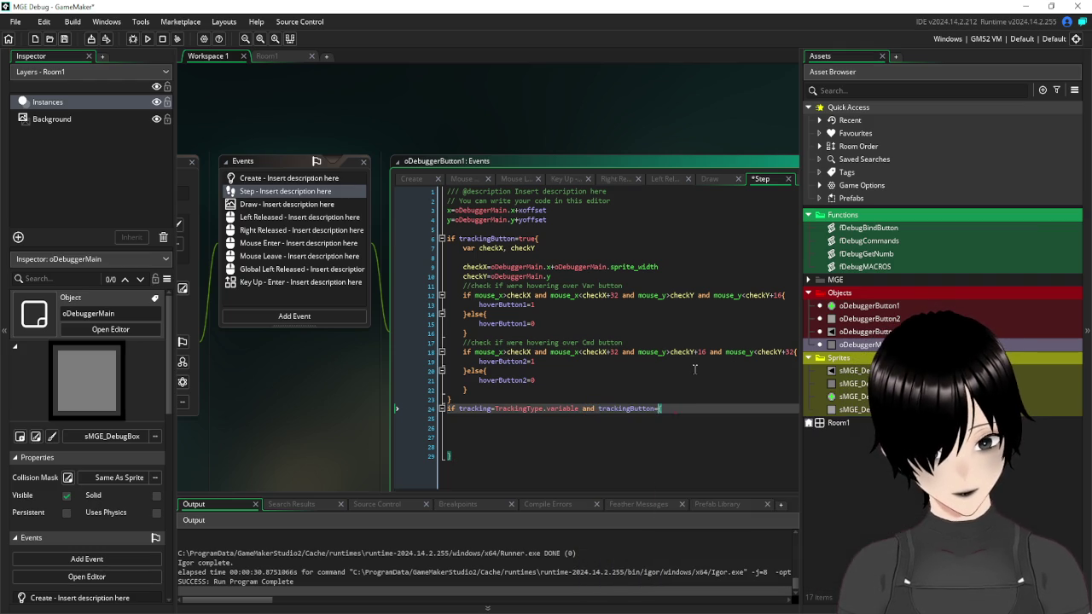
type("false")
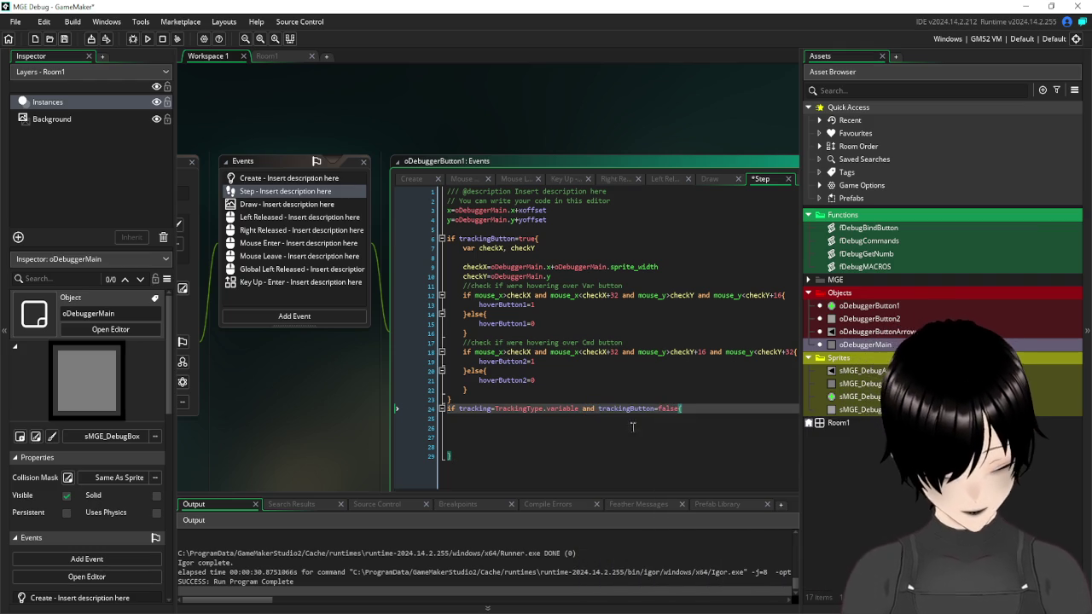
left_click(557, 418)
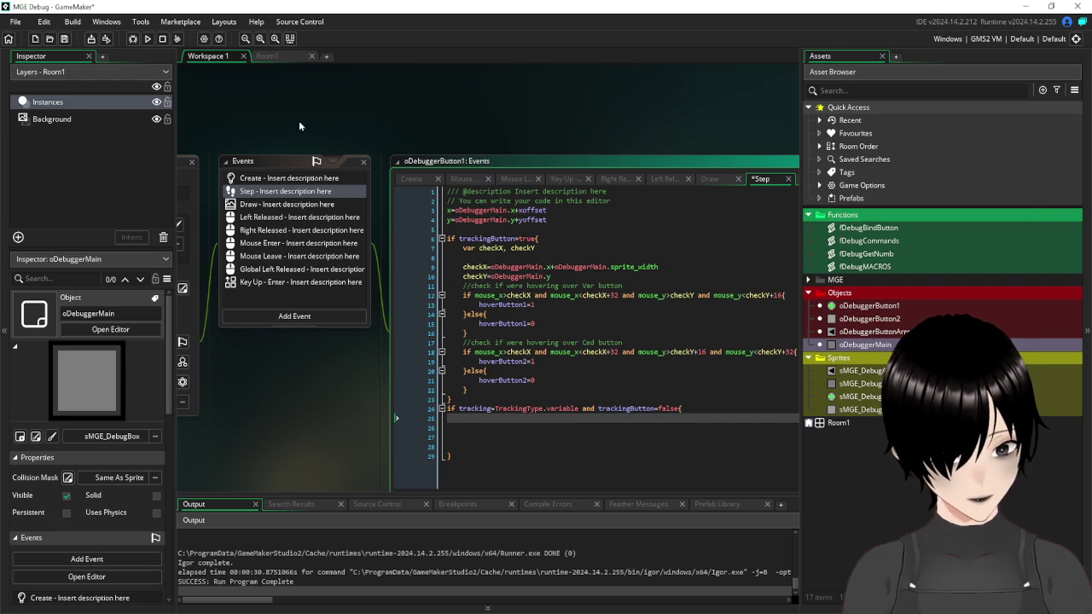
- Switch to the Draw event and select varCheck on the display line
left_click(294, 205)
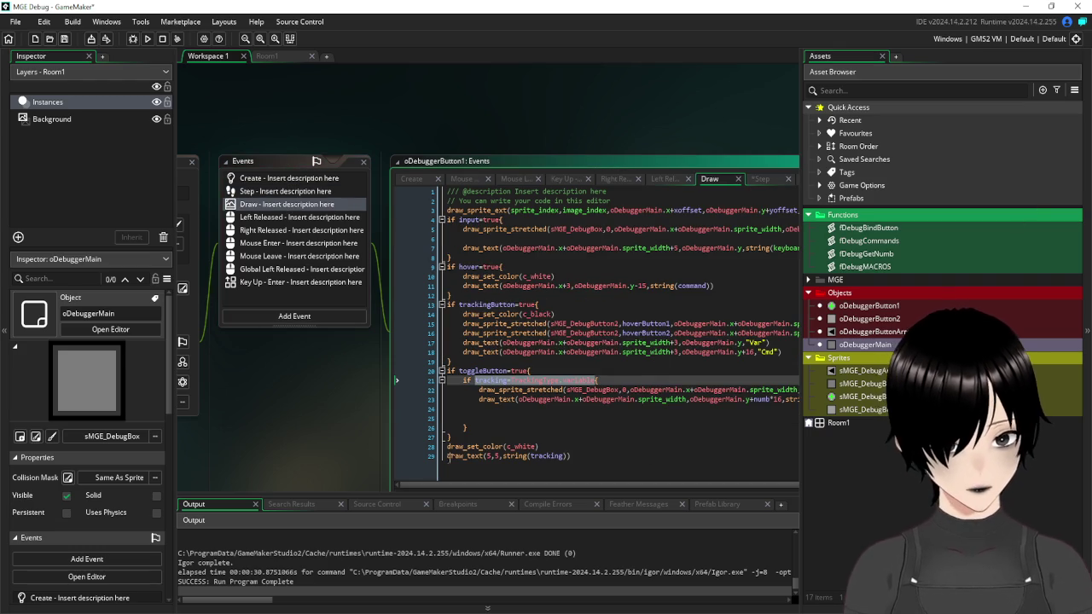
left_click_drag(356, 418, 208, 379)
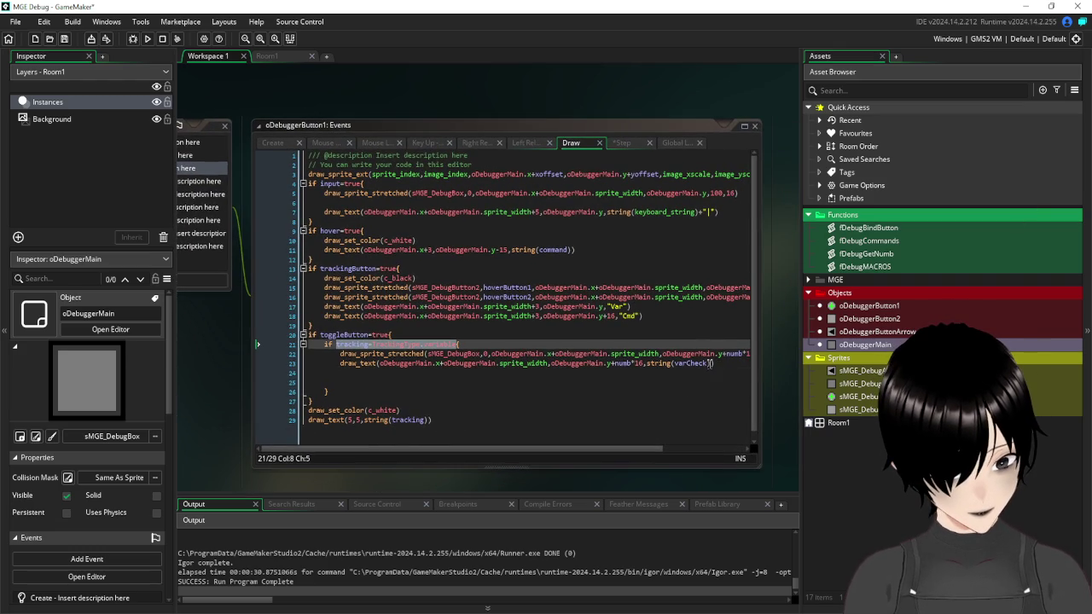
double_click(691, 364)
key("ctrl+c")
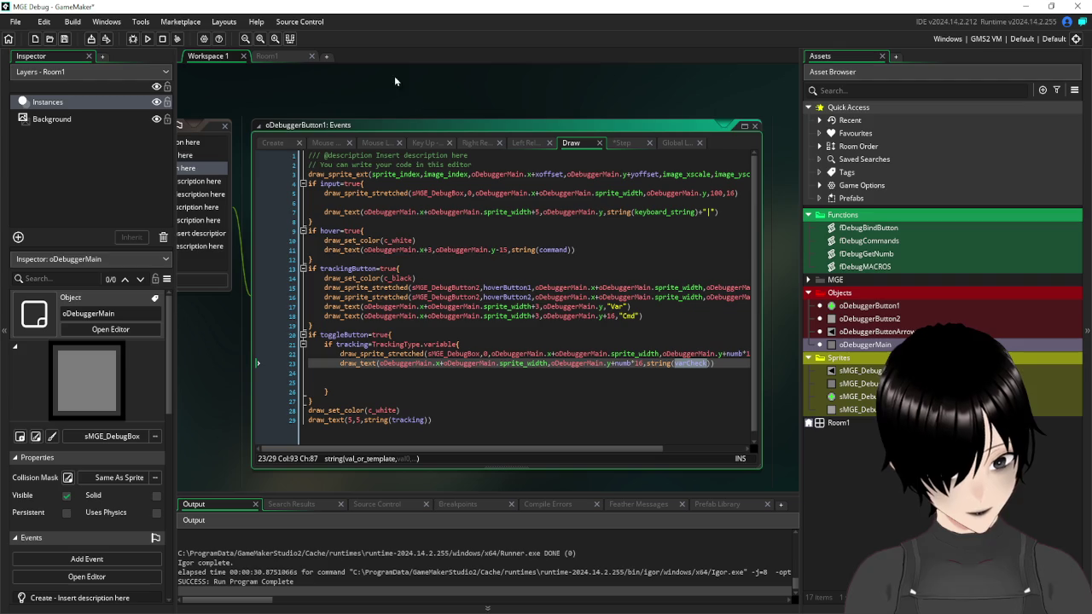
left_click_drag(346, 89, 504, 124)
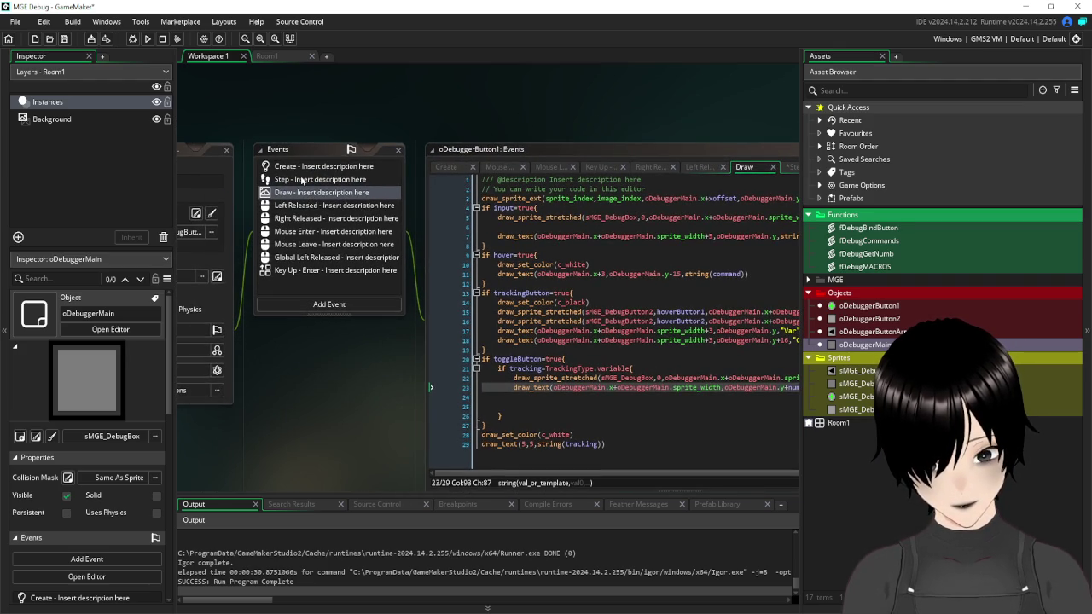
- Paste varCheck into the Step block and append =variable_global_get from autocomplete
left_click(301, 180)
key("ctrl+v")
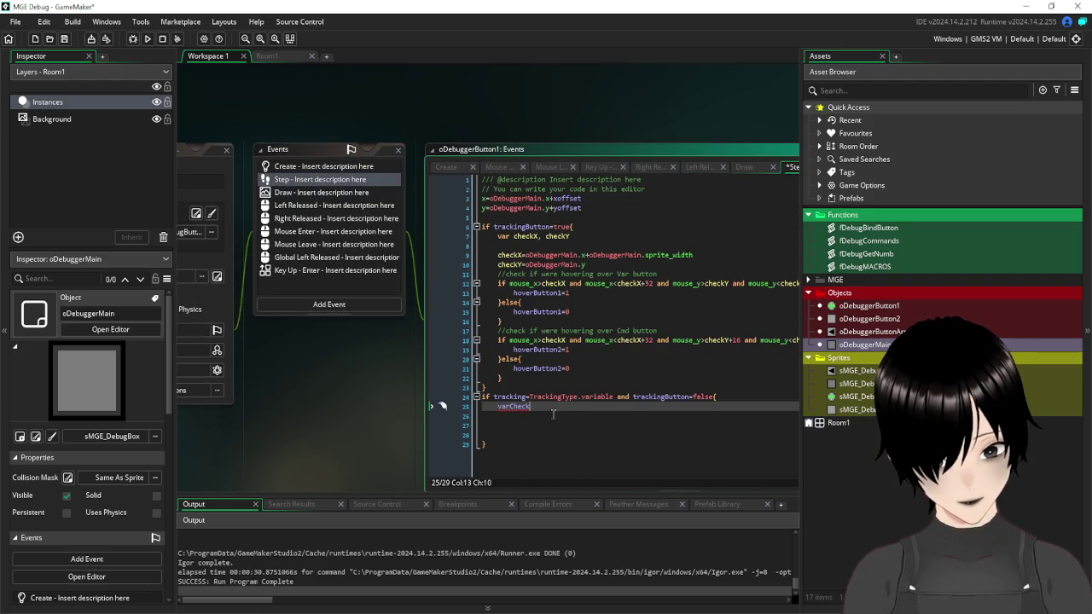
type("=variable")
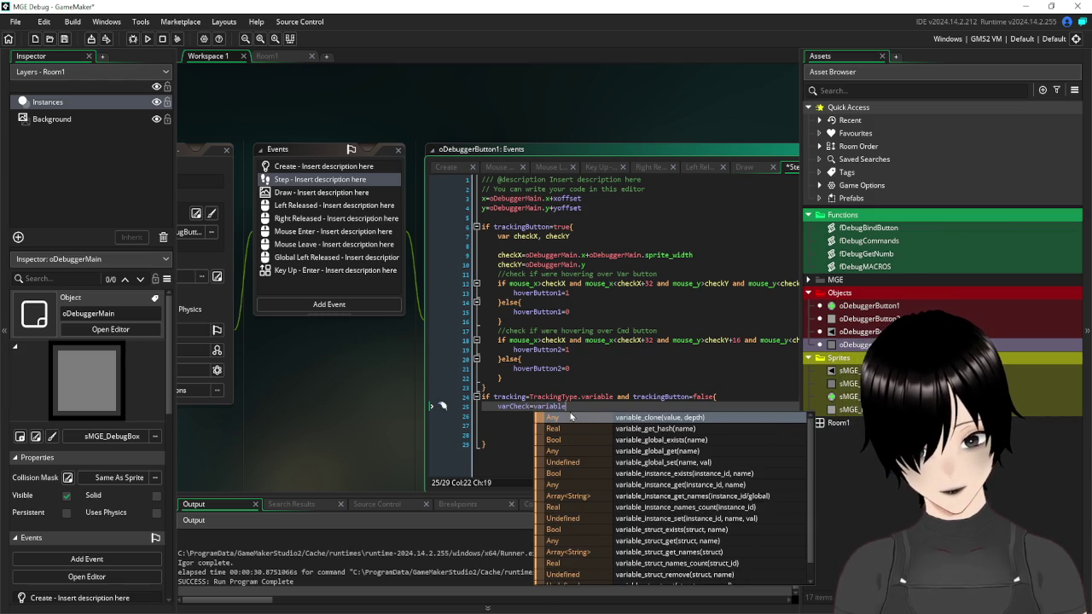
type("_")
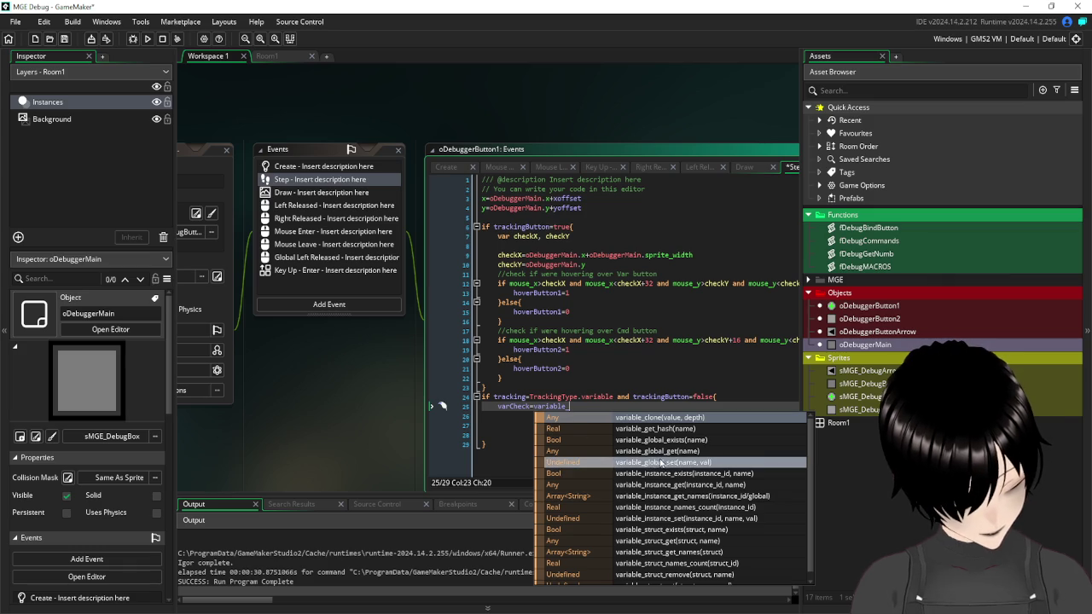
scroll(684, 450, "down", 1)
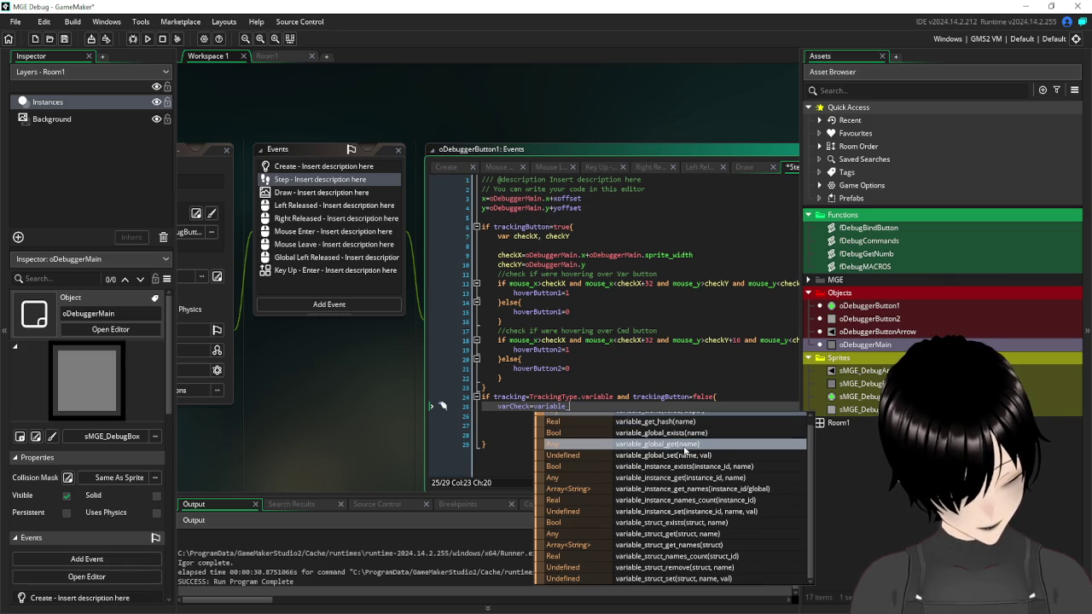
scroll(402, 476, "down", 2)
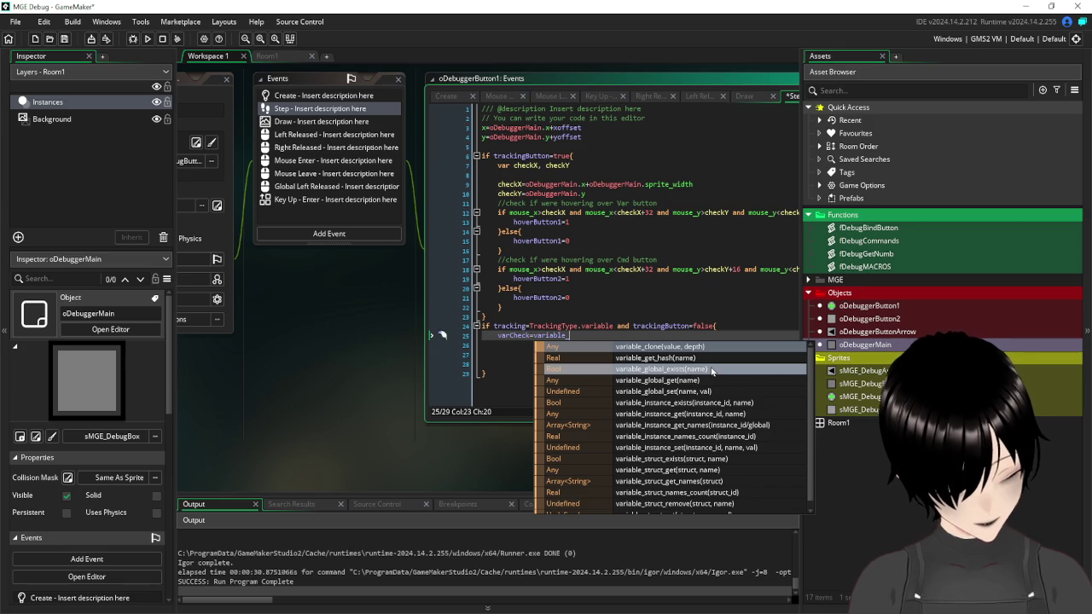
left_click(702, 381)
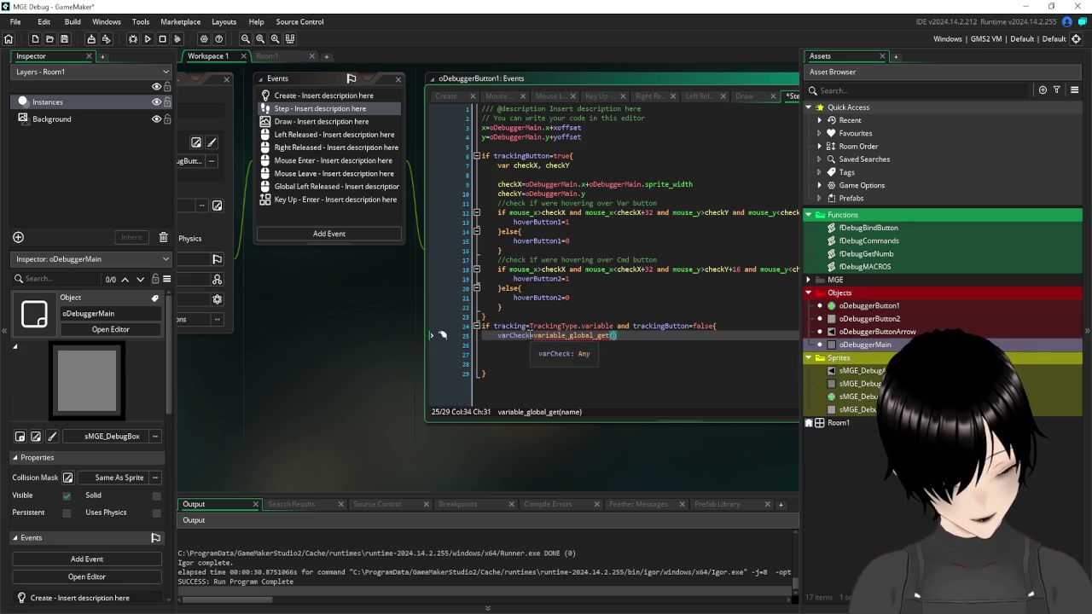
- Copy varCheck into variable_global_get's parentheses on line 25 and save the project
left_click(531, 336)
left_click_drag(531, 336, 500, 337)
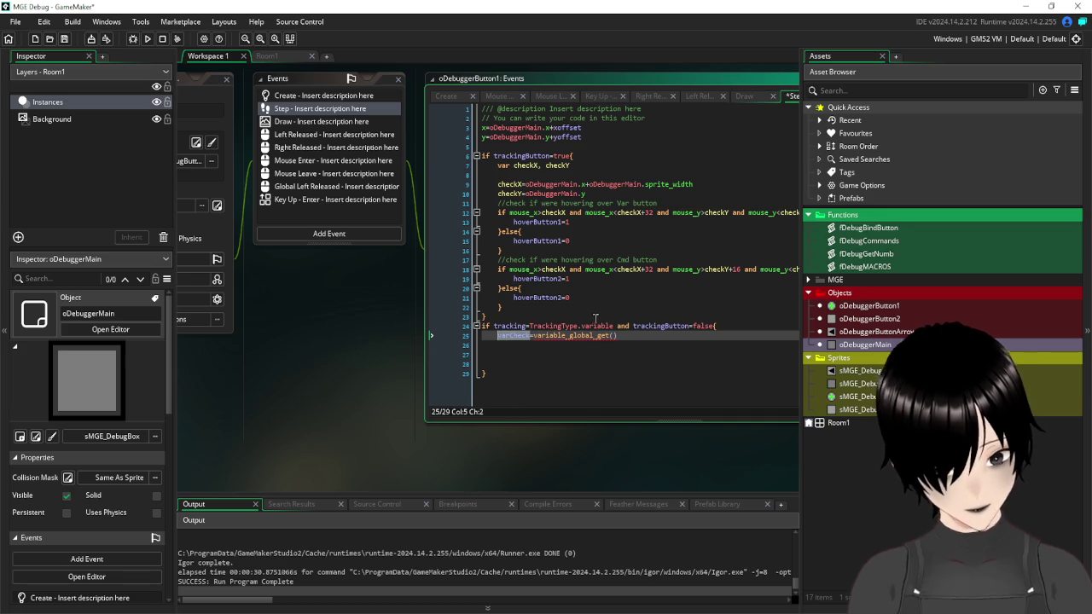
key("ctrl+c")
key("End")
key("Left")
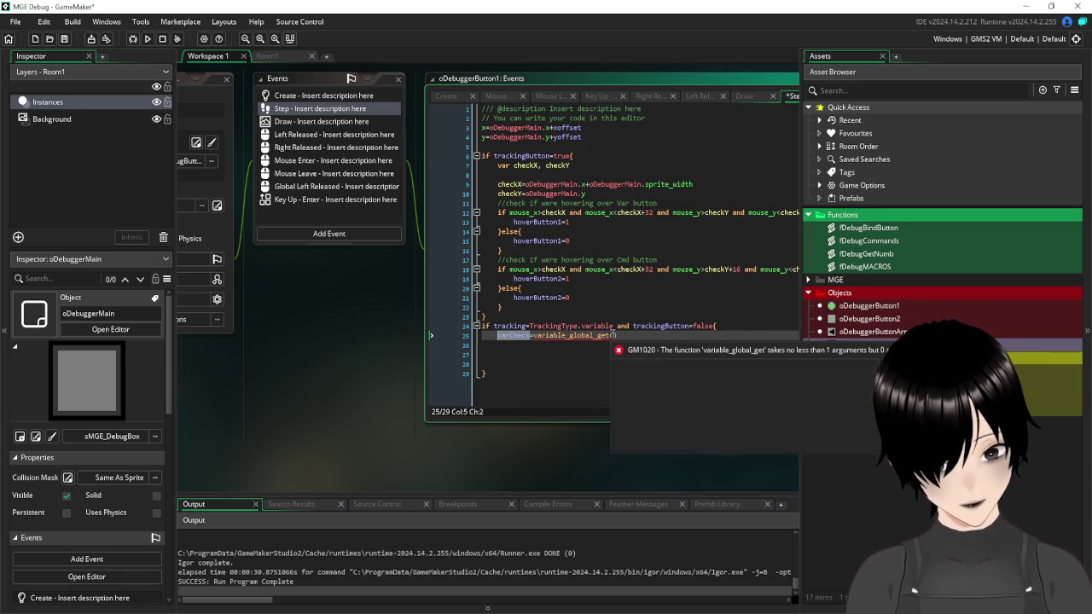
key("ctrl+v")
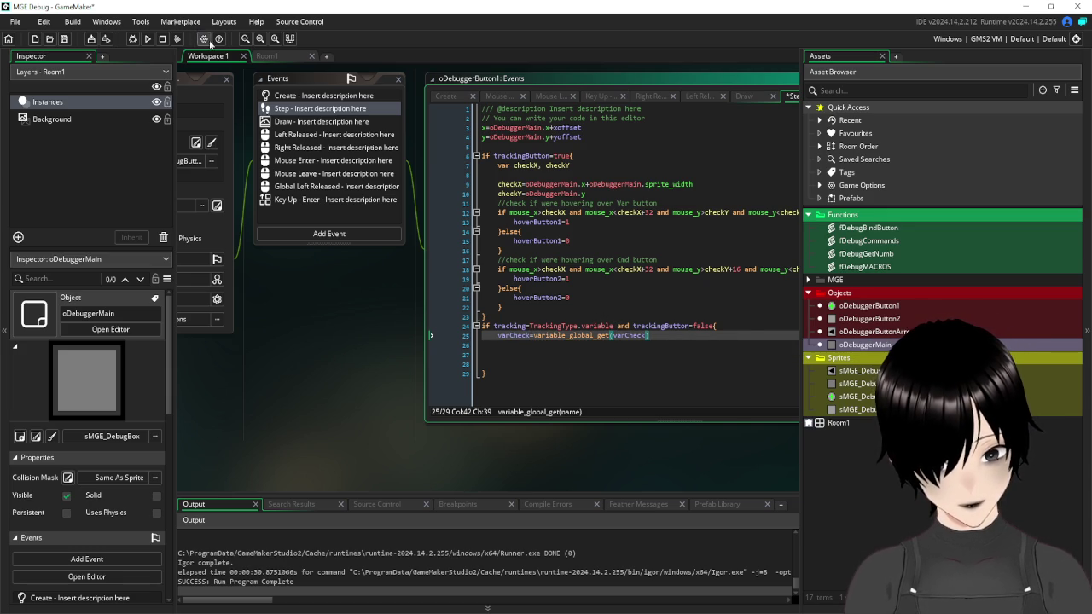
left_click(64, 38)
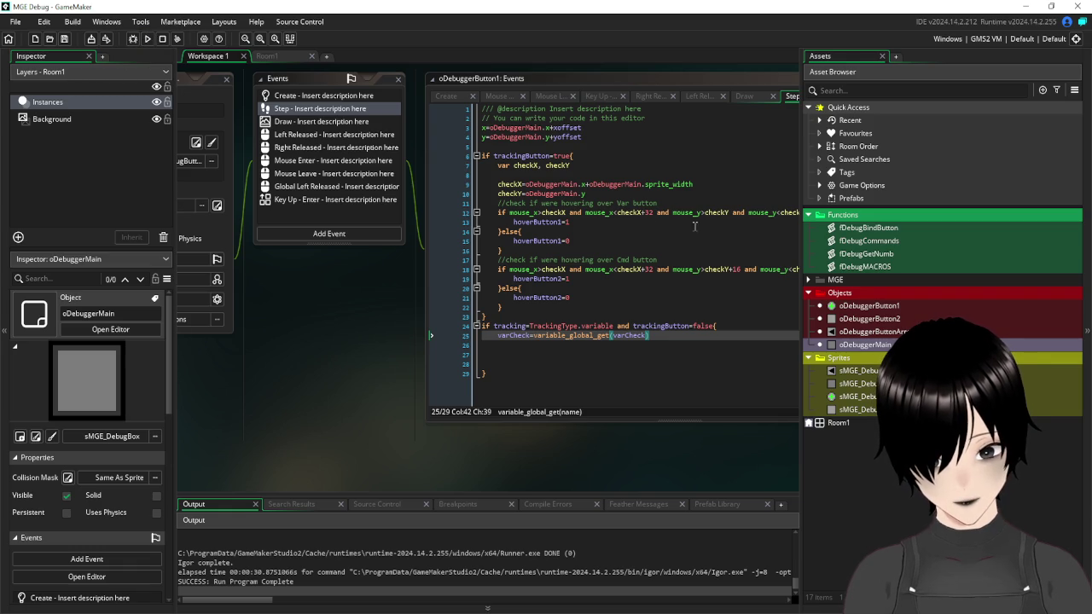
left_click(147, 39)
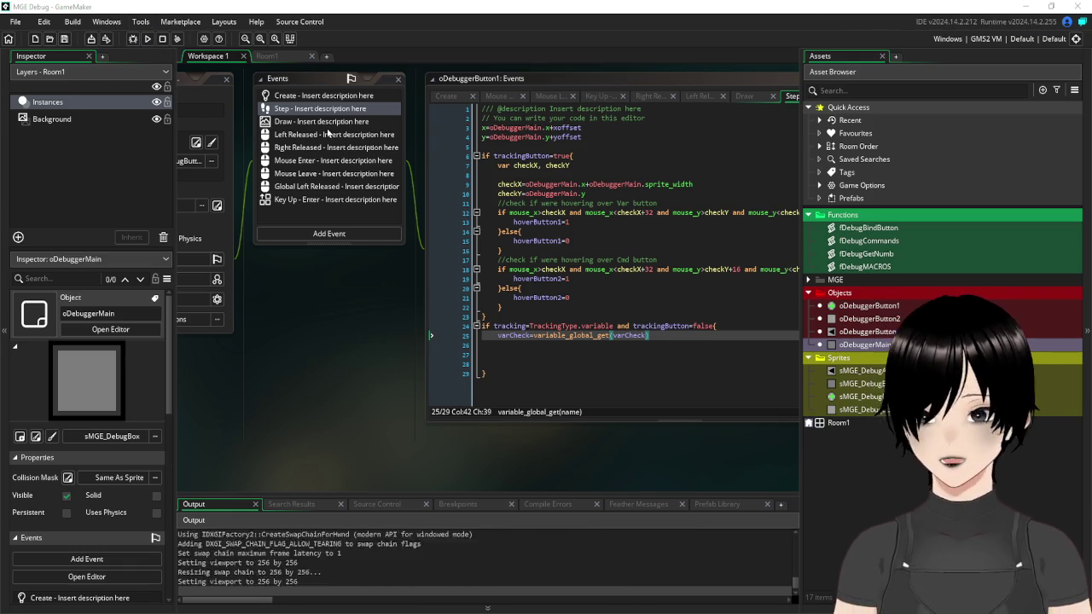
left_click(487, 274)
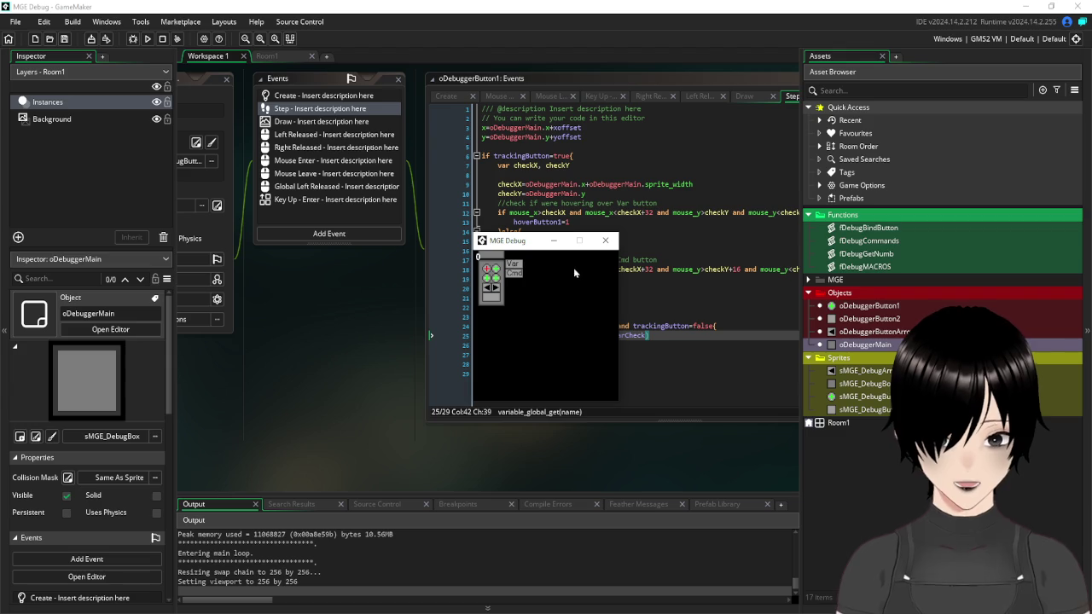
type("global.checkX")
left_click(574, 268)
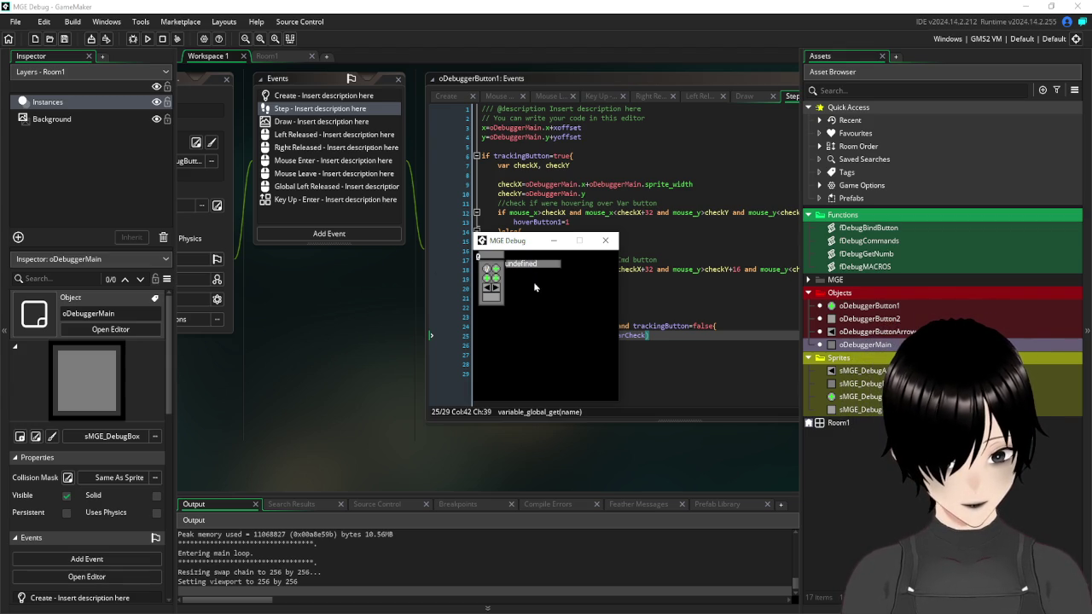
left_click(605, 239)
left_click(674, 347)
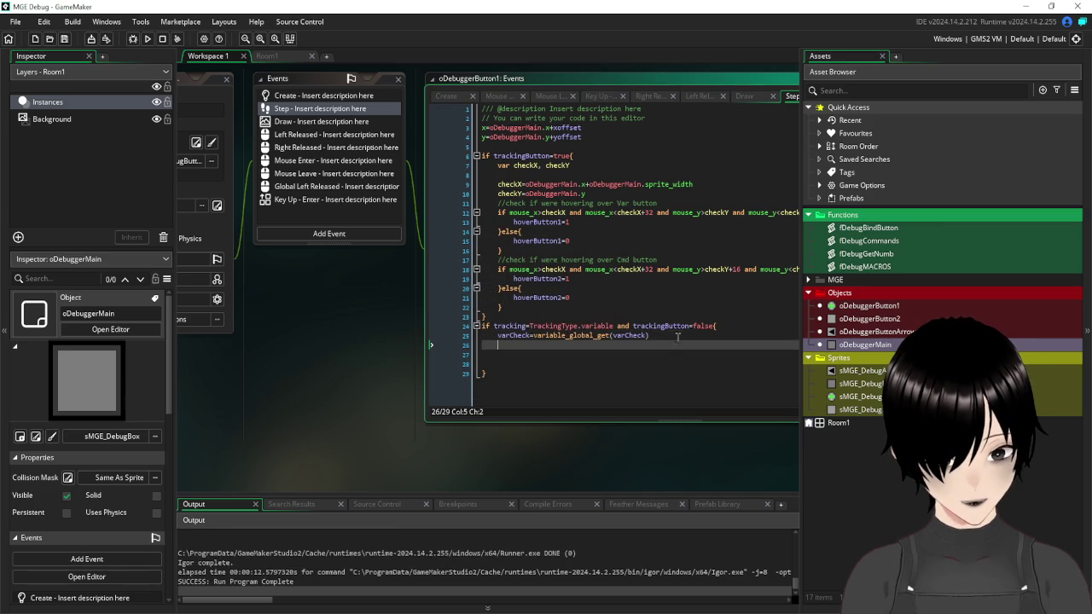
- Strip 'varCheck=' from Step line 25, leaving variable_global_get(varCheck) to copy
left_click(662, 333)
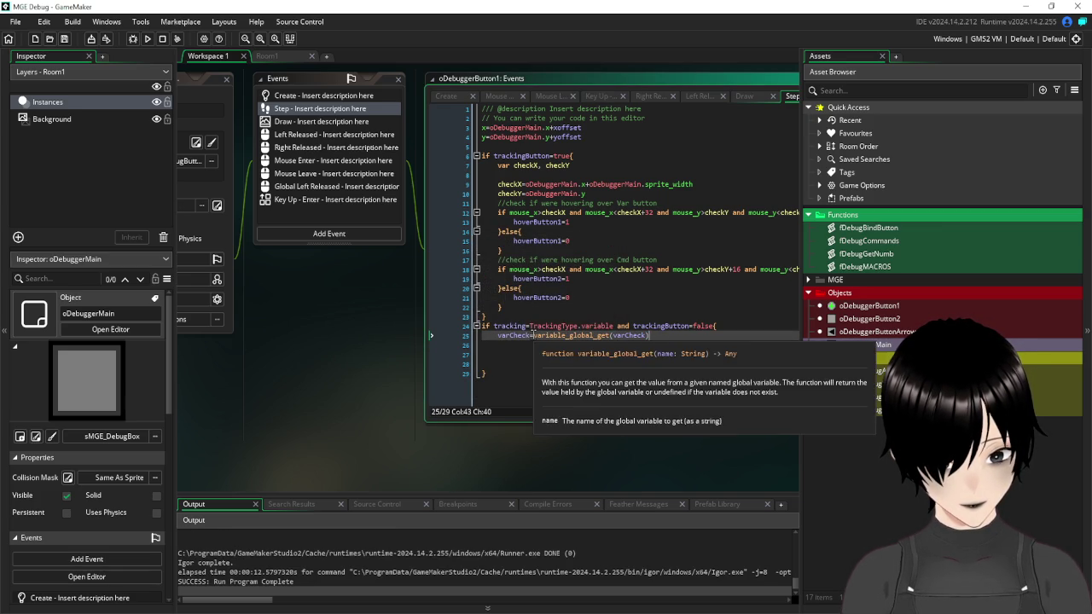
left_click_drag(532, 336, 498, 340)
key("BackSpace")
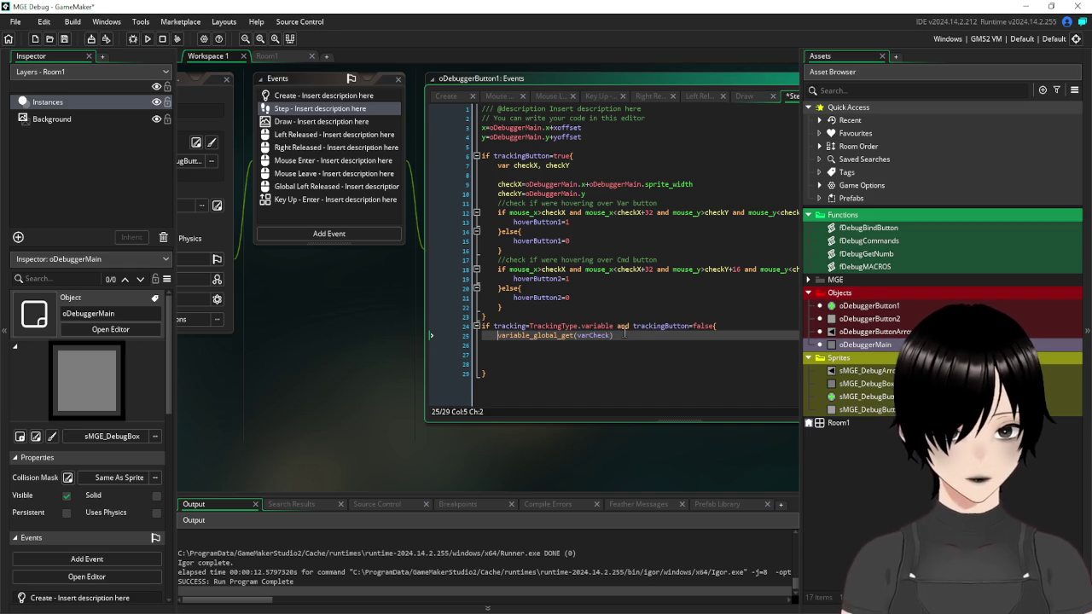
key("Right")
key("Left")
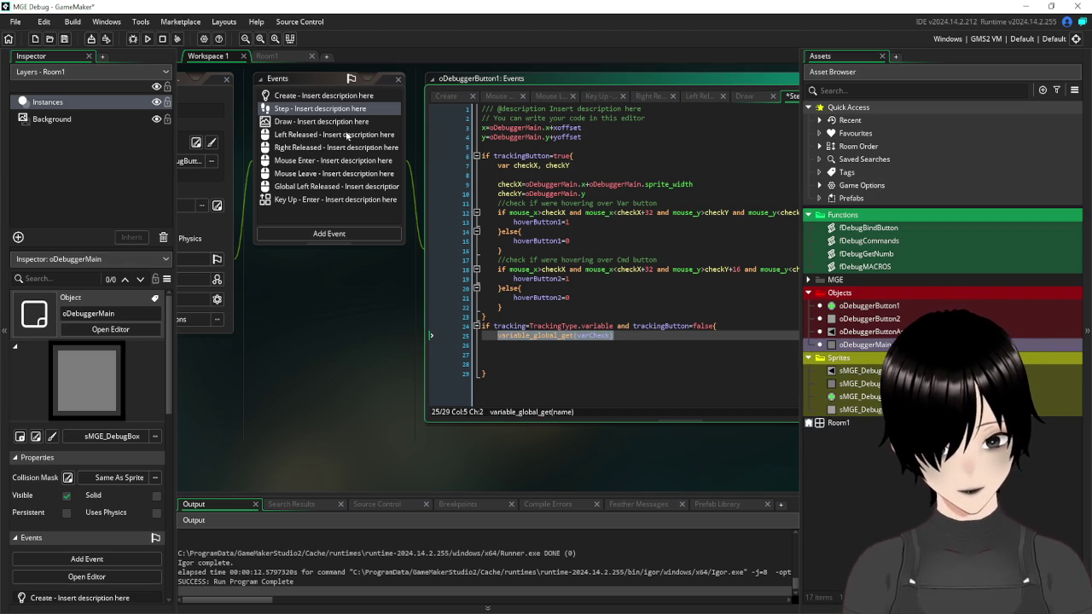
- Replace varCheck in Draw line 23 with the copied variable_global_get(varCheck) call
left_click(327, 122)
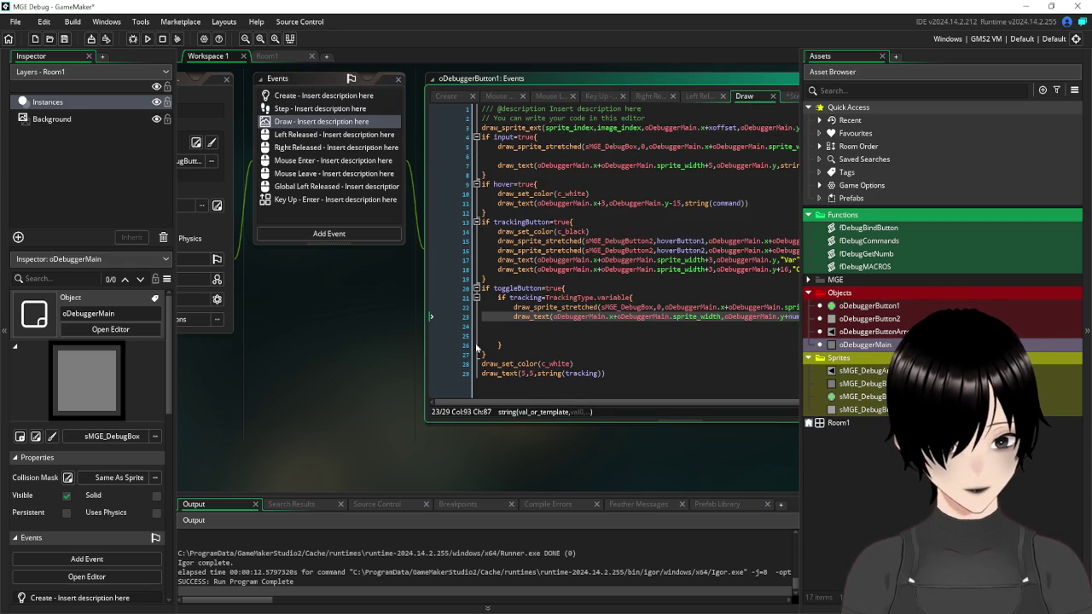
left_click(464, 313)
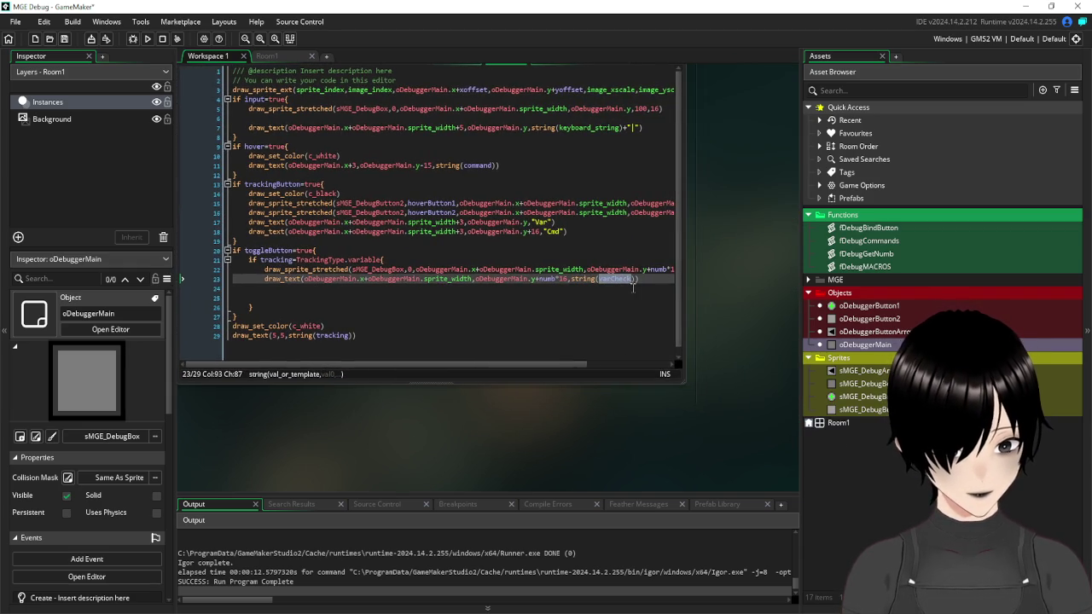
left_click(602, 280)
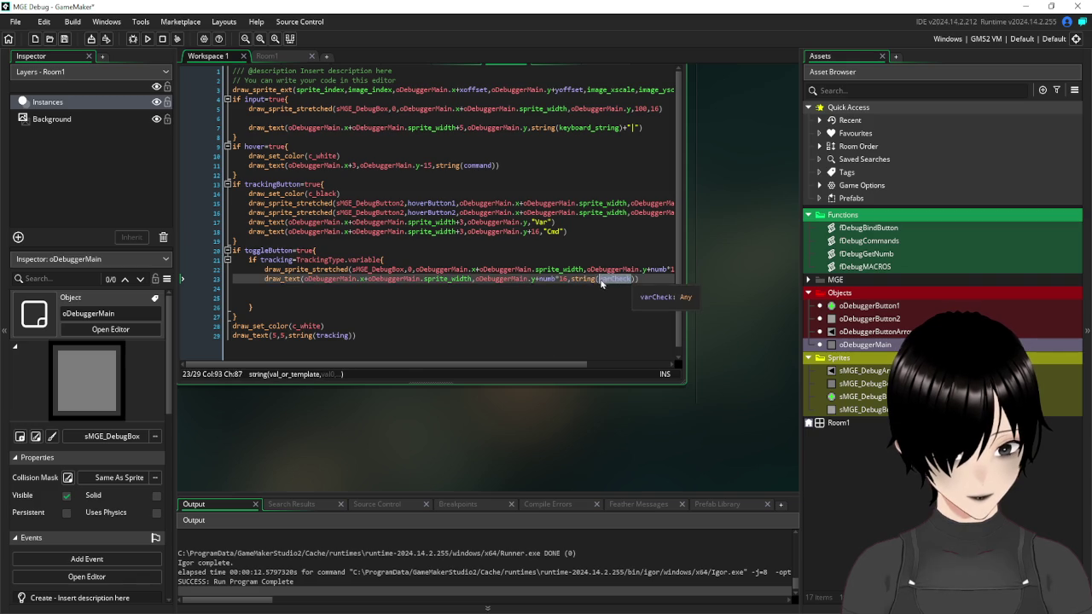
key("ctrl+v")
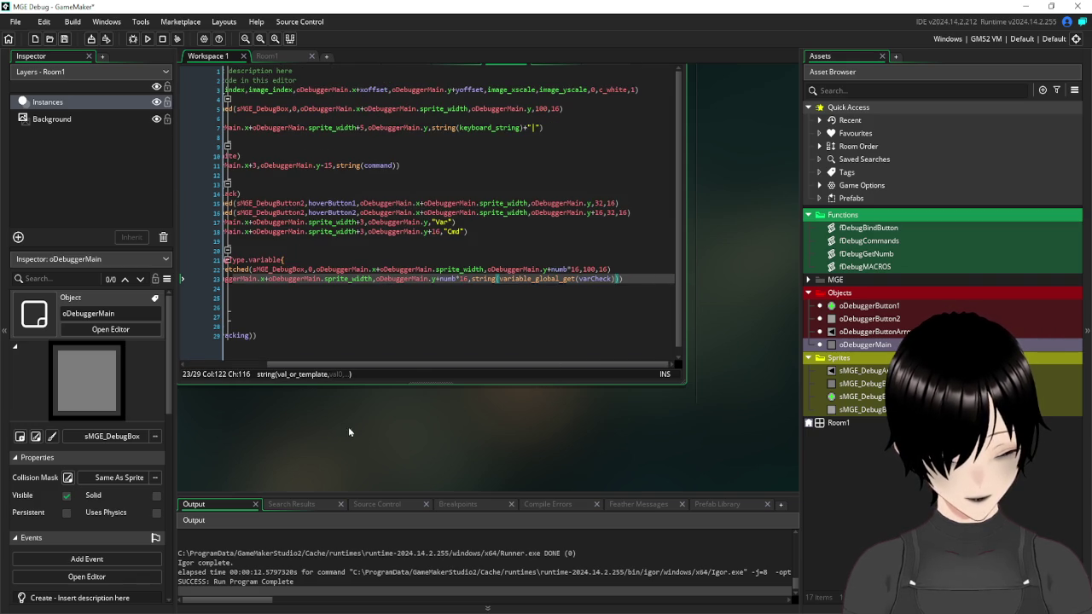
- Reopen the Step event and select the tracking block on lines 24–29
left_click_drag(349, 432, 586, 496)
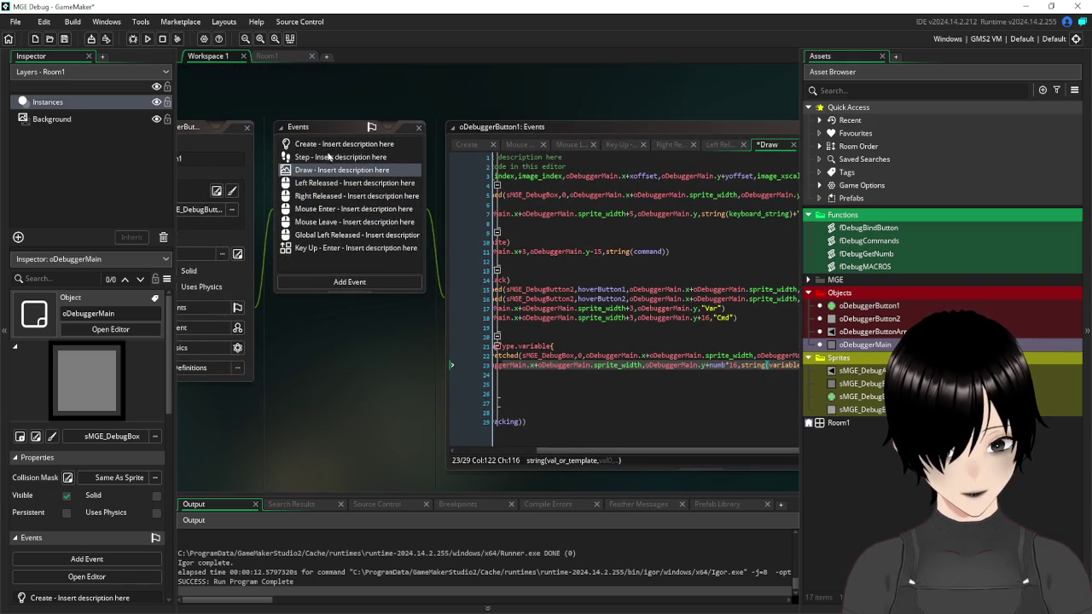
left_click(329, 161)
left_click_drag(520, 421, 487, 378)
- Delete the Step tracking block, run the game, and begin entering global.che in the overlay
key("BackSpace")
key("BackSpace")
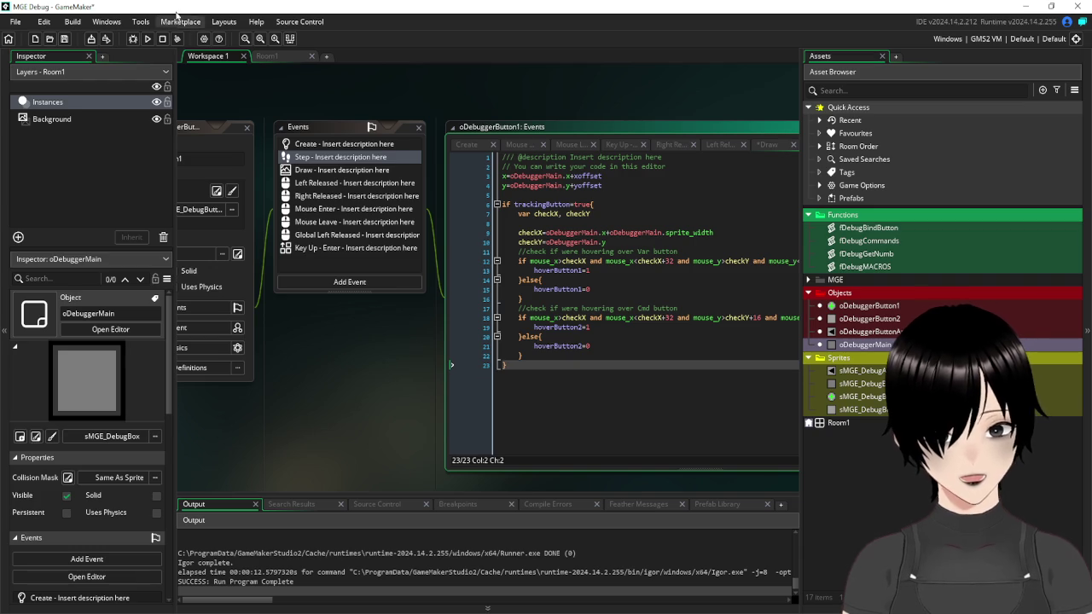
left_click(148, 39)
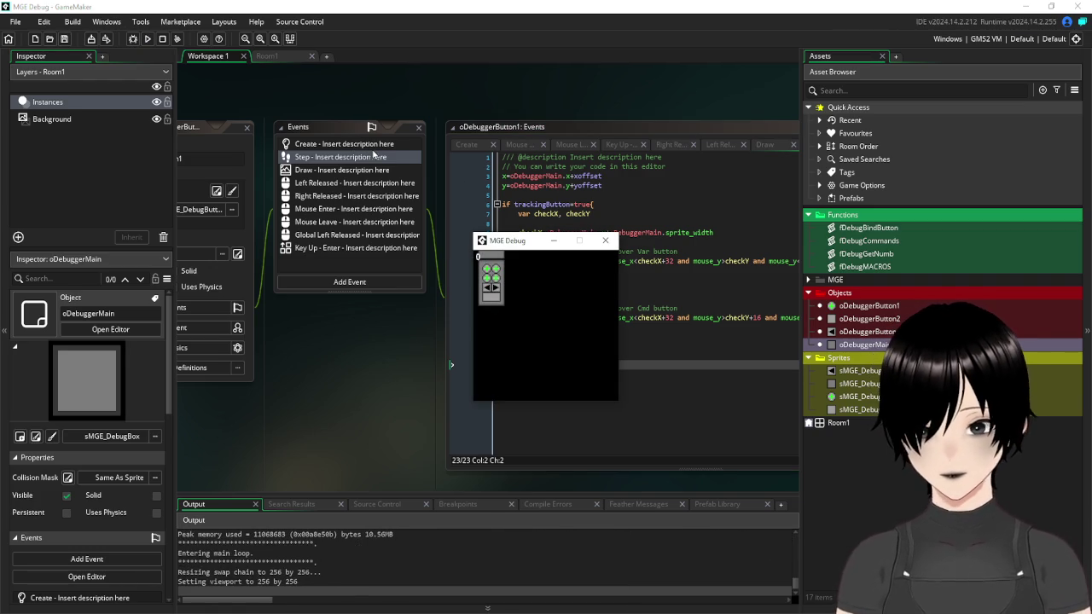
left_click(492, 269)
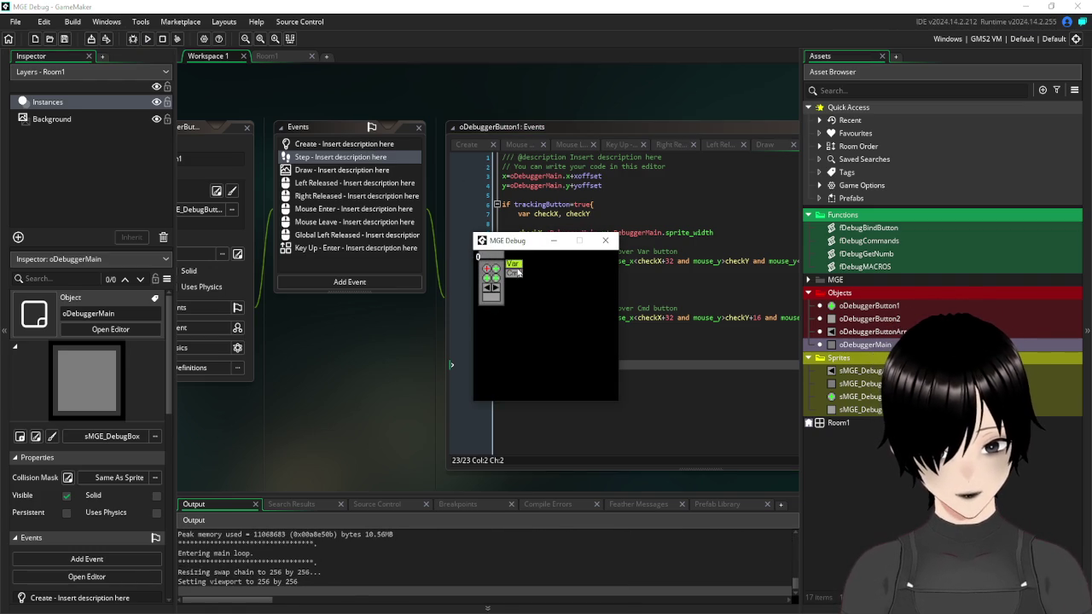
left_click(515, 267)
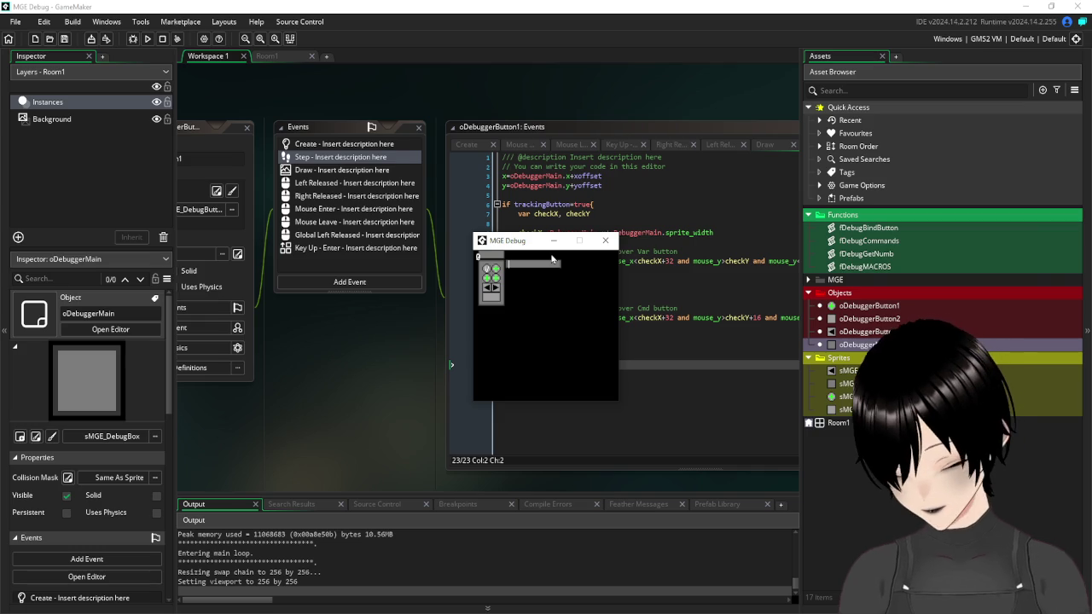
type("glob")
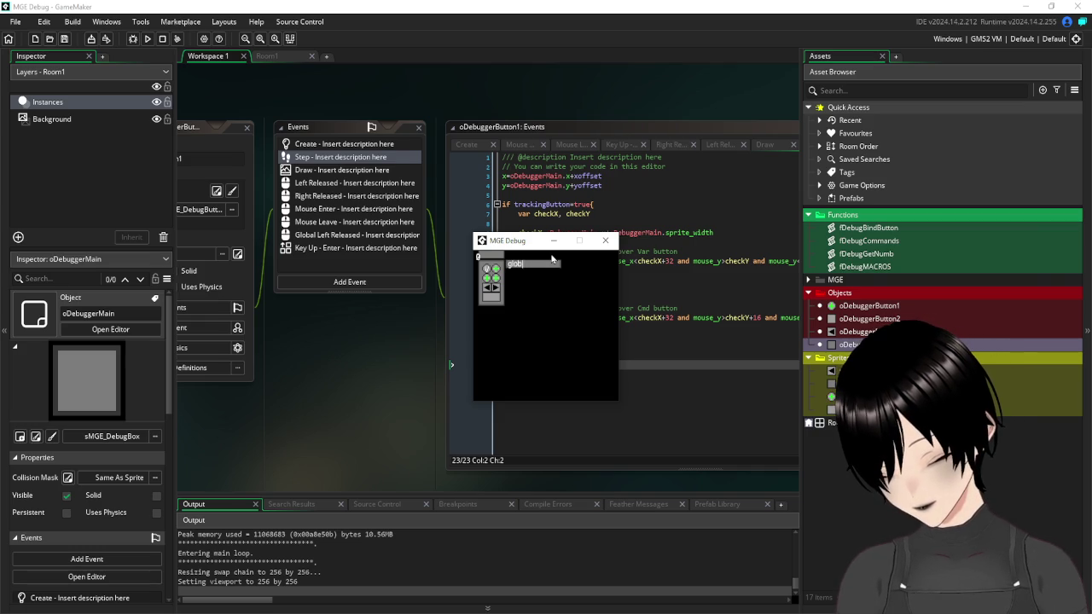
type("al.che")
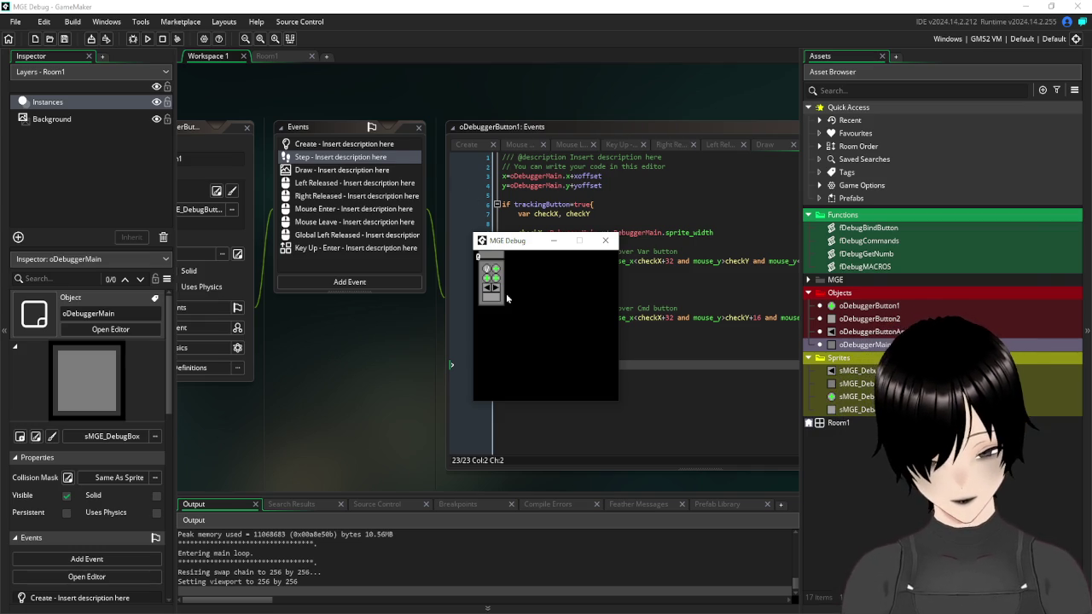
mouse_move(490, 273)
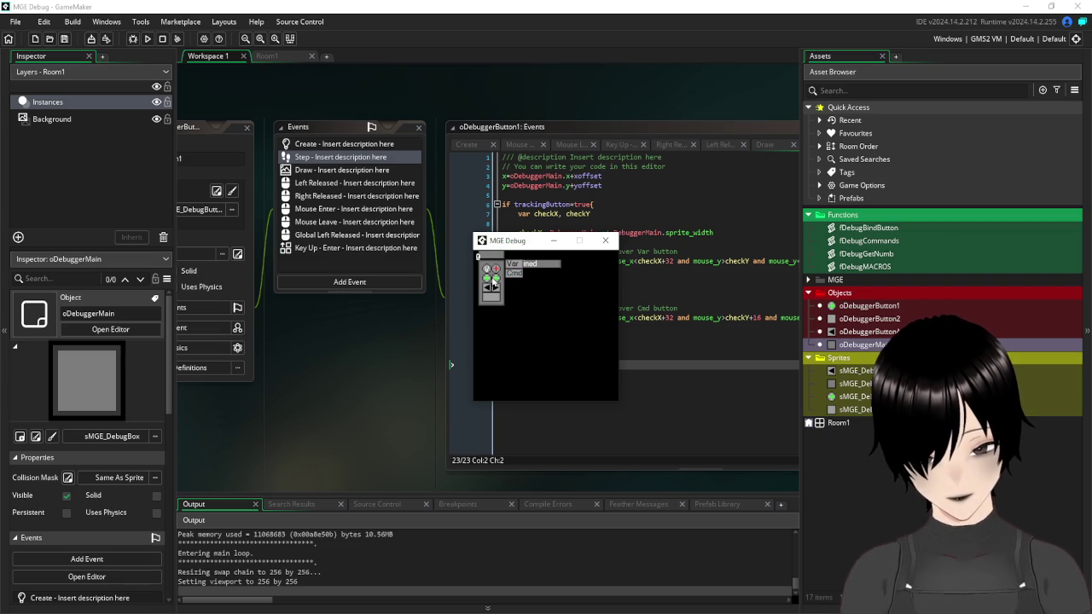
- Submit check1 as a tracked variable, see undefined again, and close the game
left_click(515, 266)
type("check1")
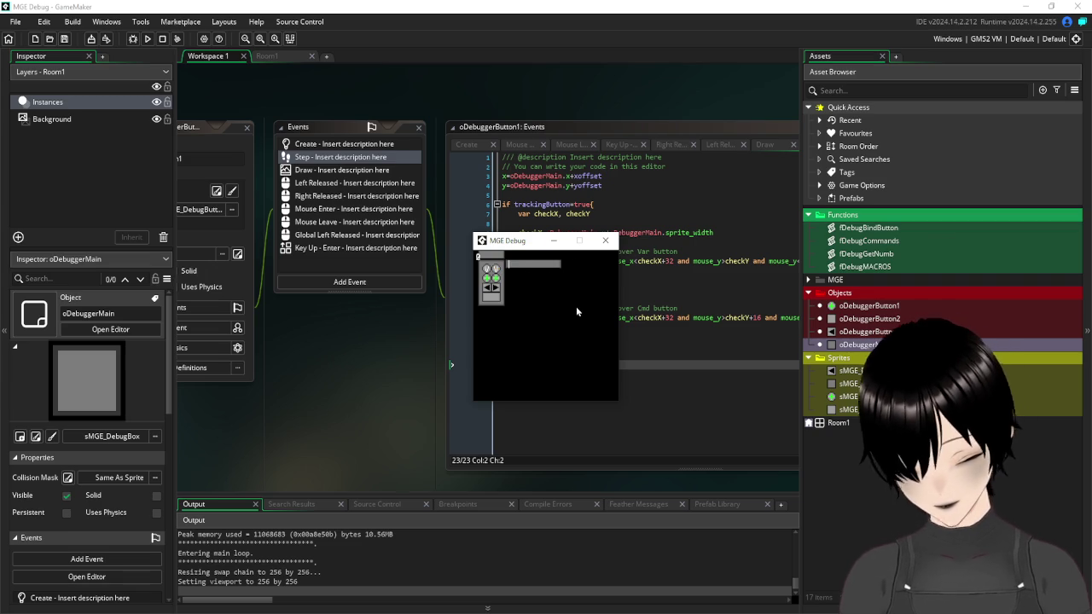
key("Return")
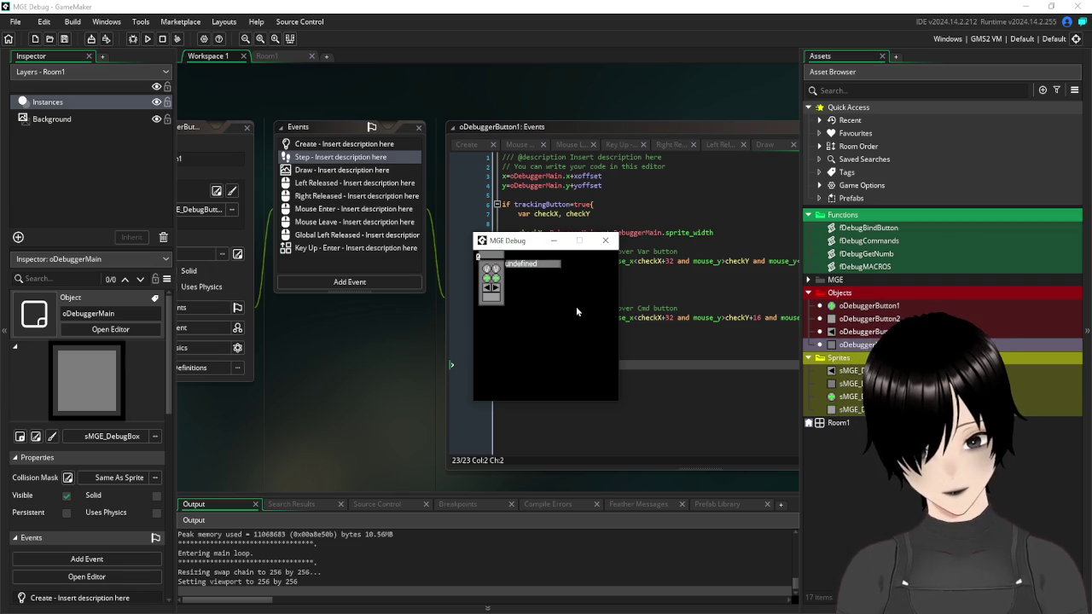
left_click(496, 270)
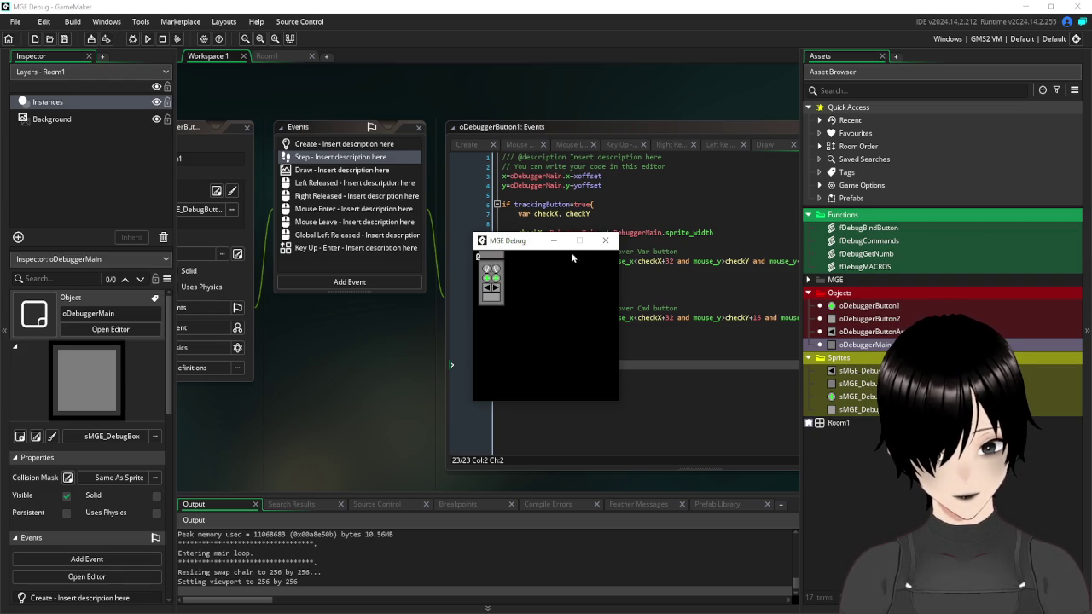
left_click(607, 242)
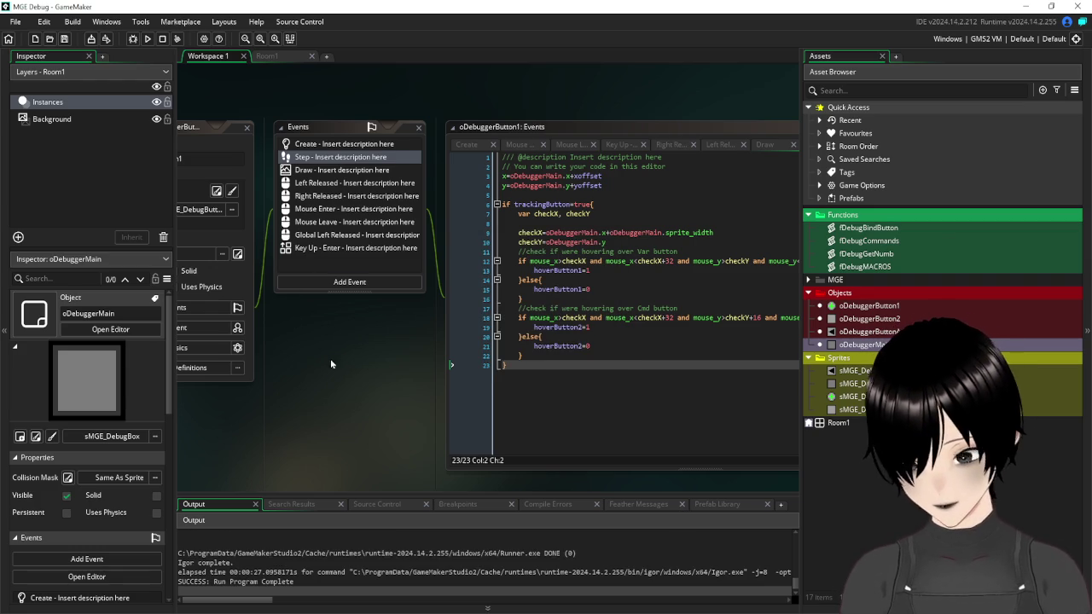
- Open oDebuggerMain's Create event, which sets global.check1=1 and global.check2=2, with the caret on line 8
double_click(865, 344)
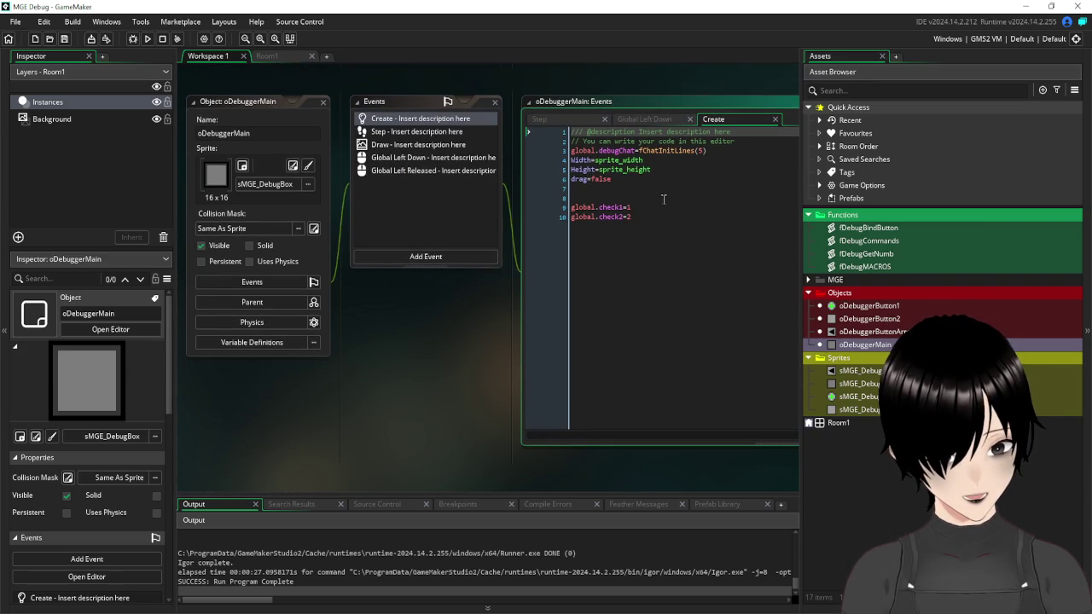
left_click(637, 197)
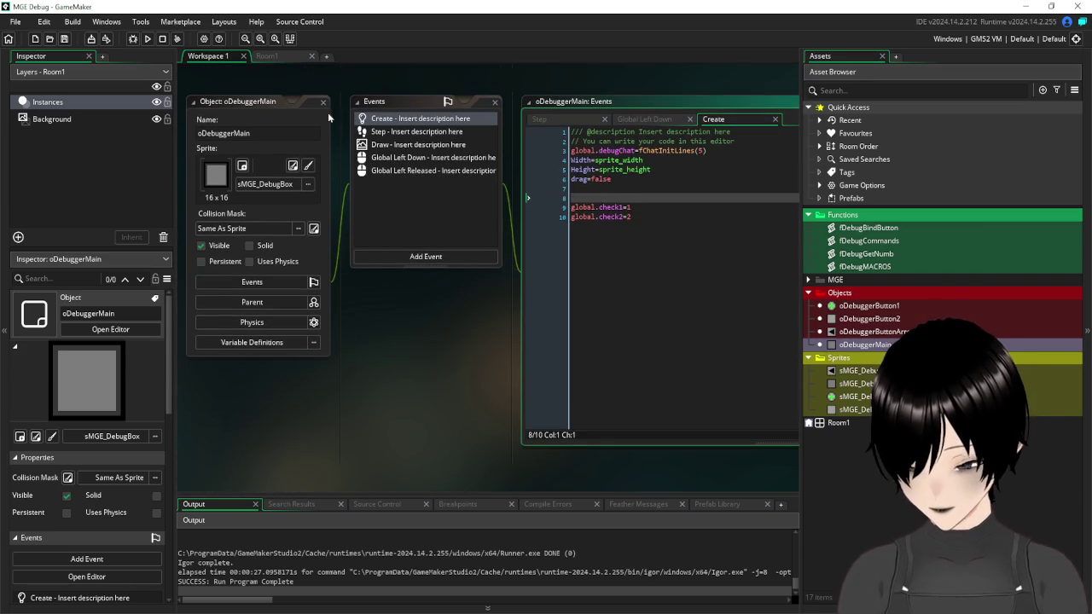
scroll(396, 273, "up", 2)
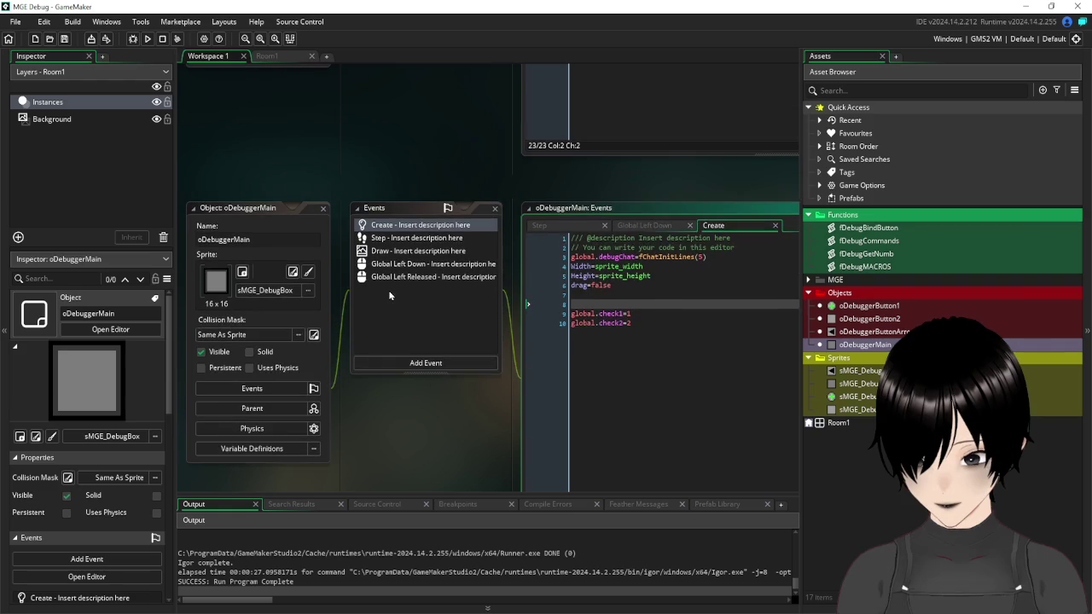
- Close the oDebuggerMain editors and test /global in the game, confirming it lists check1 and check2
left_click(323, 209)
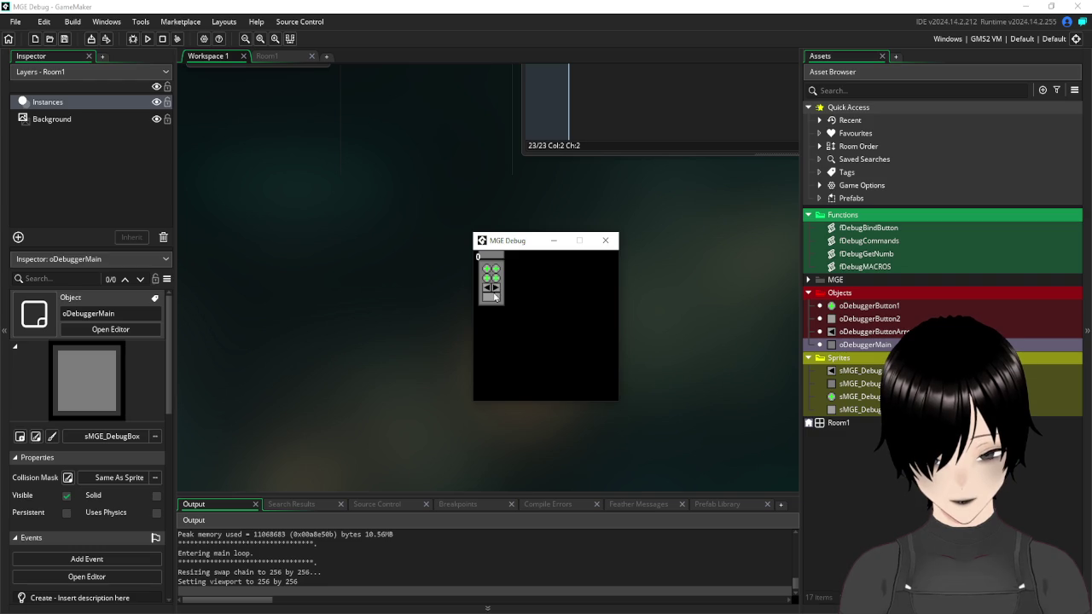
left_click(496, 297)
type("/global")
key("Return")
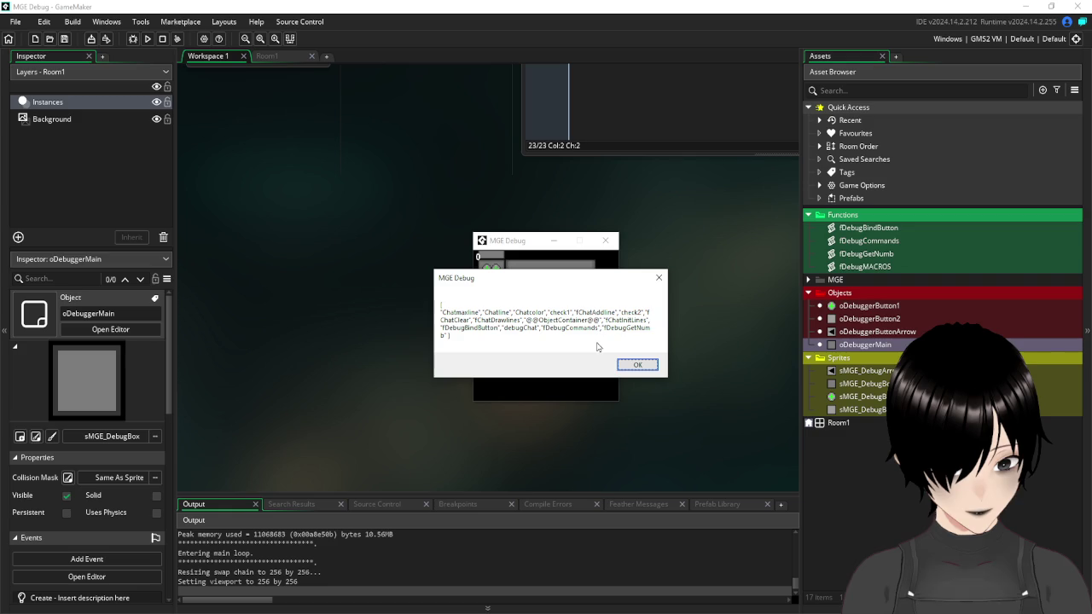
left_click(636, 366)
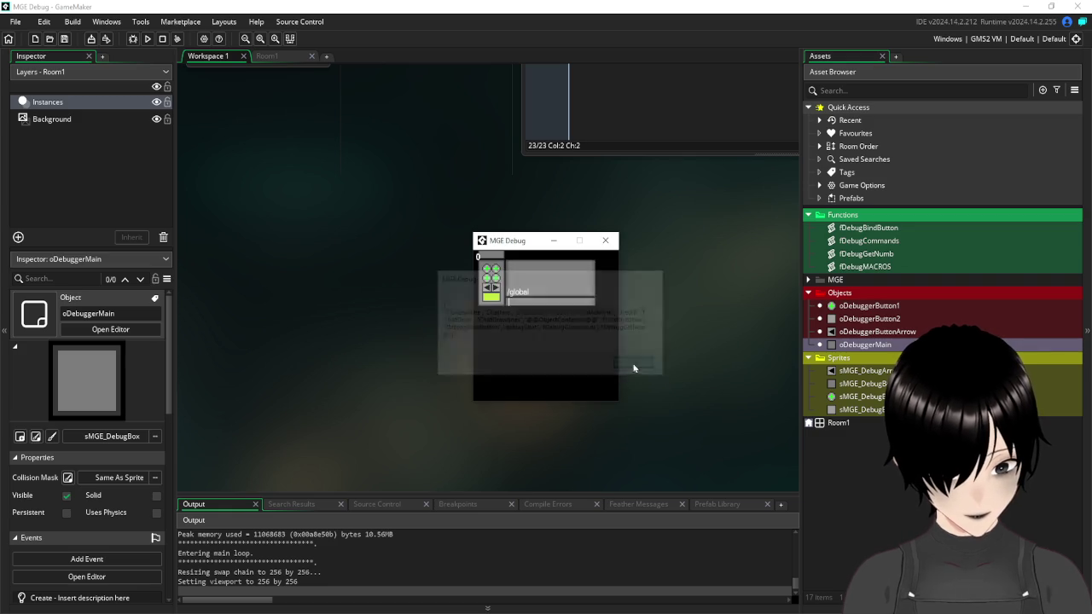
left_click(607, 243)
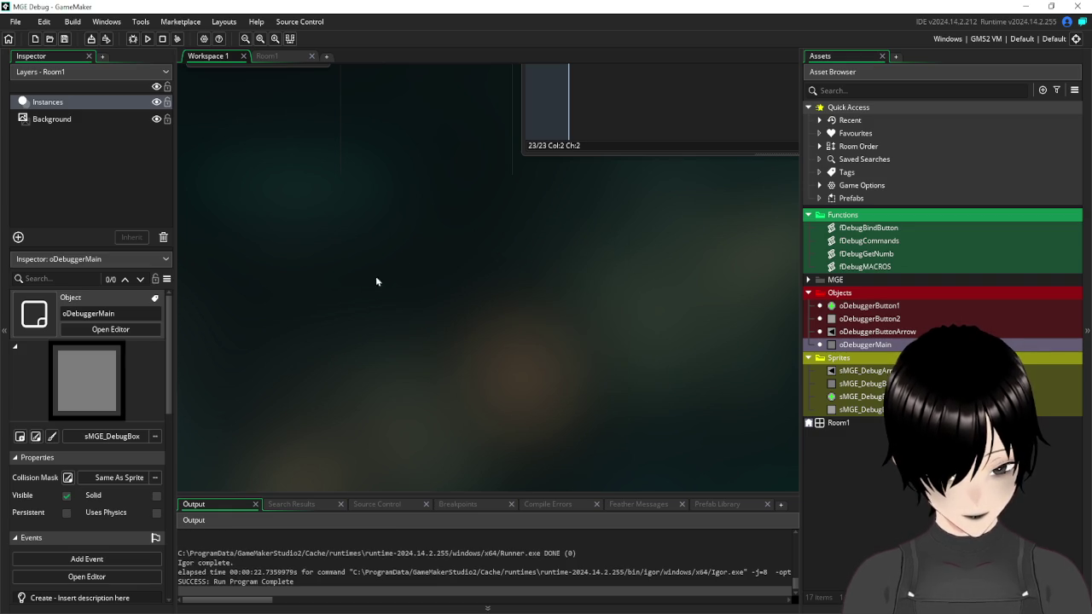
scroll(406, 339, "up", 3)
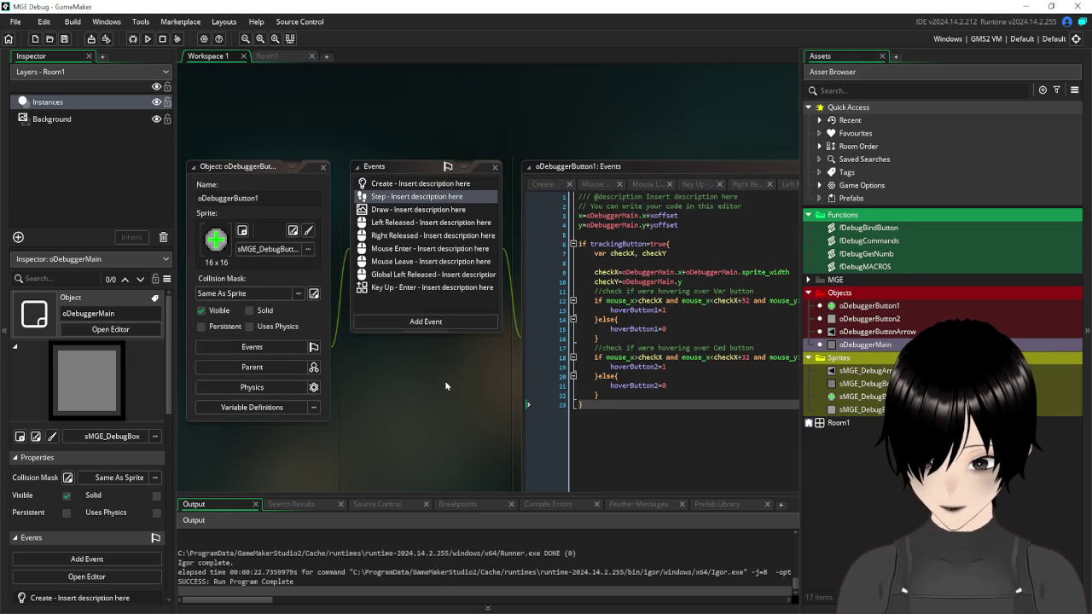
- Open oDebuggerMain's editors and scroll through its code
double_click(871, 345)
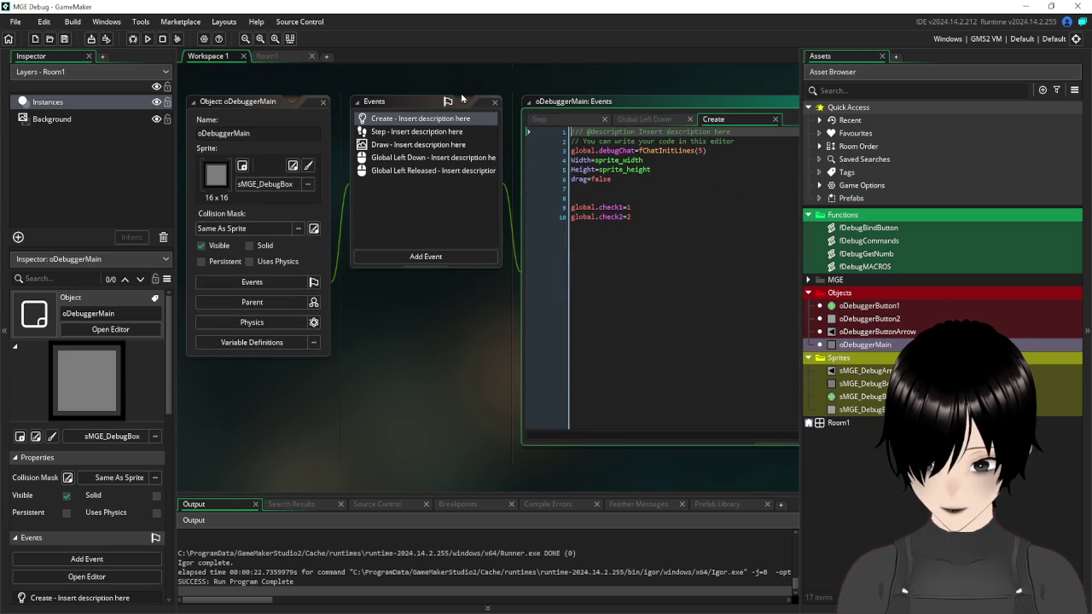
scroll(461, 100, "up", 10)
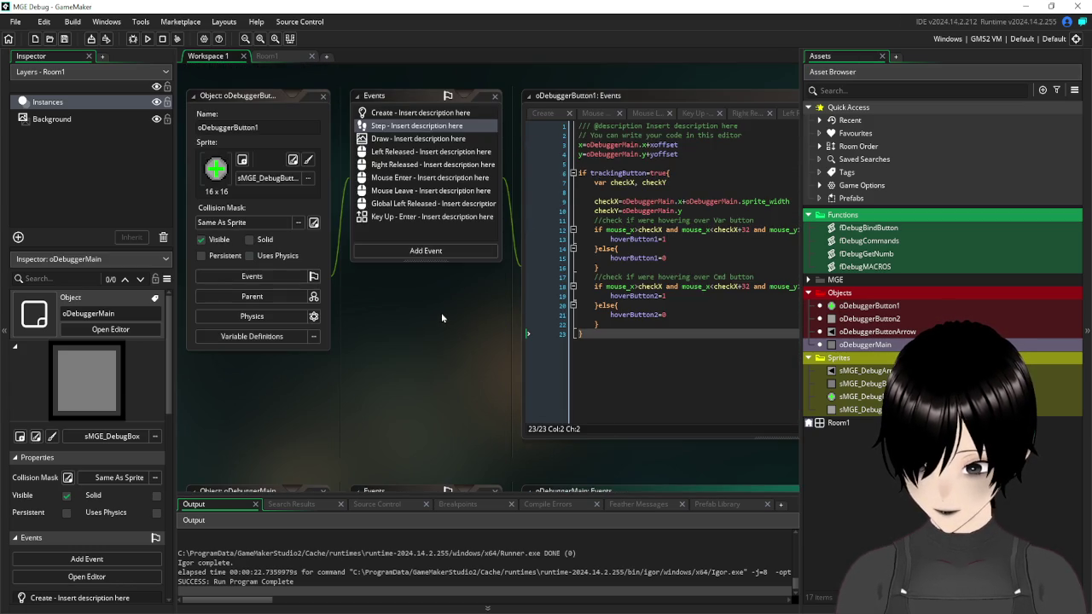
scroll(441, 317, "up", 3)
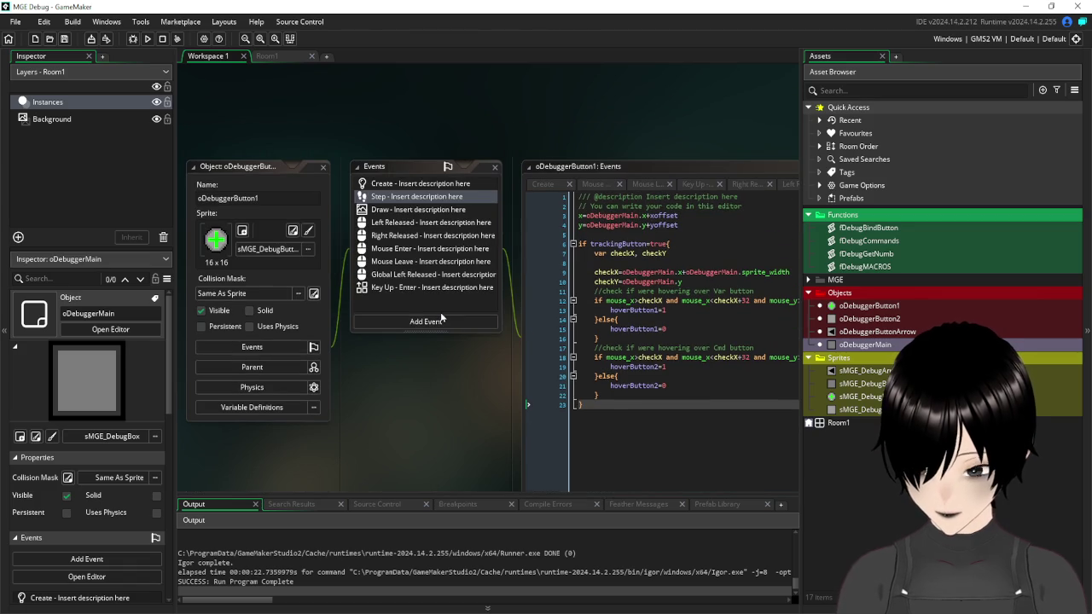
scroll(423, 279, "down", 9)
scroll(430, 197, "up", 4)
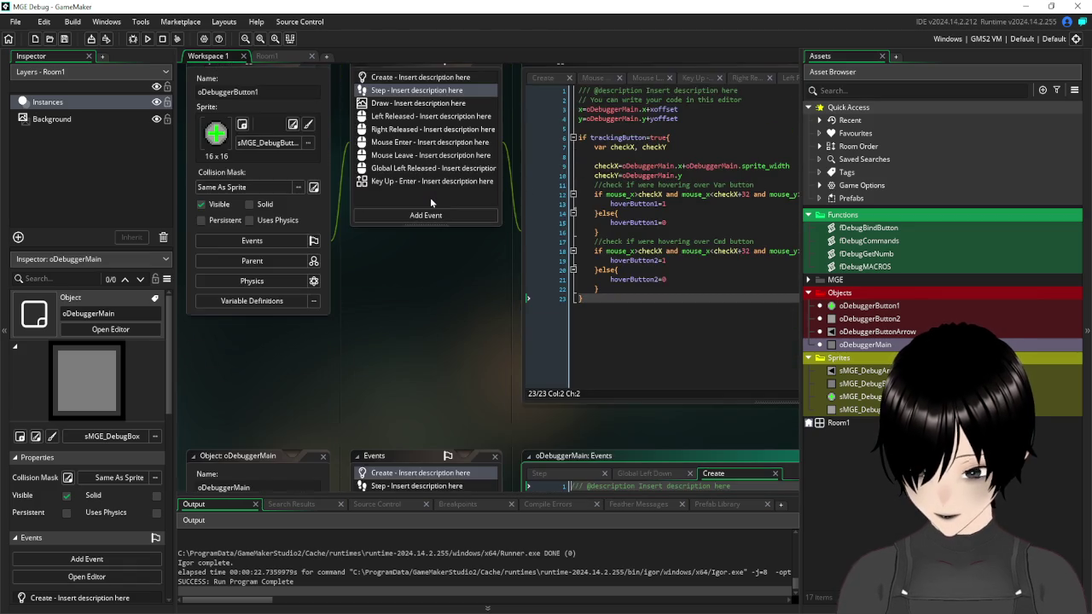
scroll(468, 340, "up", 6)
scroll(467, 340, "down", 12)
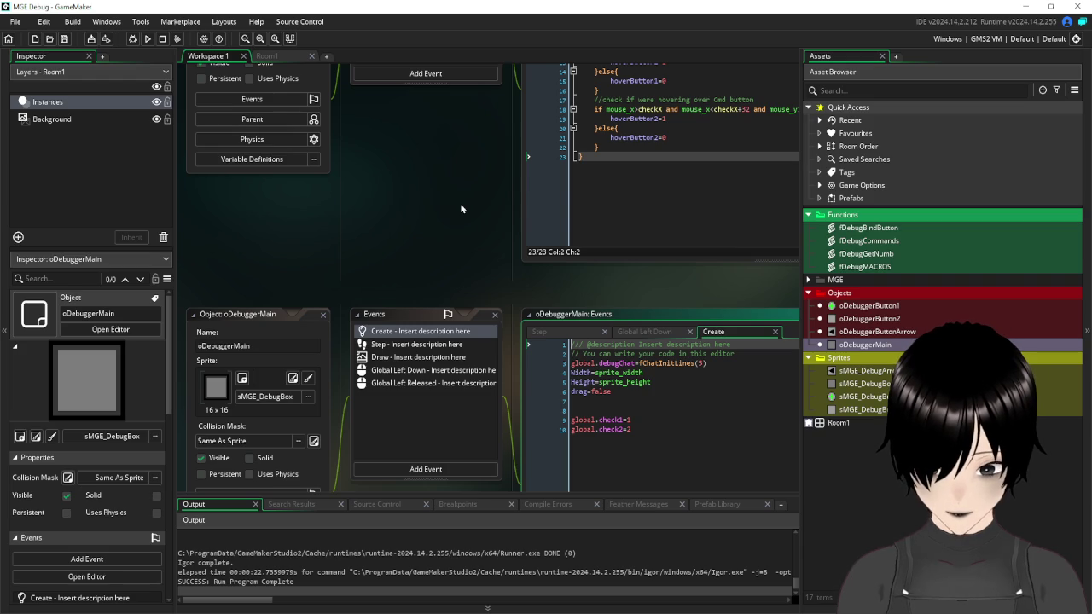
scroll(460, 209, "up", 6)
scroll(468, 215, "up", 3)
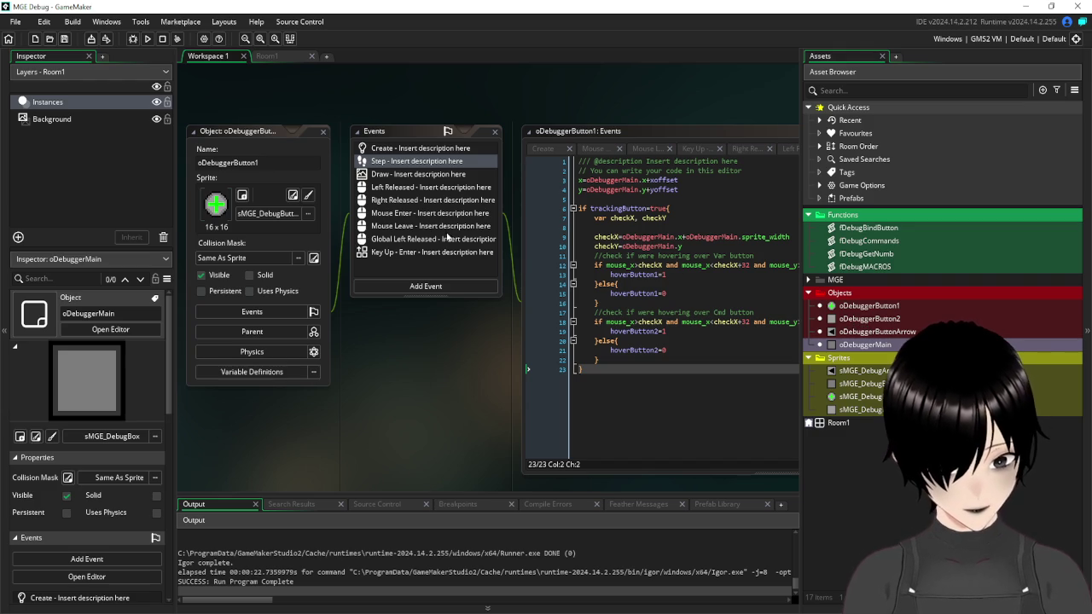
scroll(427, 256, "down", 5)
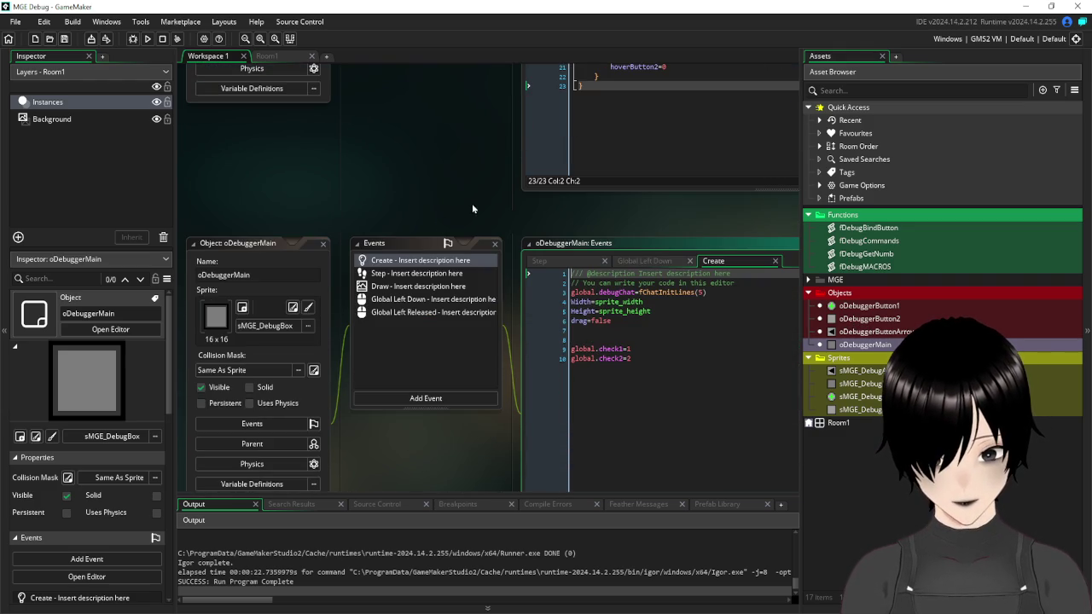
double_click(859, 346)
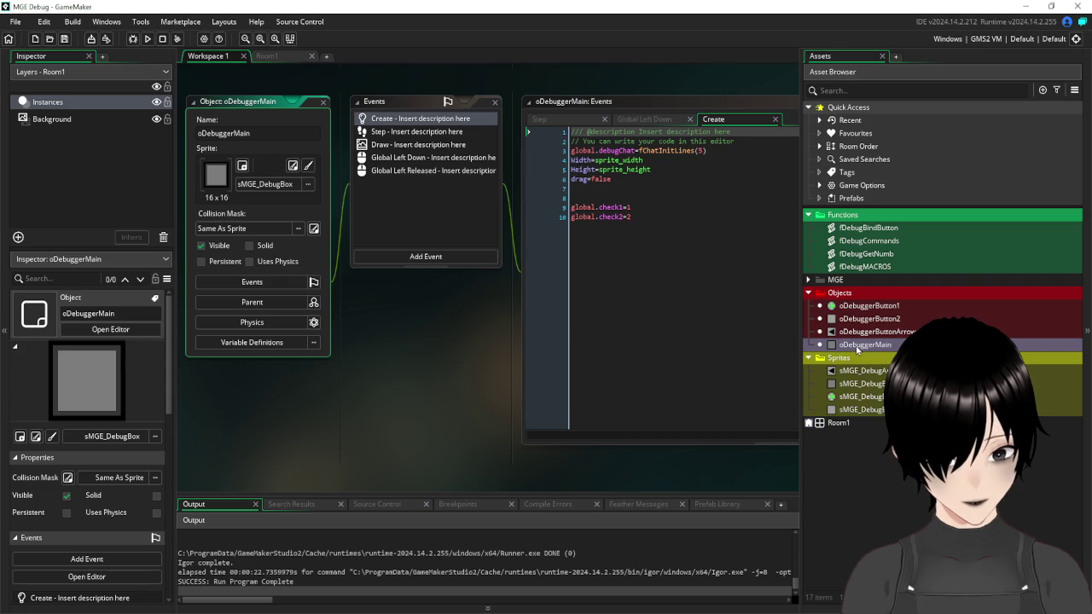
- Open oDebuggerButton2's Key Up - Enter event code, then the fDebugCommands script
double_click(859, 321)
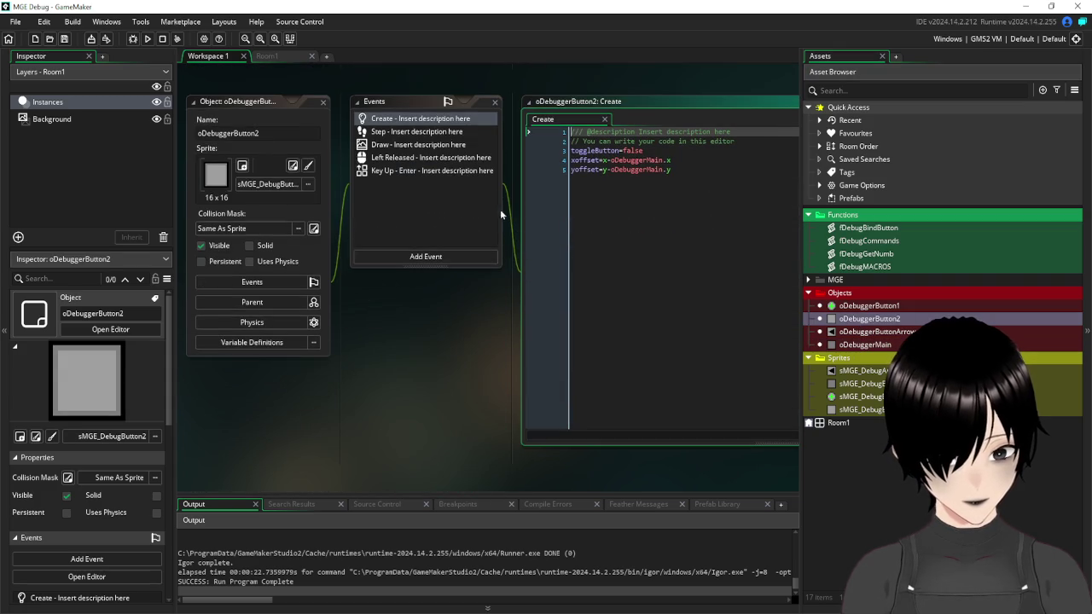
left_click(410, 170)
mouse_move(494, 355)
left_mouse_down()
mouse_move(422, 433)
mouse_move(295, 443)
mouse_move(388, 439)
left_mouse_up()
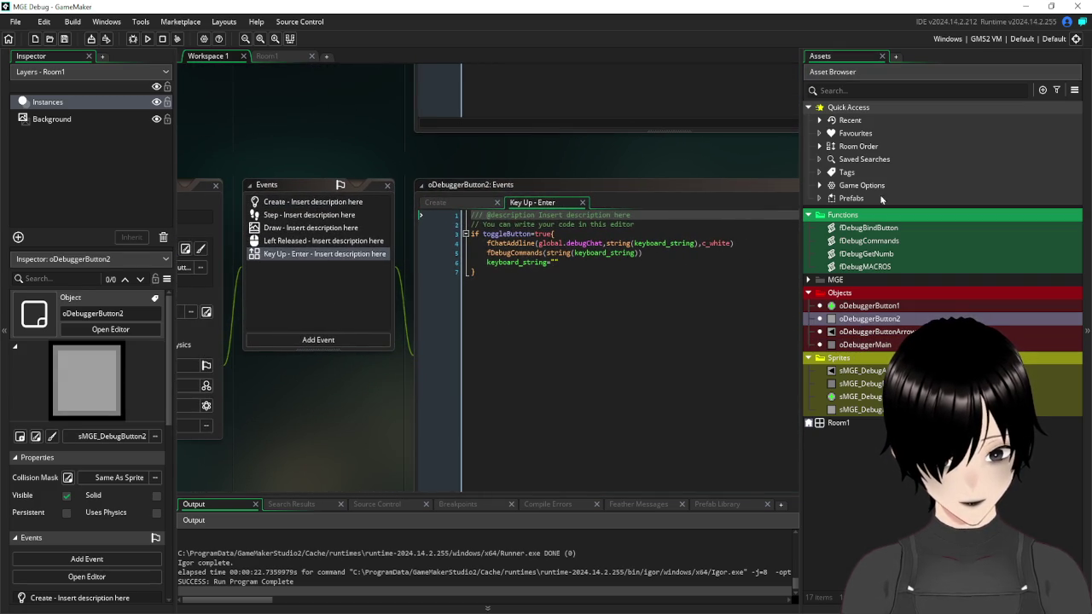
double_click(888, 248)
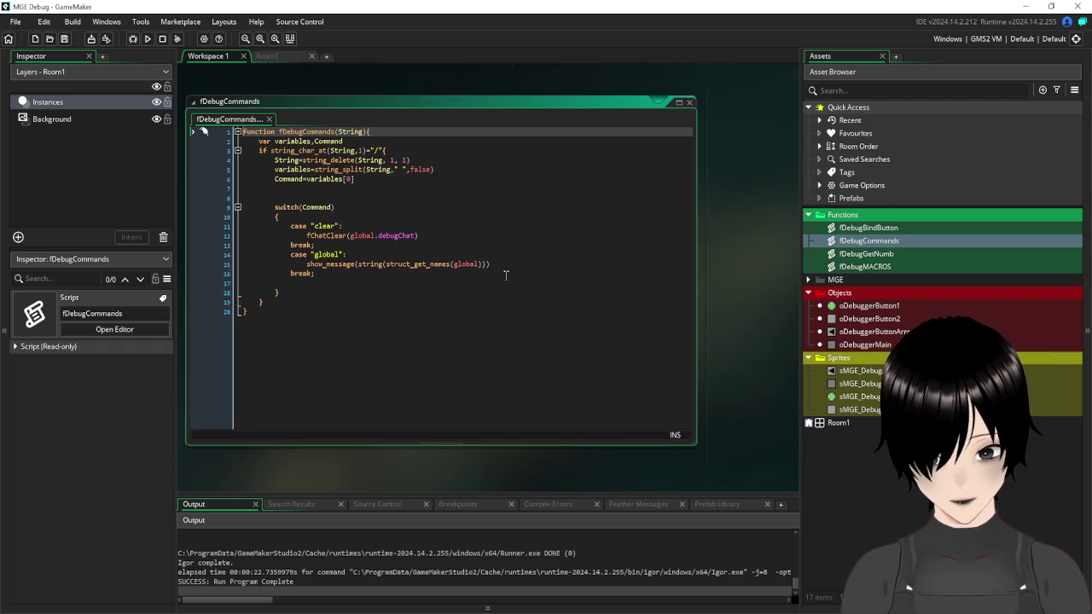
- Below the existing show_message, start a new line show_message(string(variable_struct_get
left_click(500, 264)
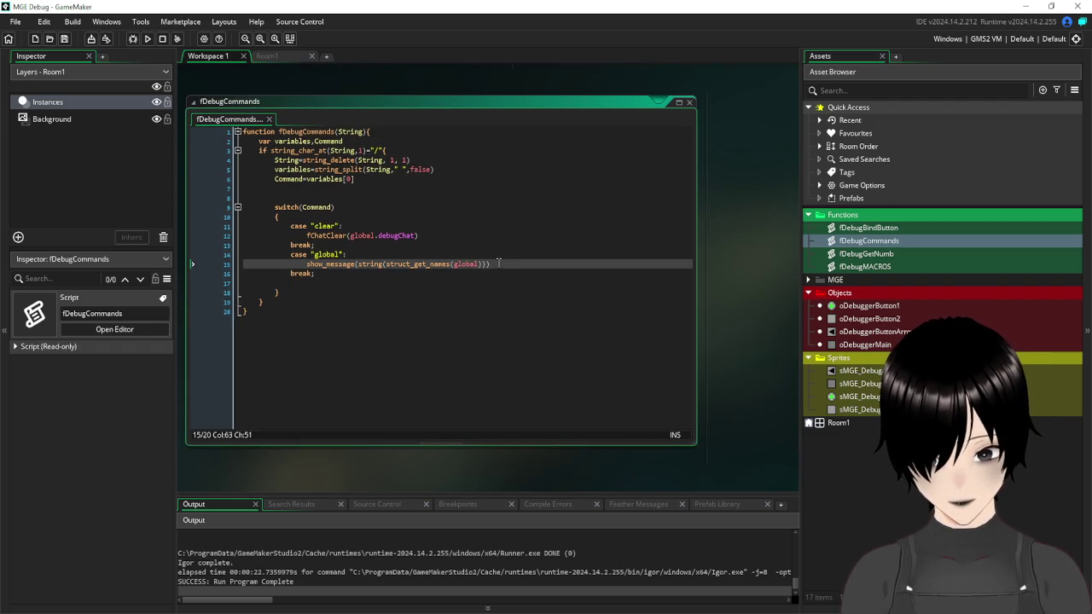
key("Return")
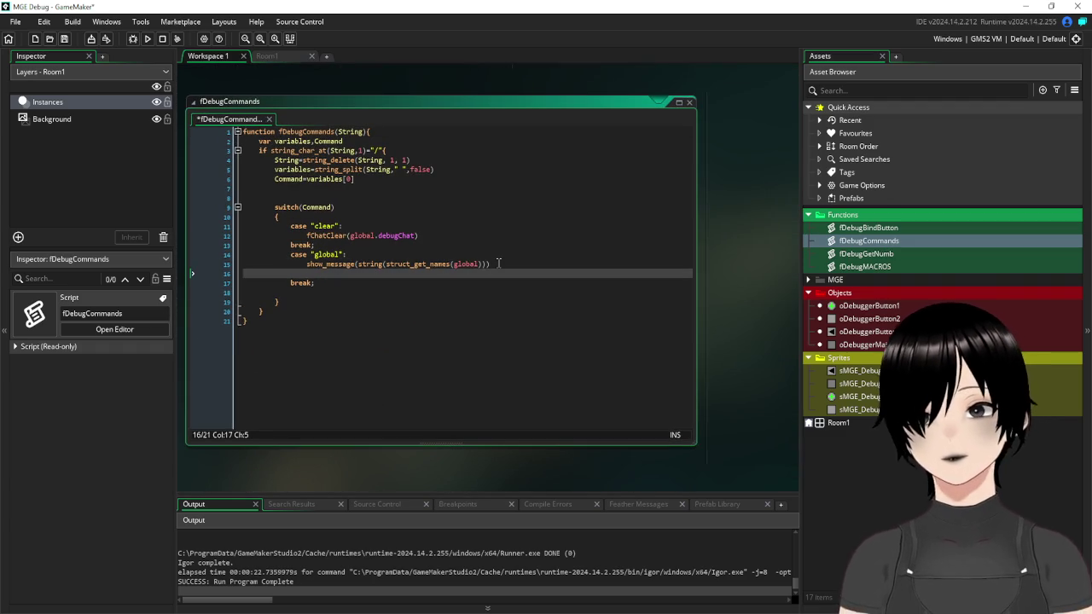
type("show_")
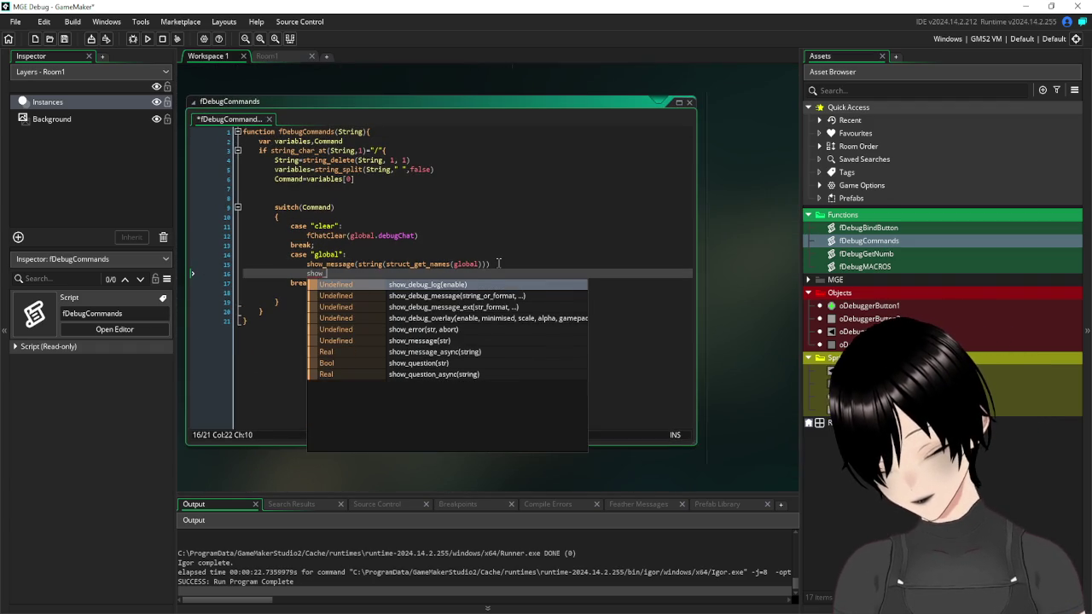
type("message")
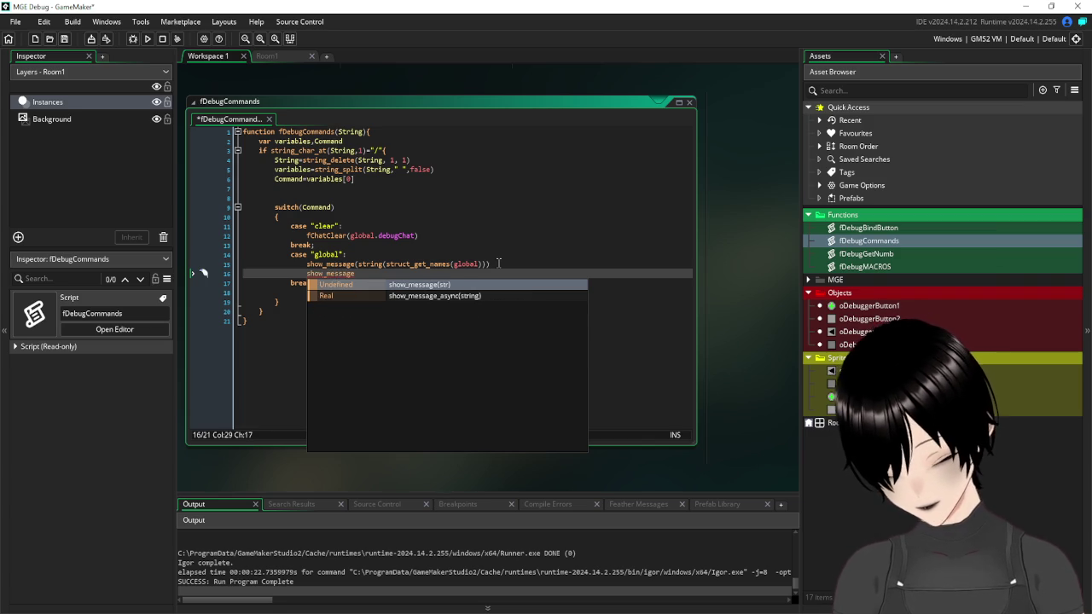
type("(string")
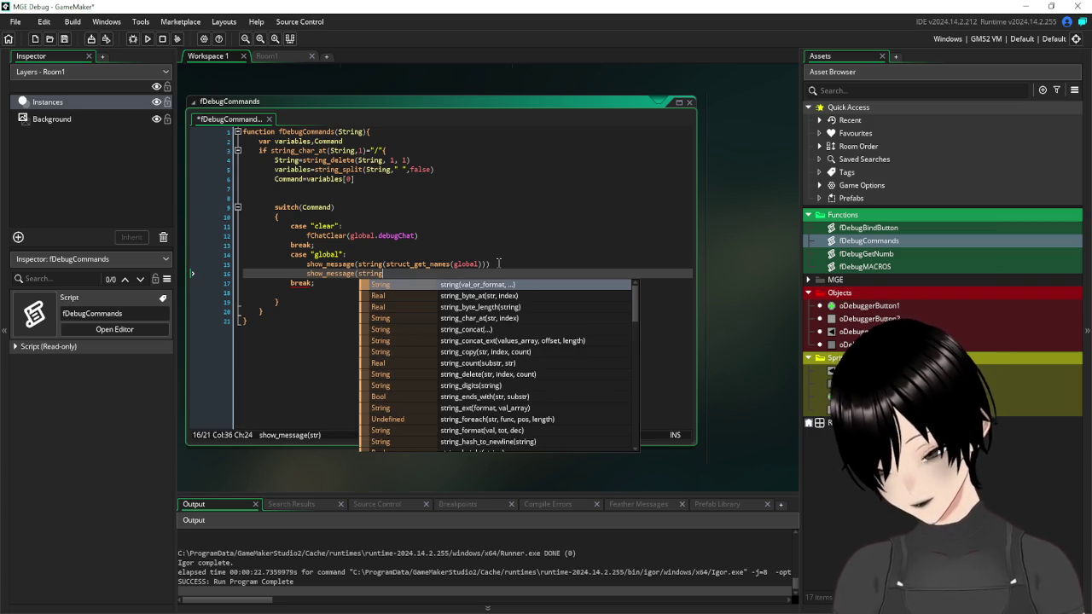
type("(stru")
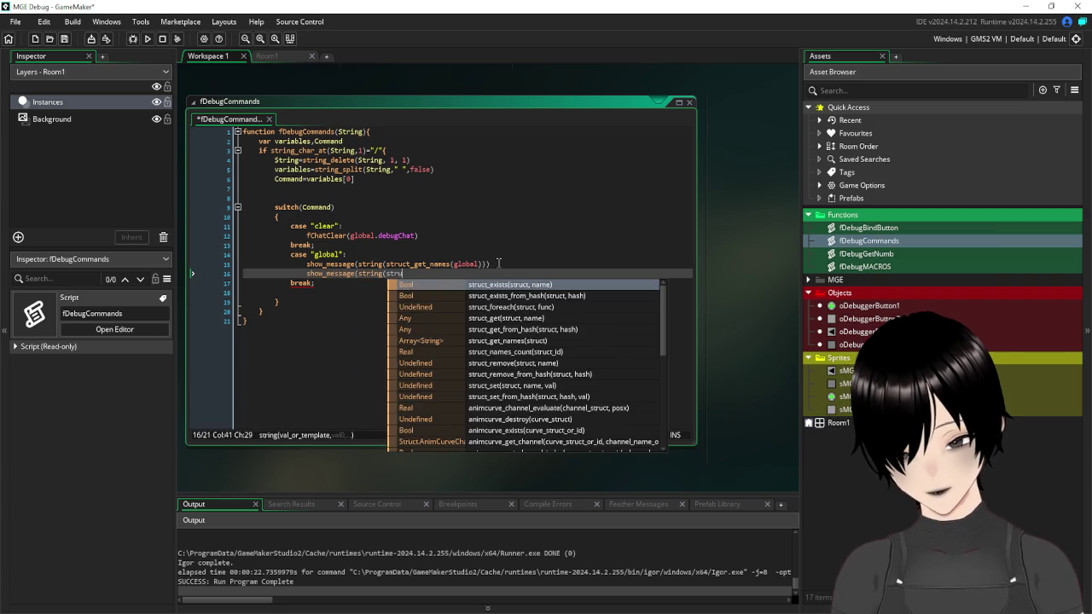
type("t")
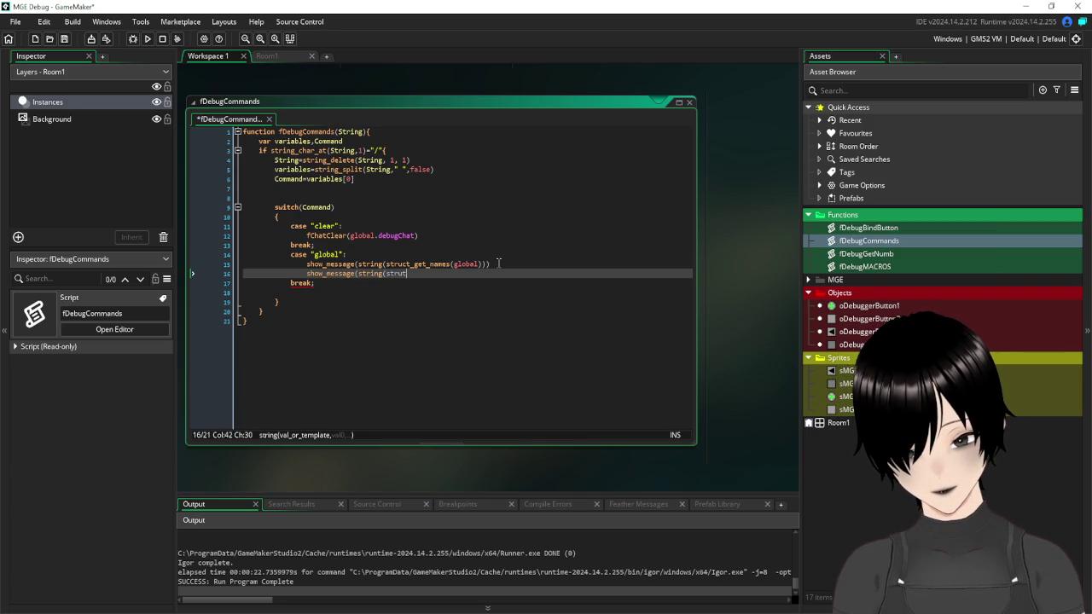
key("BackSpace")
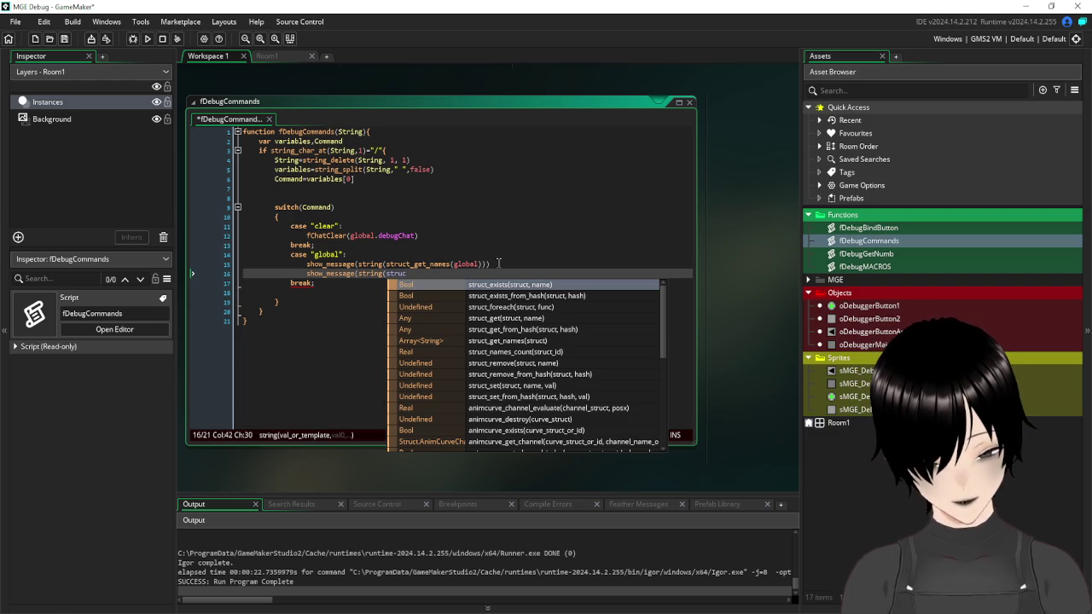
type("c")
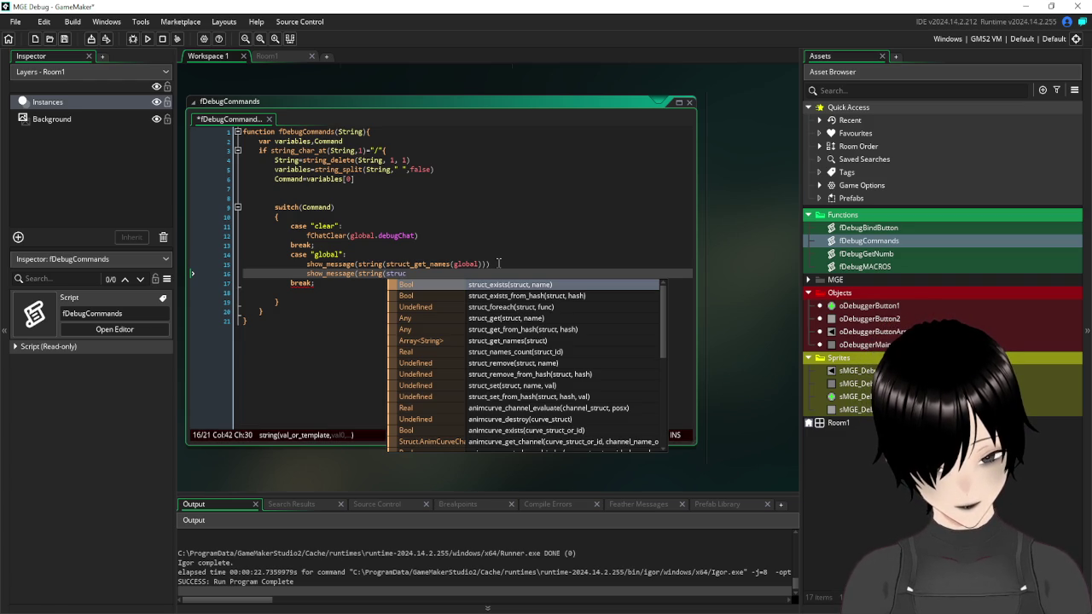
type("t")
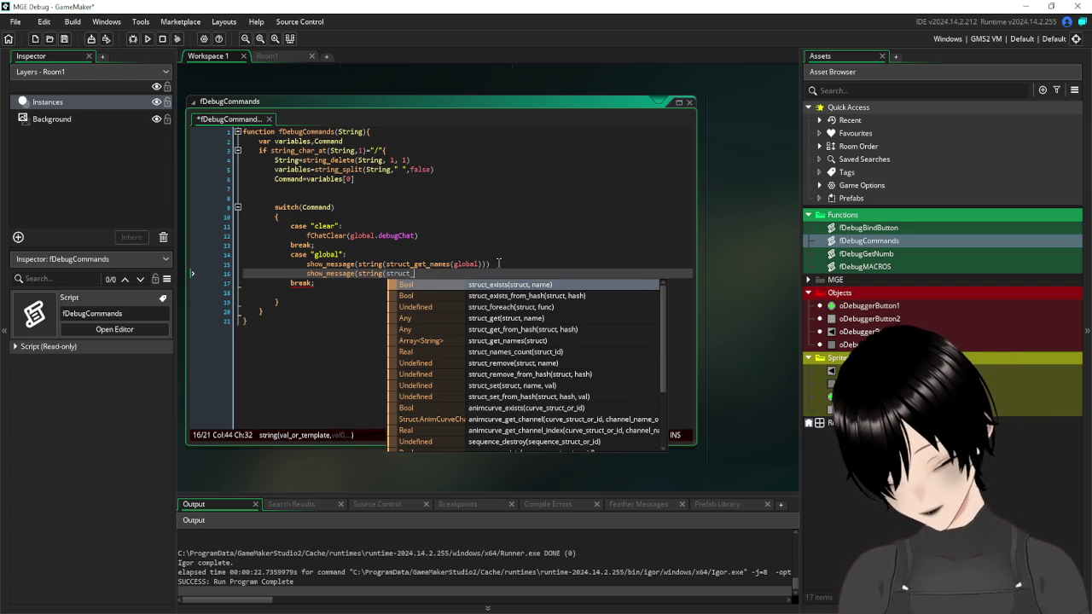
type("_get")
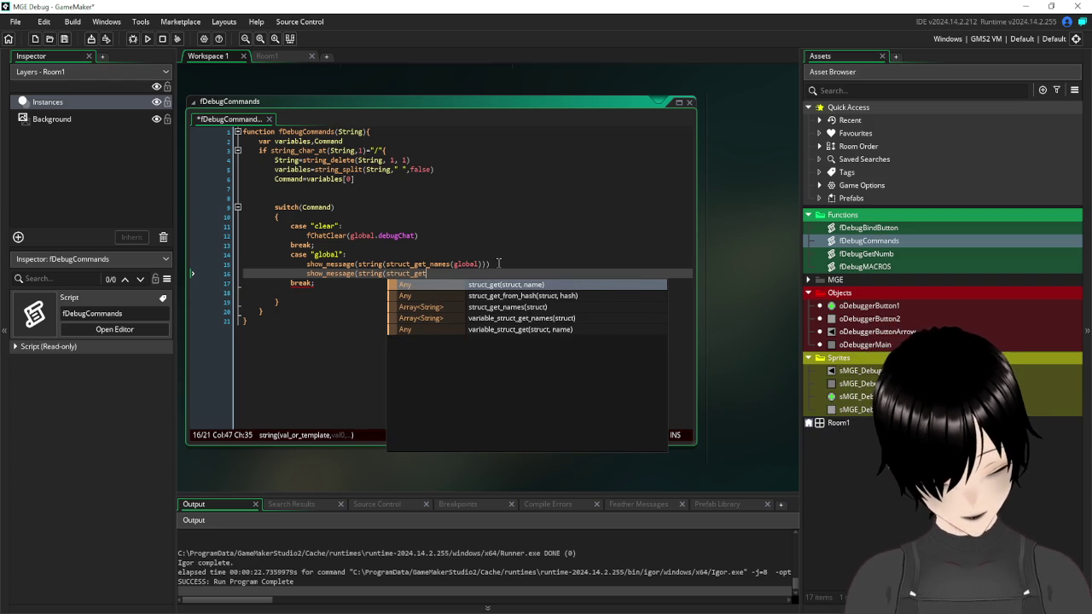
left_click(509, 331)
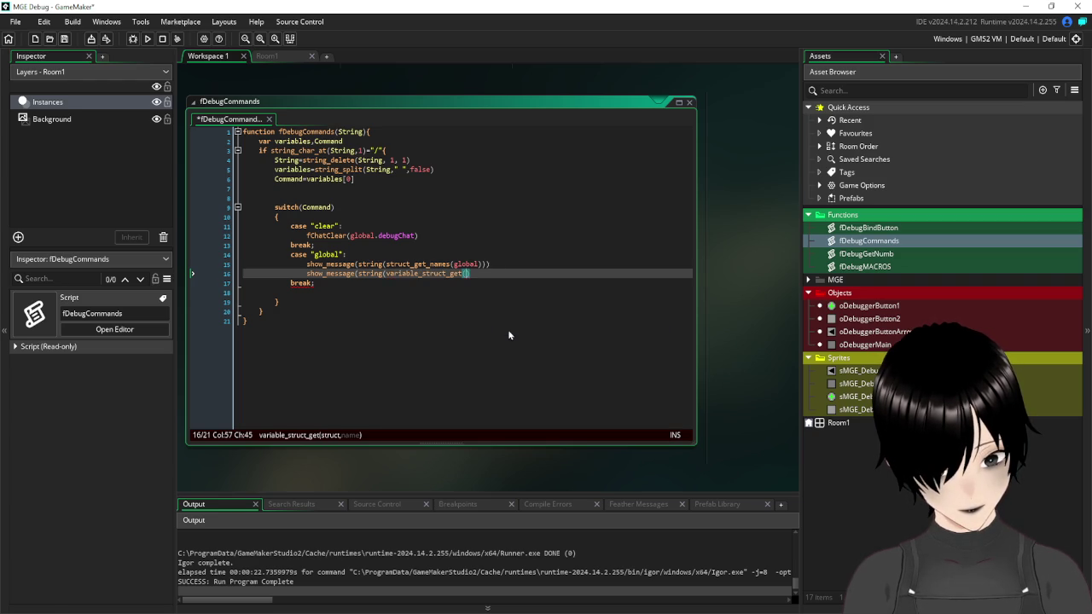
- Give variable_struct_get the "check1" argument, close the brackets, and save the script
left_click_drag(481, 273, 386, 274)
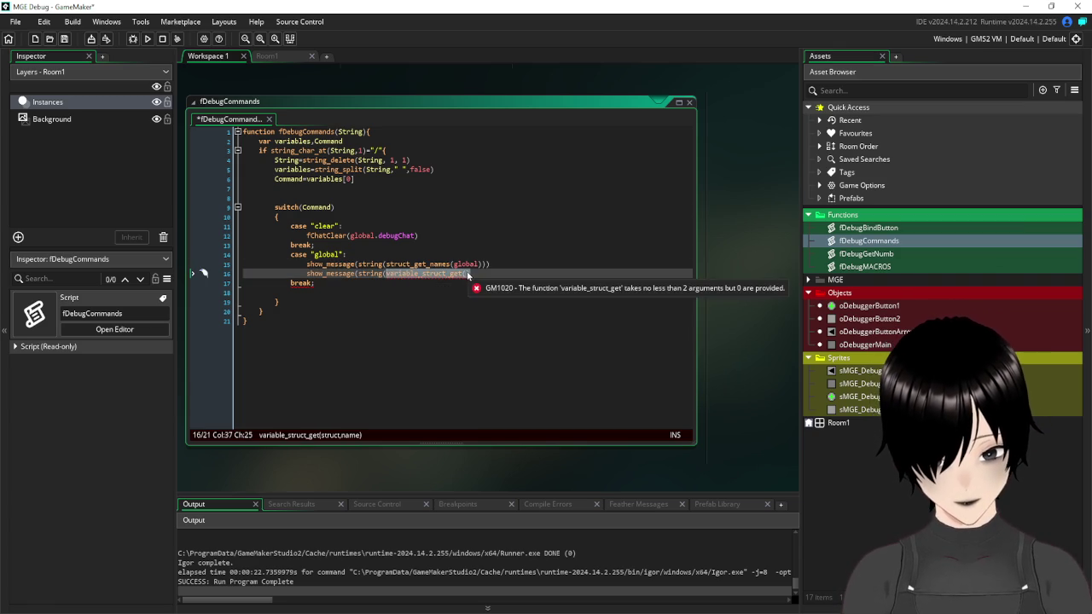
left_click(467, 275)
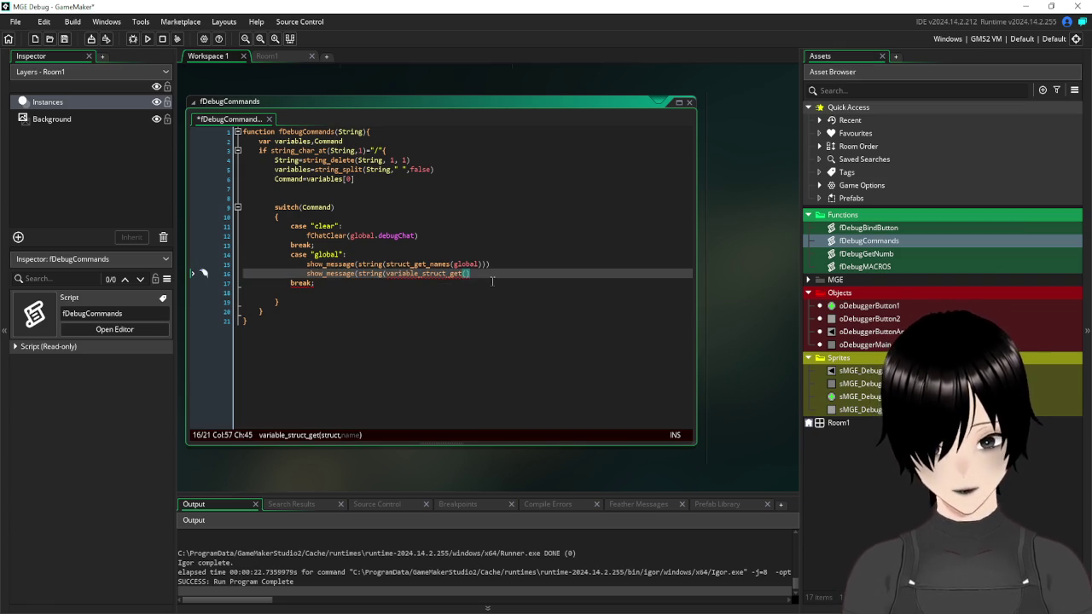
type("check")
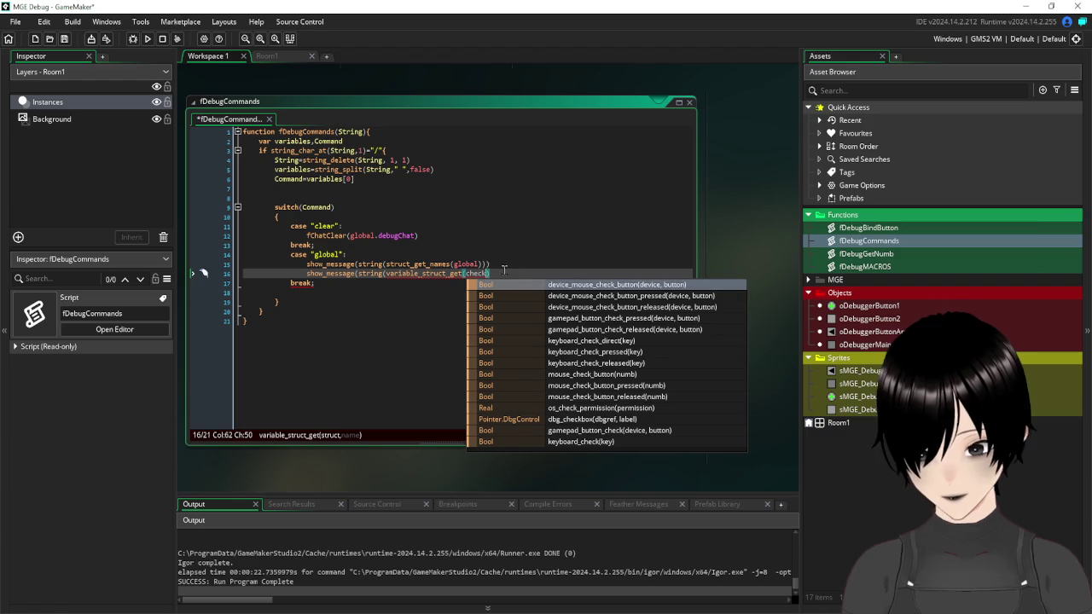
type("1\"")
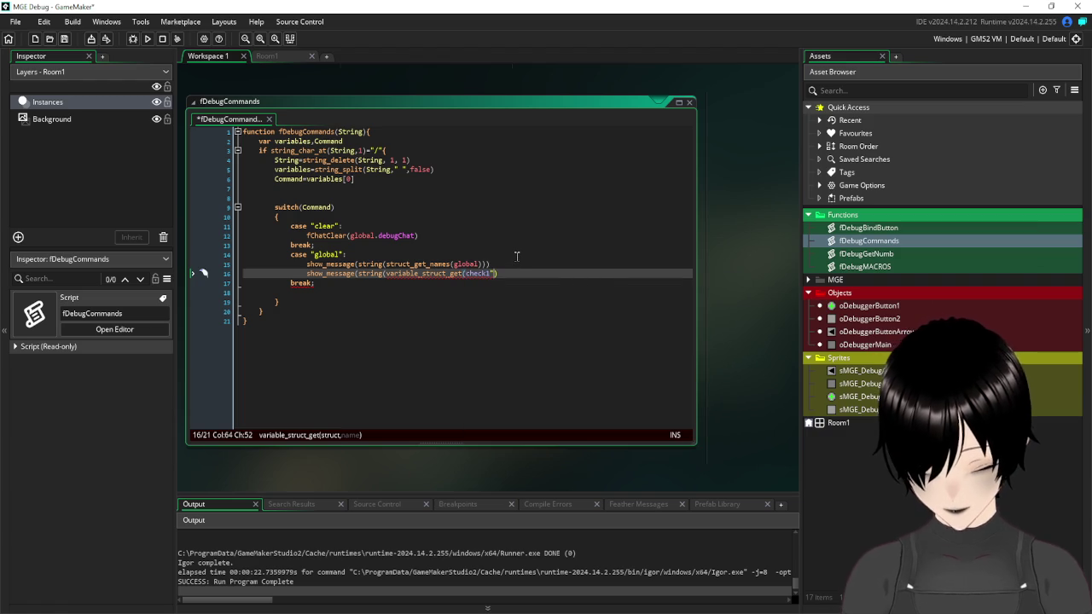
type("\"")
left_click(512, 271)
type(")")
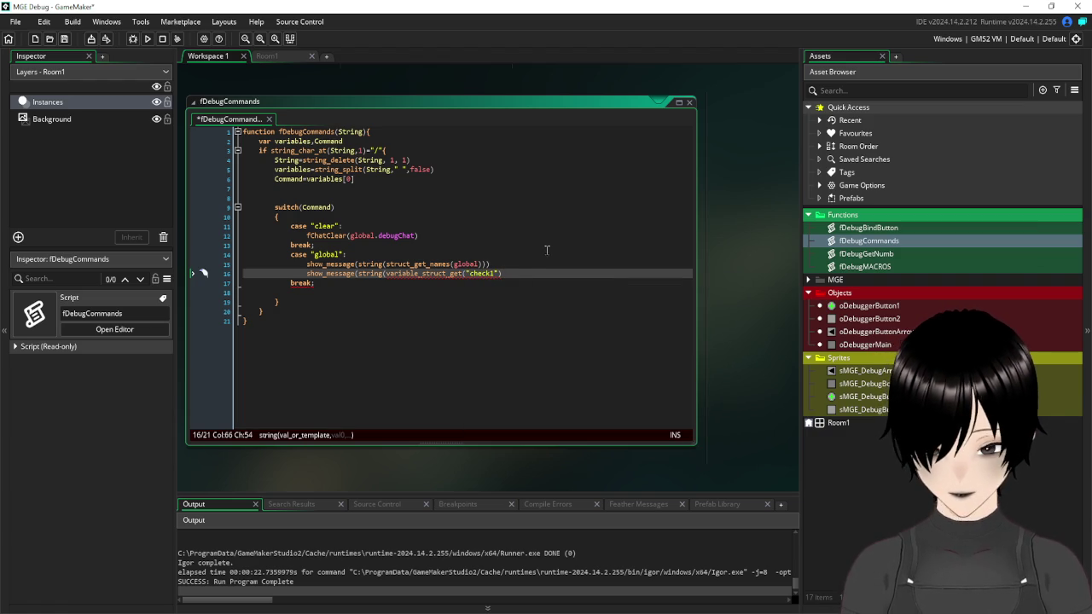
type(")")
left_click(473, 344)
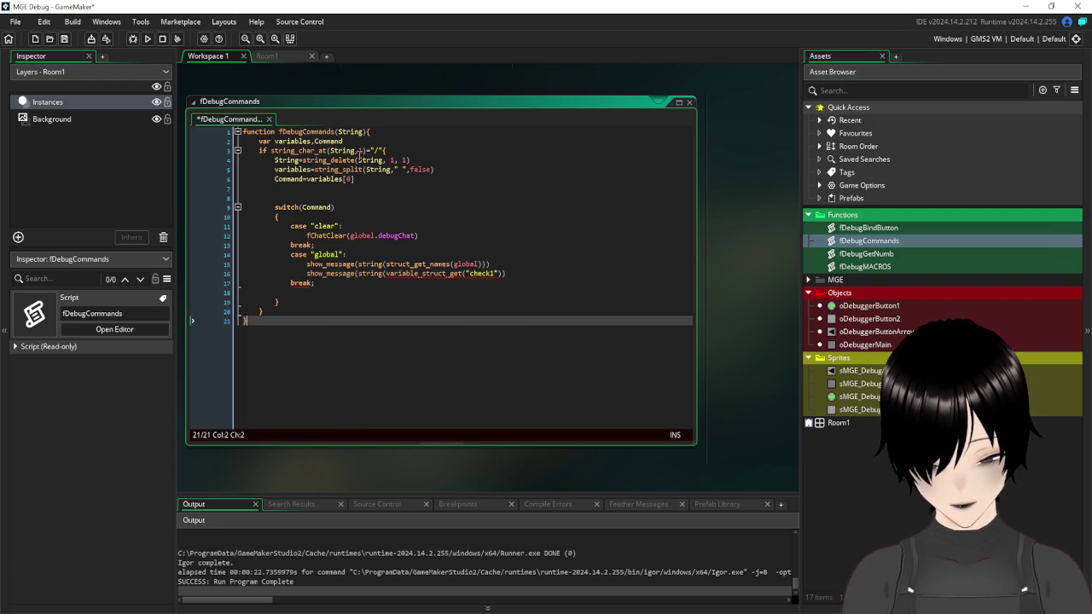
left_click(525, 271)
type(")")
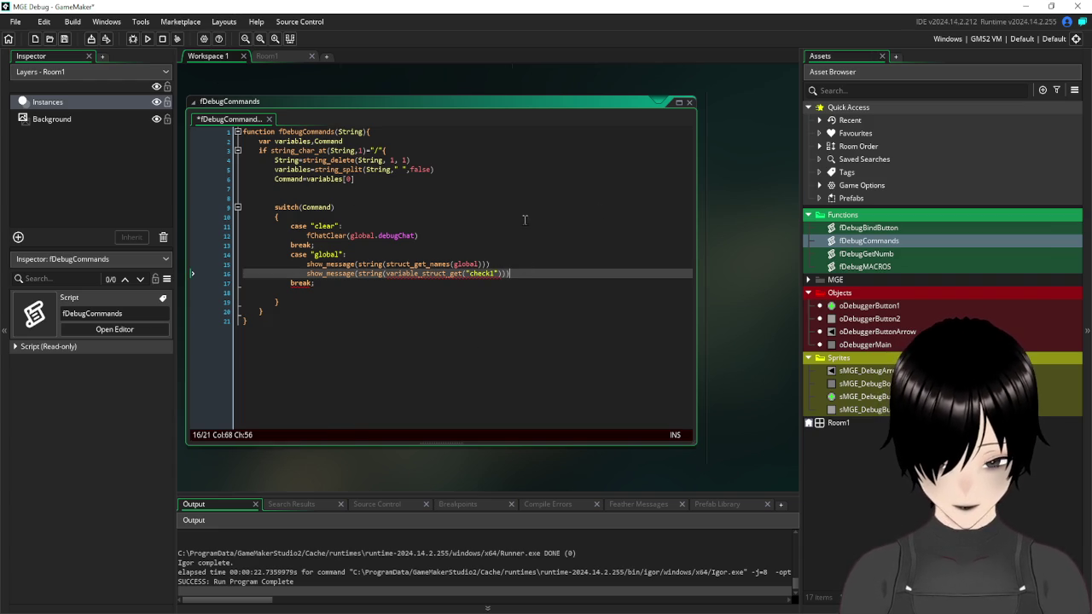
left_click(64, 39)
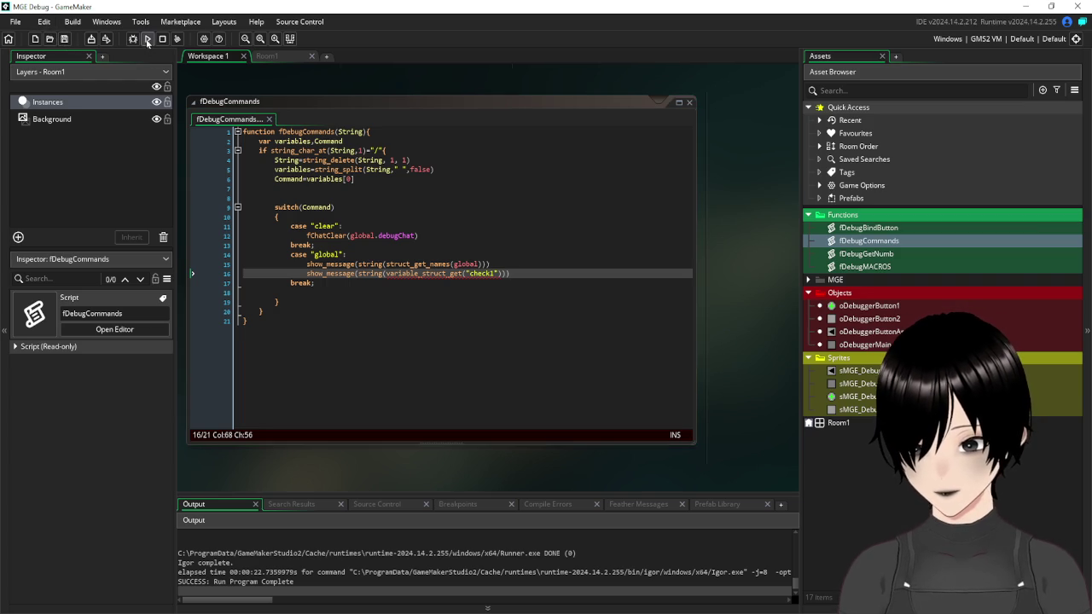
- After the failed build, change line 16 to variable_struct_get(global,"check1"), save, and rerun
left_click(147, 39)
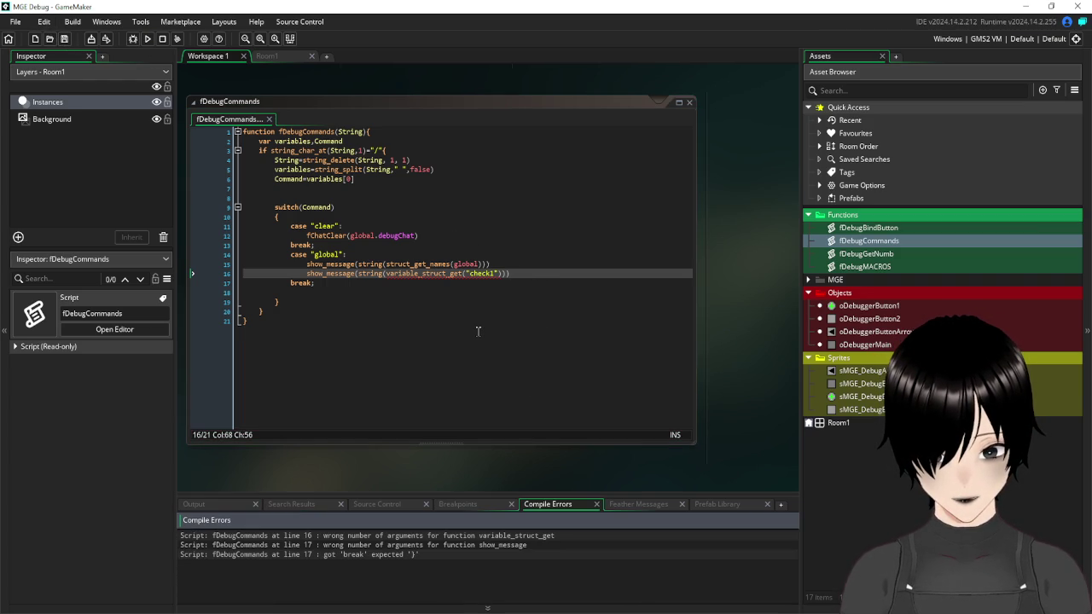
left_click(449, 274)
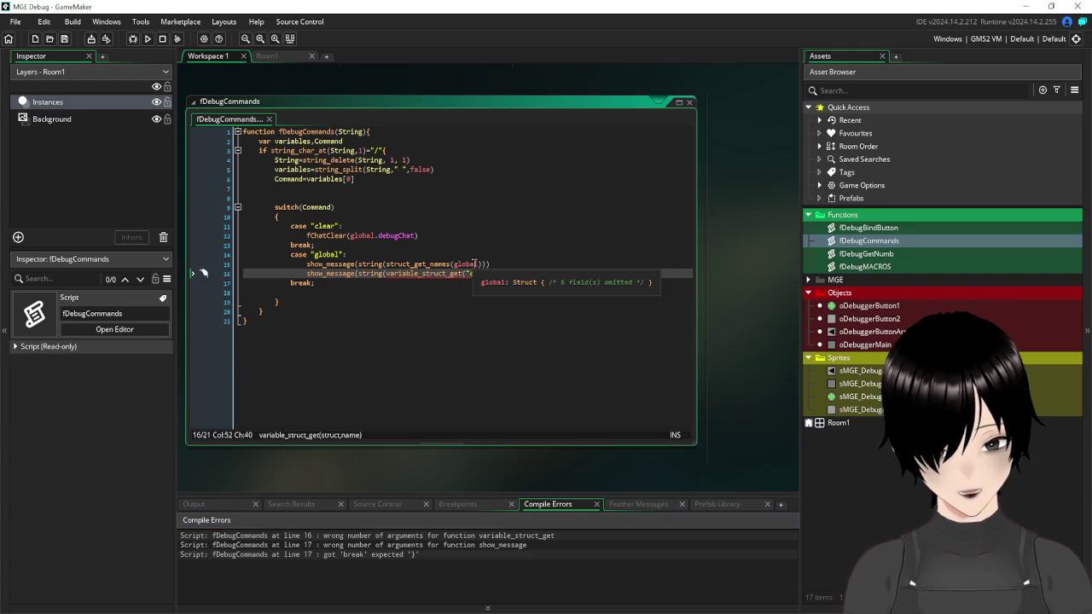
left_click(466, 273)
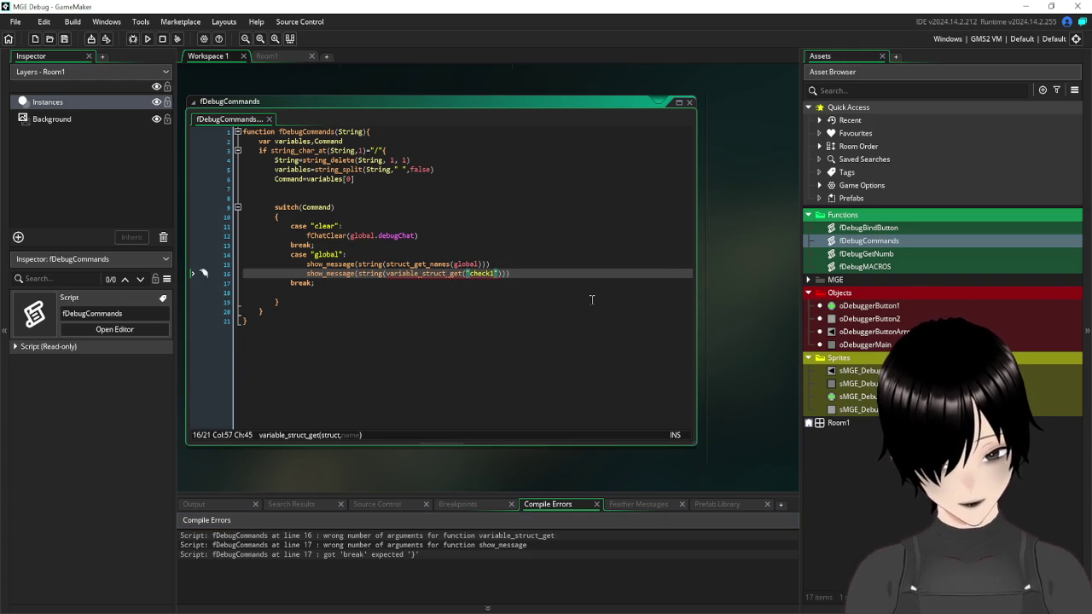
type(",")
key("Left")
type("global")
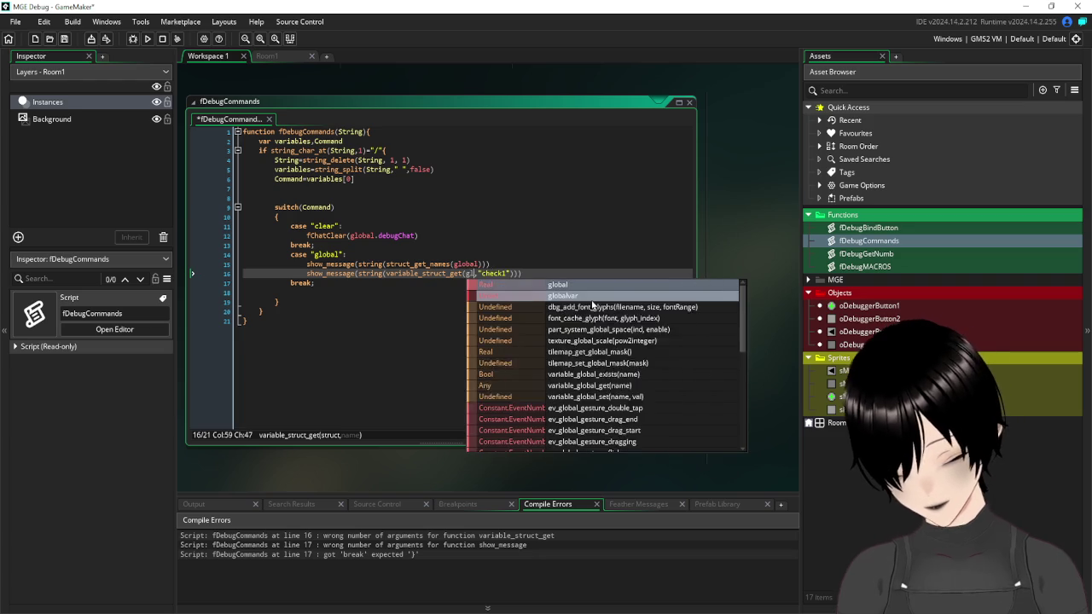
left_click(452, 236)
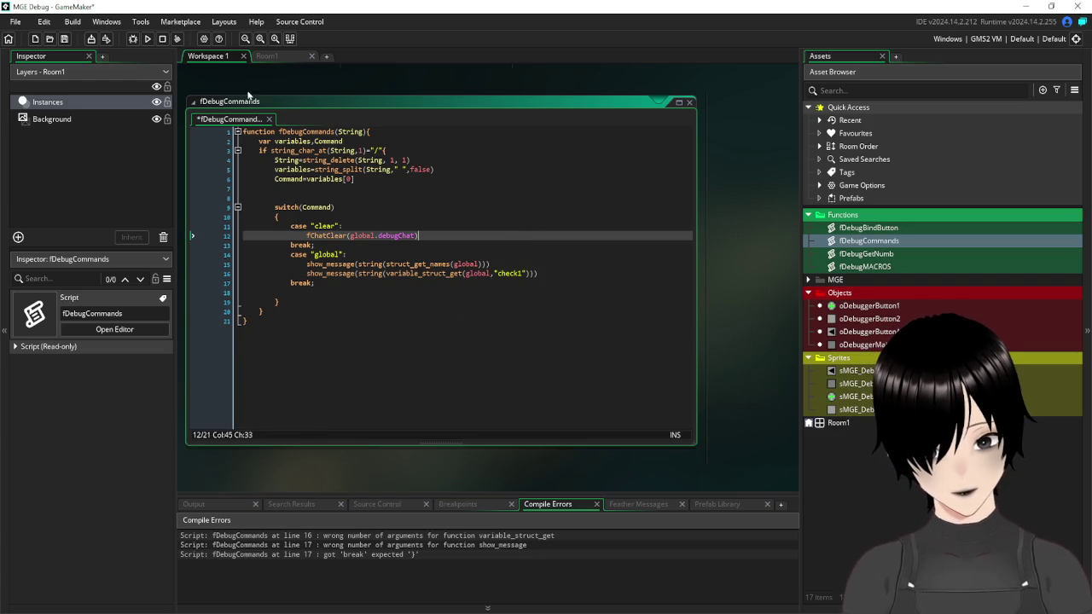
left_click(65, 39)
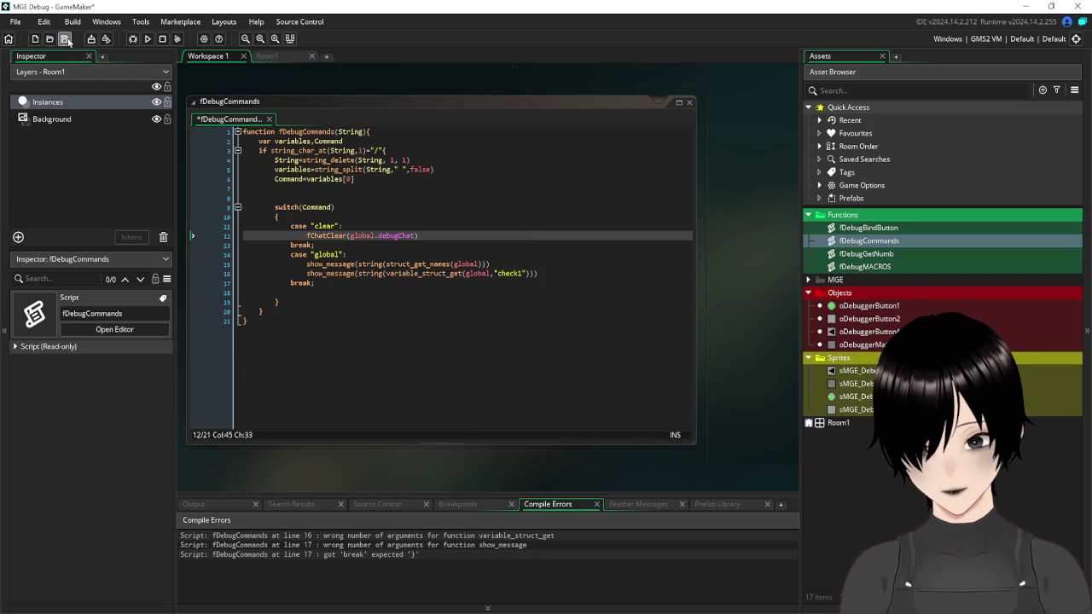
left_click(148, 40)
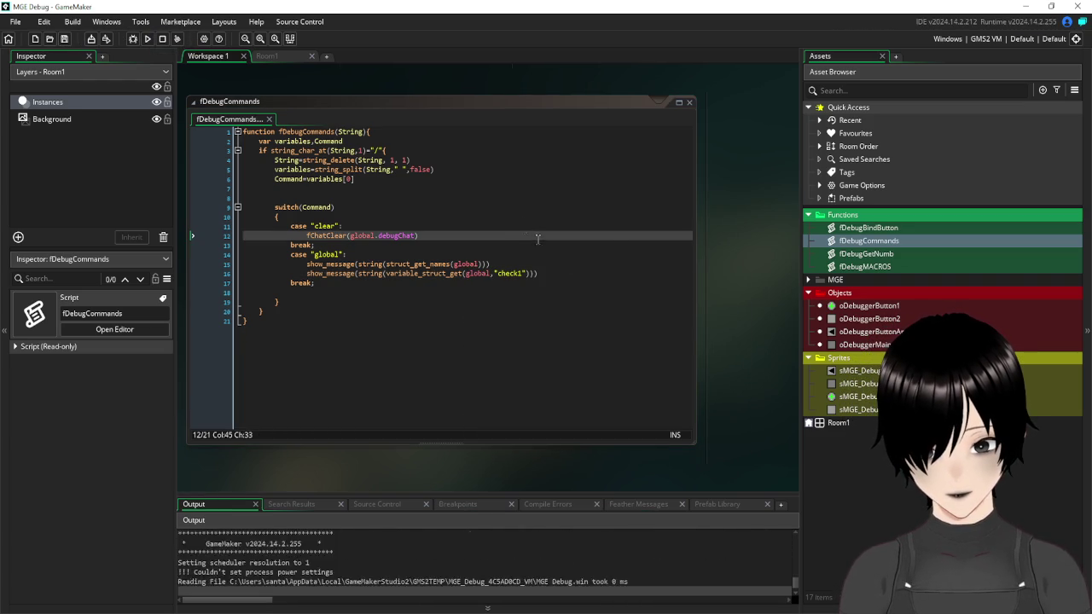
- Enter /global in the game, dismiss the names list and check1's value of 1, then close it
left_click(494, 299)
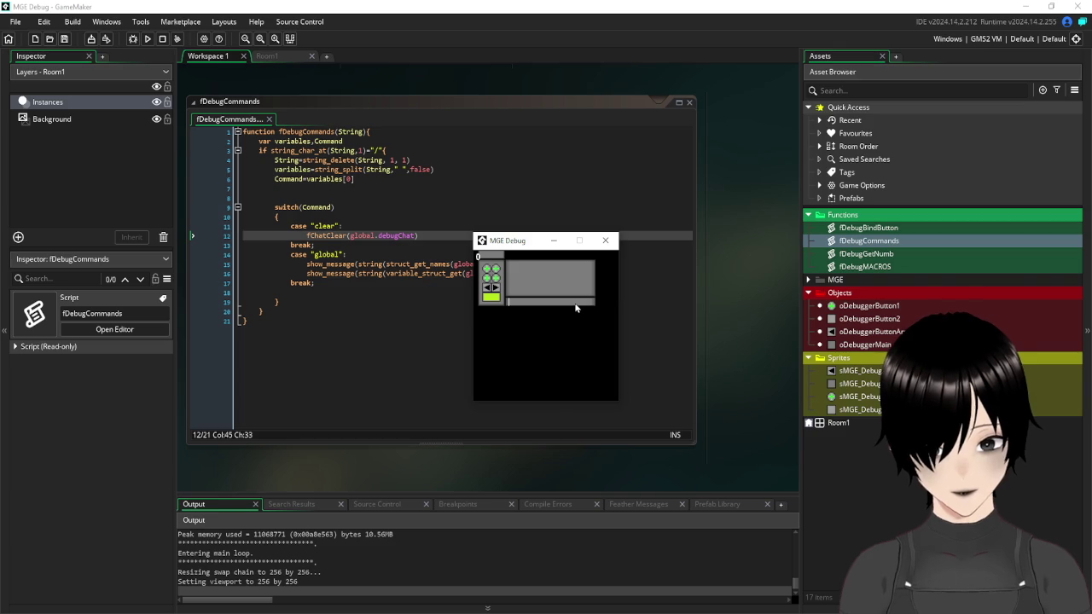
type("/global")
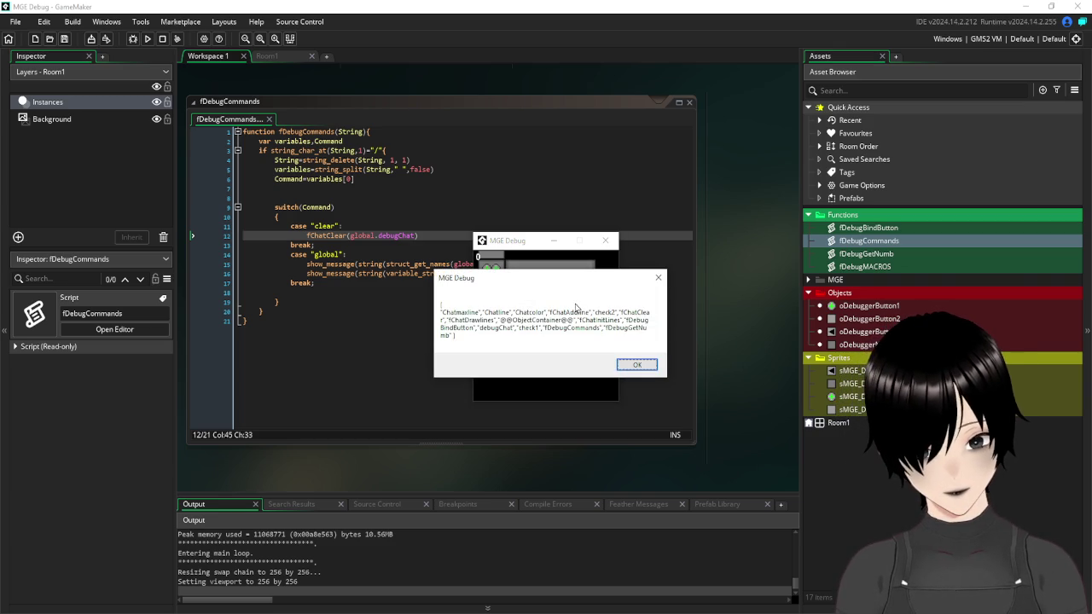
left_click(636, 366)
left_click(554, 351)
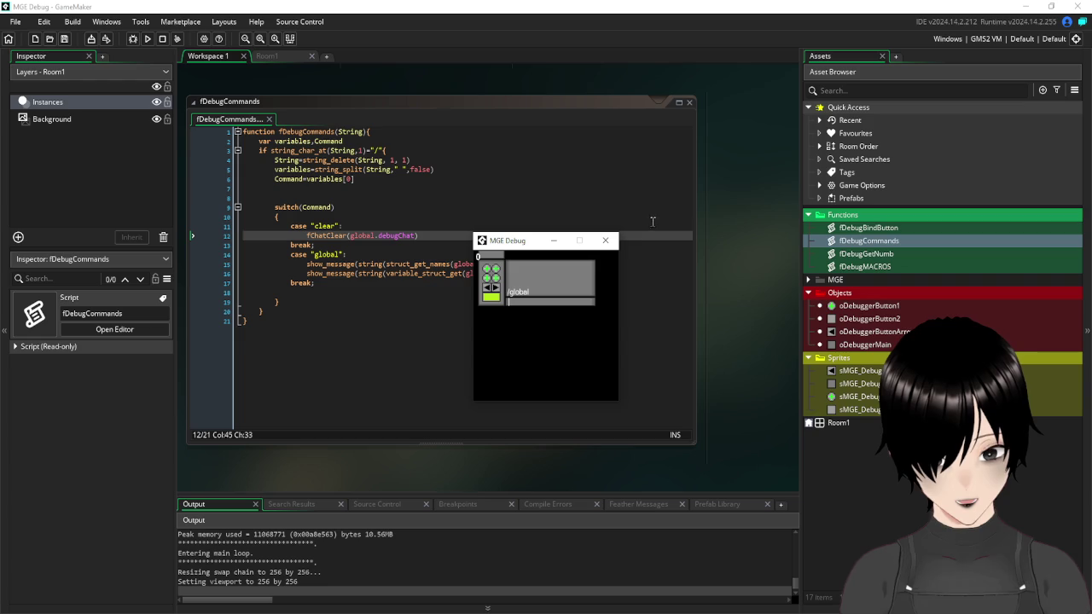
left_click(605, 240)
left_click(540, 345)
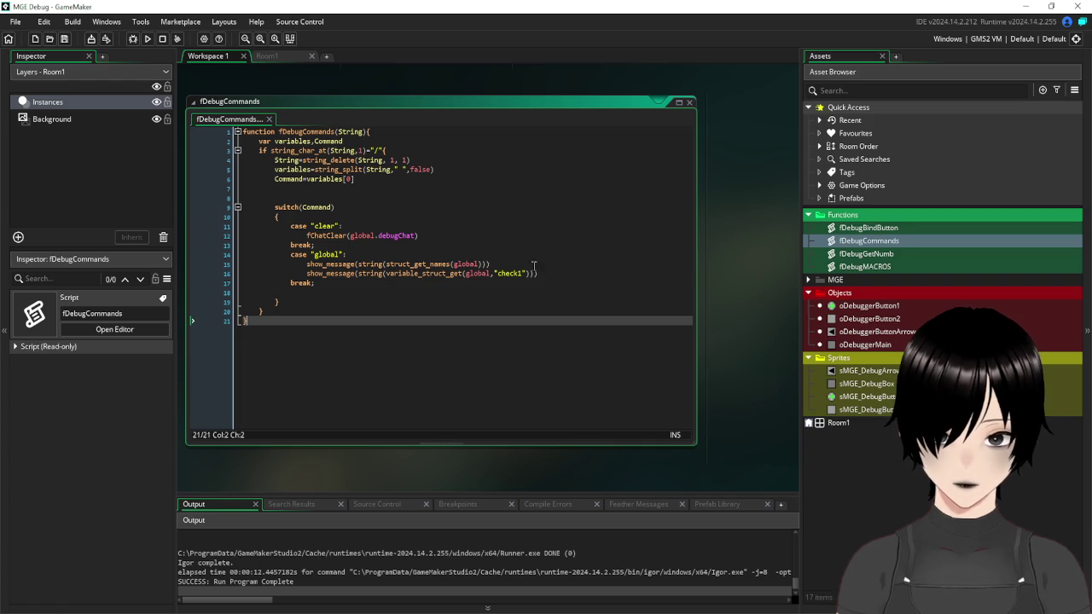
- Select the variable_struct_get call on line 16, then open the oDebuggerButton1 object editor
mouse_move(388, 273)
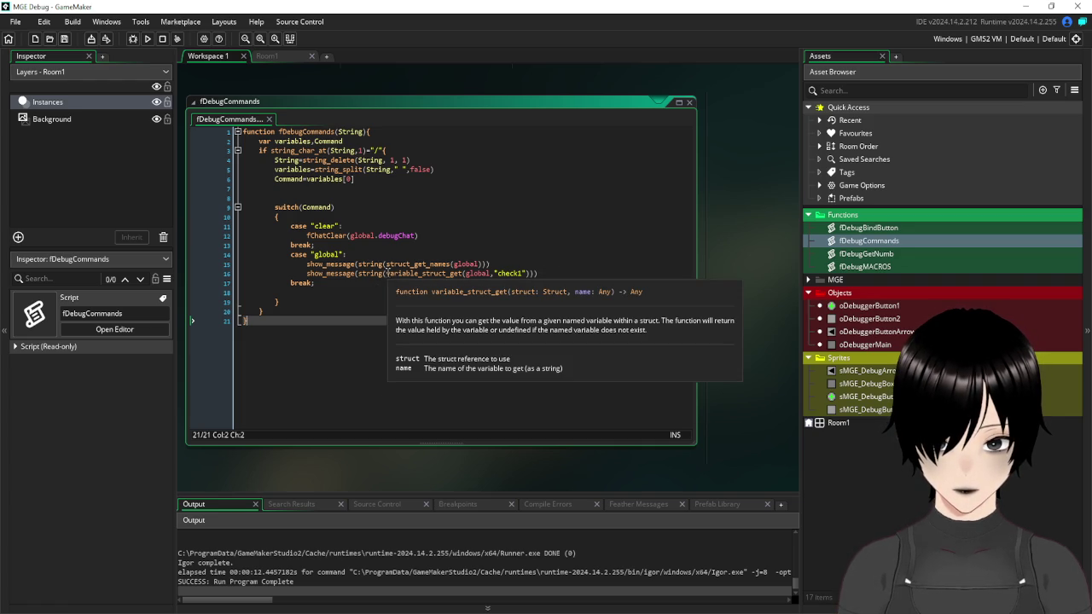
left_click_drag(387, 273, 530, 274)
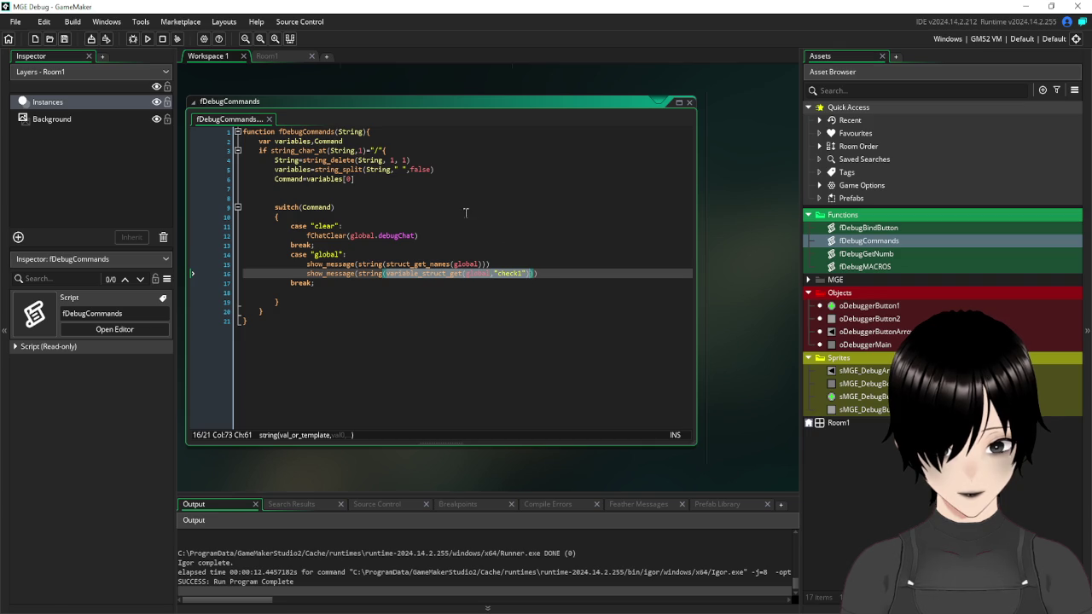
left_click(881, 309)
left_click(882, 308)
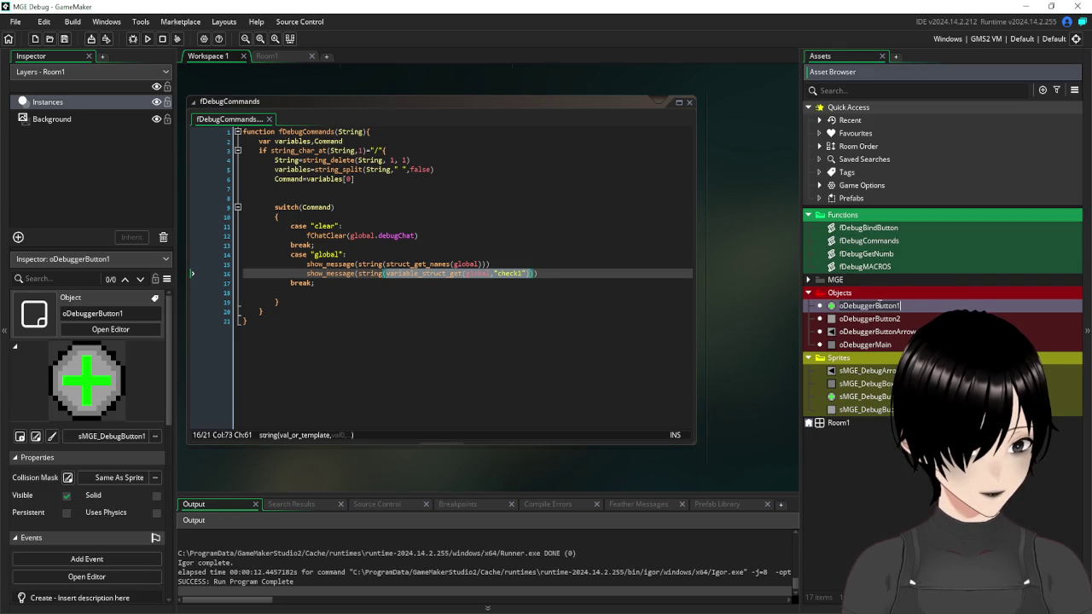
double_click(839, 310)
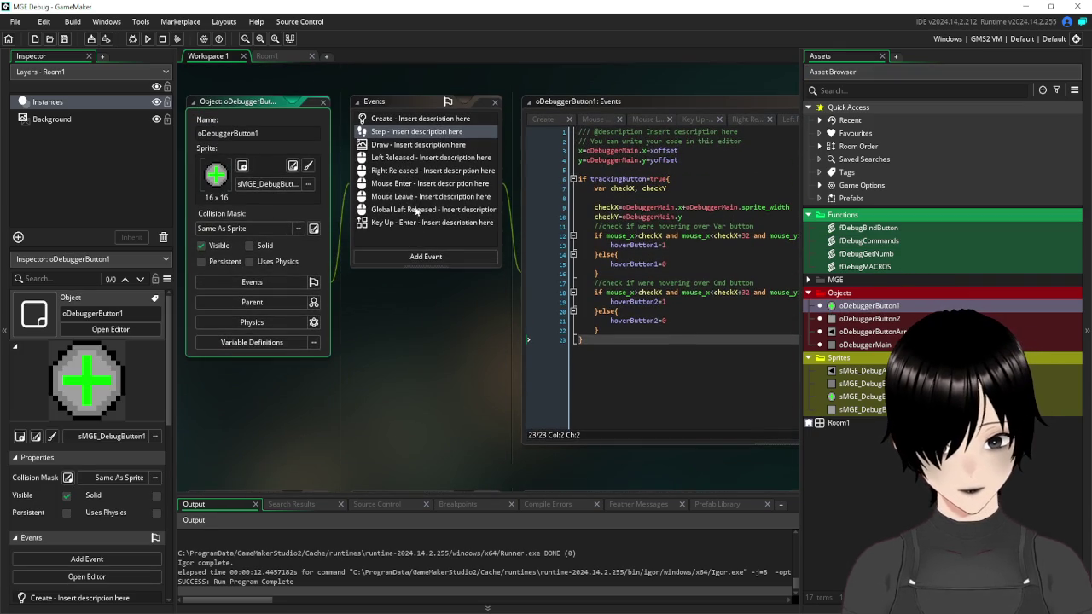
- In the Draw event, replace line 23's variable_global_get(varCheck) with the pasted variable_struct_get(global,"check1")
left_click(408, 145)
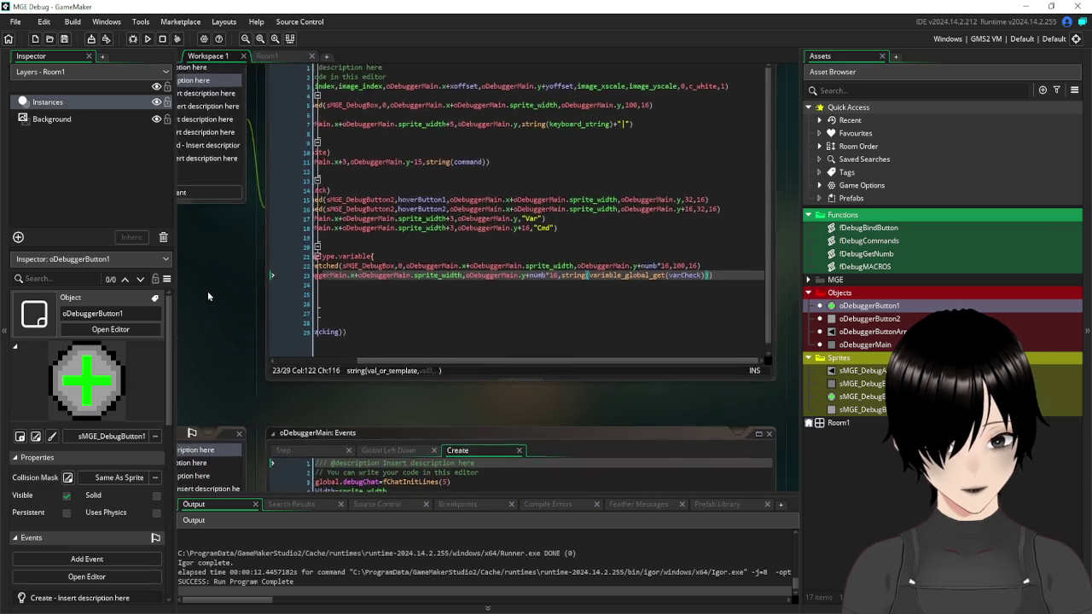
left_click(580, 274)
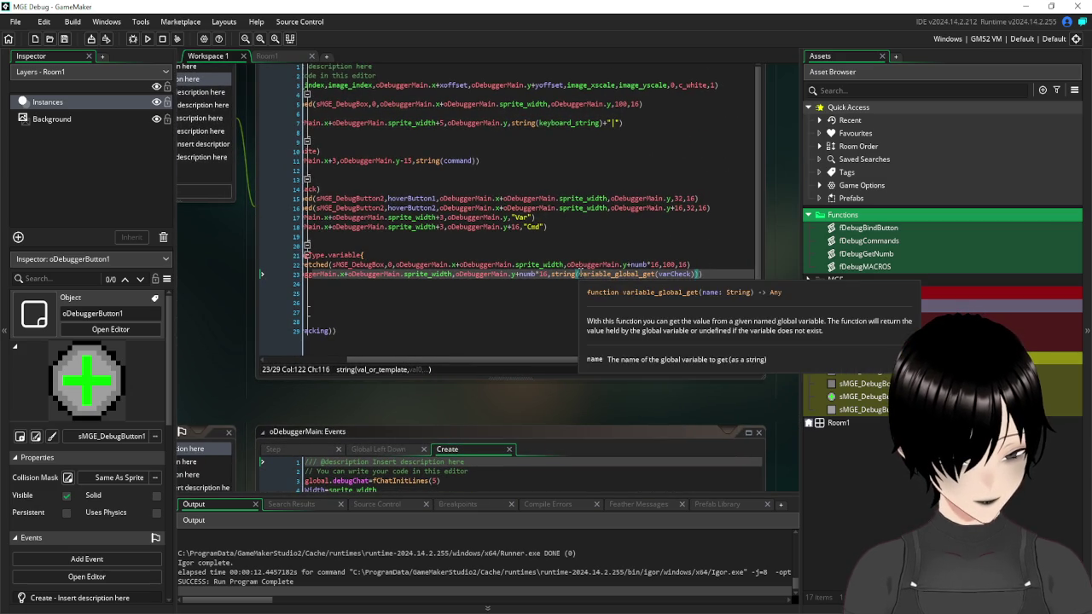
left_click_drag(580, 273, 695, 281)
key("BackSpace")
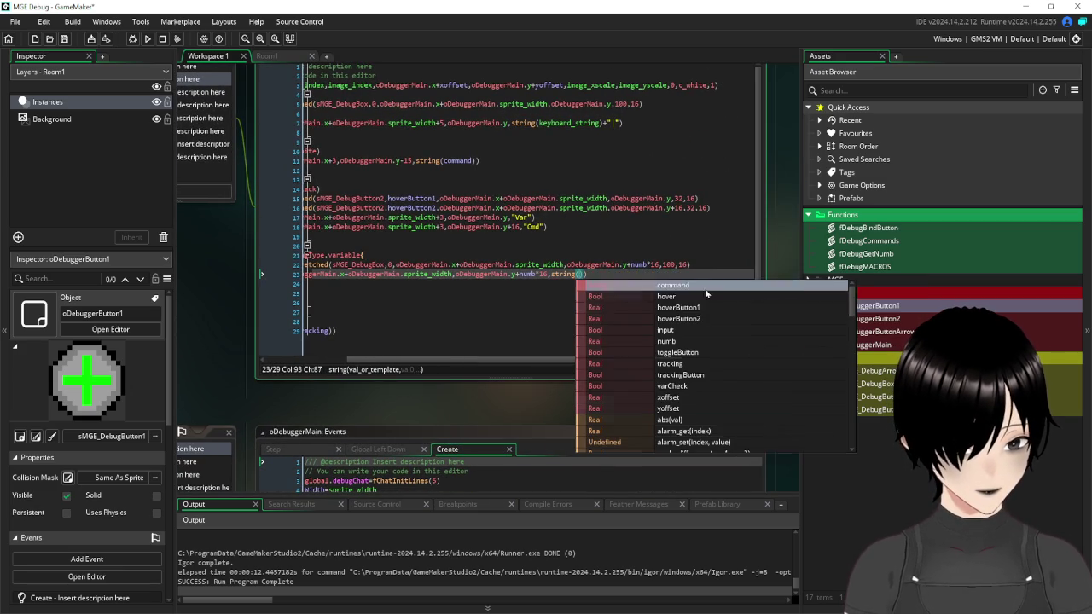
type("variable_struct_get(global,\"check1\")")
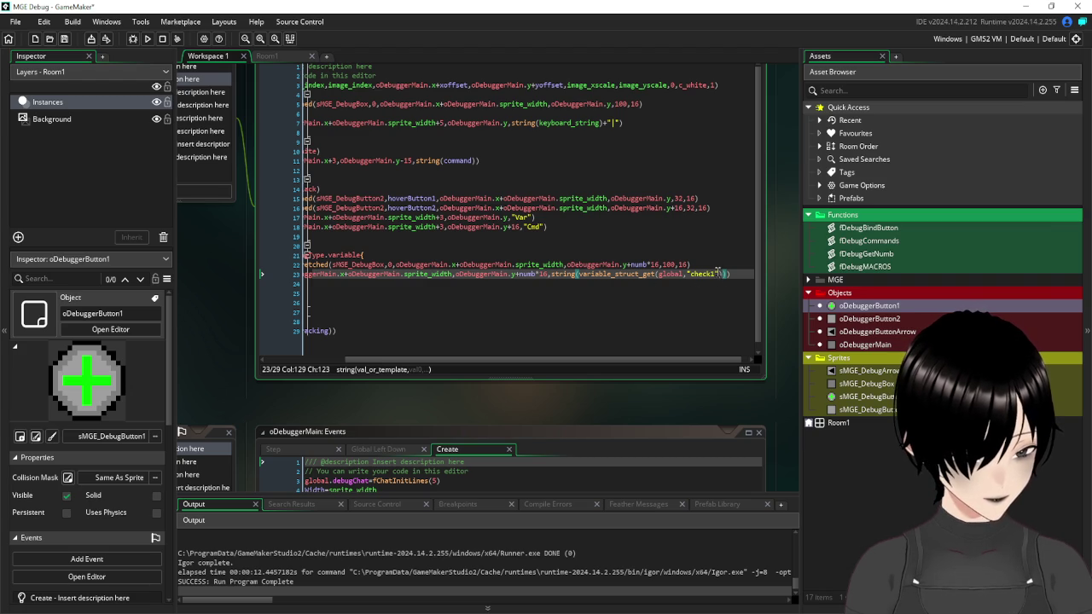
- Replace the "check1" argument with string(varCheck)
left_click_drag(719, 273, 687, 276)
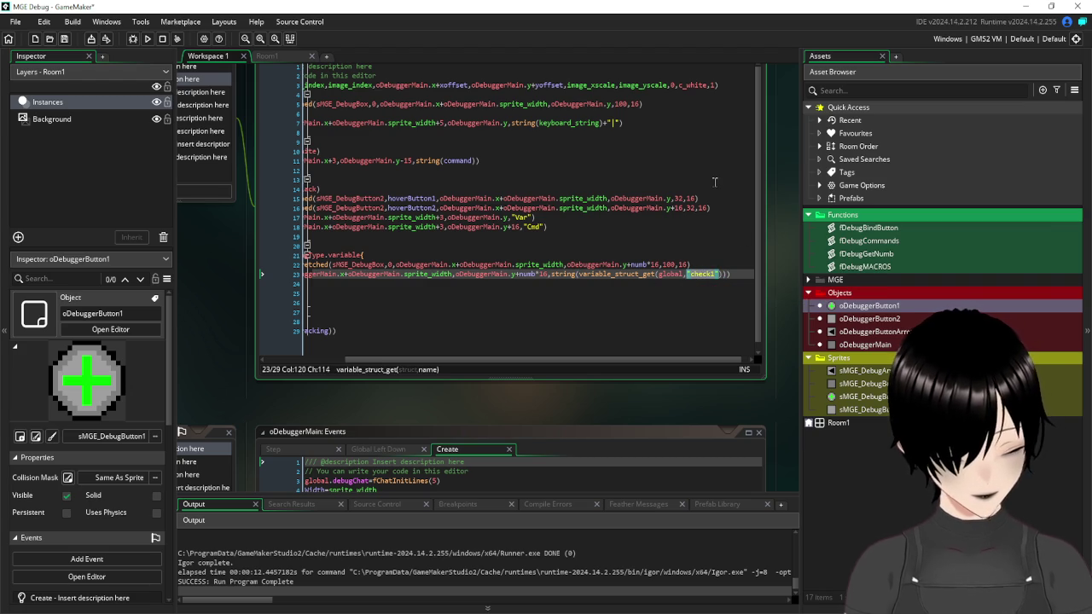
type("string")
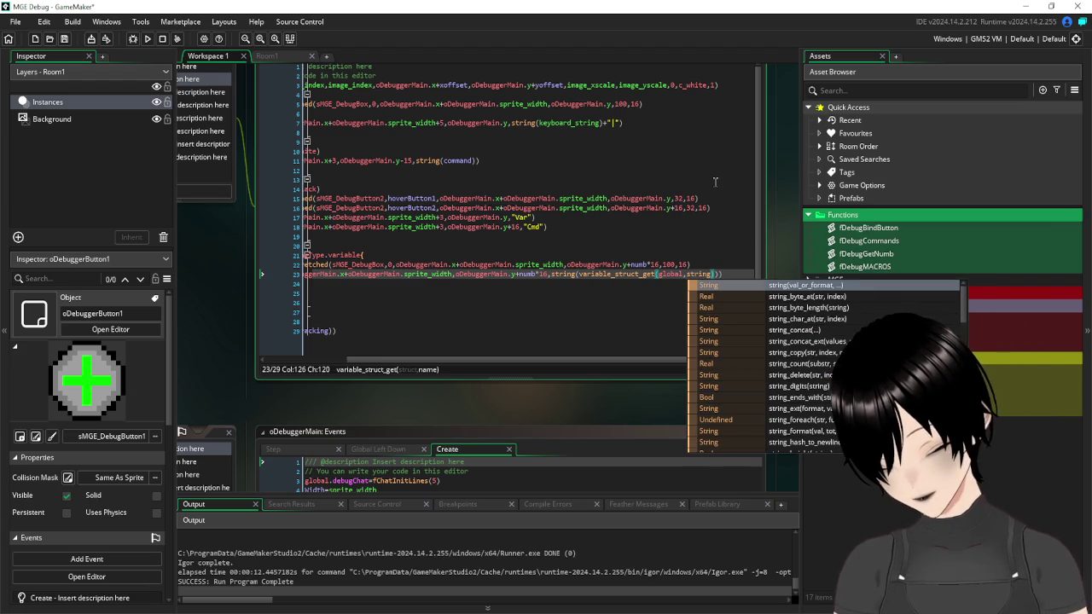
type("(")
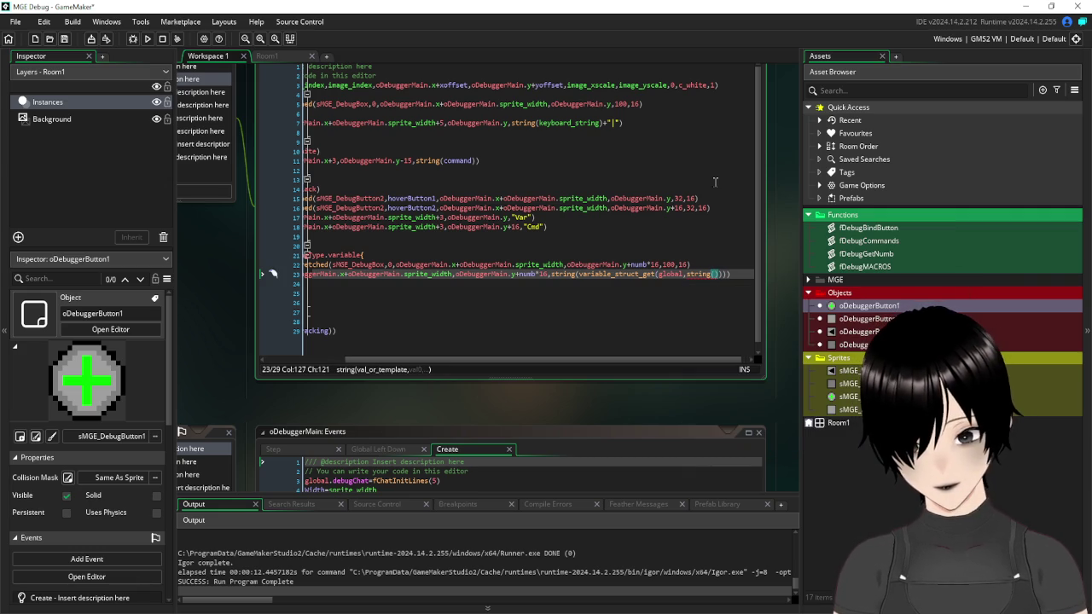
type("ch")
key("BackSpace")
key("BackSpace")
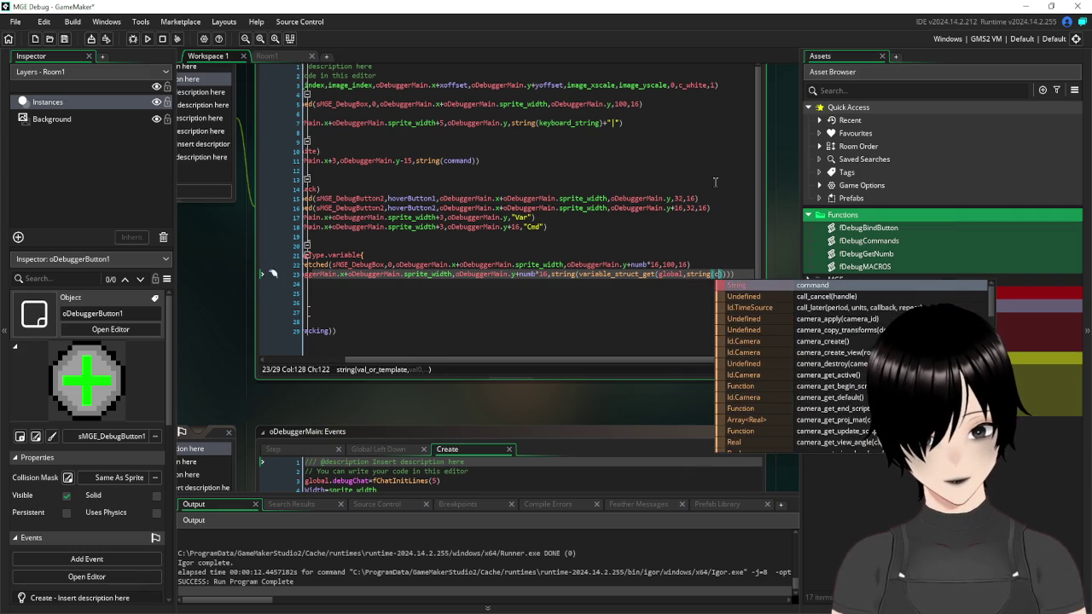
type("varCheck")
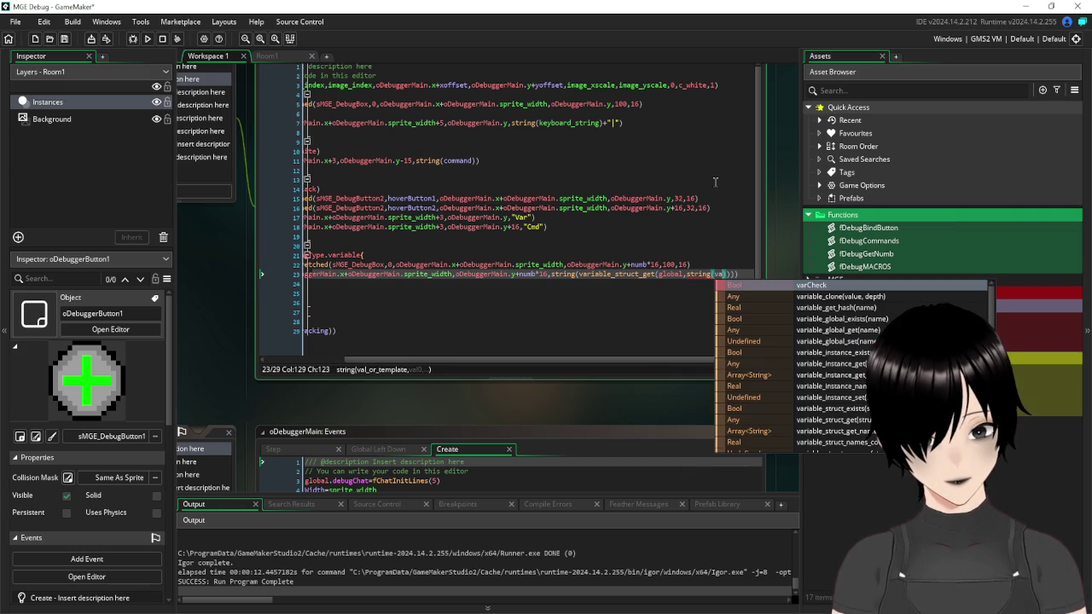
left_click(819, 286)
left_click(625, 321)
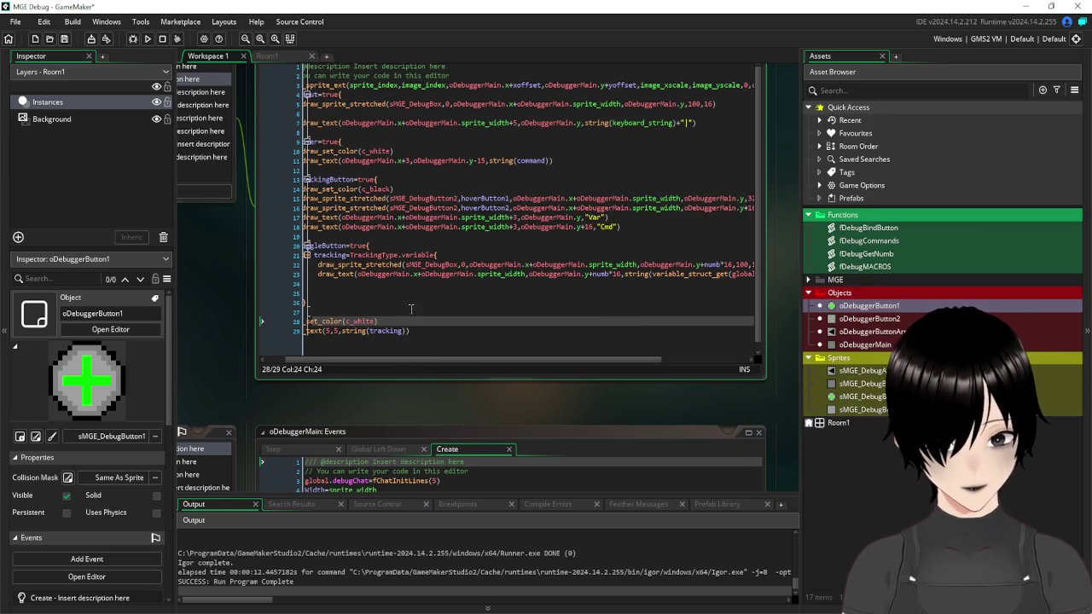
left_click(398, 283)
left_click_drag(385, 360, 317, 361)
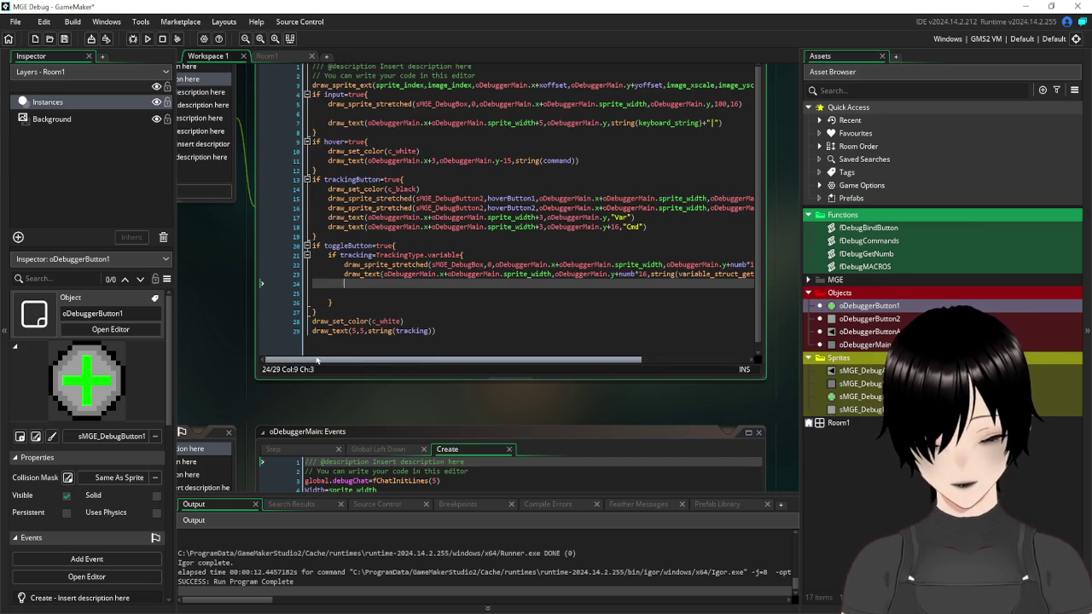
left_click(147, 39)
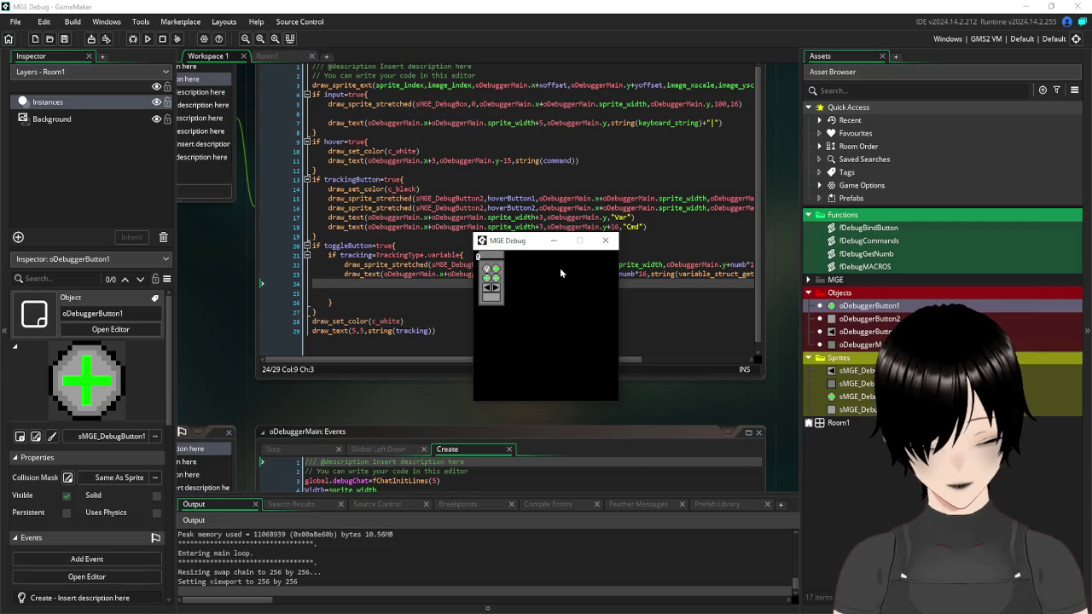
left_click(488, 270)
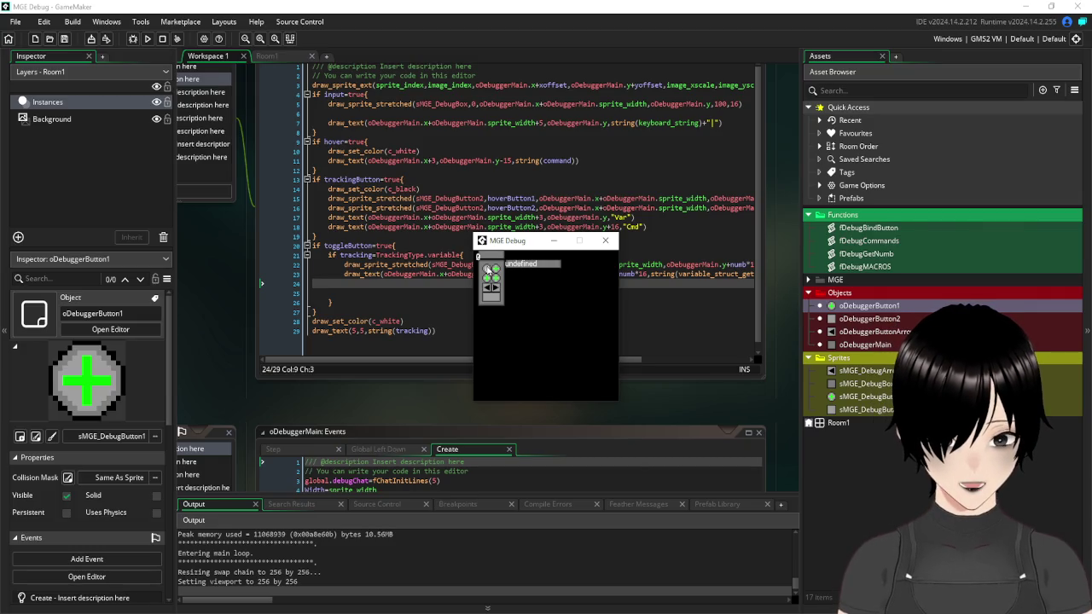
left_click(492, 270)
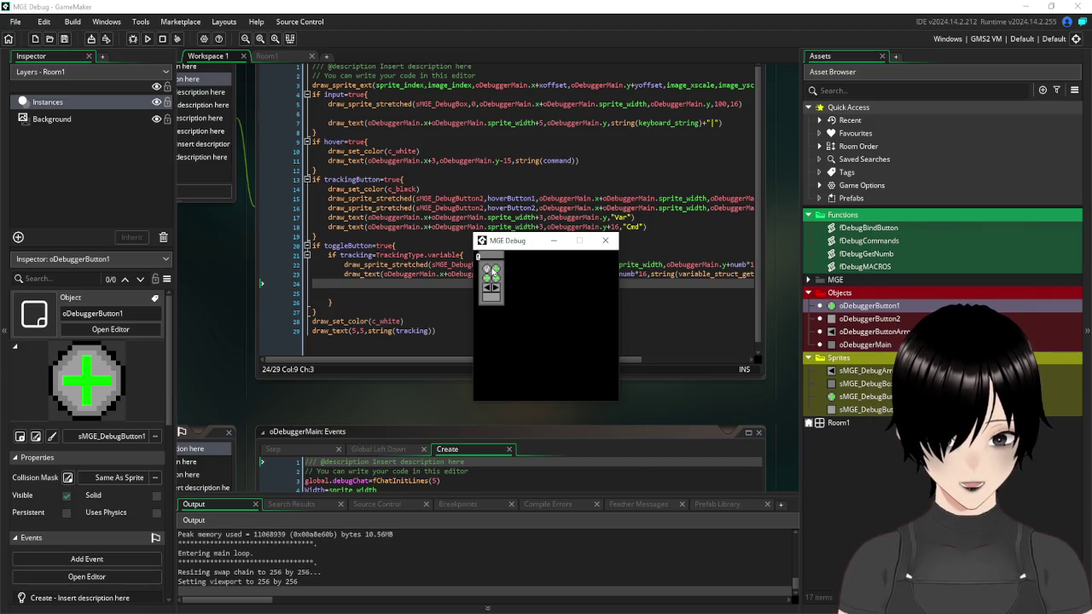
left_click(498, 272)
type("global.check1")
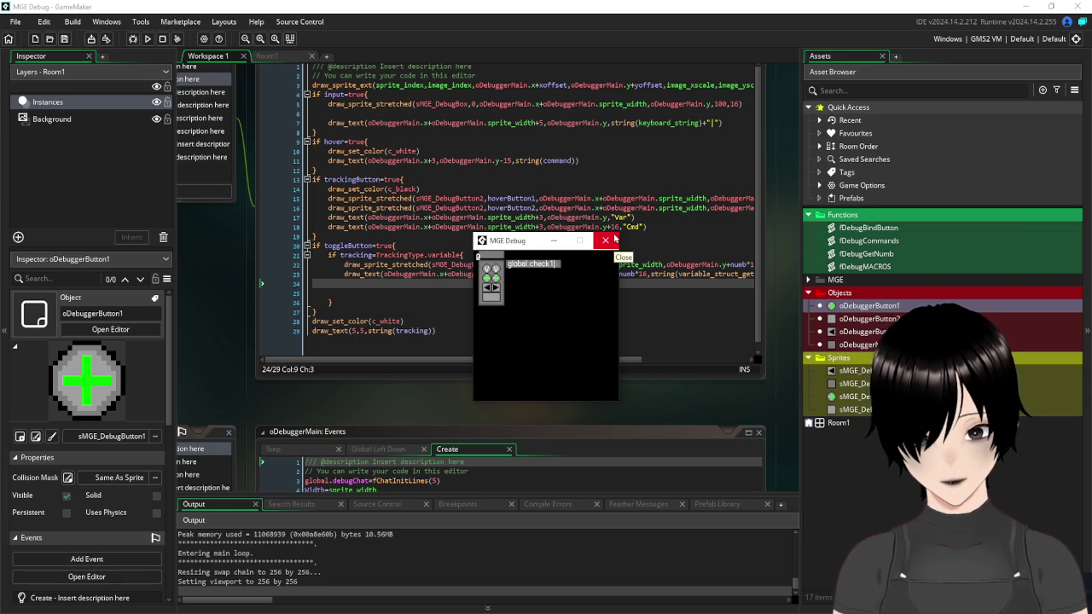
key("Return")
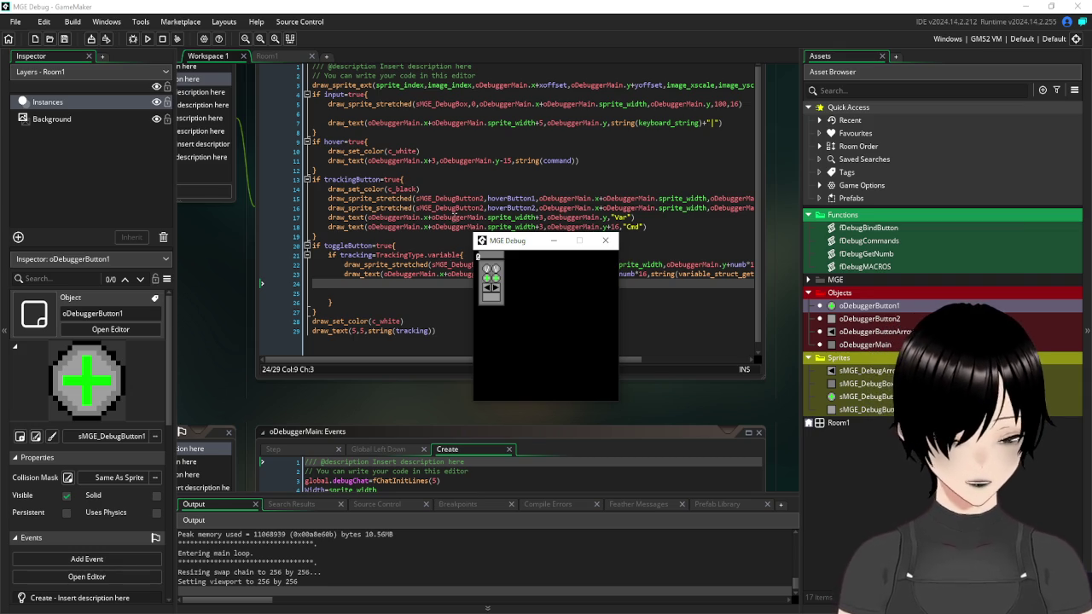
mouse_move(499, 271)
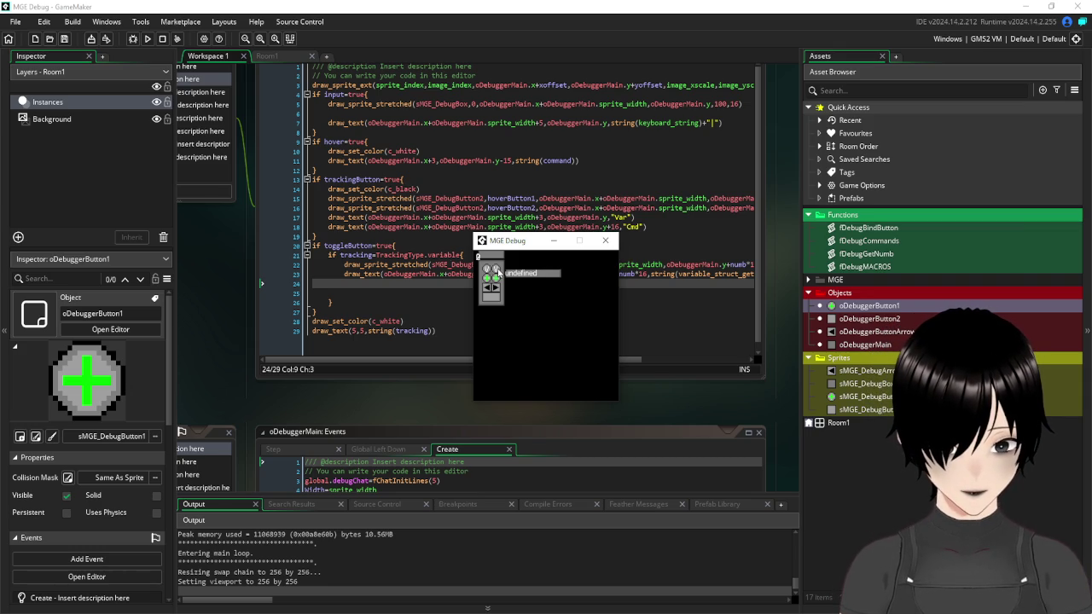
left_click(486, 272)
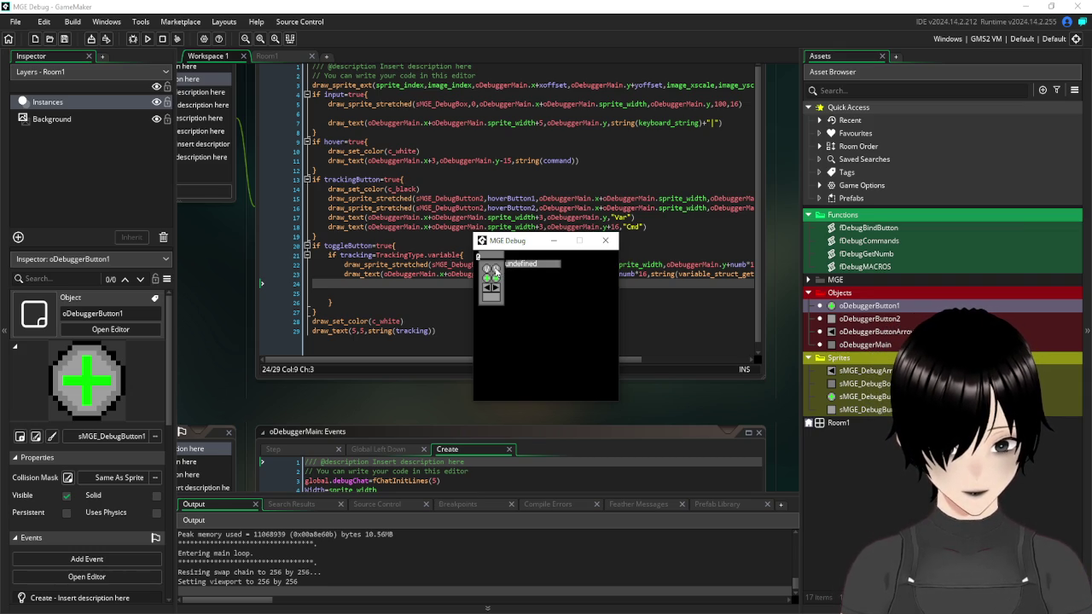
left_click(497, 273)
left_click(607, 242)
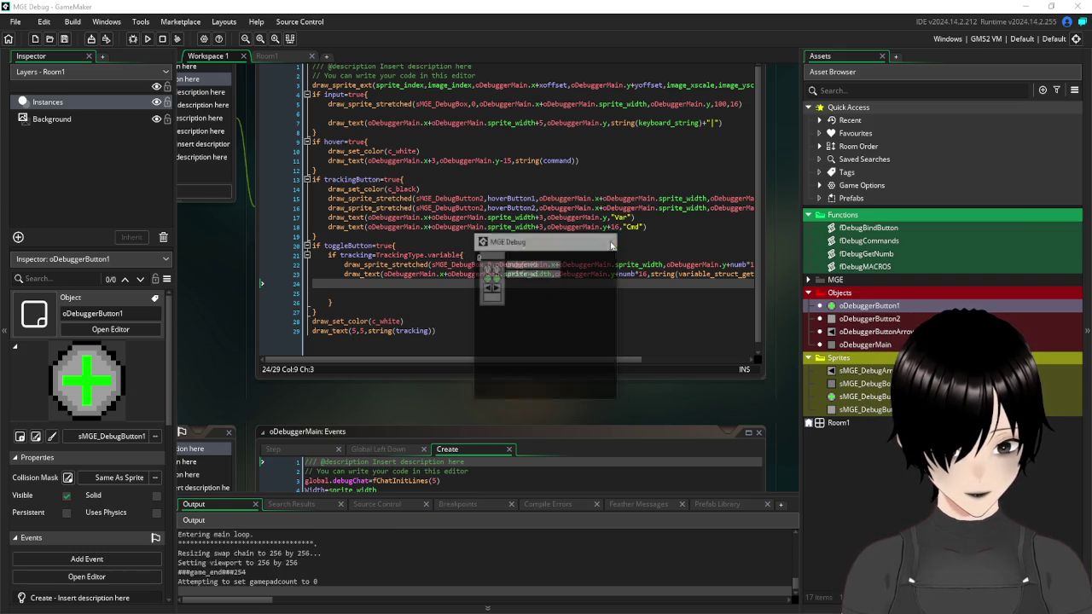
left_click_drag(514, 360, 642, 360)
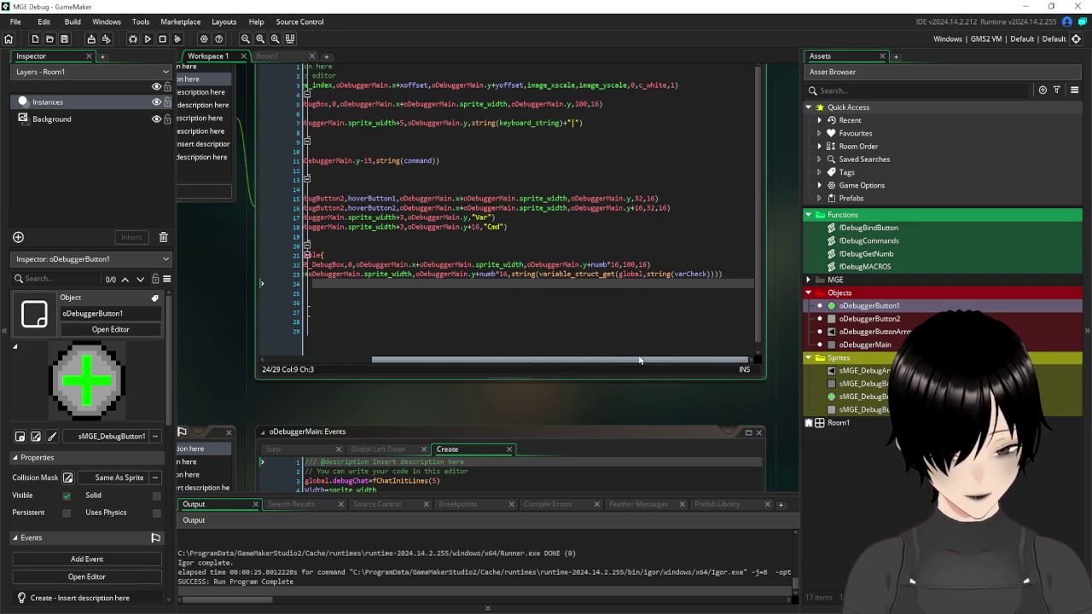
left_click_drag(642, 360, 503, 360)
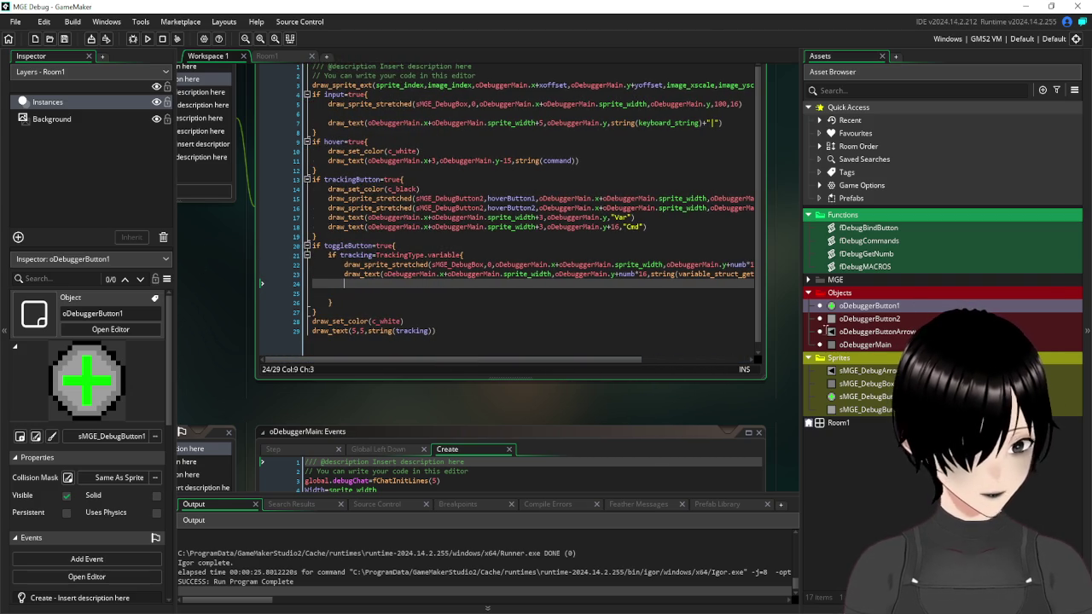
double_click(870, 227)
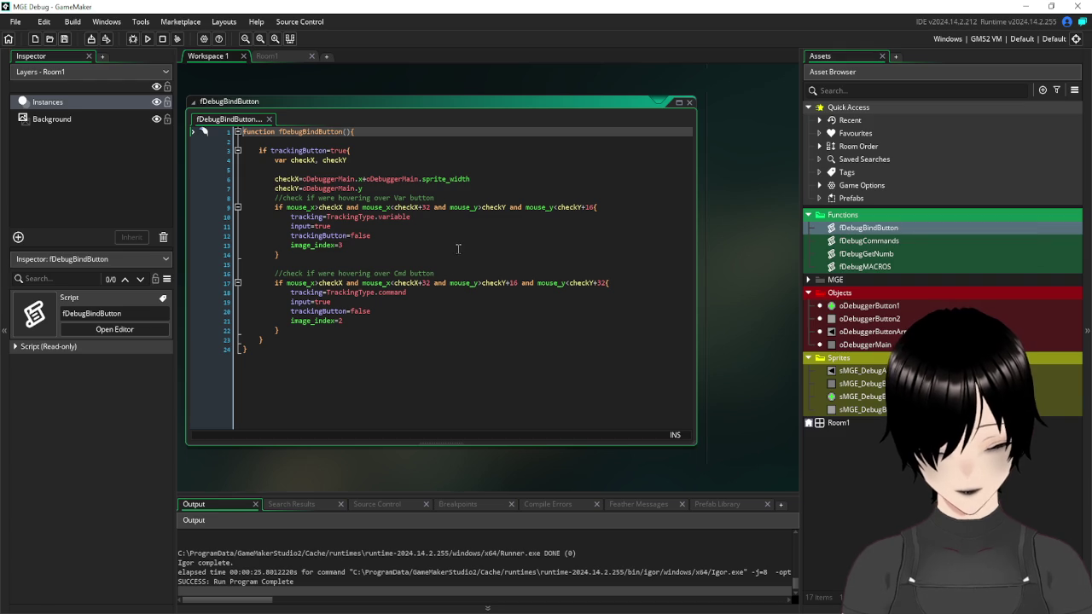
left_click(689, 103)
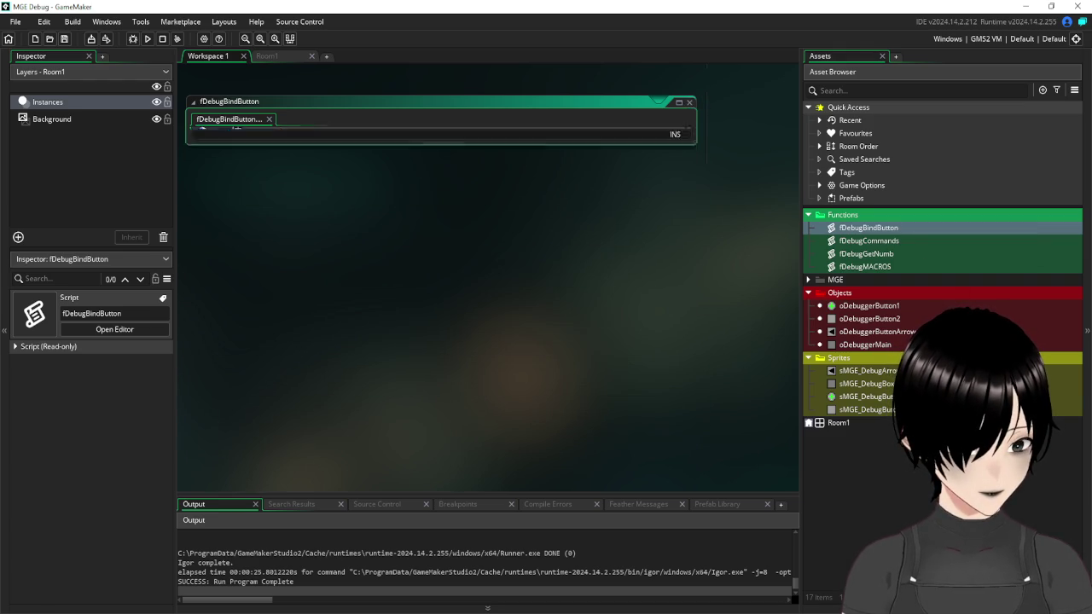
- Change oDebuggerButton1's Key Up line 11 to varCheck=keyboard_string, save, and run the game
double_click(869, 306)
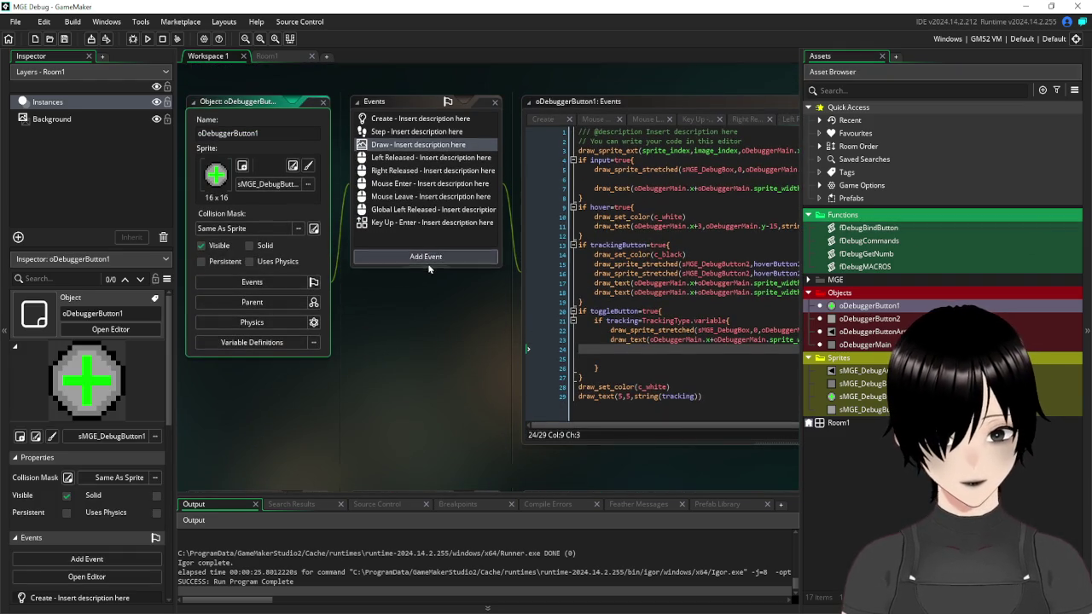
left_click(400, 223)
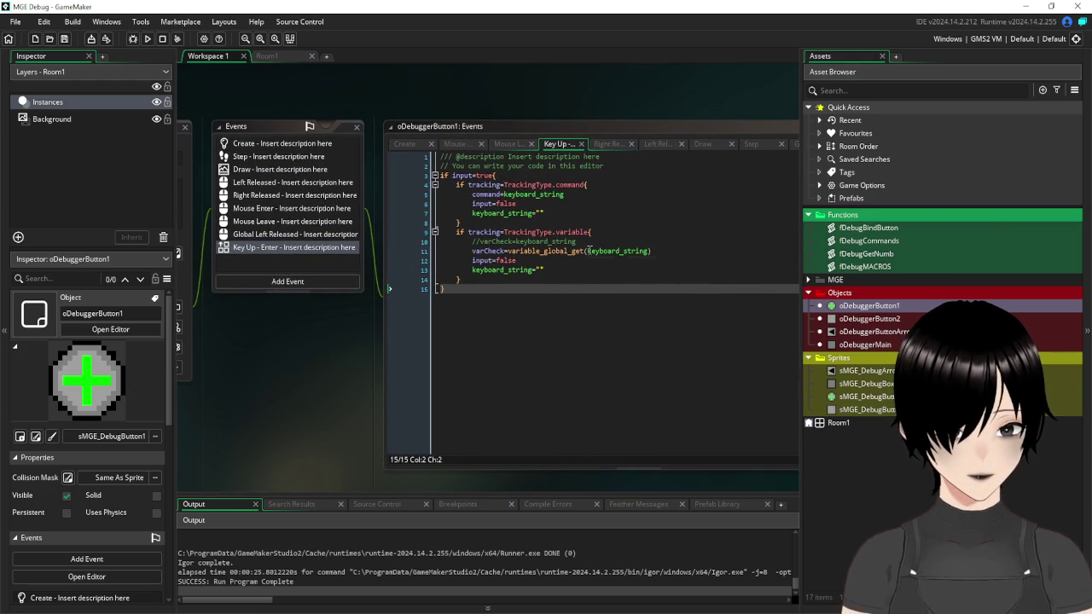
left_click(509, 251)
key("BackSpace")
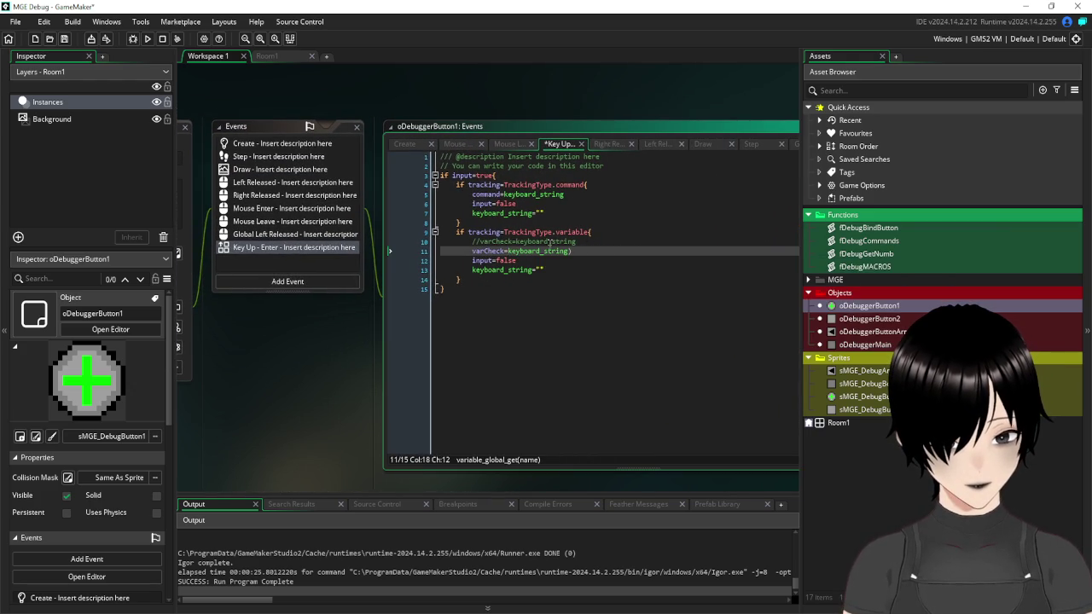
key("End")
key("BackSpace")
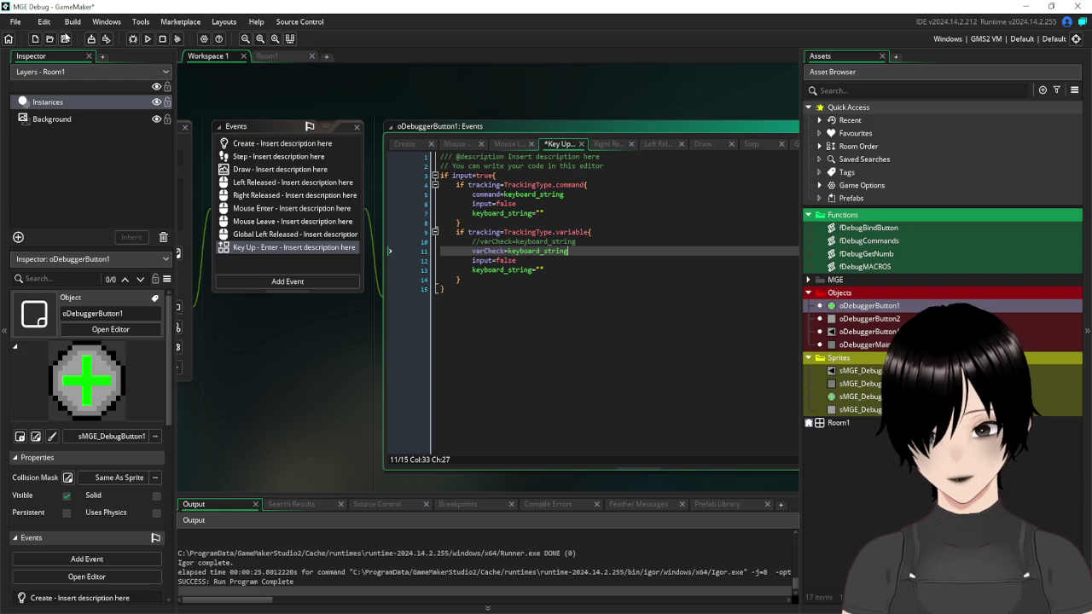
key("ctrl+s")
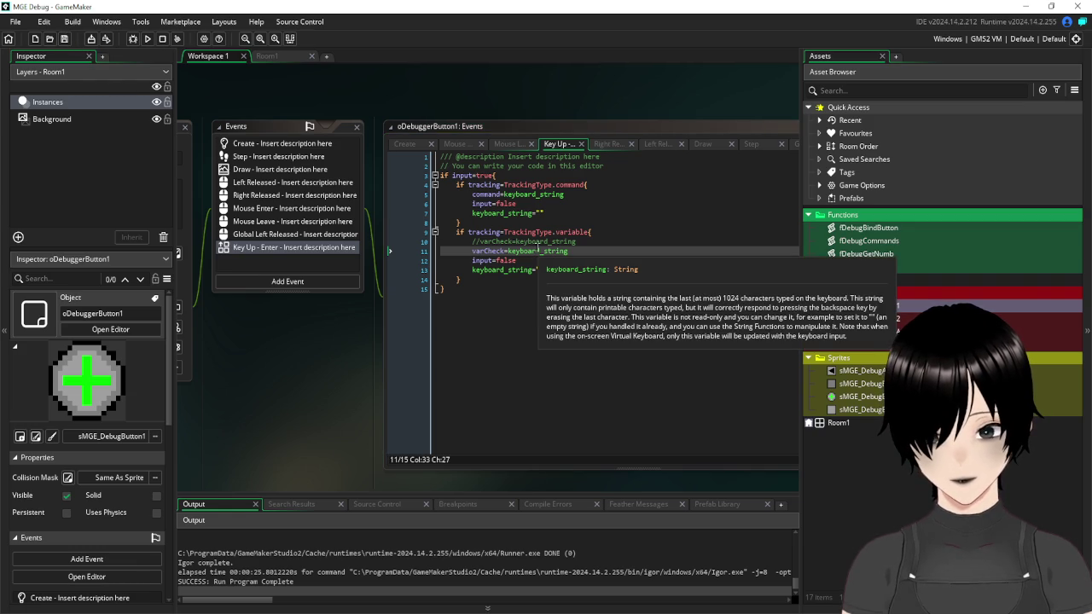
left_click(149, 39)
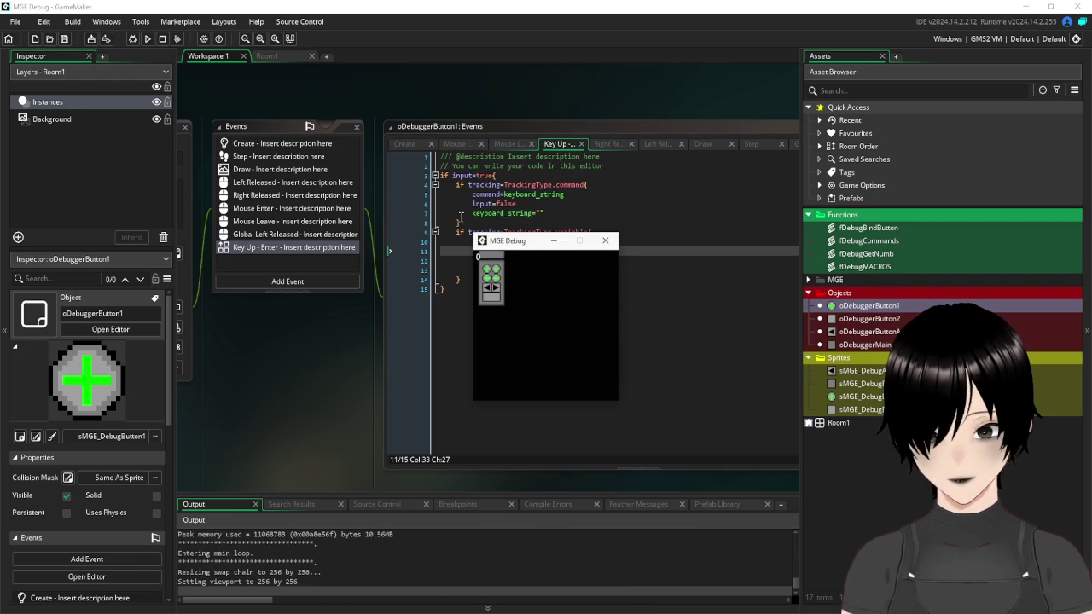
left_click(487, 274)
left_click(514, 271)
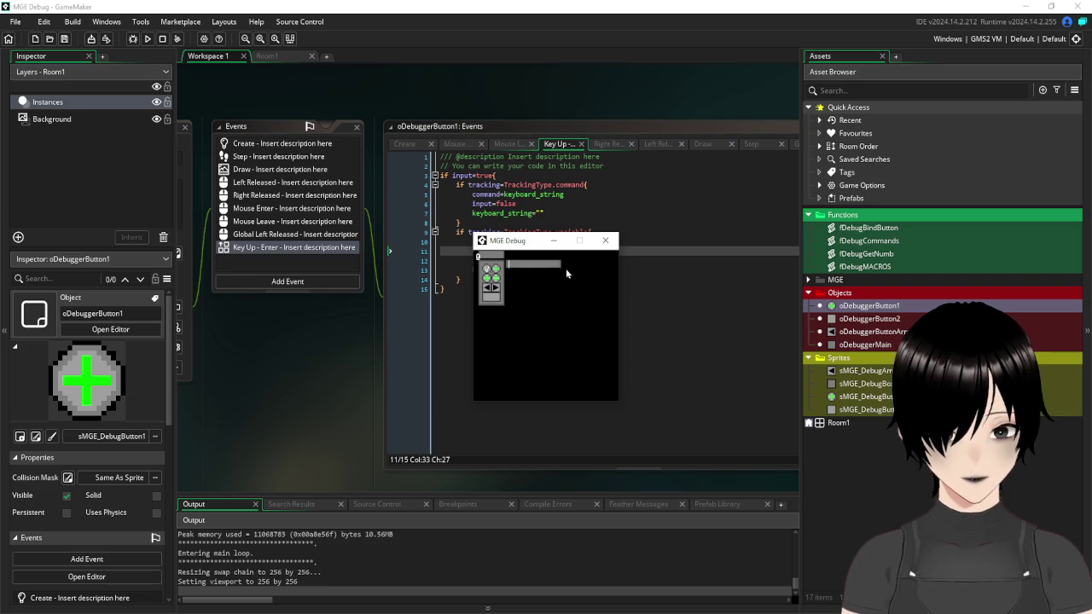
type("check1")
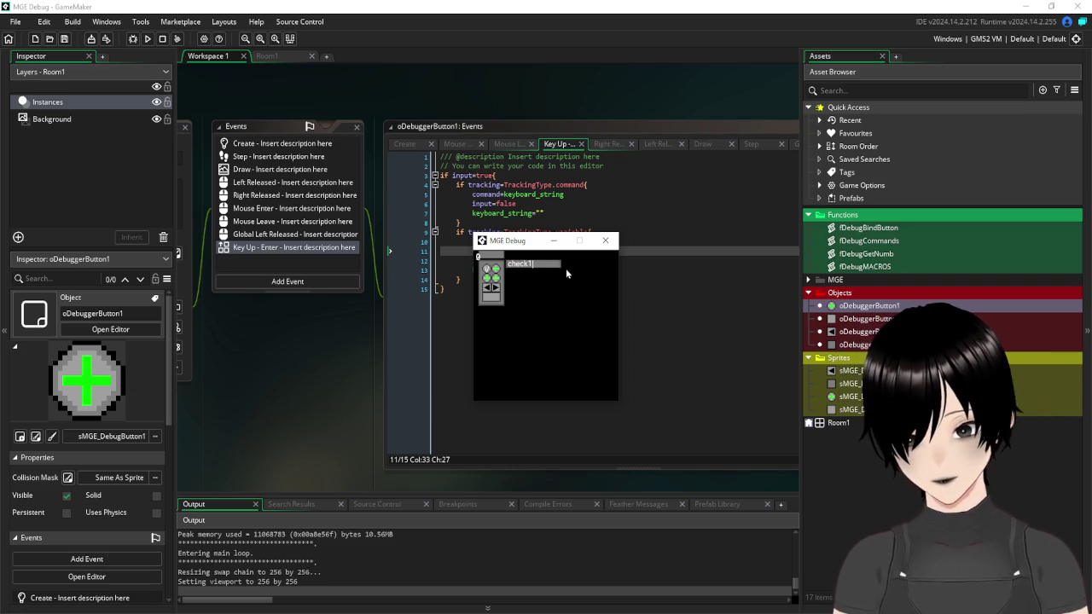
key("Return")
left_click(487, 271)
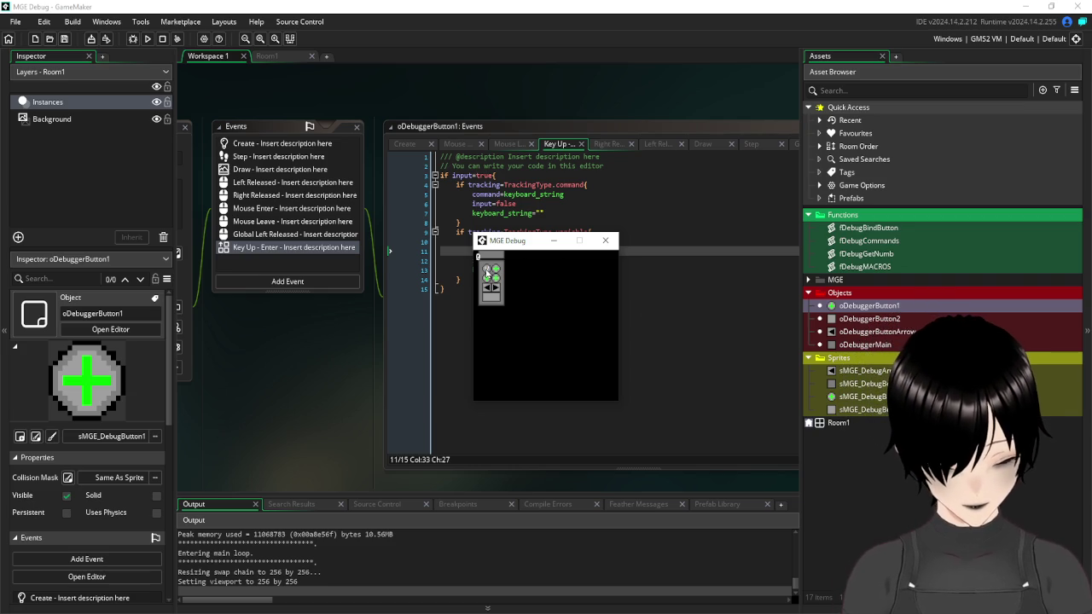
left_click(488, 272)
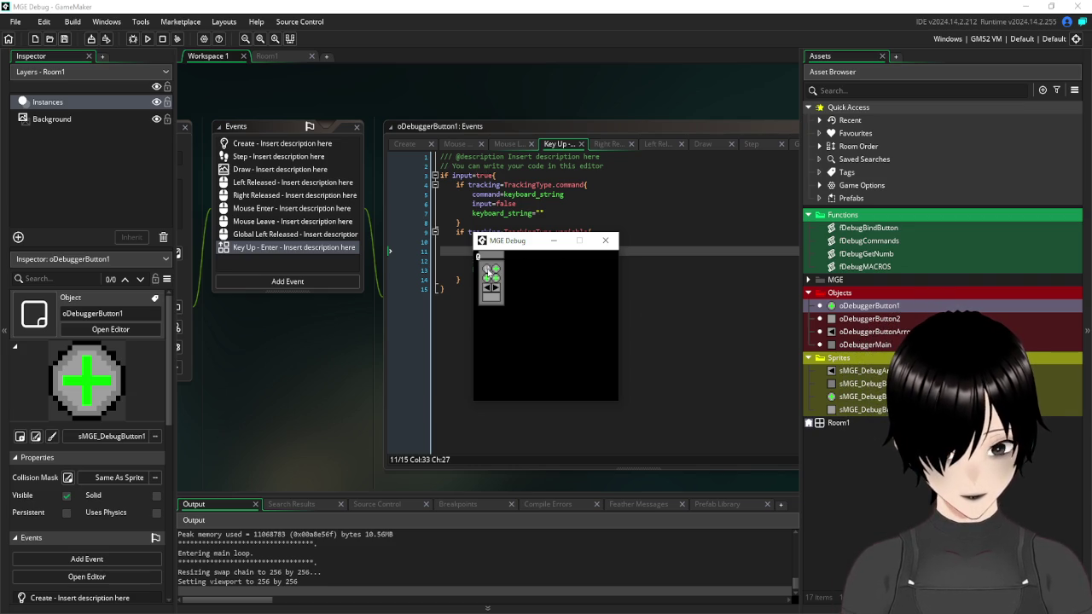
left_click(605, 241)
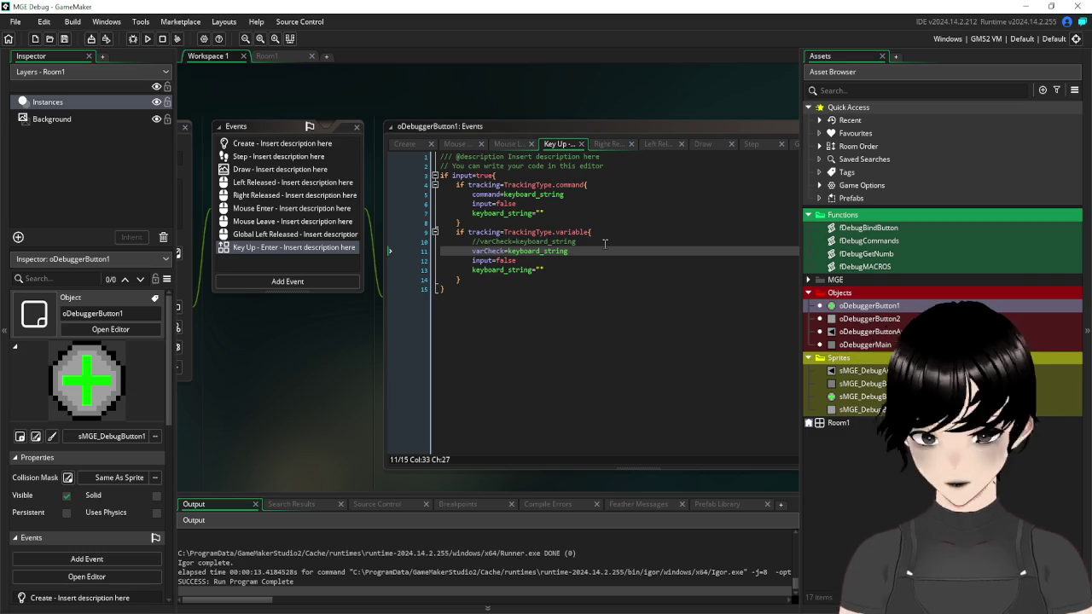
- Open oDebuggerMain's Step event and delete the extra blank lines below the drag block
left_click(879, 345)
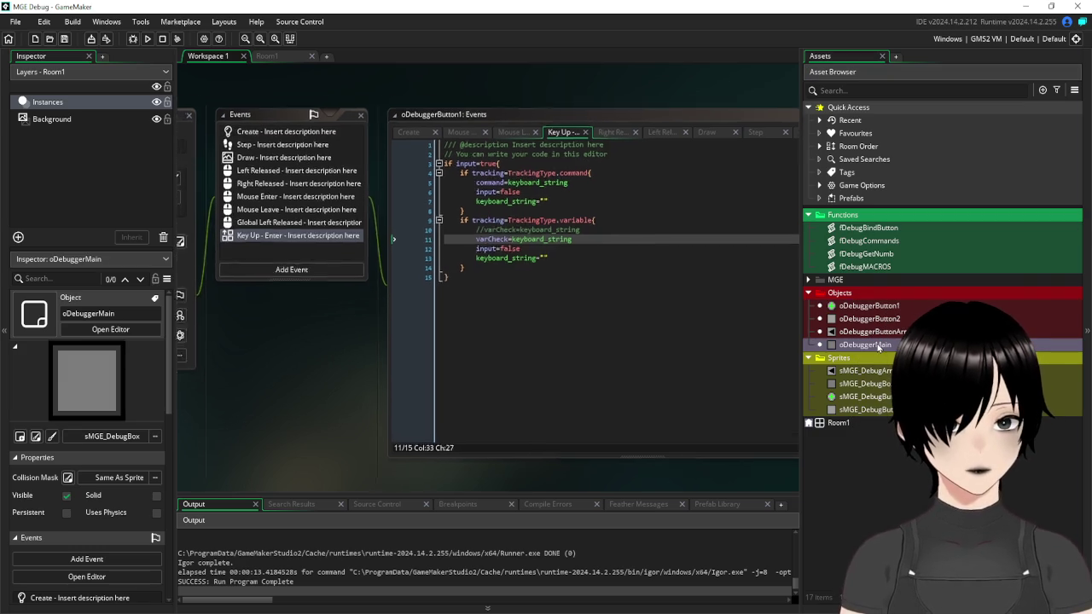
double_click(879, 345)
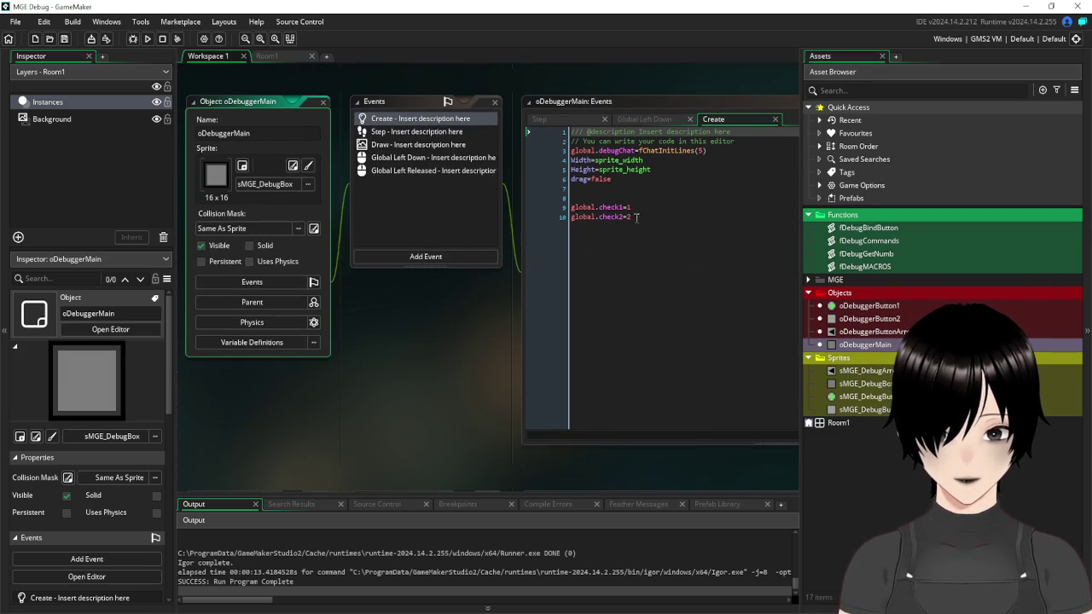
left_click(428, 132)
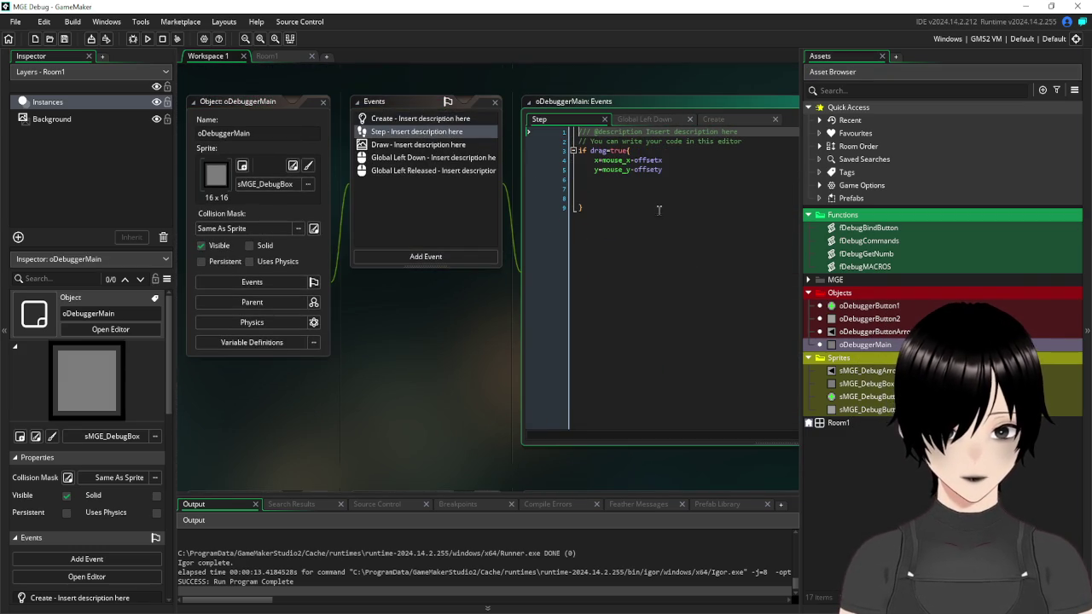
left_click(638, 194)
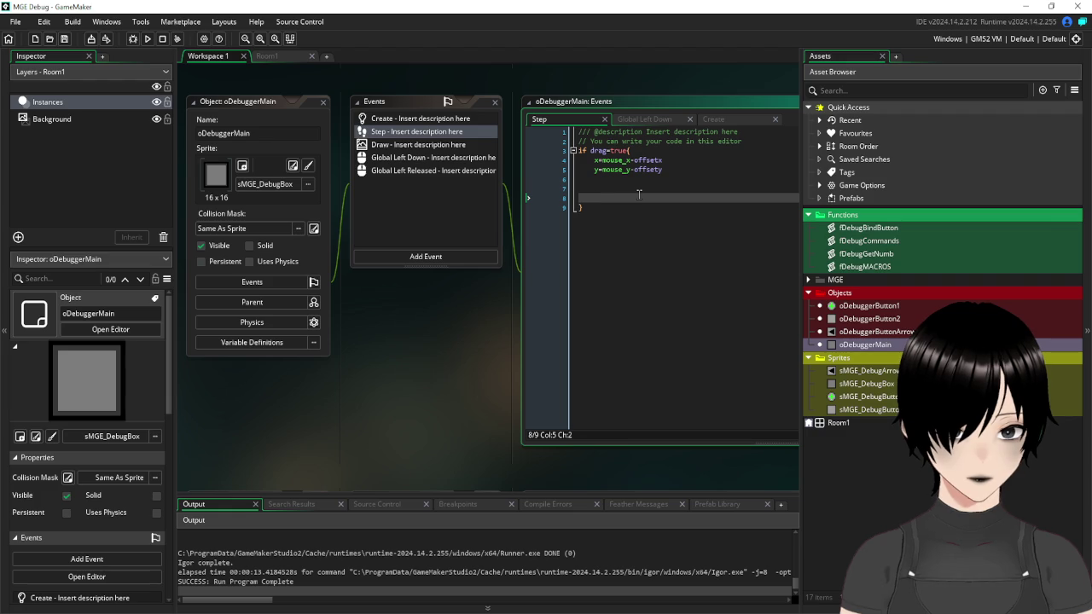
key("BackSpace")
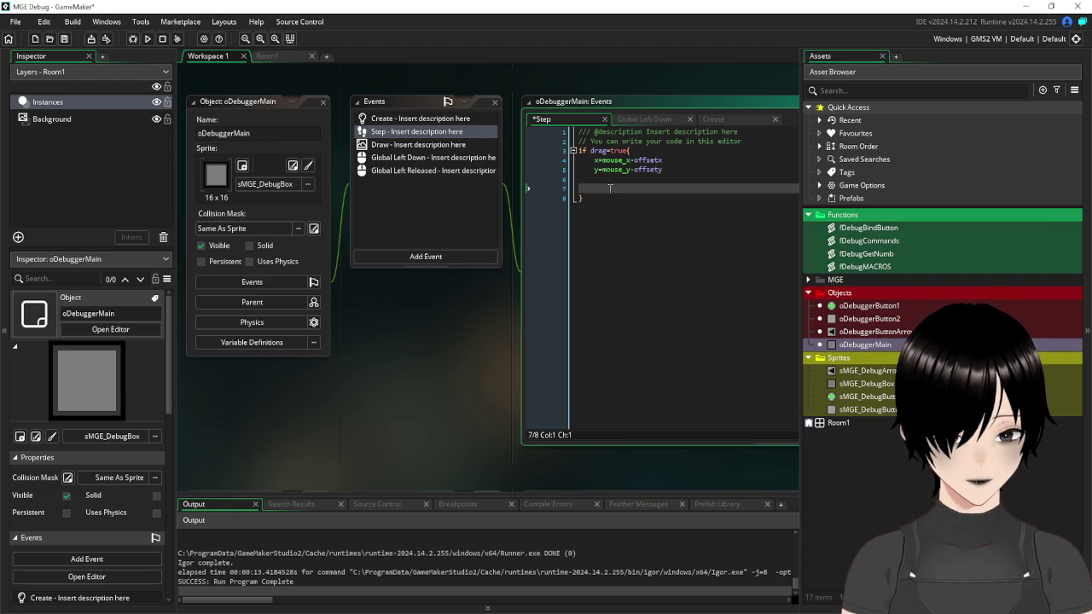
key("BackSpace")
key("Return")
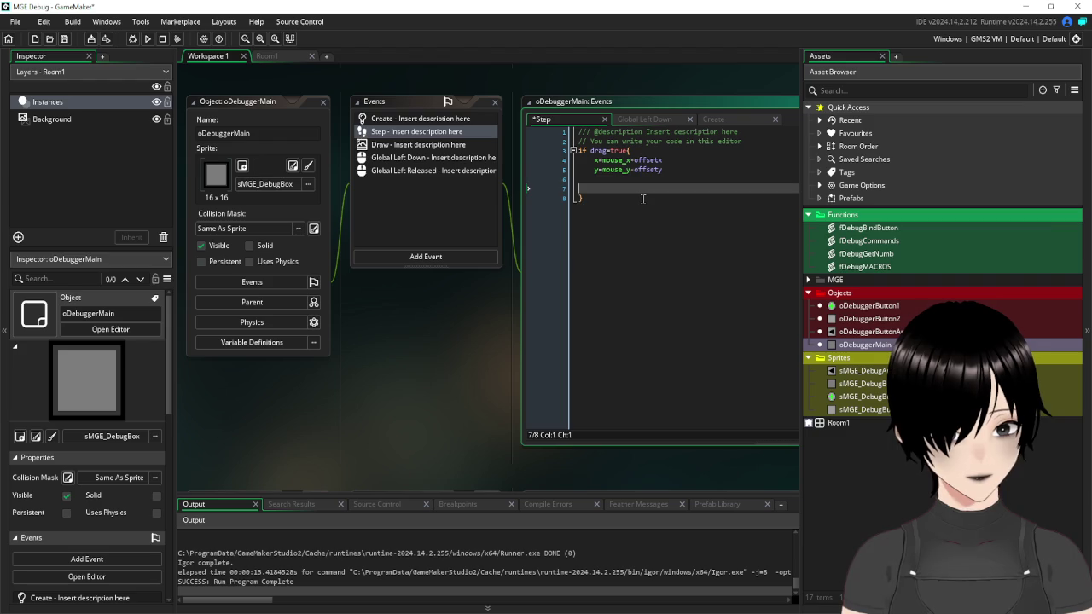
key("BackSpace")
key("BackSpace")
left_click(611, 190)
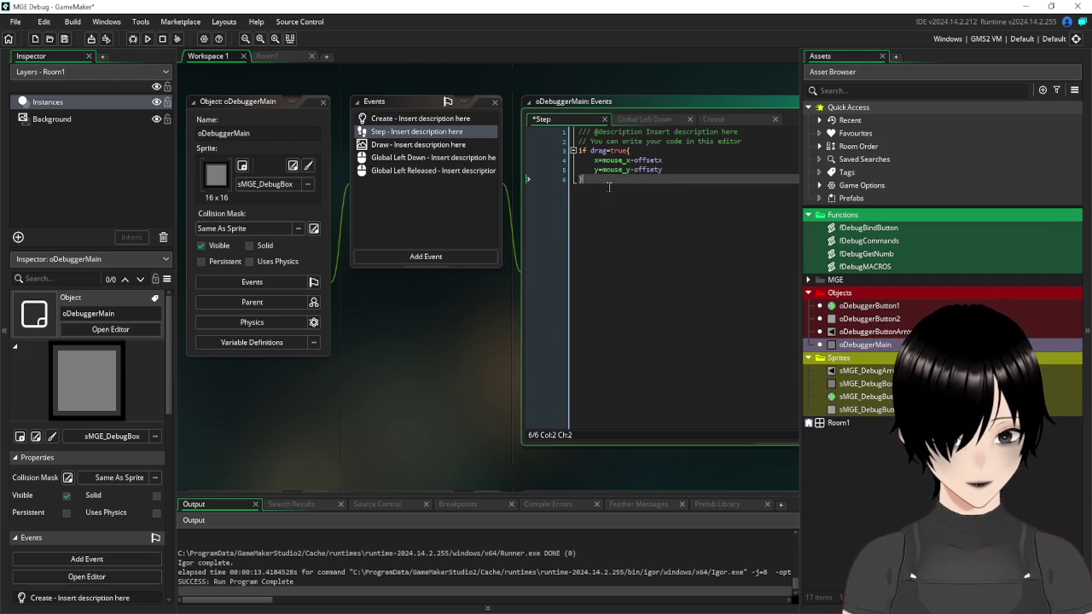
- Add a line setting global.mouse_x to mouse_x below the drag block and duplicate it
key("Return")
type("elobal.mou")
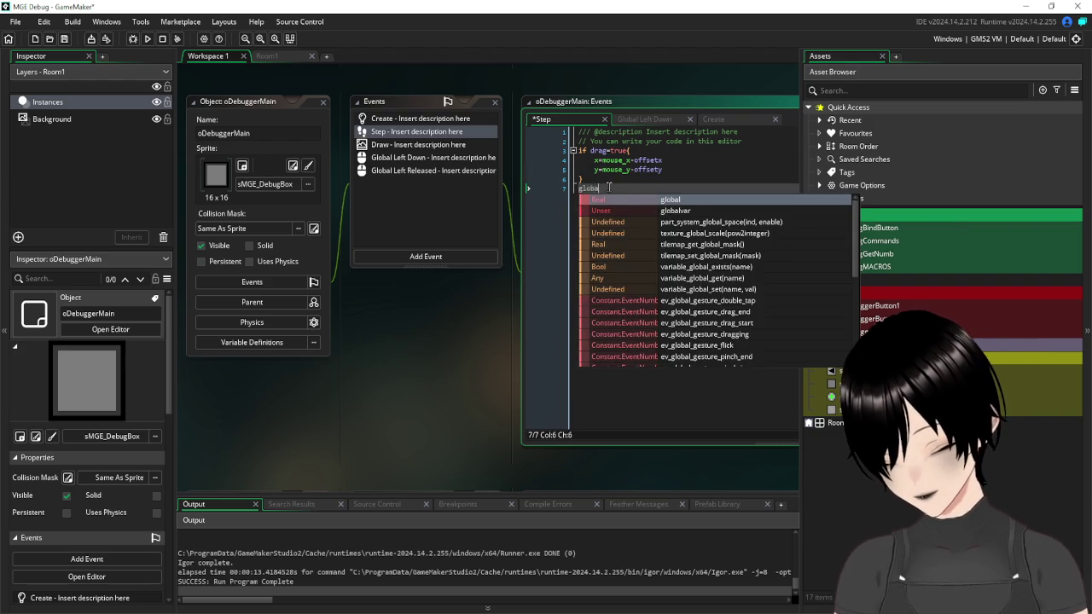
type("se")
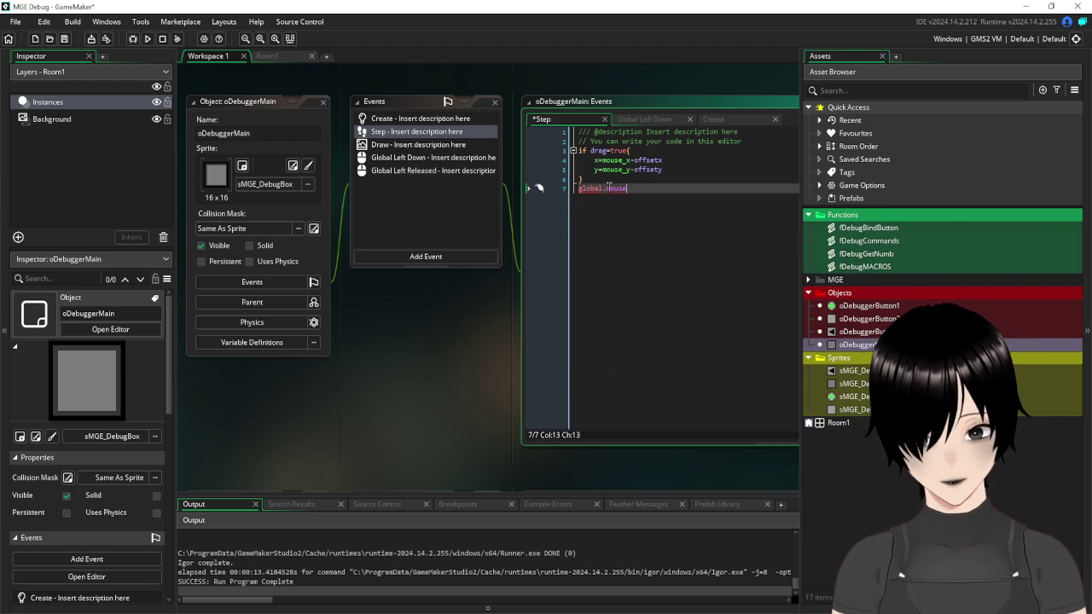
type("_x=")
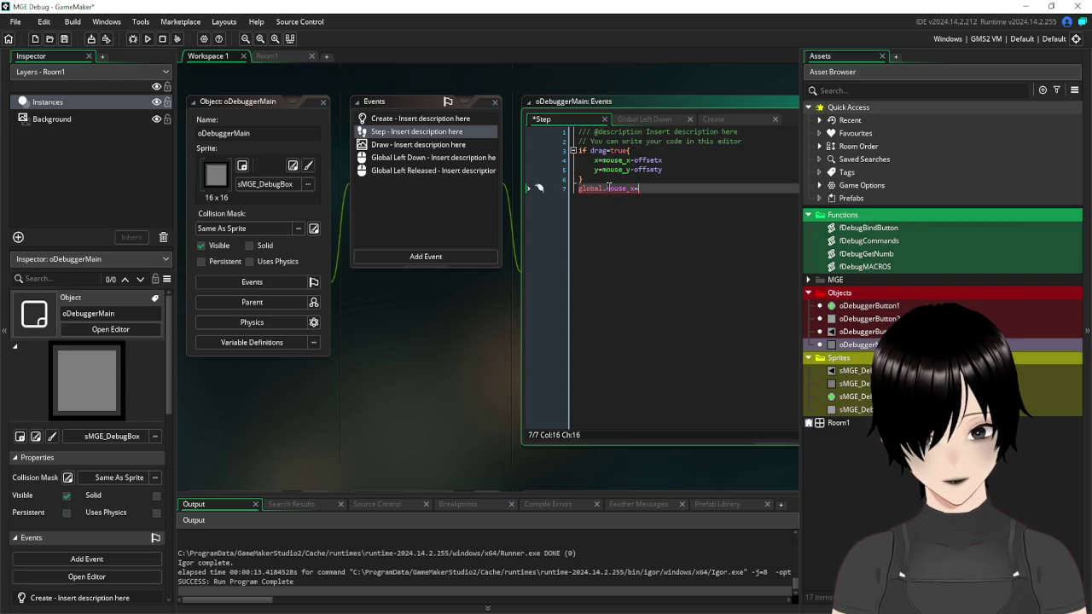
type("mouse")
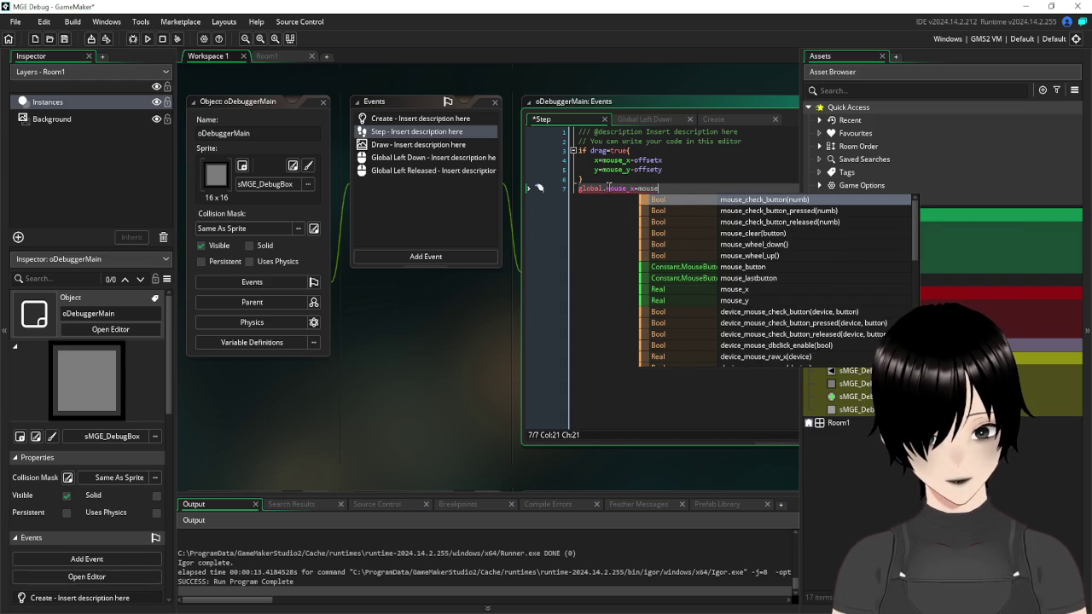
type("_x")
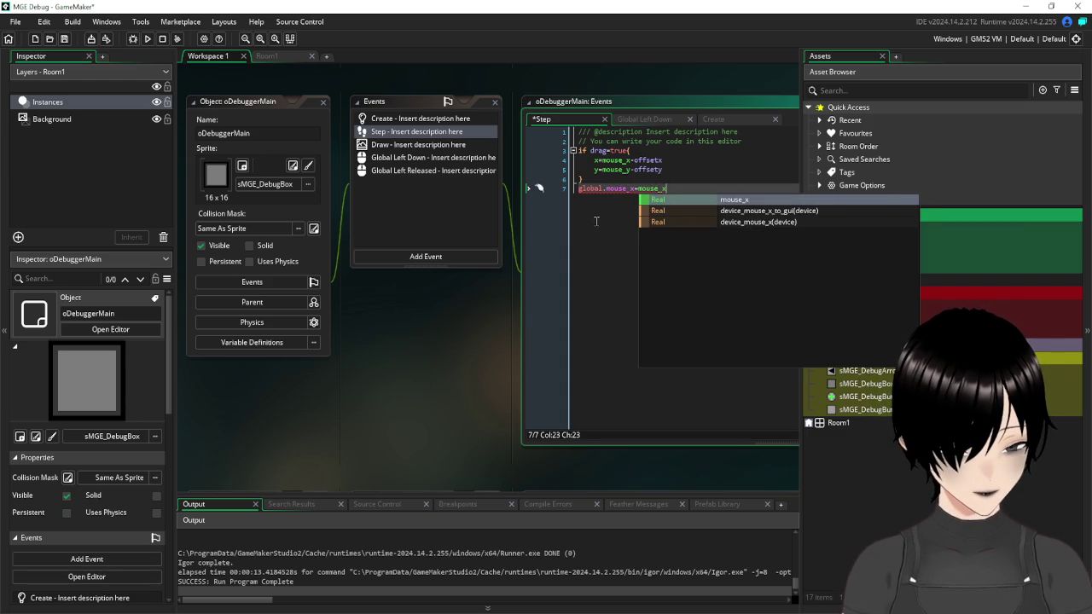
key("Escape")
key("ctrl+shift+Left")
key("ctrl+shift+Left")
key("ctrl+shift+Left")
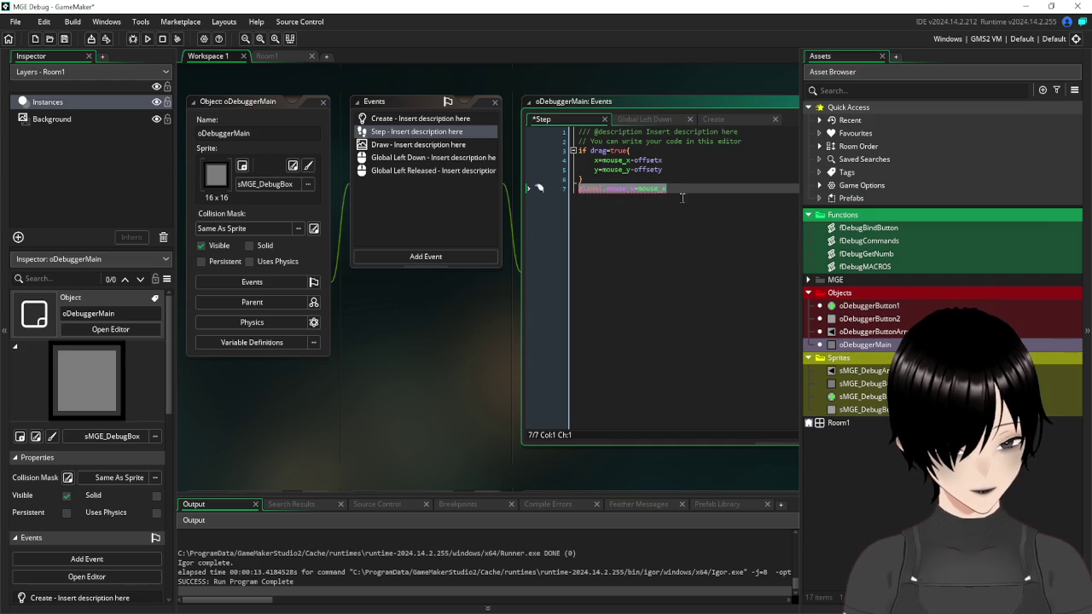
key("ctrl+c")
key("End")
key("Return")
key("ctrl+v")
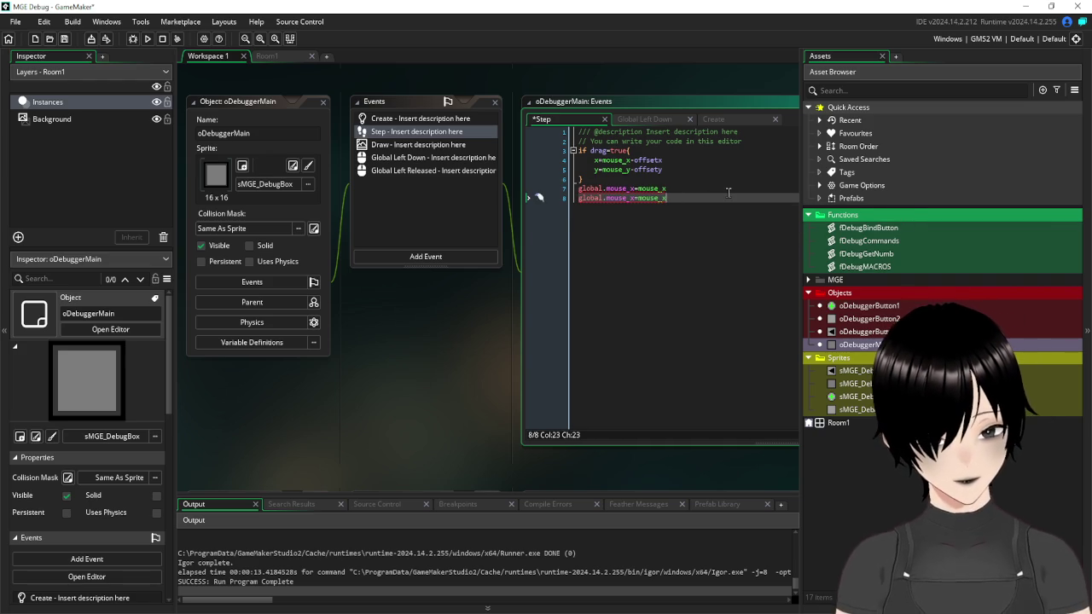
- Change the copied line to use mouse_y and save the project
key("BackSpace")
type("y")
key("Left")
key("Left")
key("Left")
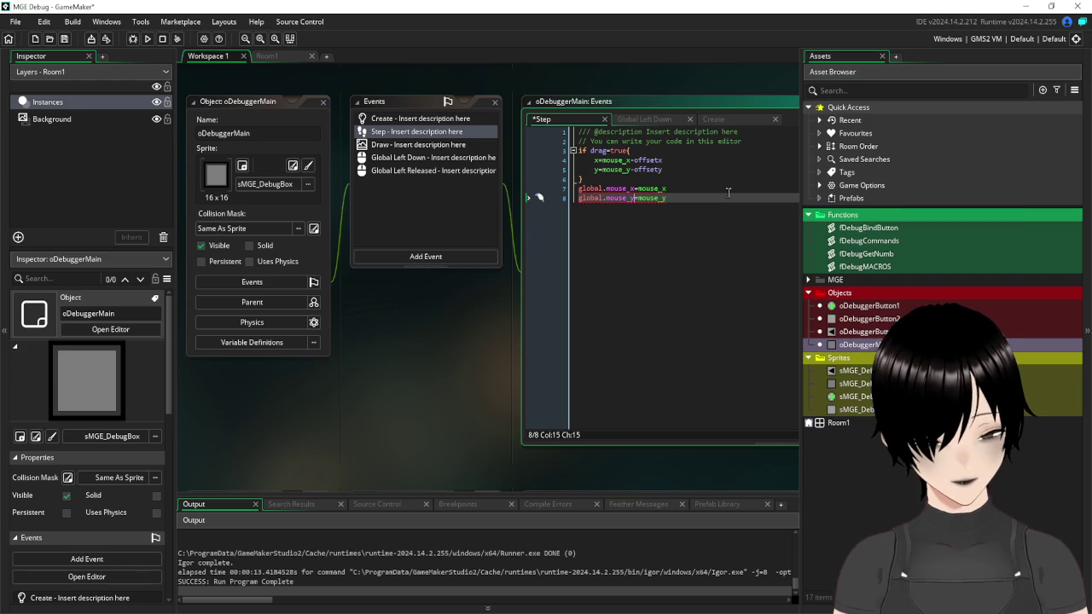
left_click(698, 178)
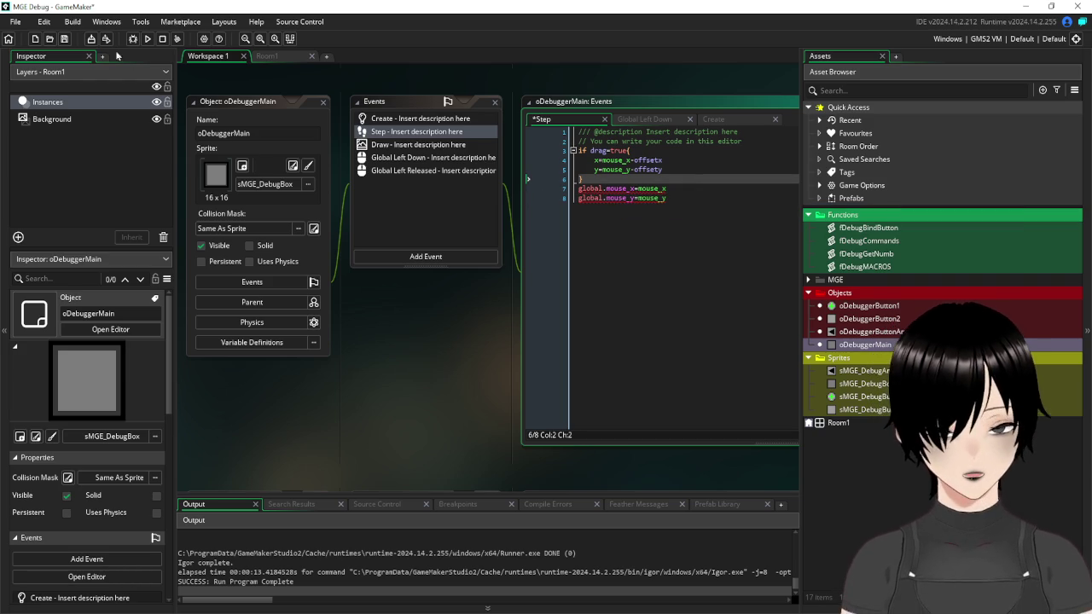
left_click(64, 38)
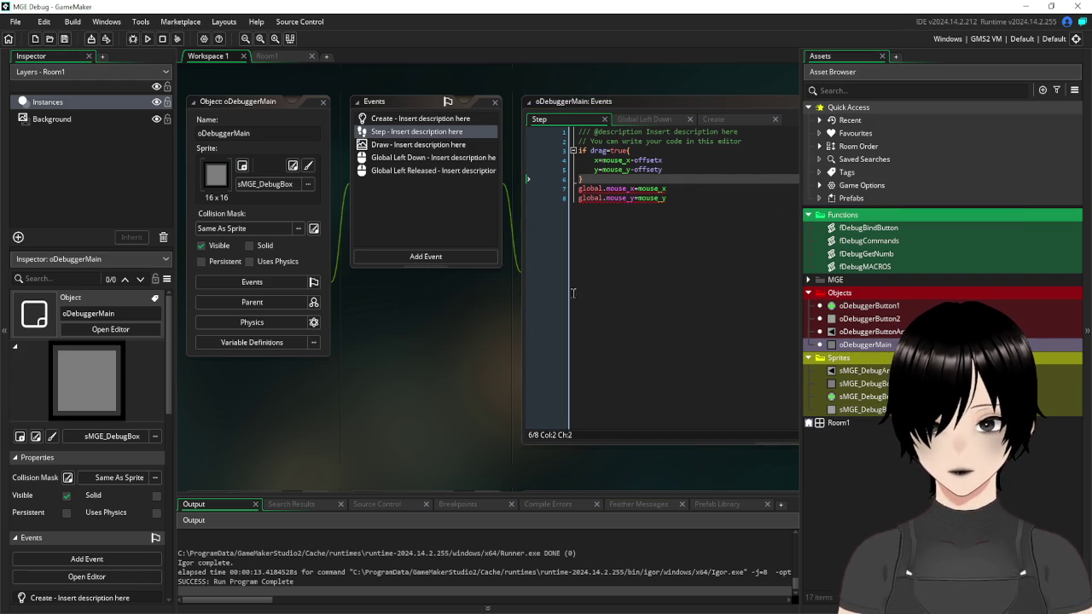
- Drop the underscores so the variables read global.mousex and global.mousey, then save again
mouse_move(501, 271)
left_mouse_down()
mouse_move(394, 358)
mouse_move(363, 364)
mouse_move(395, 371)
left_mouse_up()
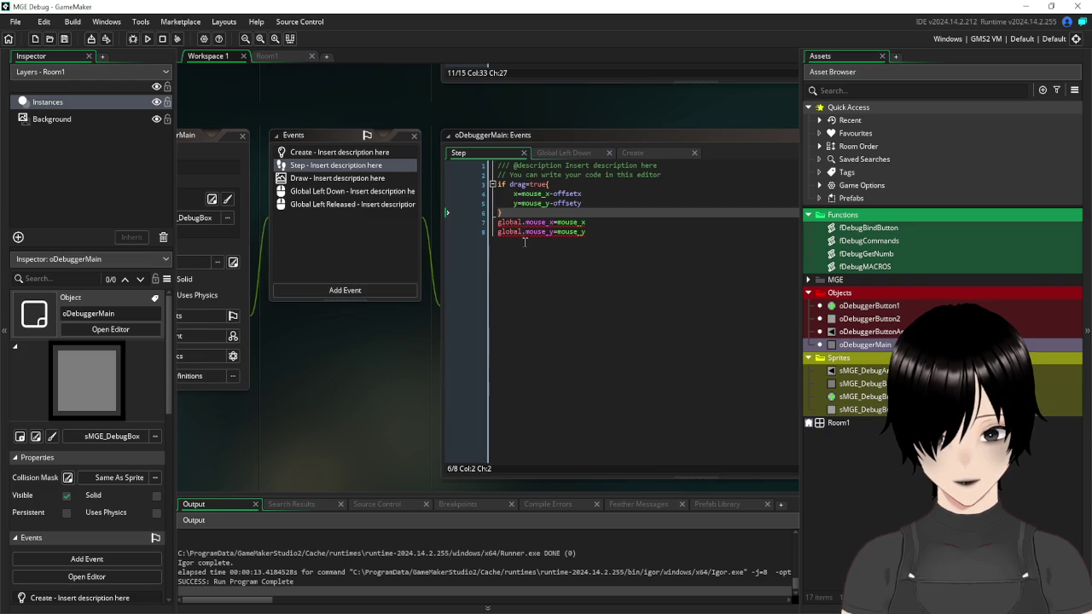
left_click(555, 221)
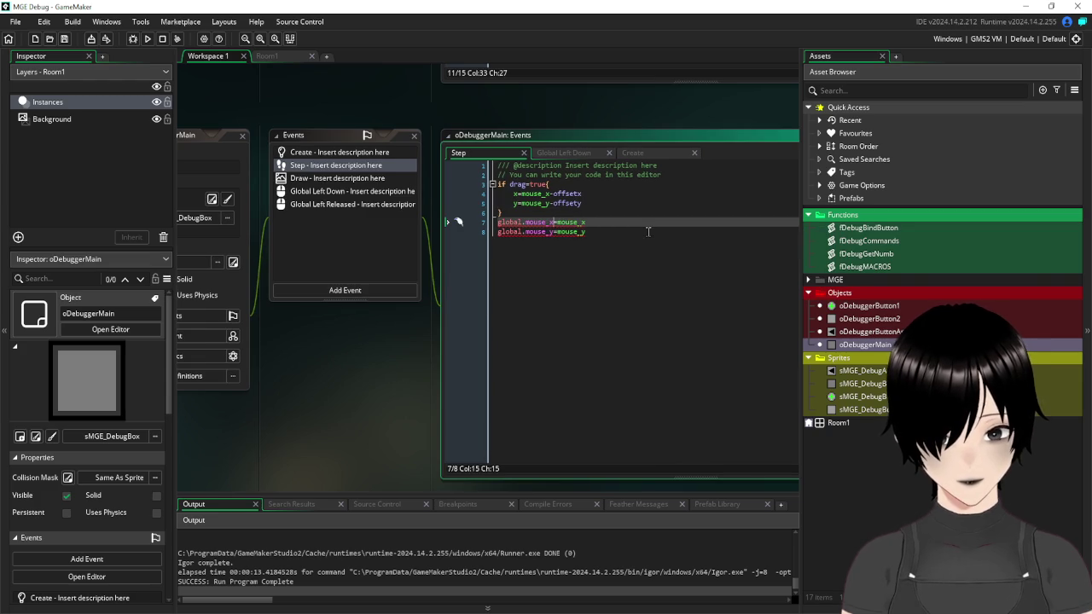
key("Left")
key("BackSpace")
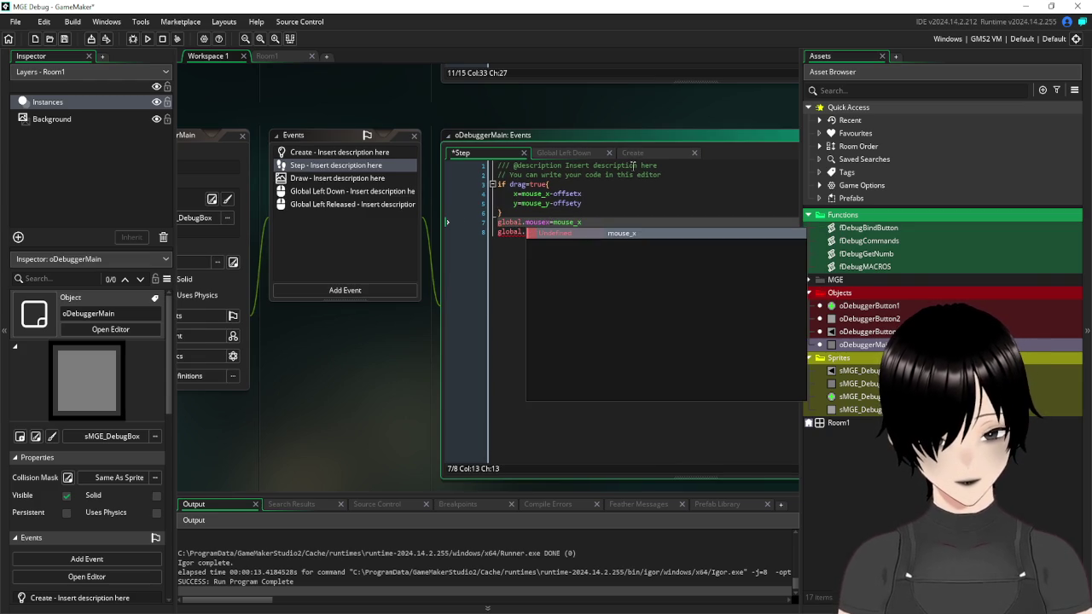
left_click(550, 231)
key("BackSpace")
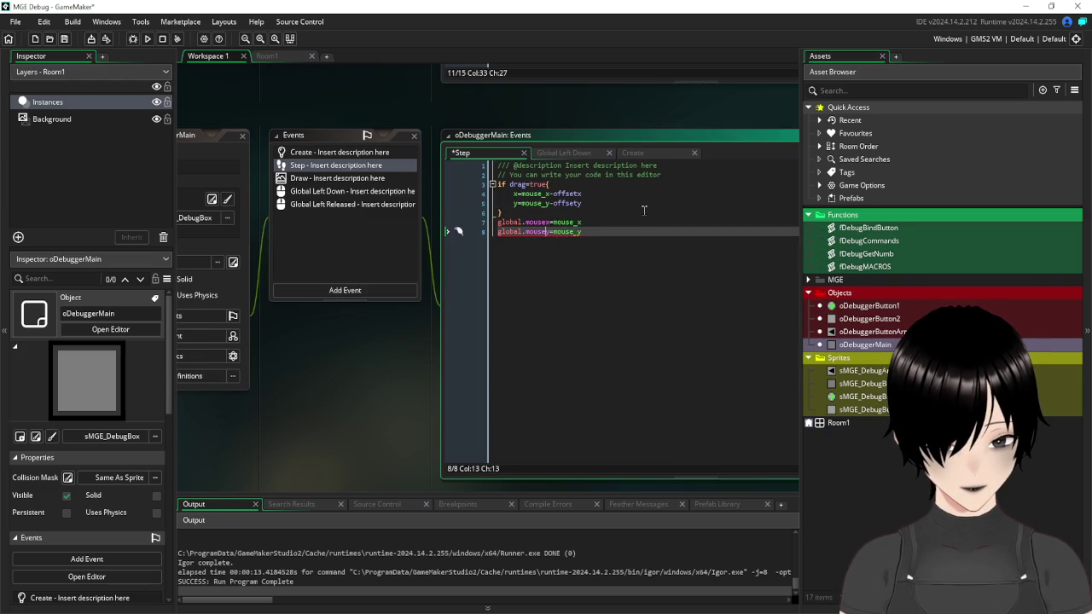
key("Up")
key("Up")
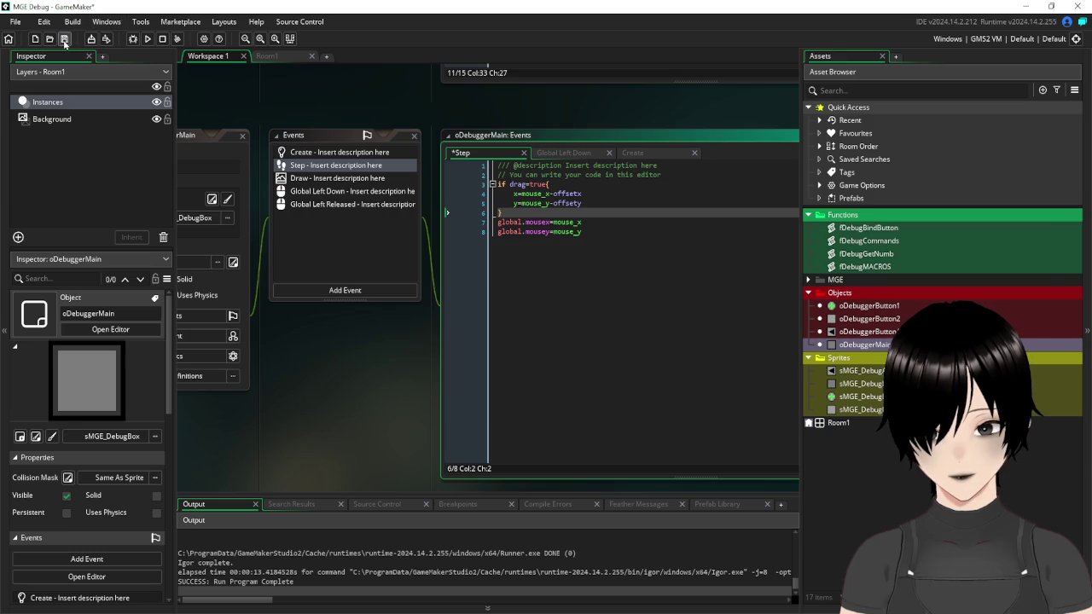
left_click(64, 39)
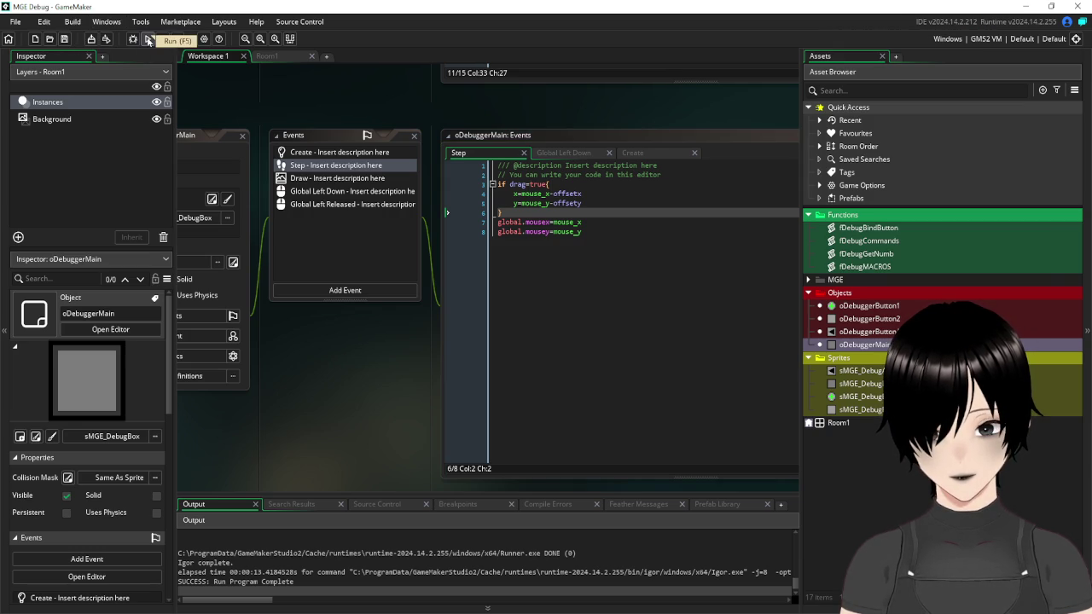
left_click(147, 40)
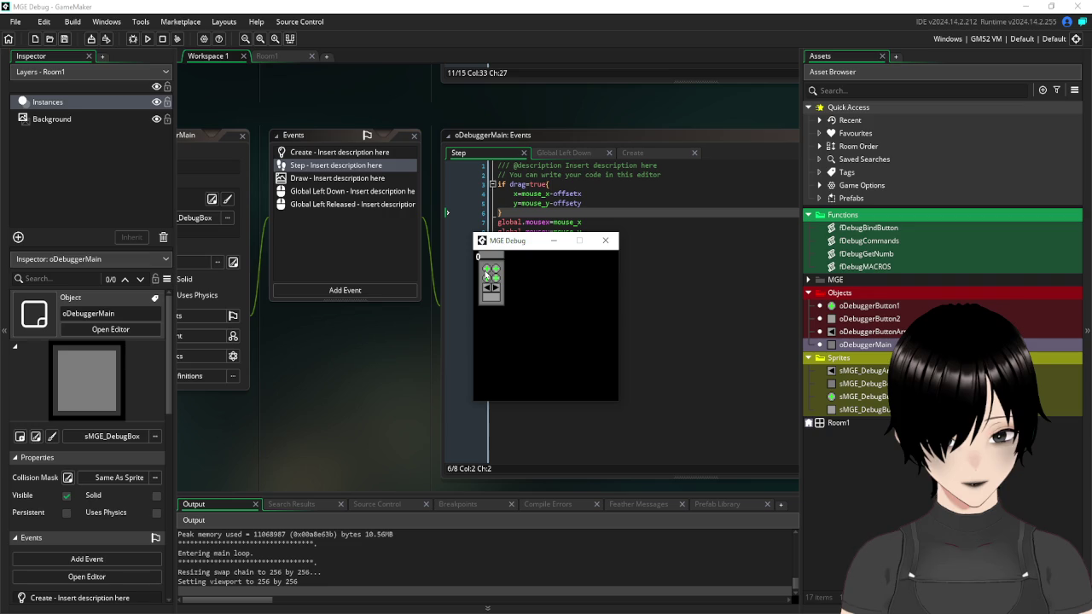
left_click(486, 272)
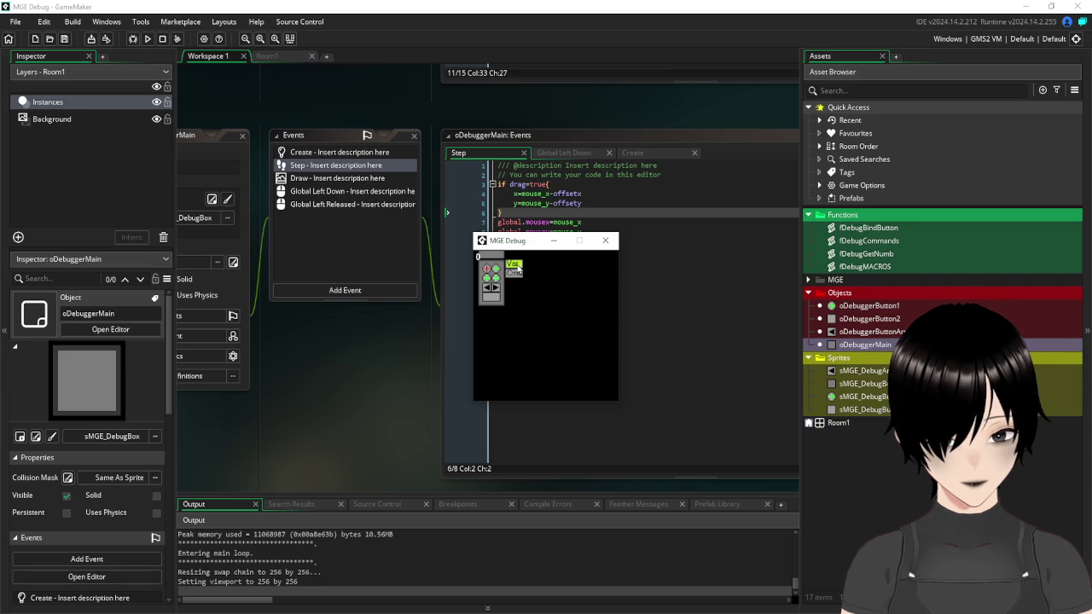
type("mousex")
key("Return")
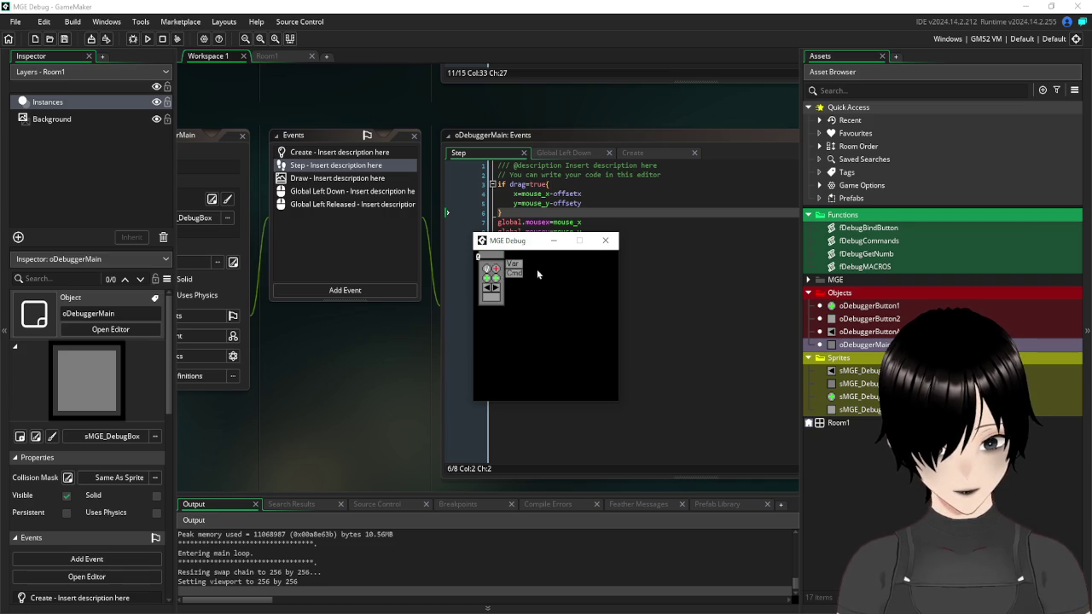
left_click(569, 262)
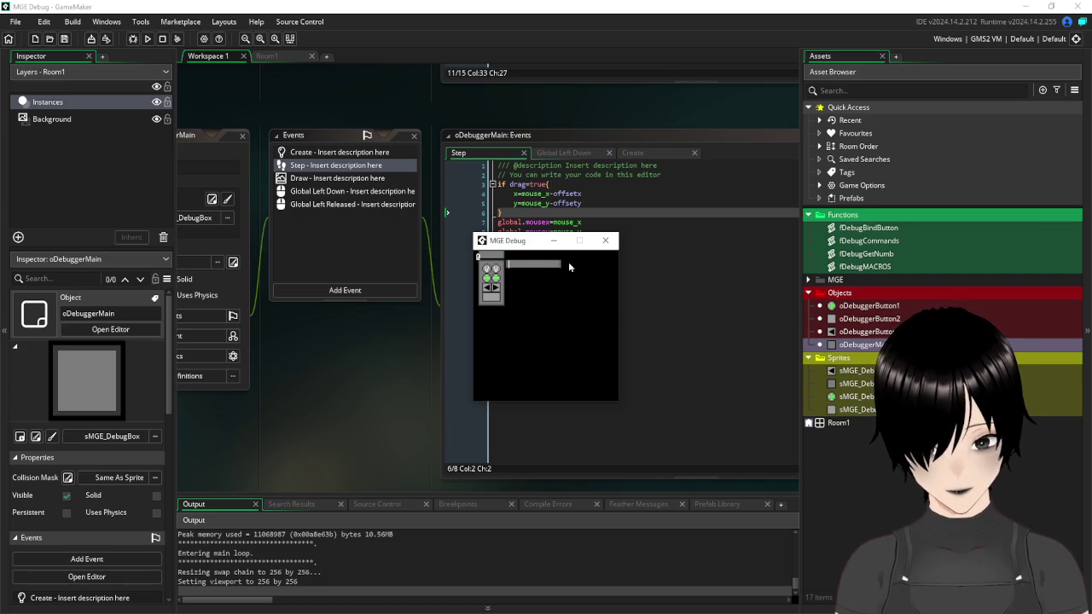
type("mousey")
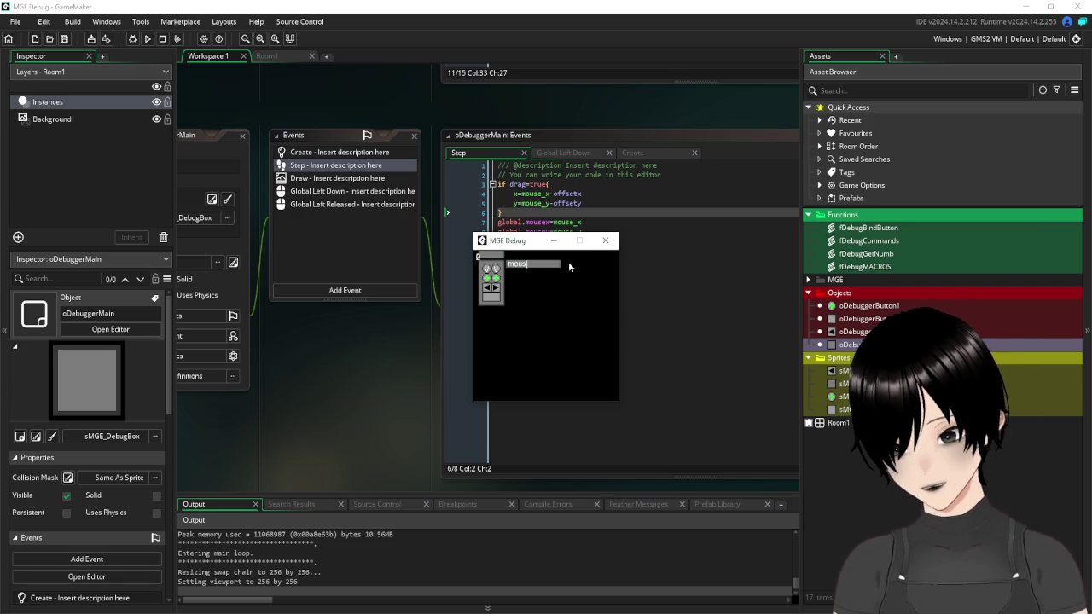
key("Return")
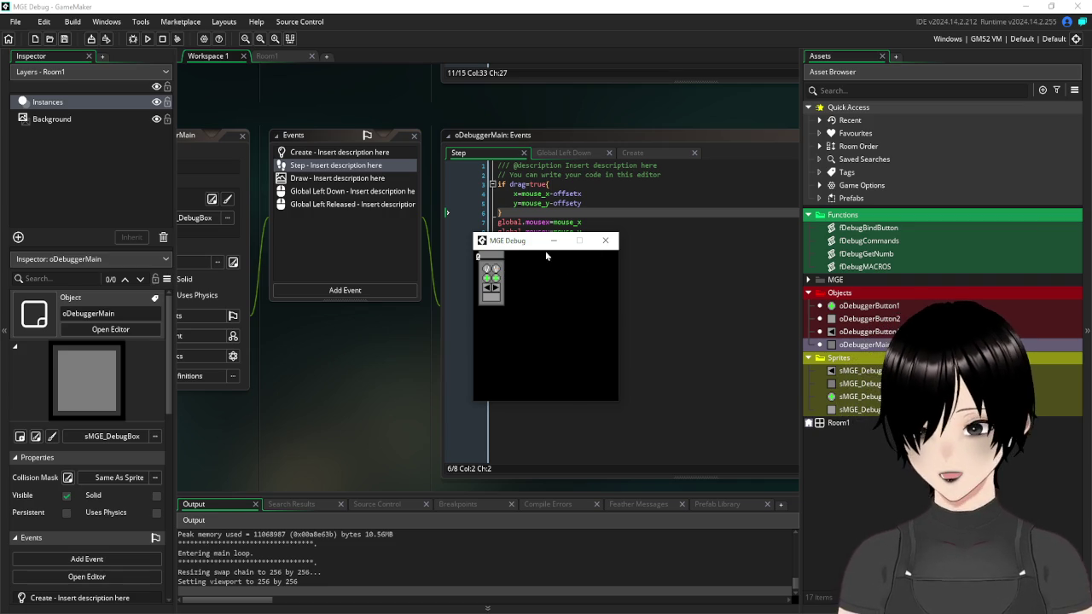
left_click(488, 270)
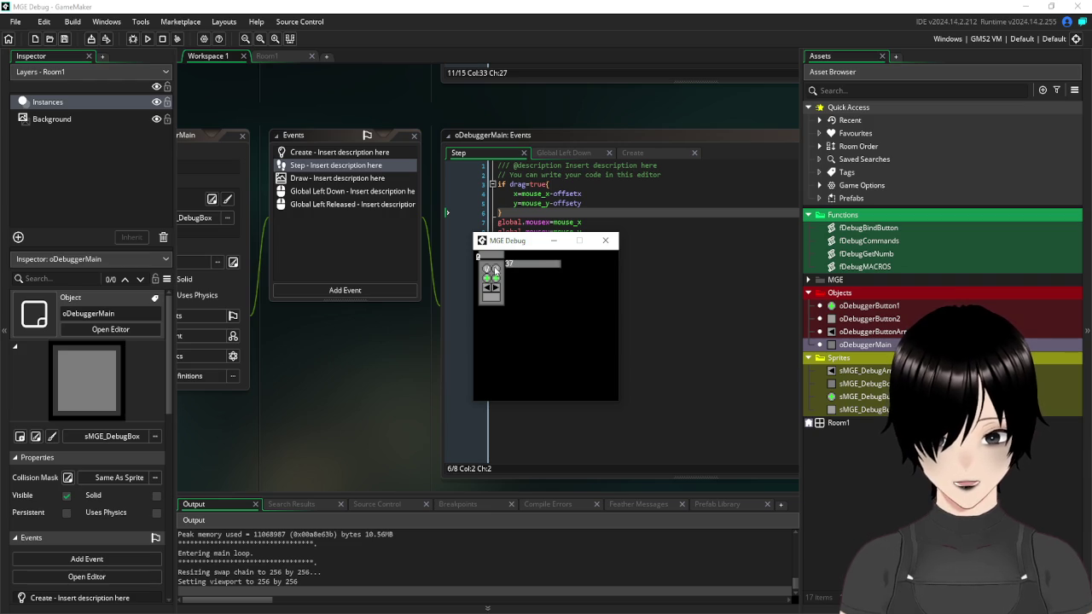
left_click(495, 271)
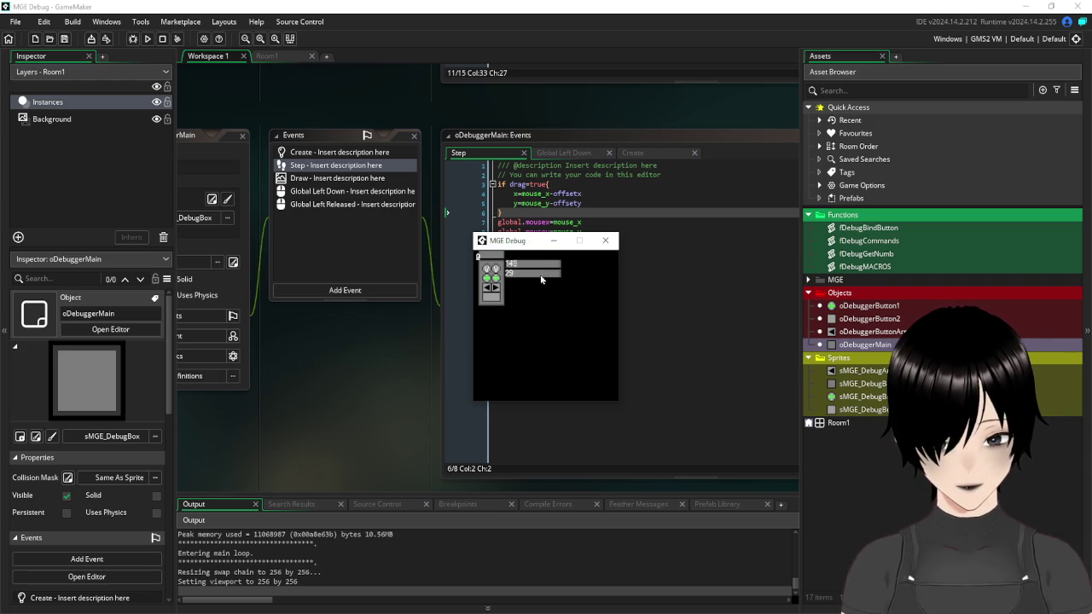
left_click(496, 271)
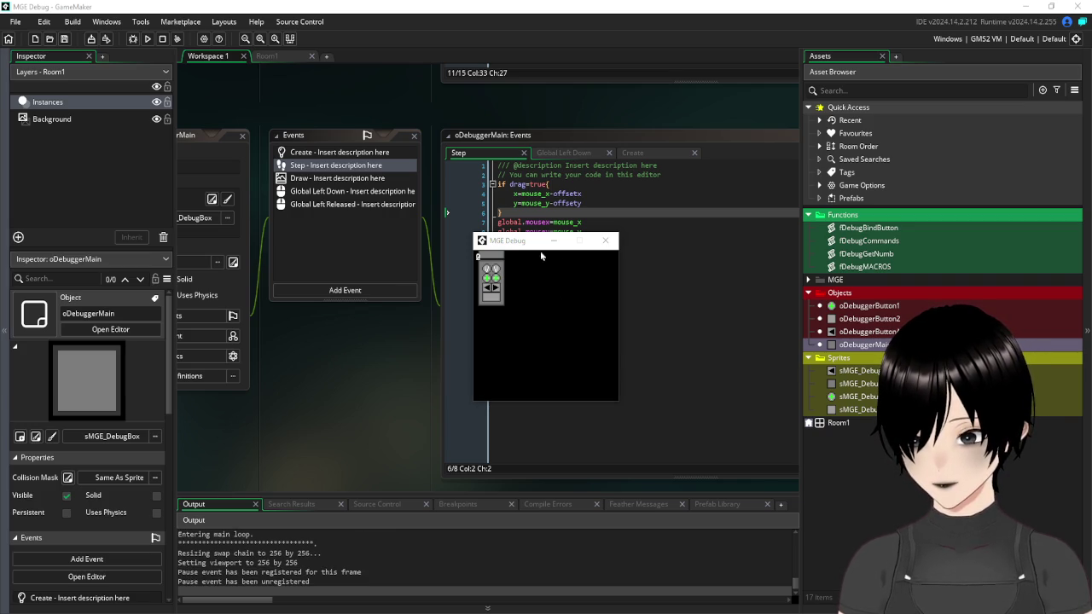
left_click(560, 341)
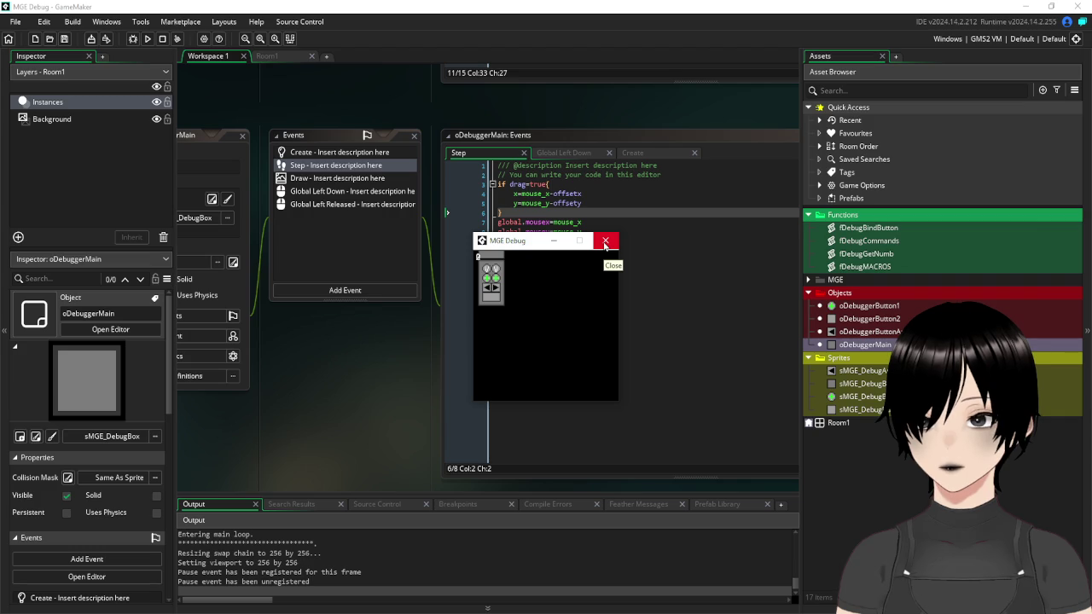
left_click(605, 243)
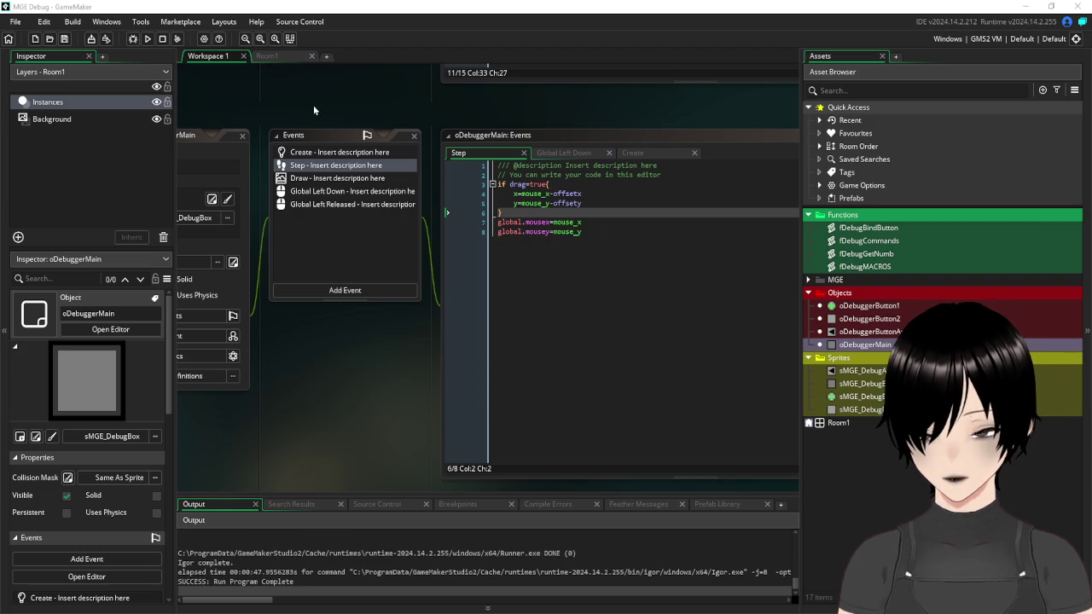
- Drag more oDebuggerButton1 instances into Room1 to fill two rows of four plus buttons
mouse_move(275, 91)
left_mouse_down()
mouse_move(451, 101)
mouse_move(378, 120)
mouse_move(273, 94)
mouse_move(369, 124)
left_mouse_up()
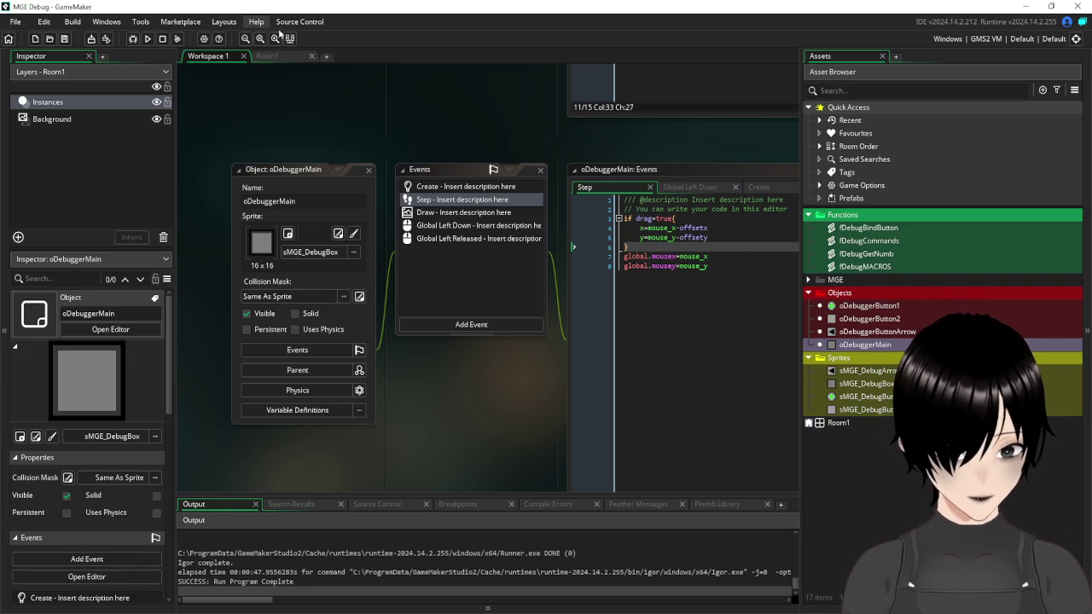
left_click(267, 55)
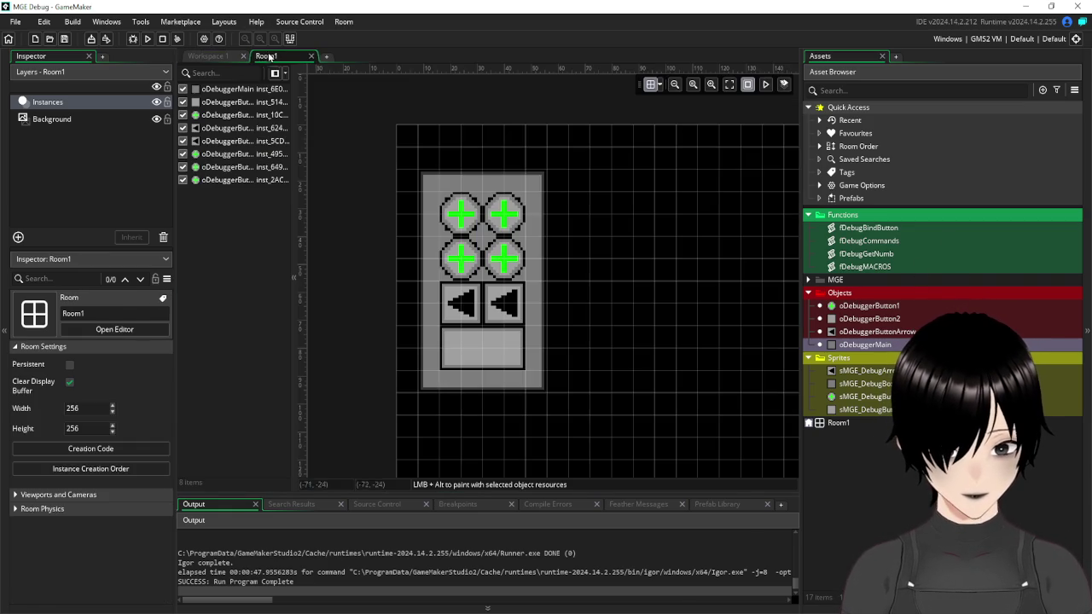
left_click(883, 309)
left_click_drag(883, 309, 556, 208)
left_click_drag(869, 306, 583, 209)
mouse_move(868, 306)
left_mouse_down()
mouse_move(582, 251)
mouse_move(555, 261)
mouse_move(820, 298)
mouse_move(676, 261)
mouse_move(584, 265)
left_mouse_up()
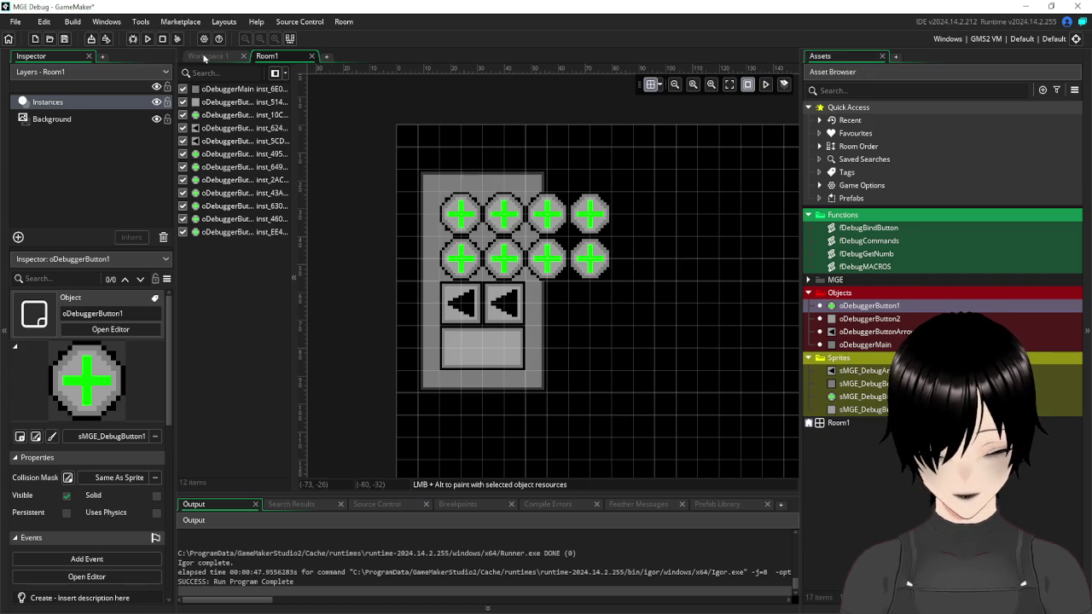
left_click(205, 56)
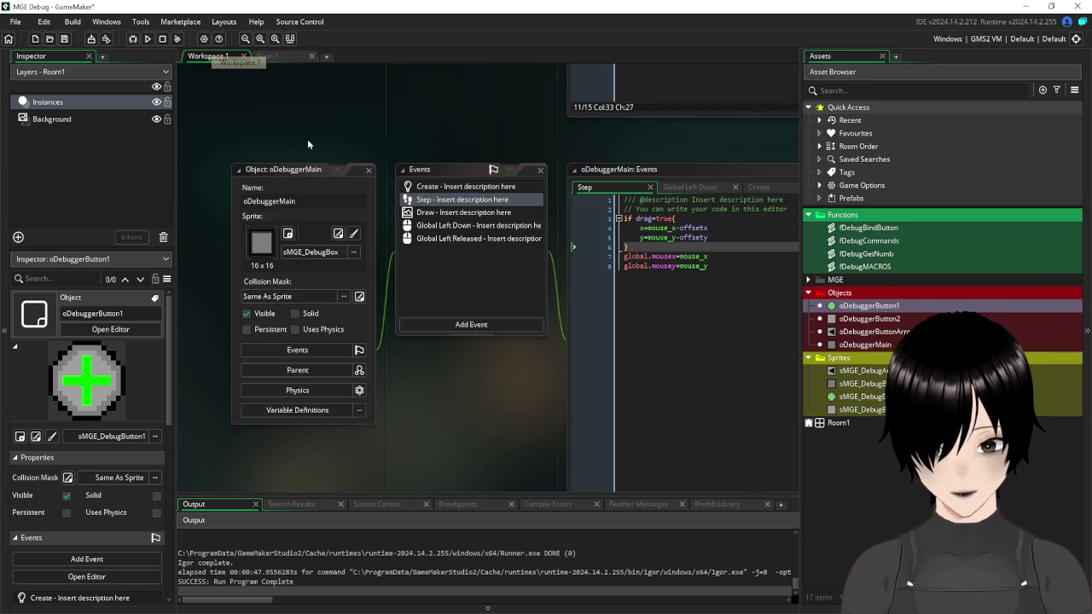
- Rename global.check1 to global.numbMin in oDebuggerMain's Create code
double_click(880, 345)
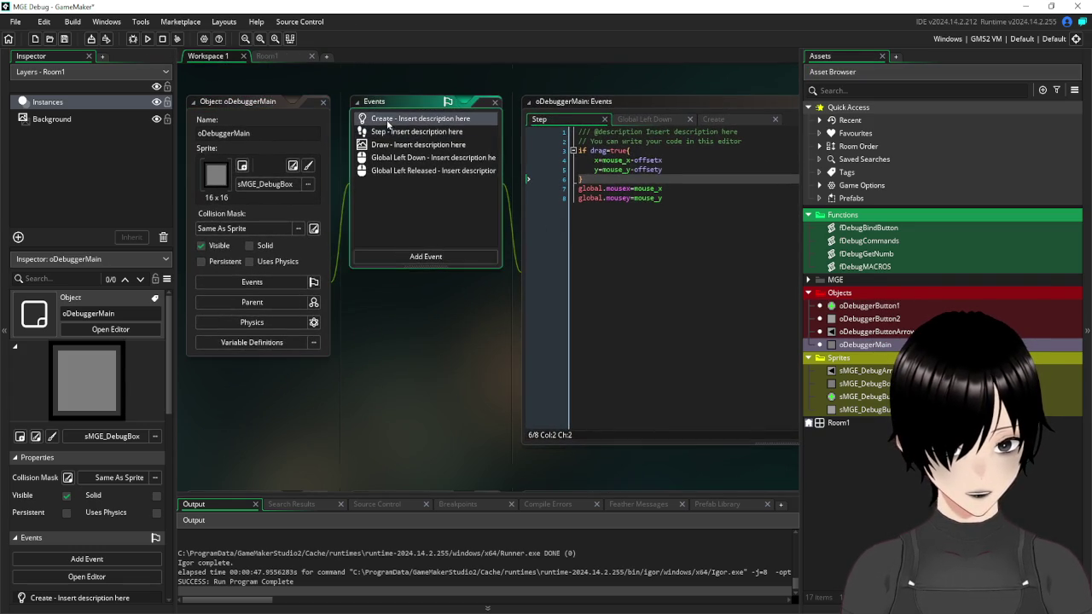
left_click(388, 120)
left_click(646, 217)
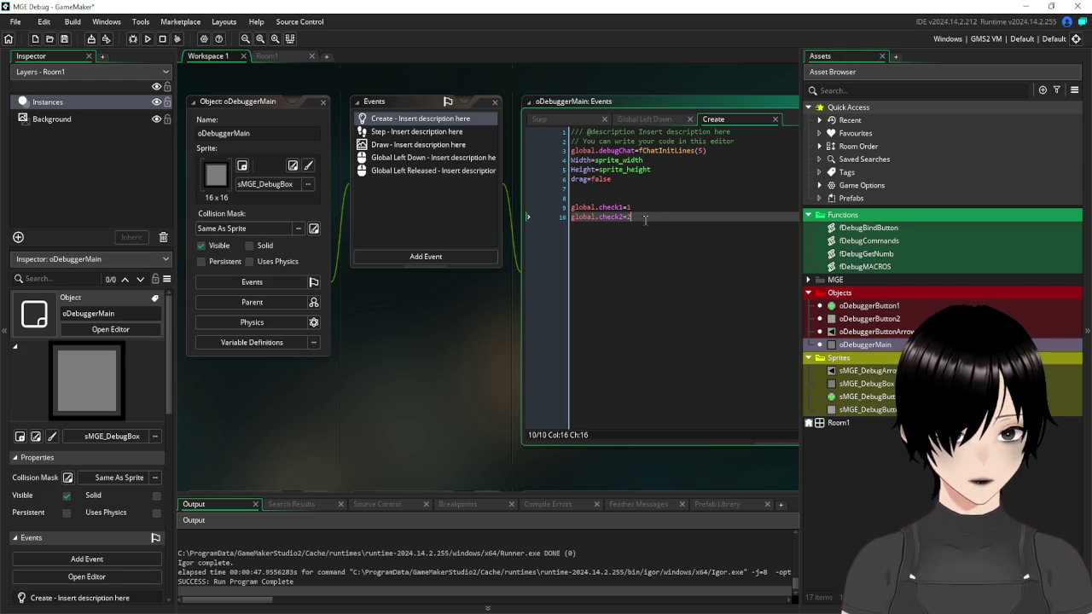
left_click(636, 207)
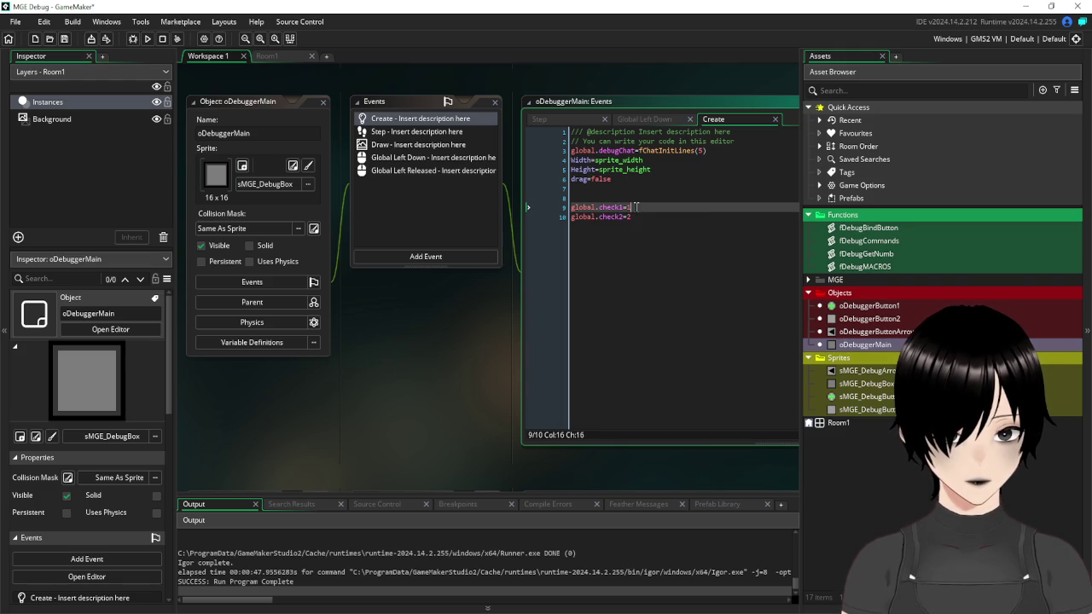
left_click(622, 207)
key("BackSpace")
key("BackSpace")
key("BackSpace")
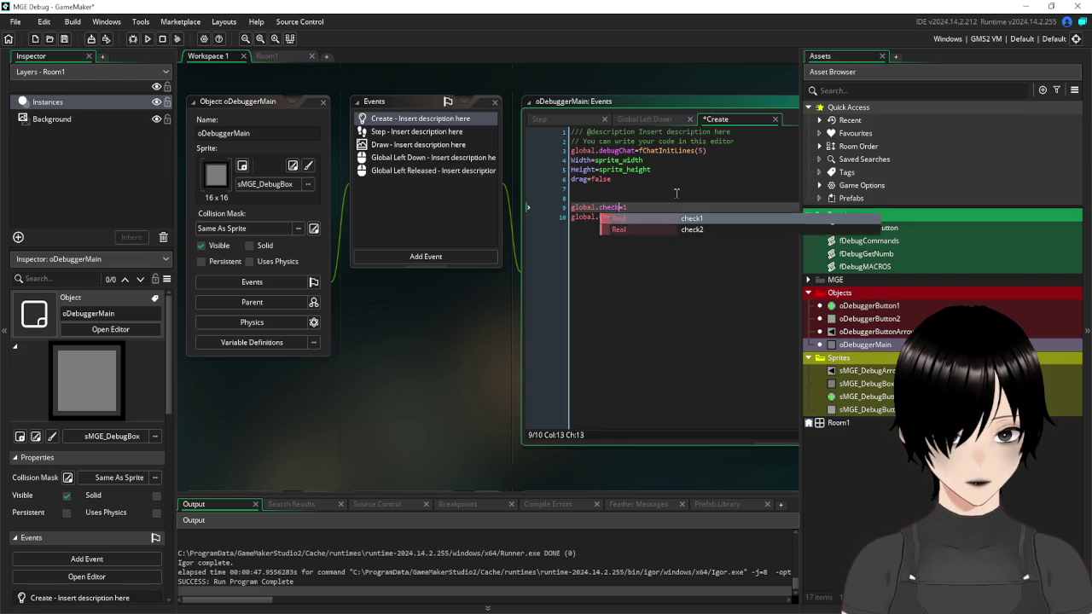
key("BackSpace")
key("BackSpace")
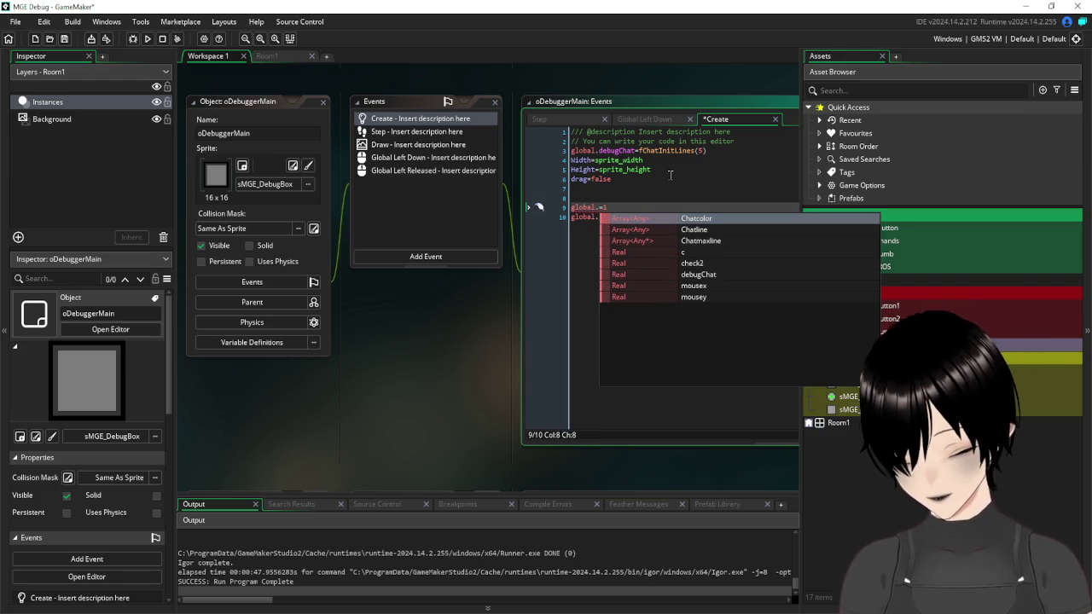
type("numbMin")
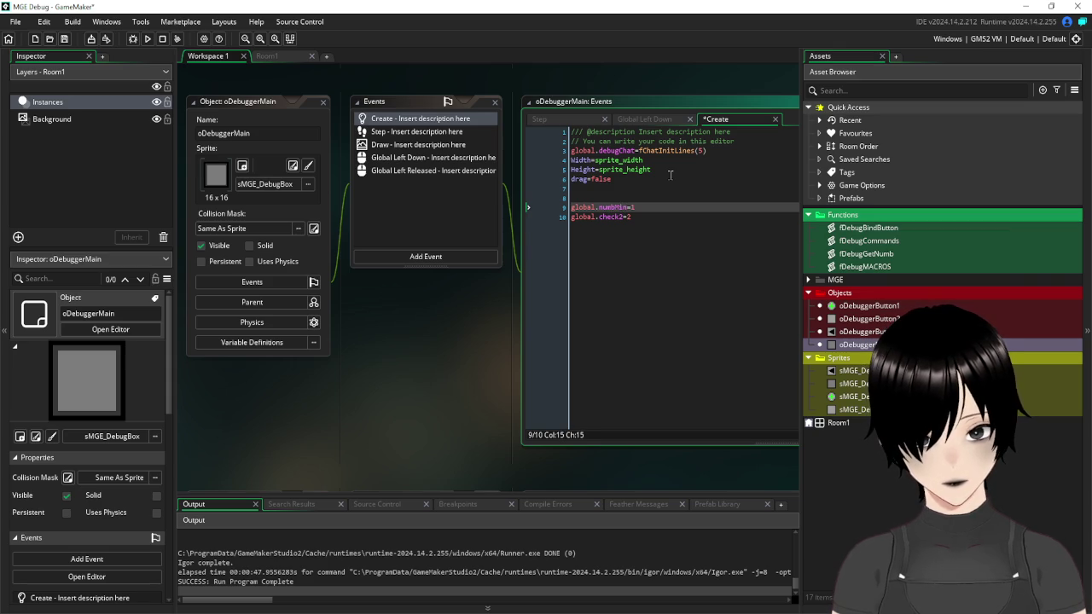
- Rename global.check2 to global.numbMax and set the values to numbMin=0 and numbMax=4
key("Down")
key("Left")
key("BackSpace")
key("BackSpace")
key("BackSpace")
key("BackSpace")
type("numbM")
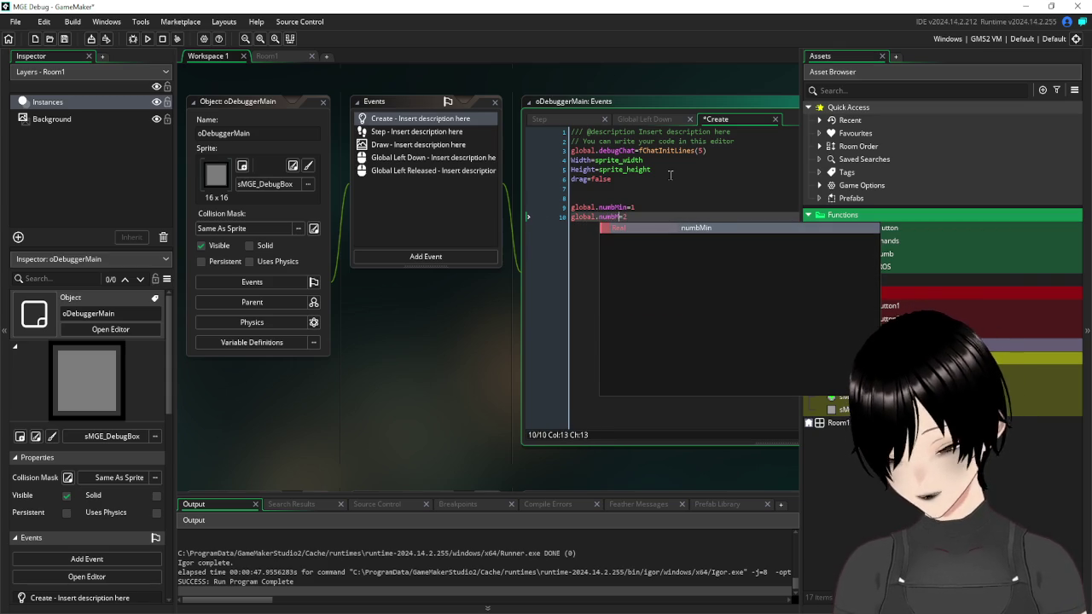
type("ax")
key("Up")
key("Right")
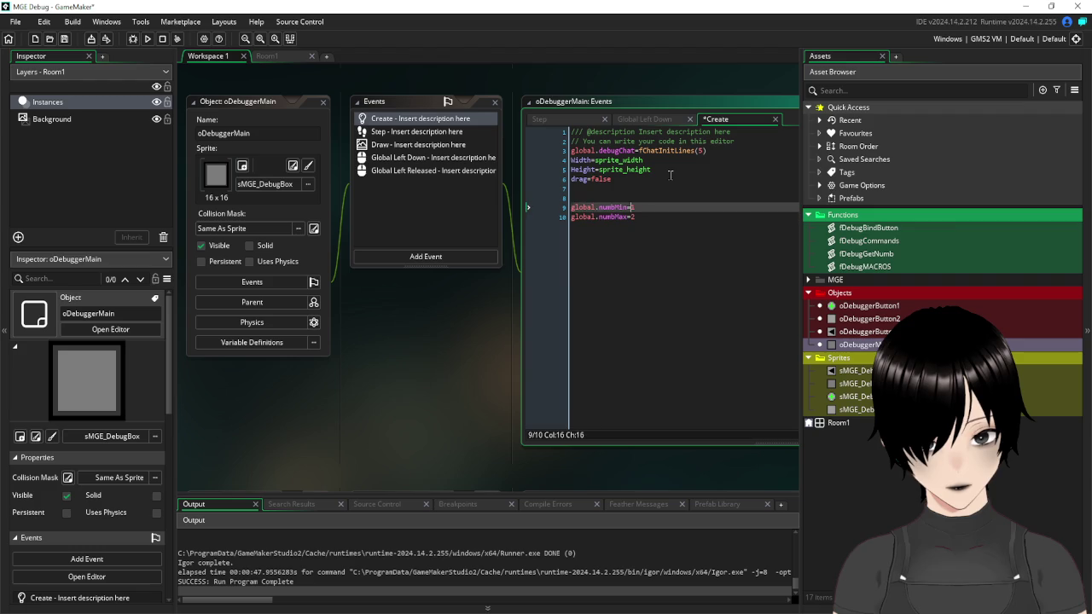
key("BackSpace")
key("Down")
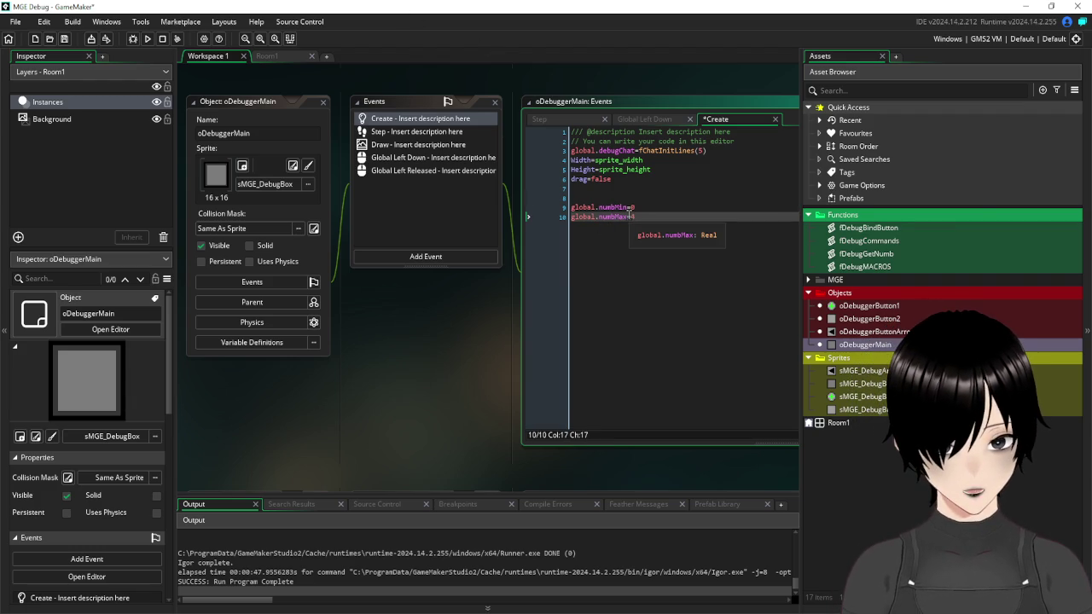
key("shift+Home")
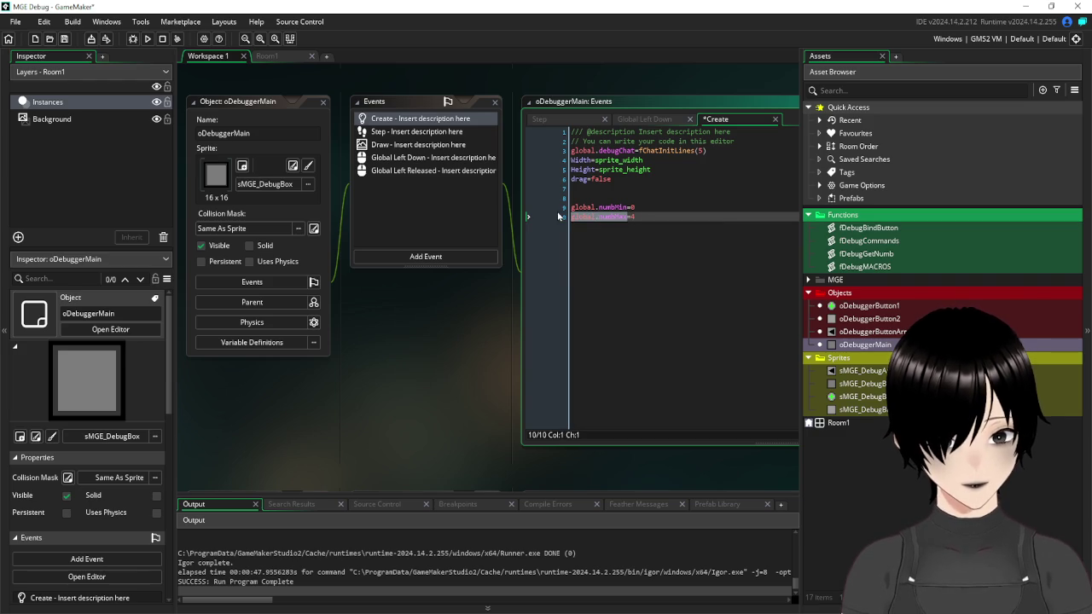
scroll(429, 139, "up", 5)
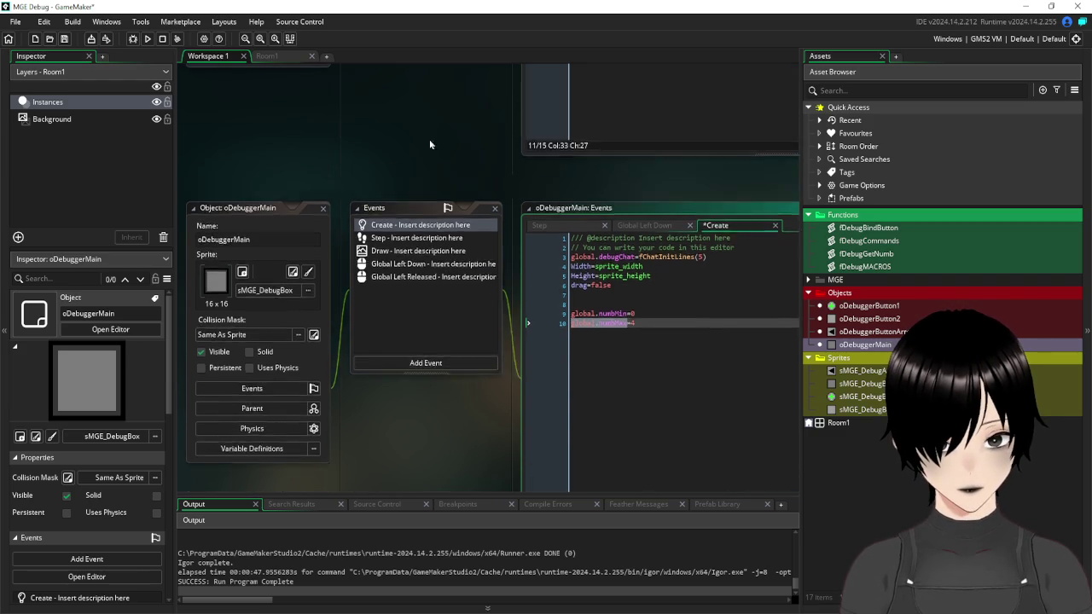
- Insert 'if numb>global.numbMin and numb<global.numbMax' above draw_sprite_ext in oDebuggerButton1's Draw code
scroll(466, 200, "up", 2)
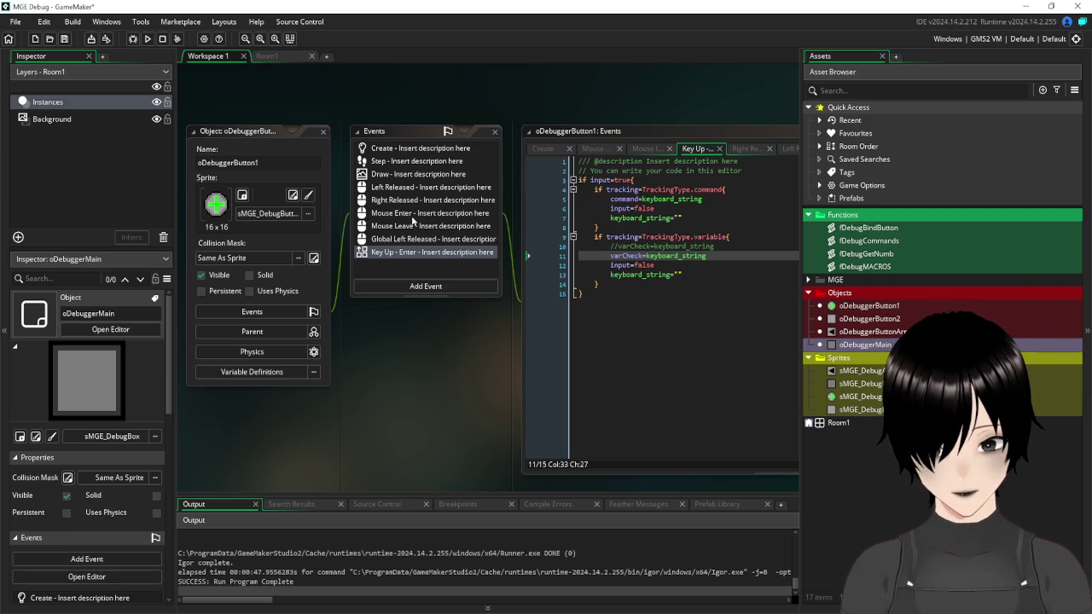
left_click(401, 174)
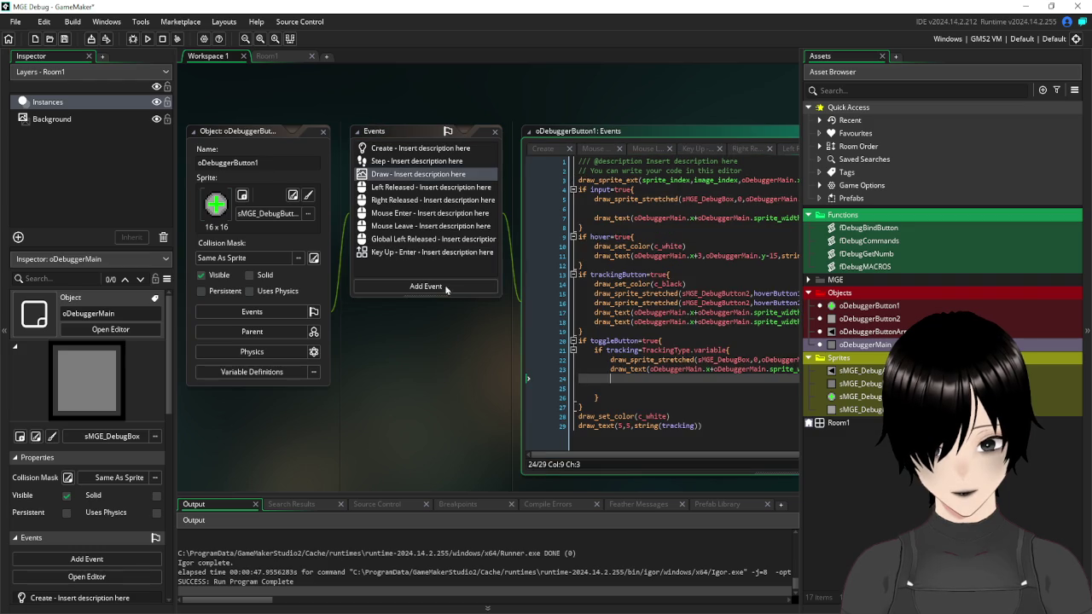
mouse_move(469, 362)
left_mouse_down()
mouse_move(334, 316)
mouse_move(374, 337)
mouse_move(389, 358)
left_mouse_up()
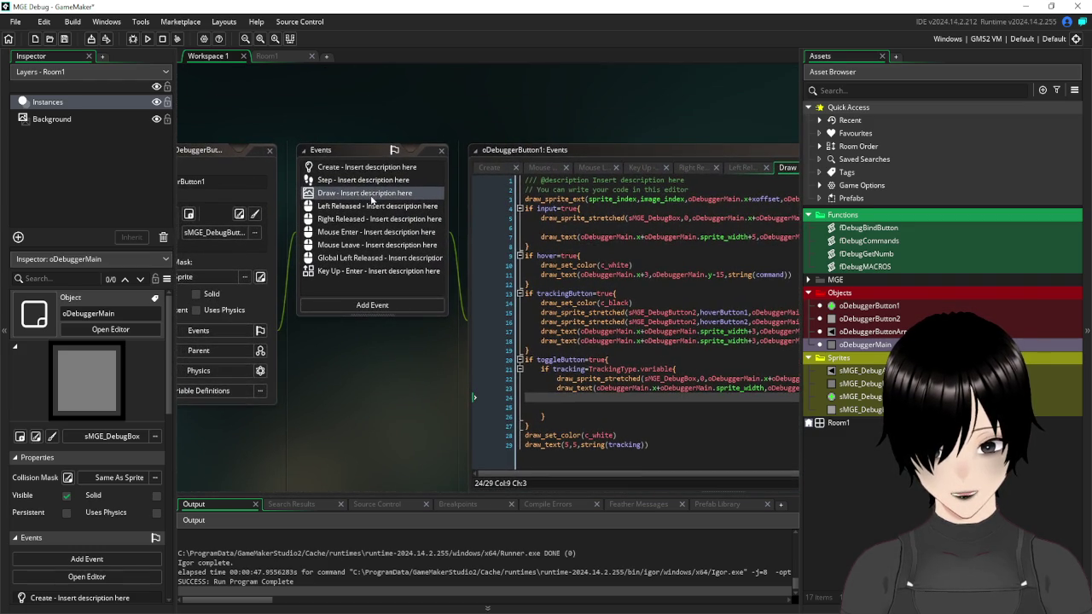
left_click(711, 189)
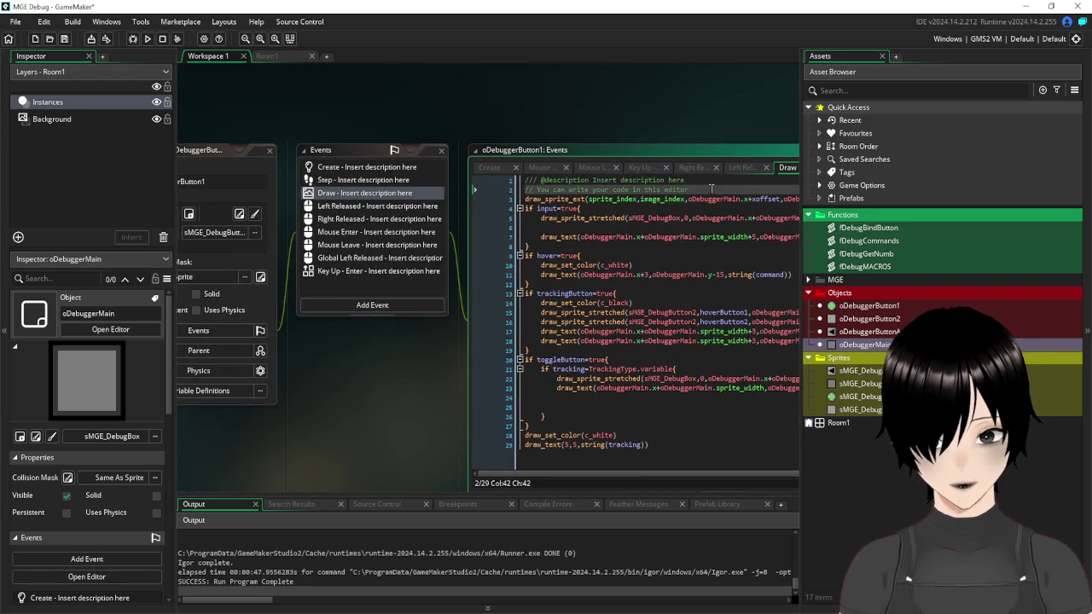
key("Return")
type("if ")
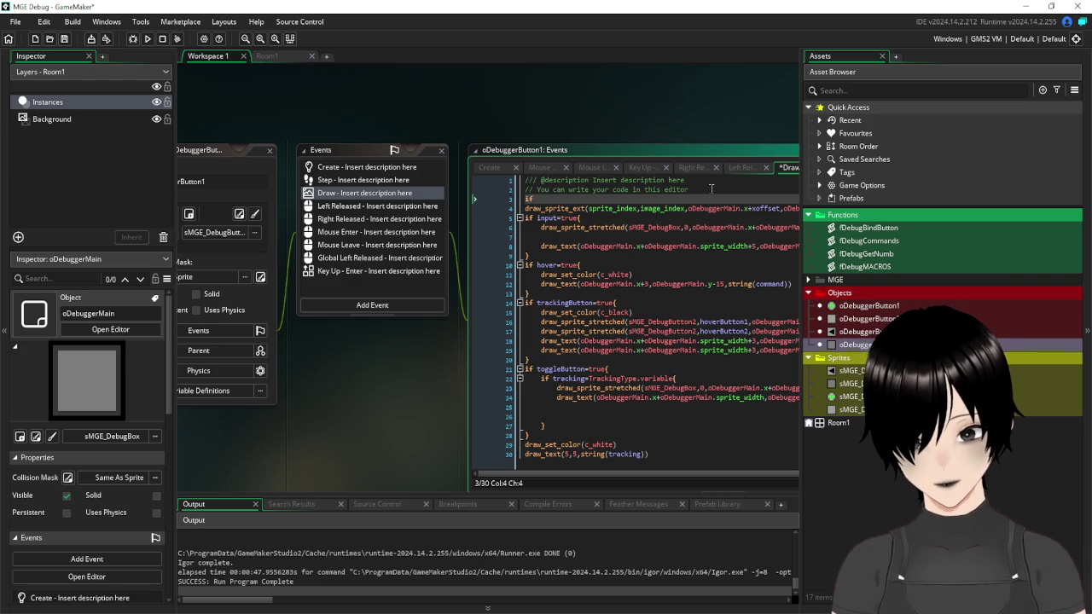
type("numb")
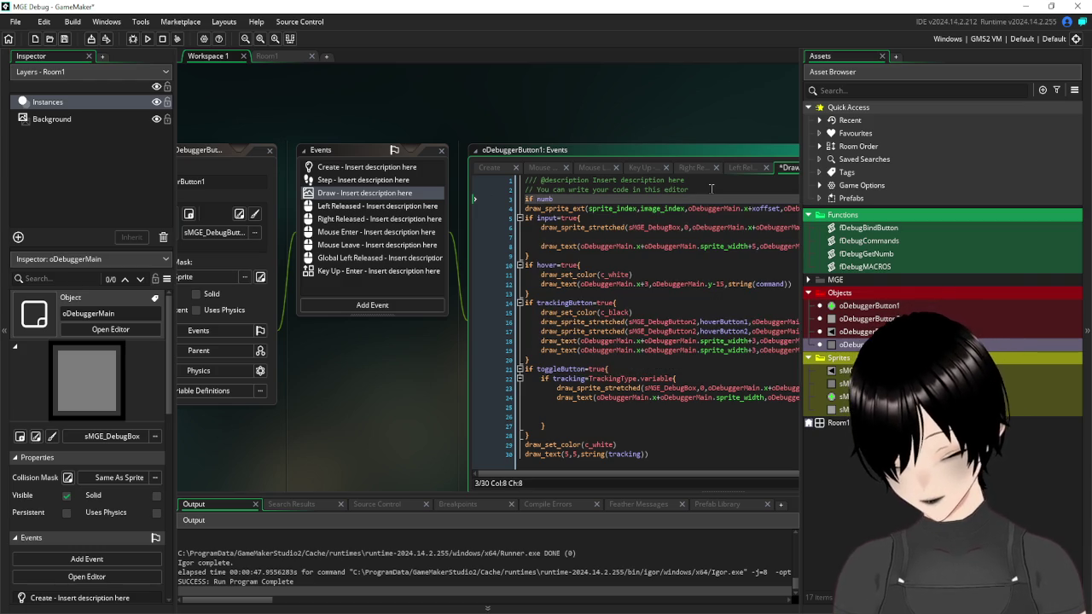
type(">global.numbMax")
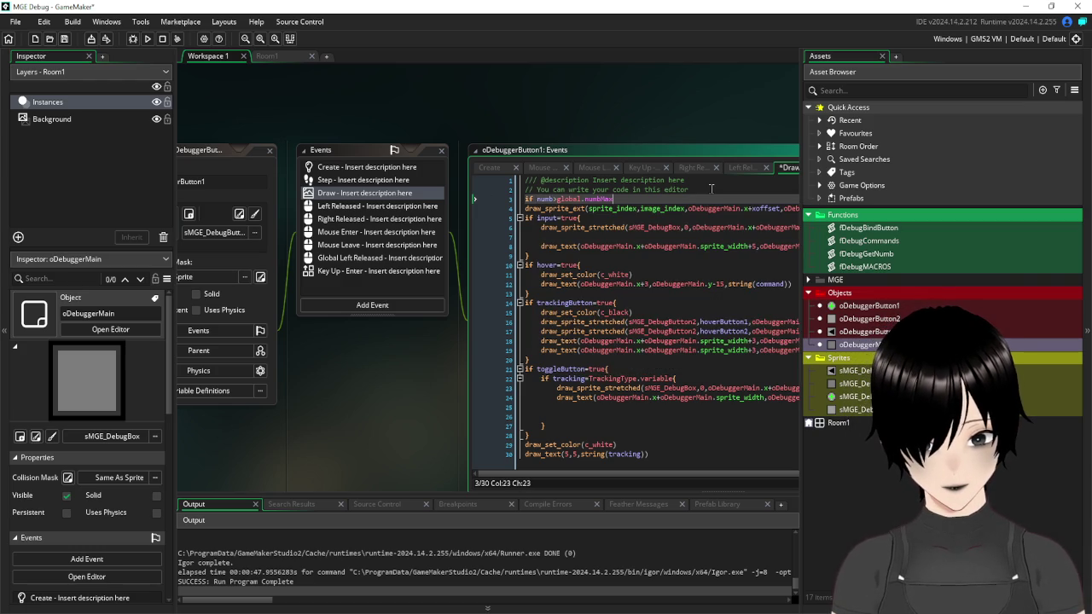
key("BackSpace")
key("BackSpace")
key("BackSpace")
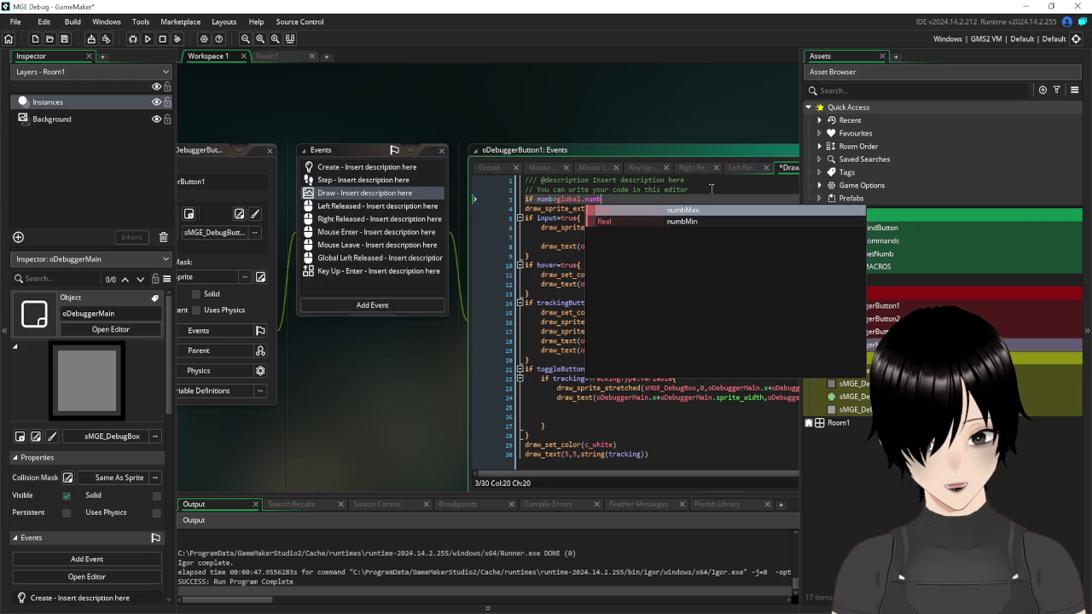
left_click(654, 223)
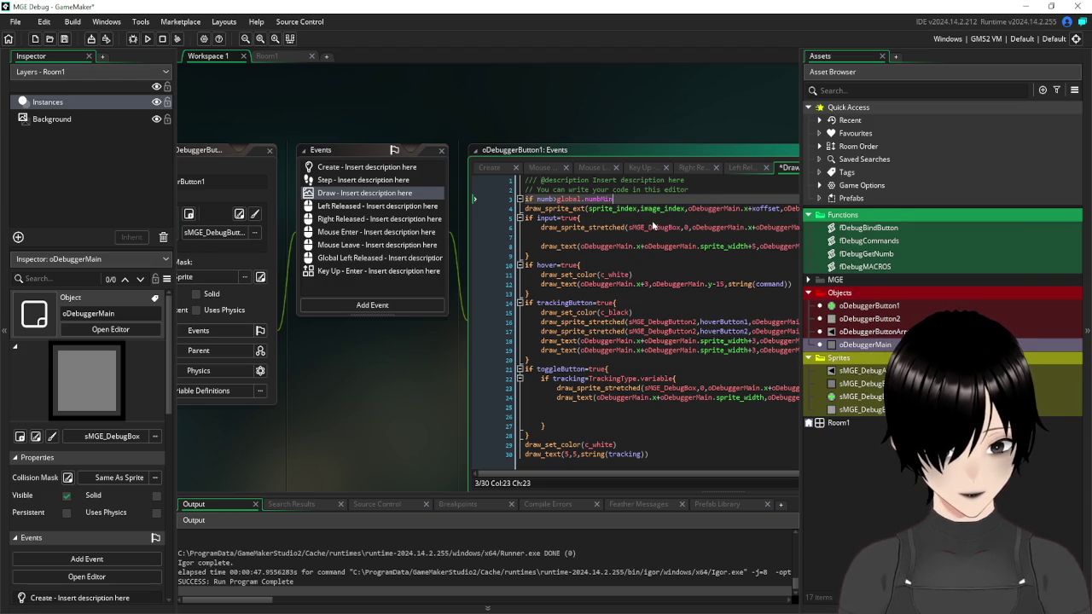
type(" an")
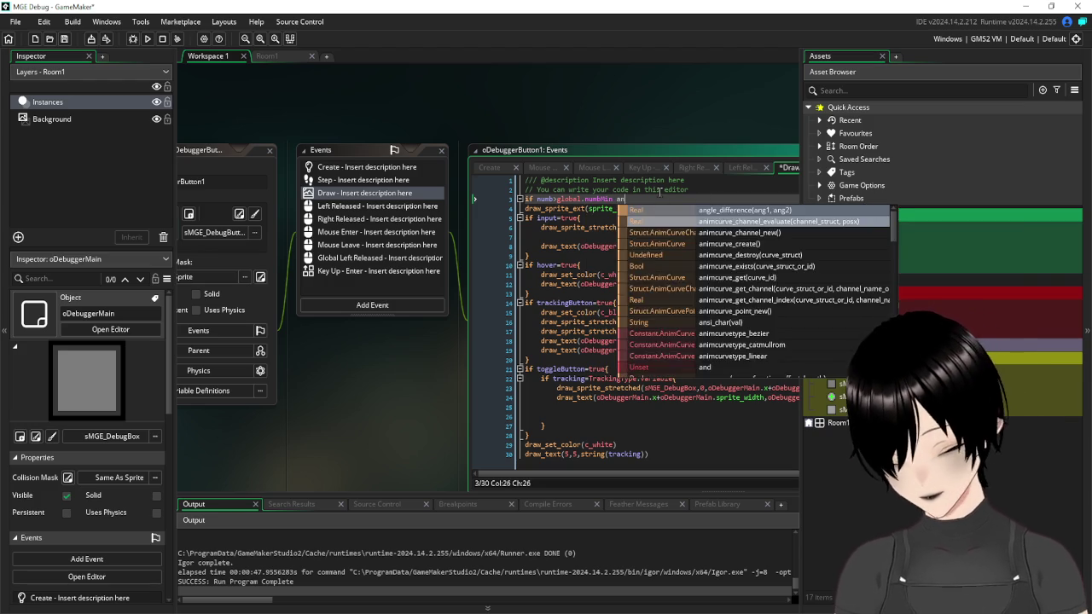
type("d numb")
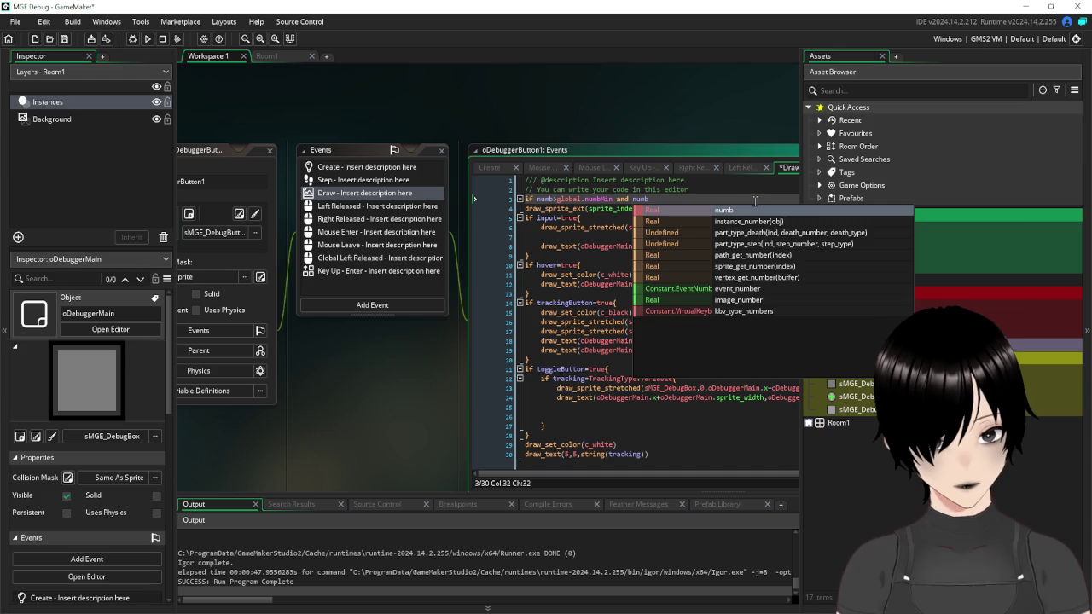
key("Escape")
type("<")
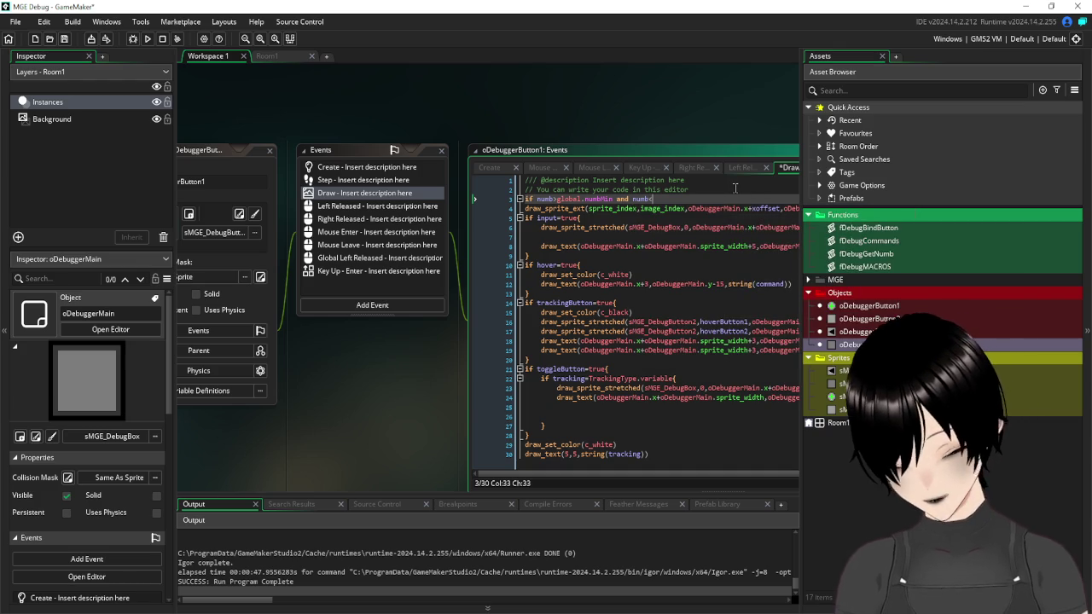
type("gl")
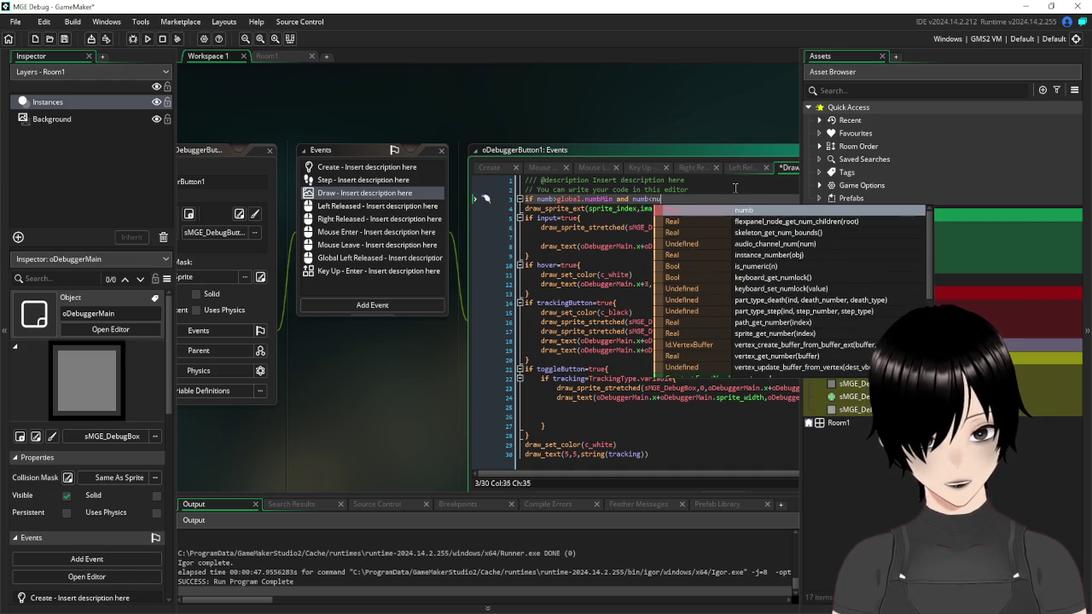
type("obal.numb")
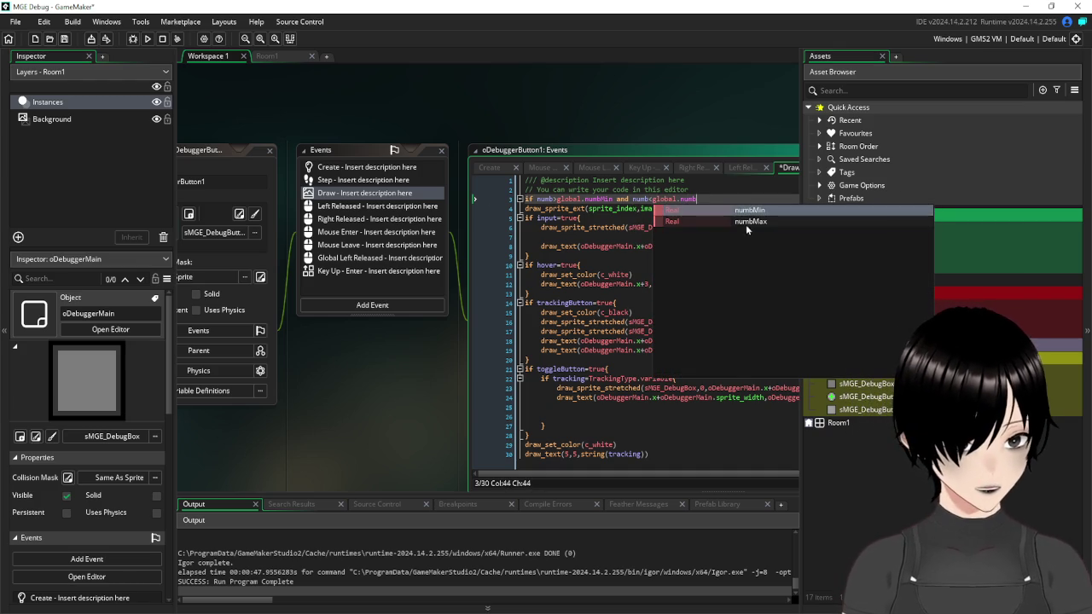
left_click(745, 222)
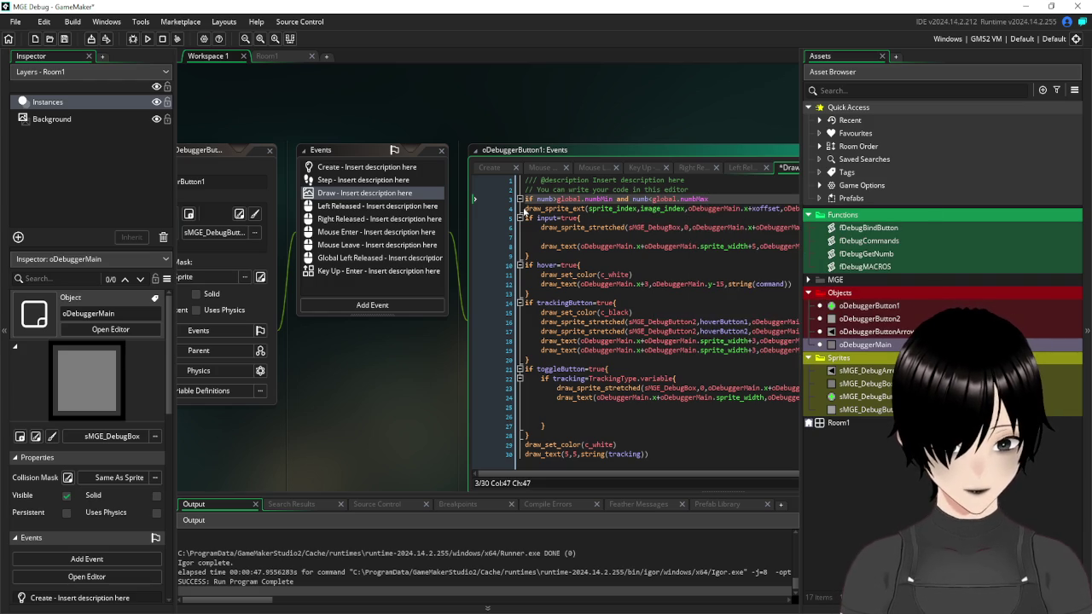
left_click(526, 209)
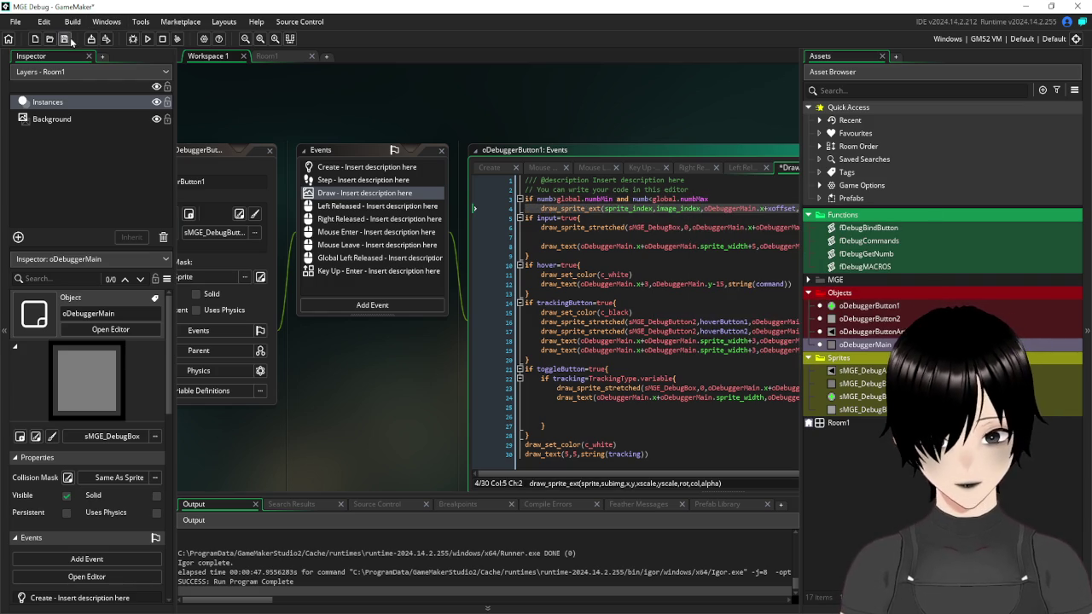
- Test-run the game, then change line 3 to numb>=global.numbMin and save
left_click(147, 38)
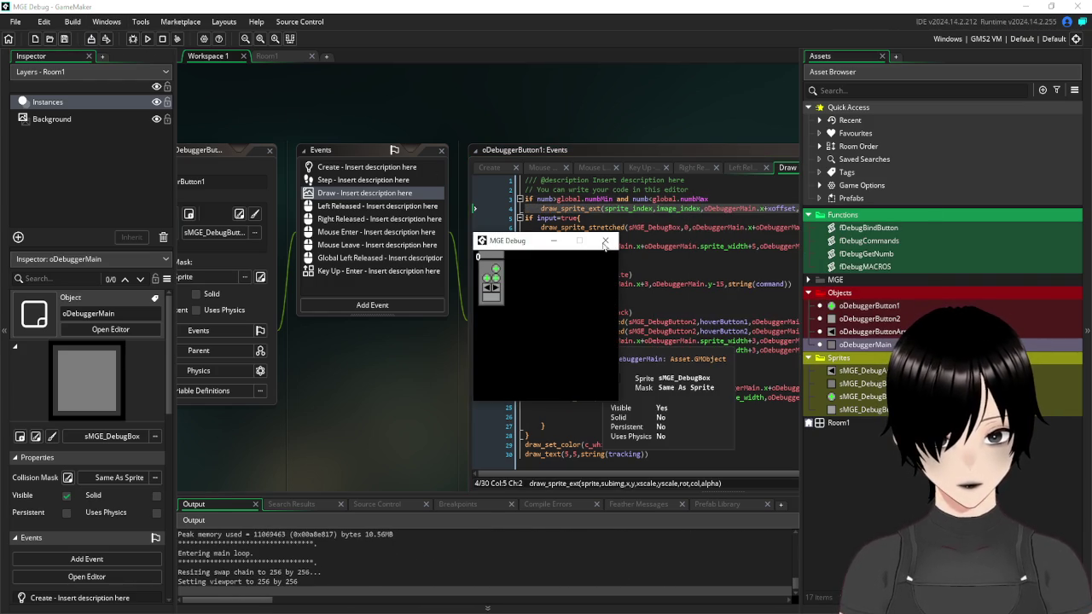
left_click(605, 240)
left_click(553, 199)
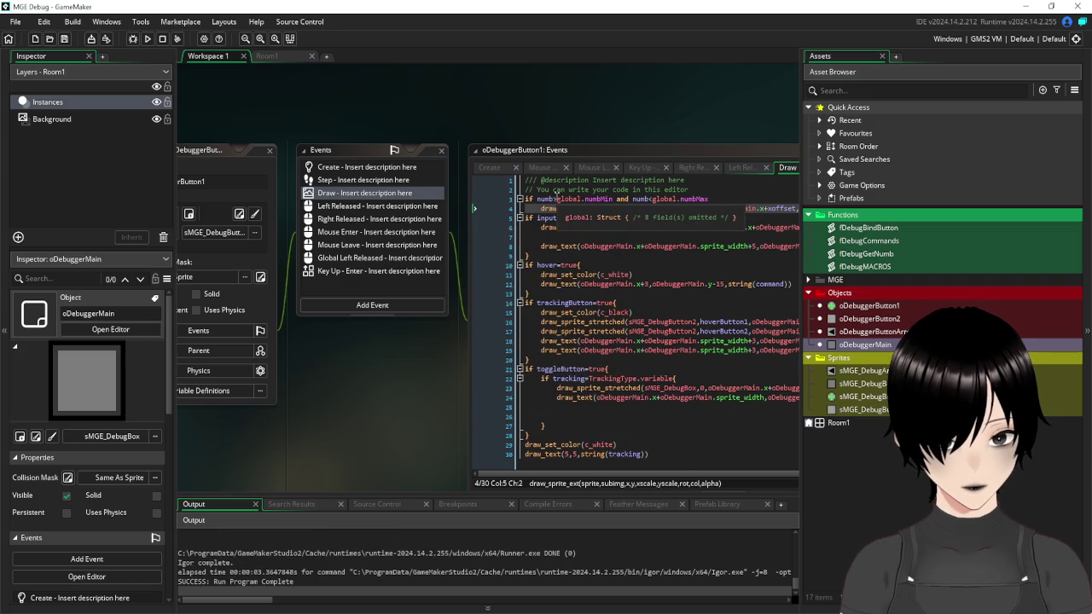
type("=")
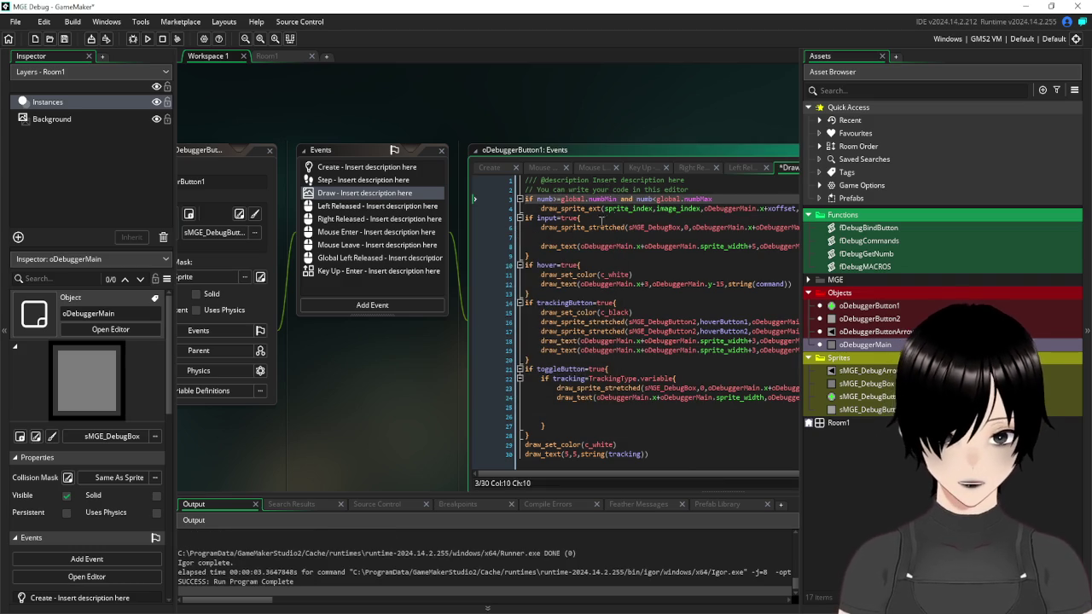
left_click(64, 38)
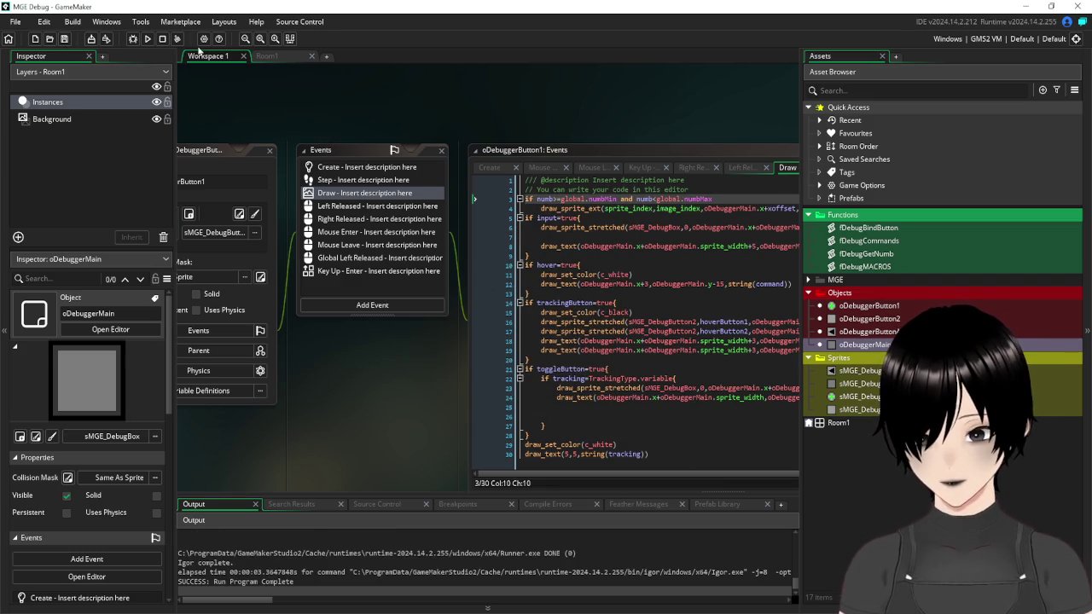
mouse_move(210, 152)
left_mouse_down()
mouse_move(376, 120)
mouse_move(265, 137)
mouse_move(287, 112)
mouse_move(273, 130)
left_mouse_up()
mouse_move(492, 322)
left_mouse_down()
mouse_move(299, 360)
mouse_move(290, 341)
left_mouse_up()
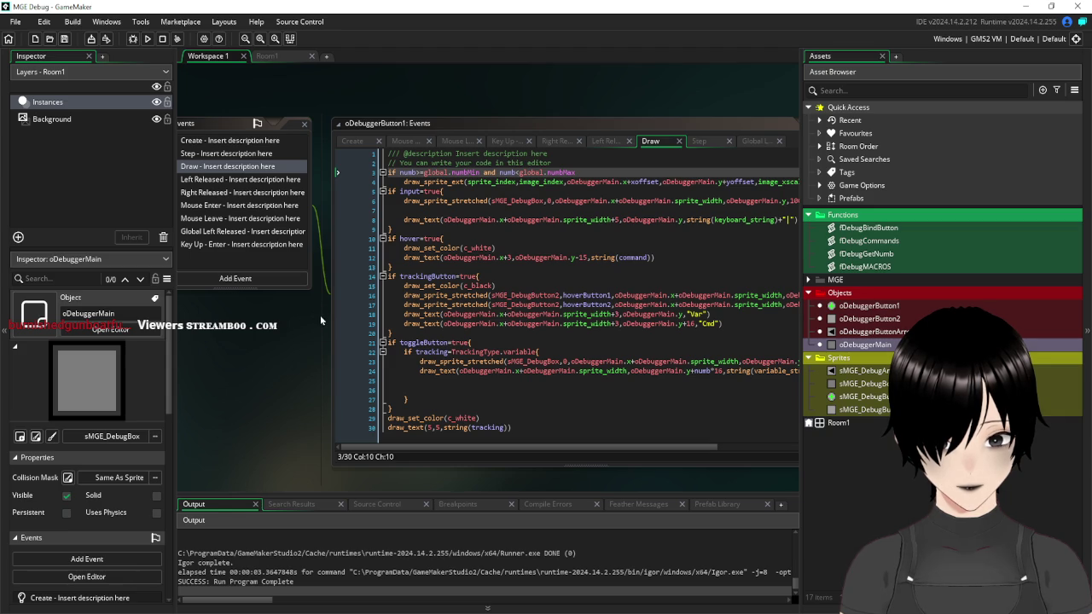
mouse_move(314, 337)
left_mouse_down()
mouse_move(342, 363)
mouse_move(410, 367)
left_mouse_up()
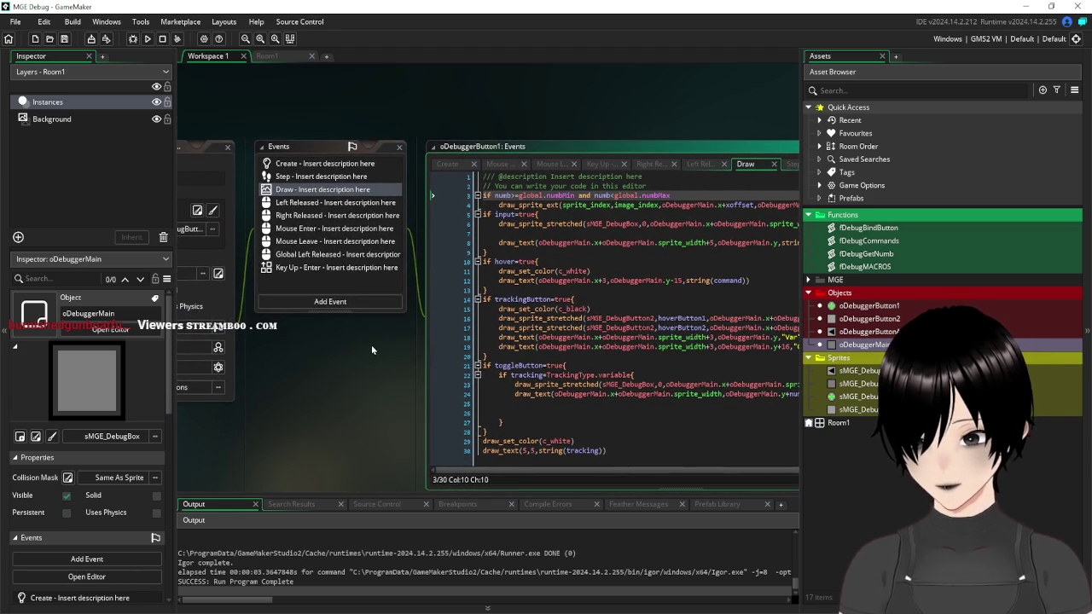
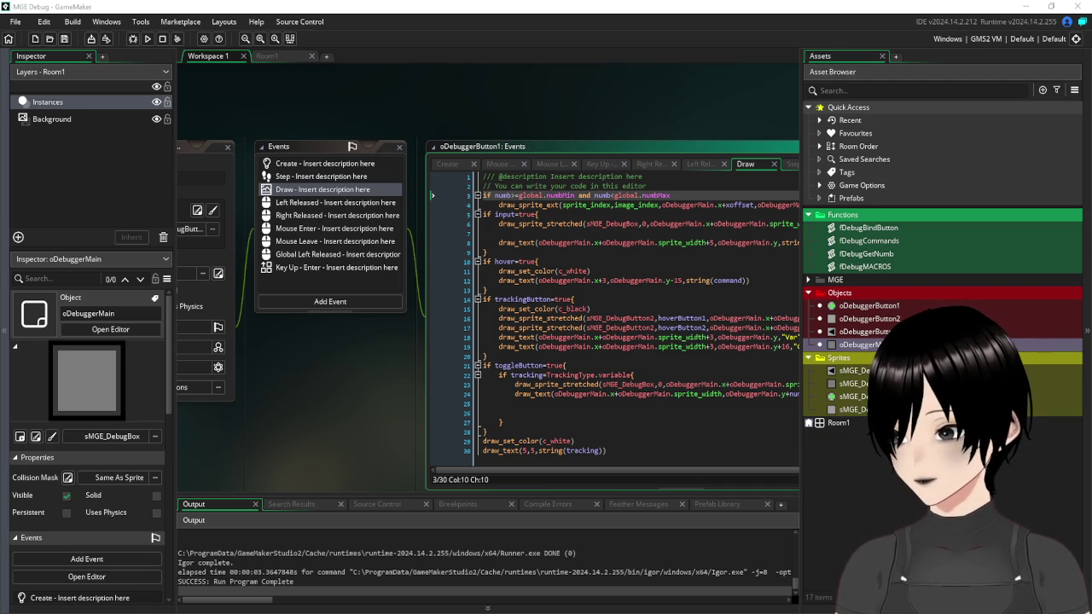
- Test-run the game to check the debugger, then close the game window
left_click(525, 113)
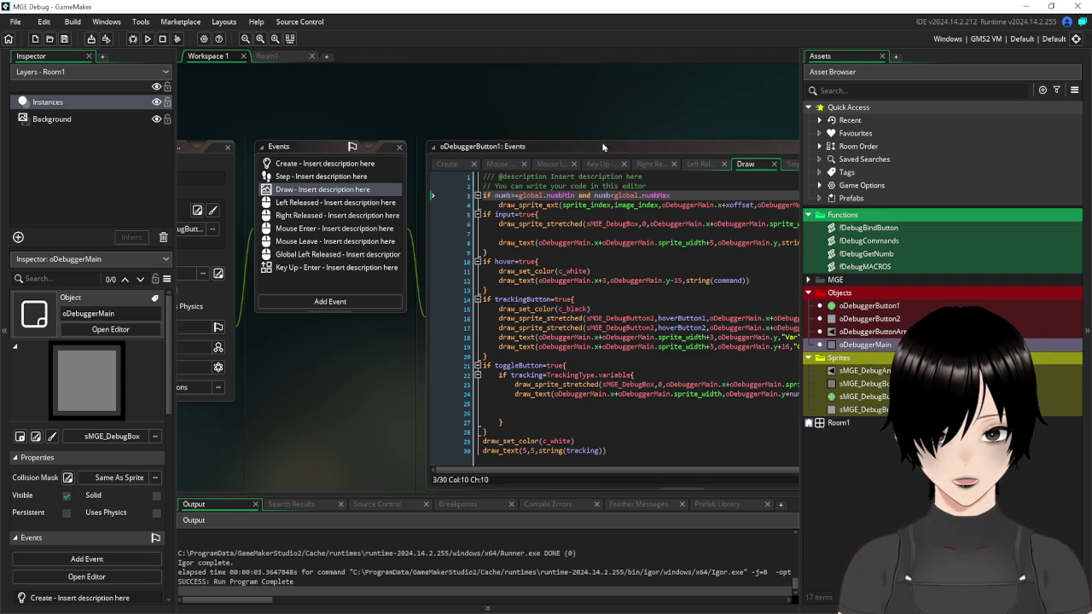
mouse_move(630, 101)
left_mouse_down()
mouse_move(405, 105)
mouse_move(607, 88)
left_mouse_up()
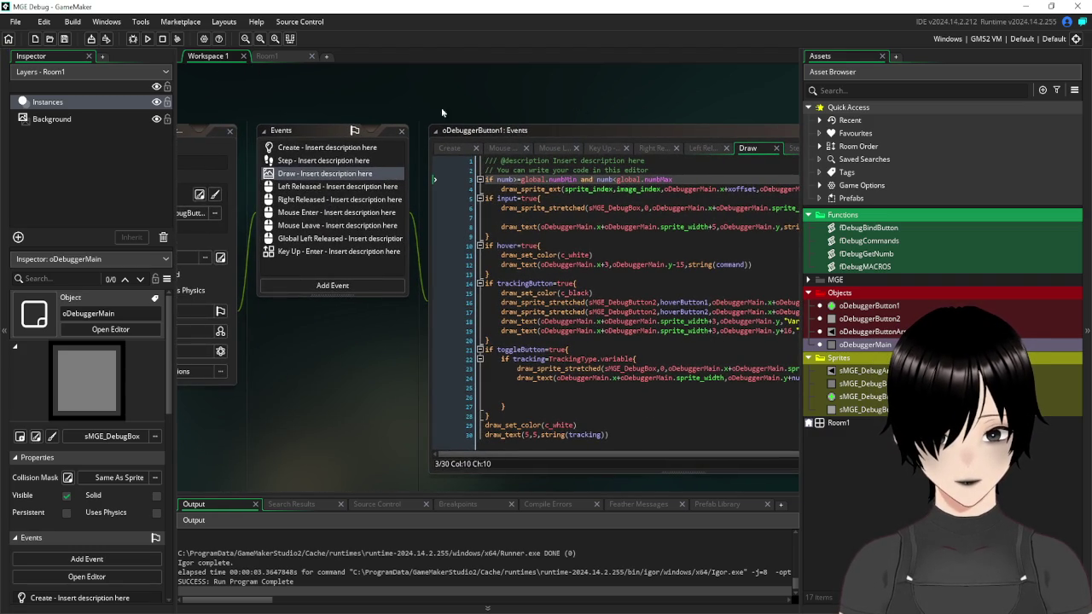
left_click(148, 39)
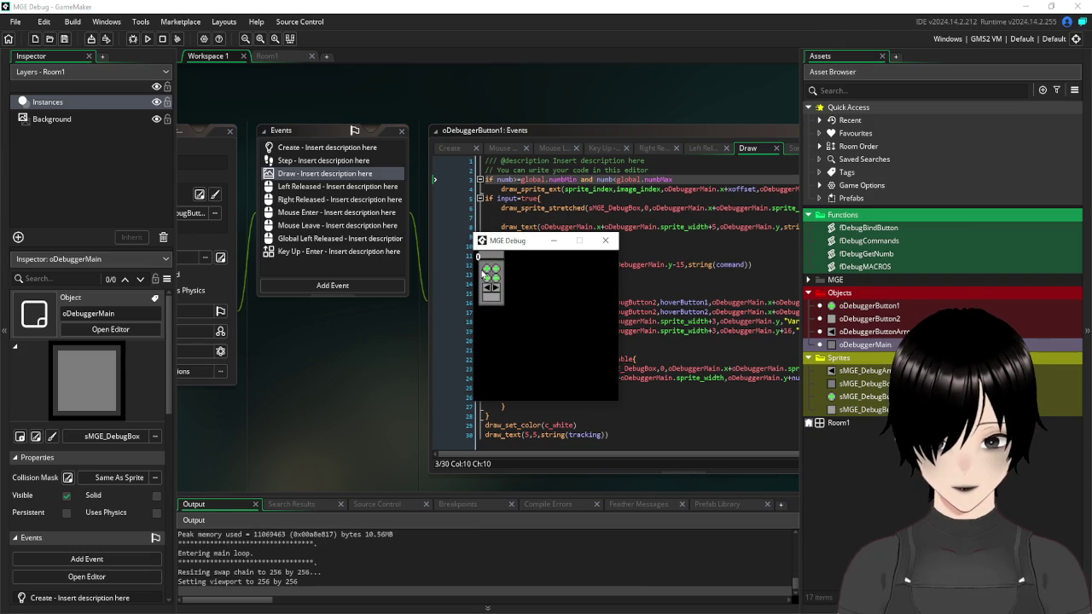
left_click(608, 240)
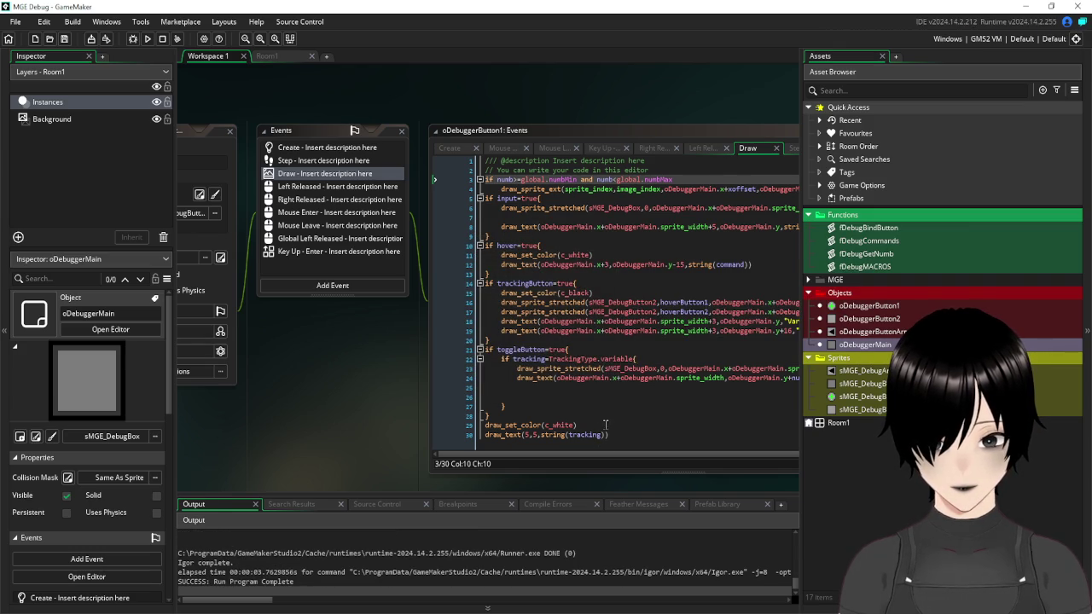
- Delete the leftover debug colour and tracking text lines at the end of the Draw event and save
scroll(606, 424, "down", 1)
left_click_drag(608, 427, 465, 422)
key("BackSpace")
left_click(65, 40)
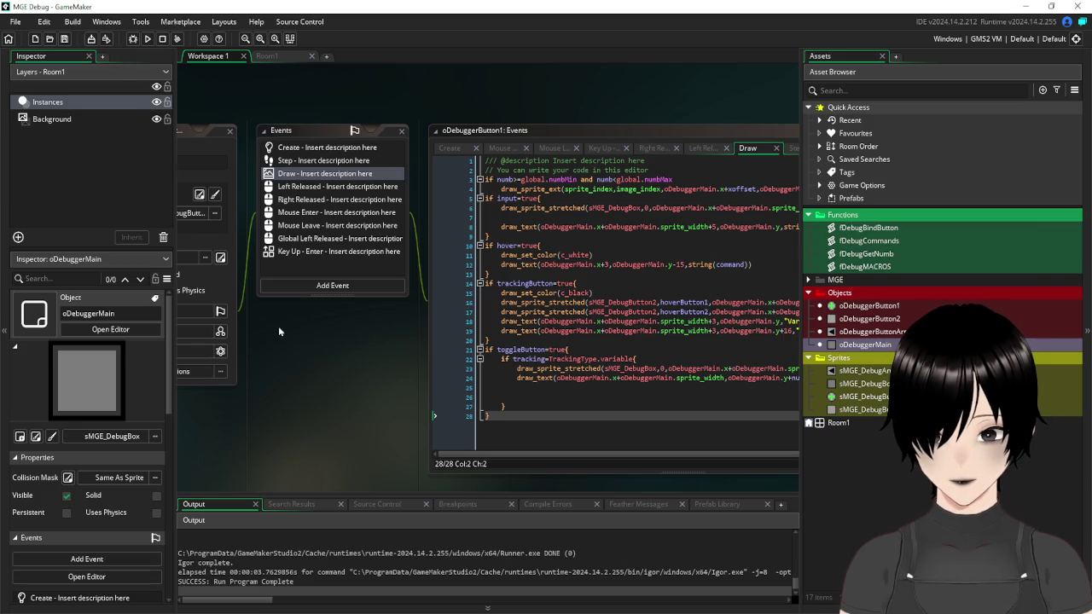
- Select the numb range condition on line 3 of oDebuggerButton1's Draw code
mouse_move(271, 339)
left_mouse_down()
mouse_move(513, 334)
mouse_move(451, 371)
left_mouse_up()
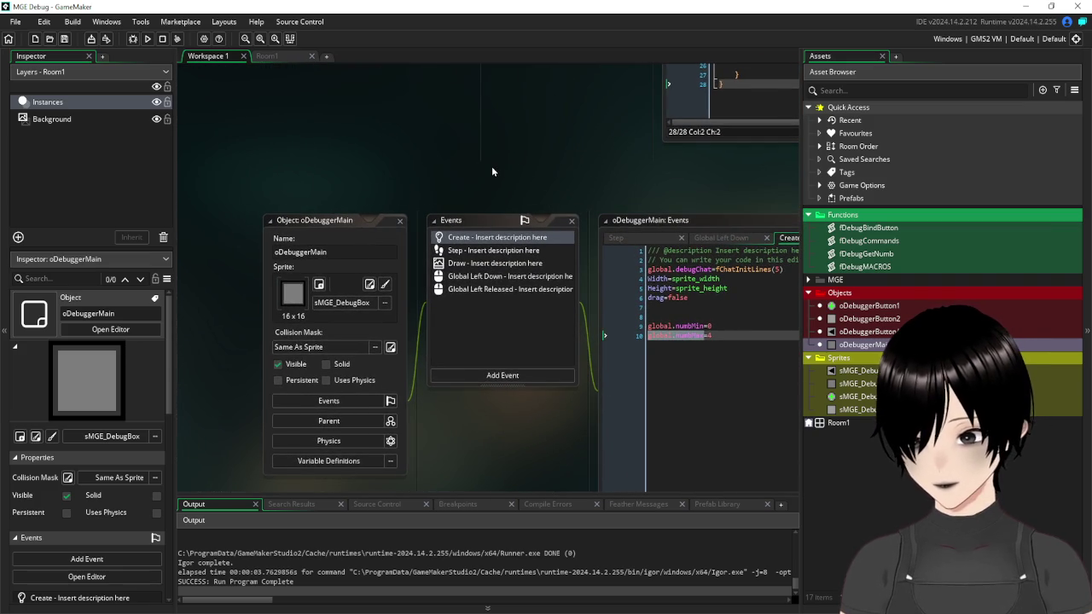
double_click(391, 221)
scroll(429, 207, "up", 5)
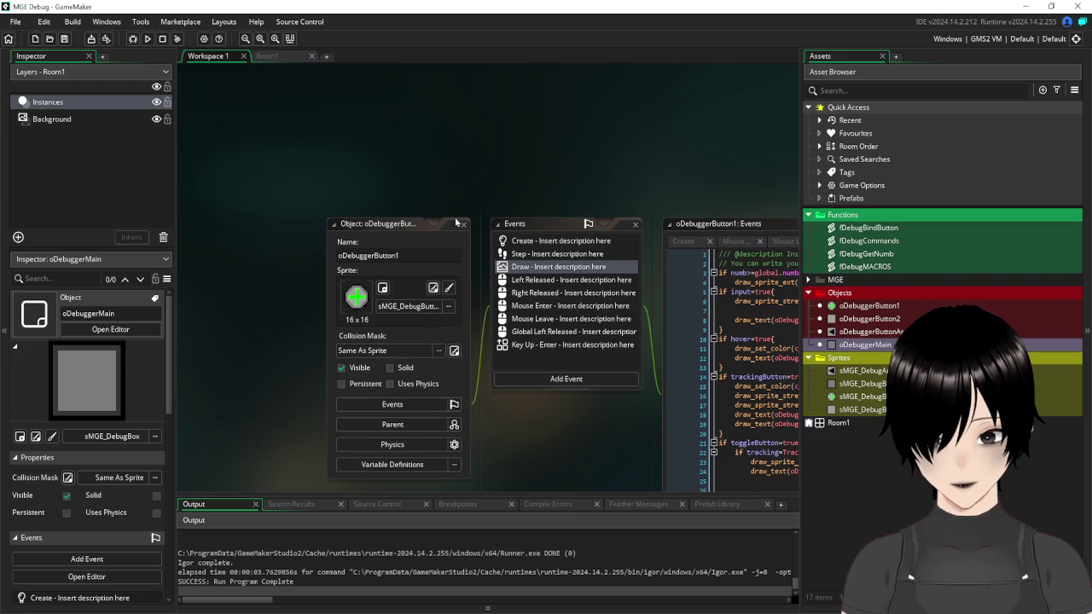
mouse_move(550, 395)
left_mouse_down()
mouse_move(366, 372)
mouse_move(433, 377)
mouse_move(378, 349)
left_mouse_up()
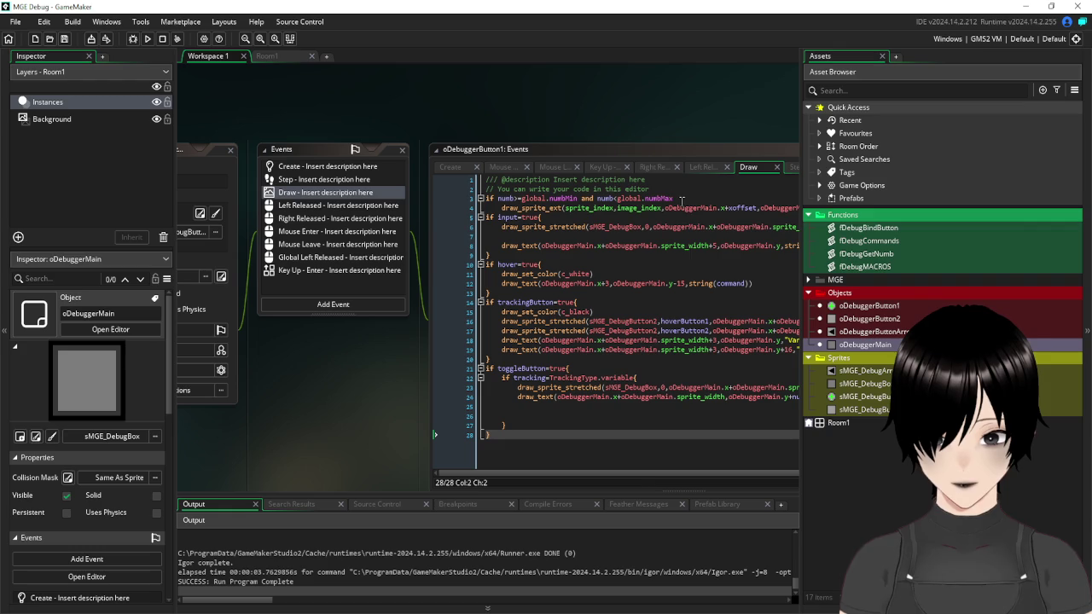
left_click(579, 198)
left_click(497, 199)
left_click(486, 201)
left_click(319, 181)
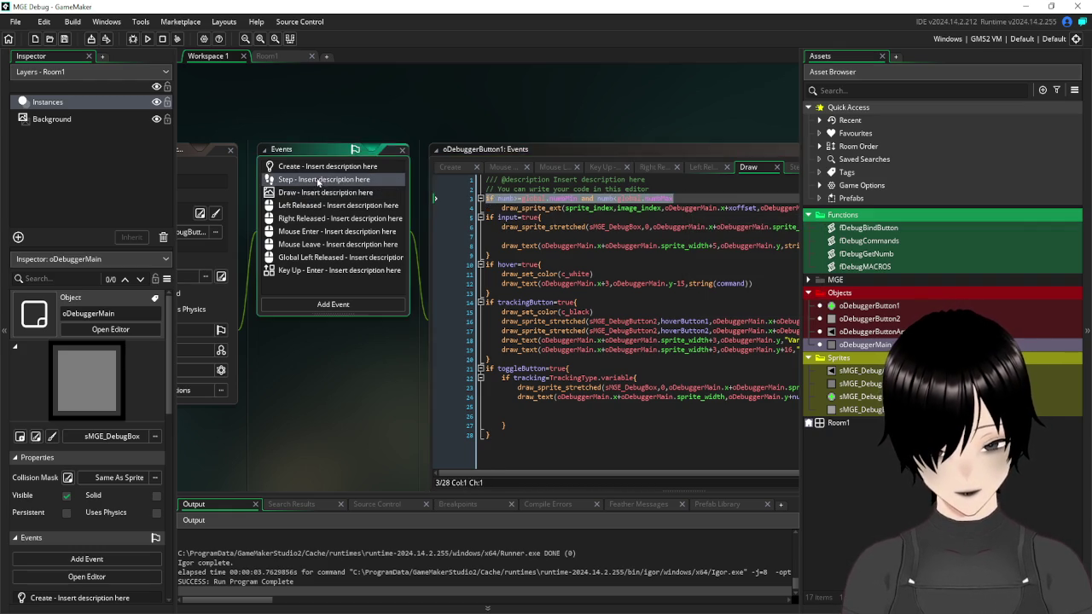
- Paste the numb range condition into the Step event with a block setting numbRange=true
left_click(544, 394)
type("if numb>=global.numbMin and numb<global.numbMax")
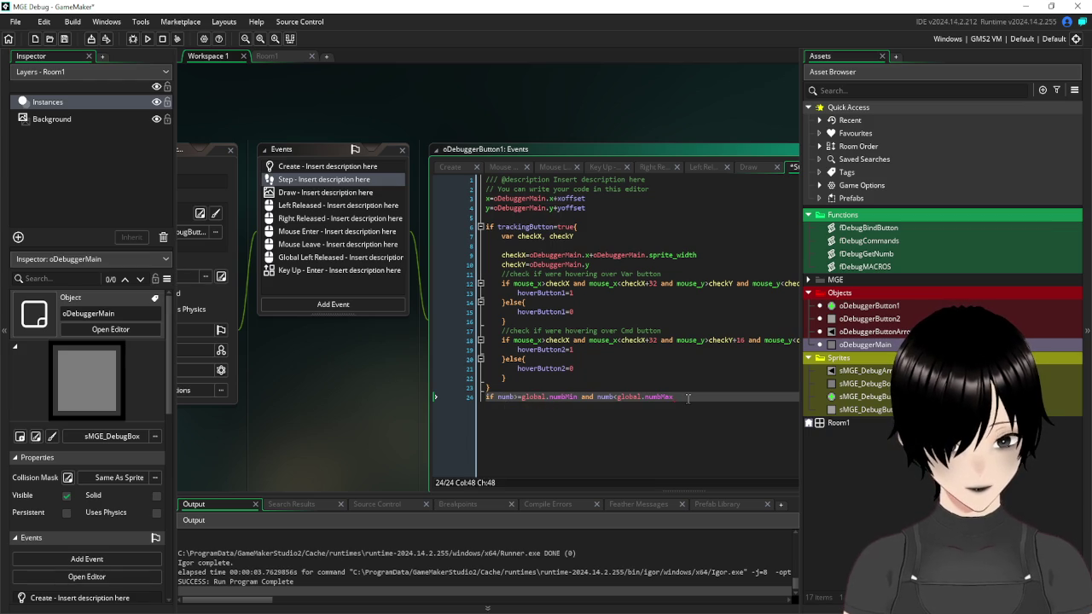
type("{")
key("Return")
key("Return")
key("Return")
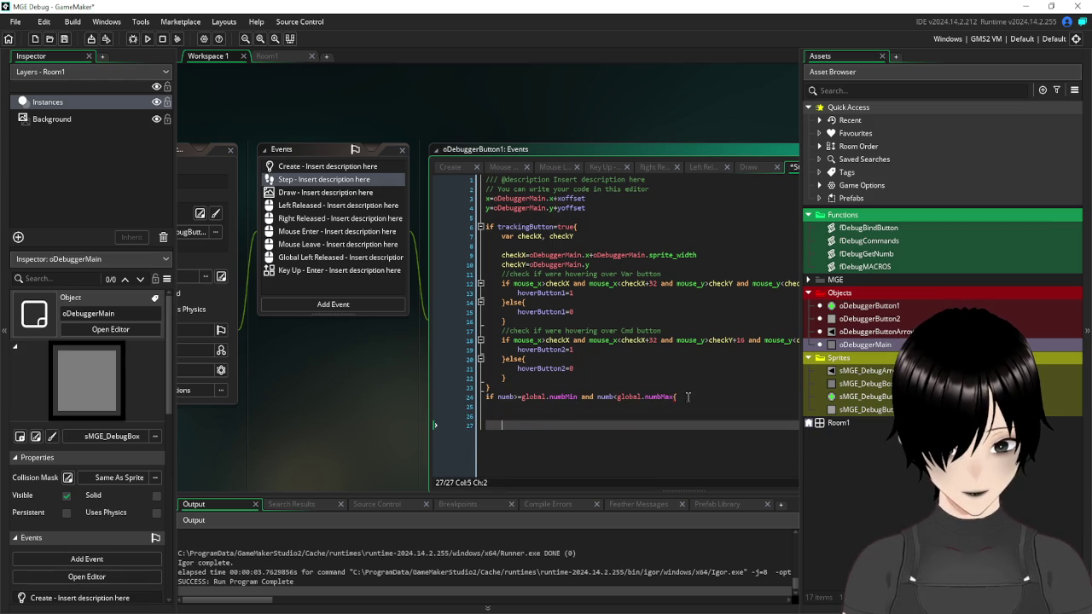
type("}")
left_click(515, 407)
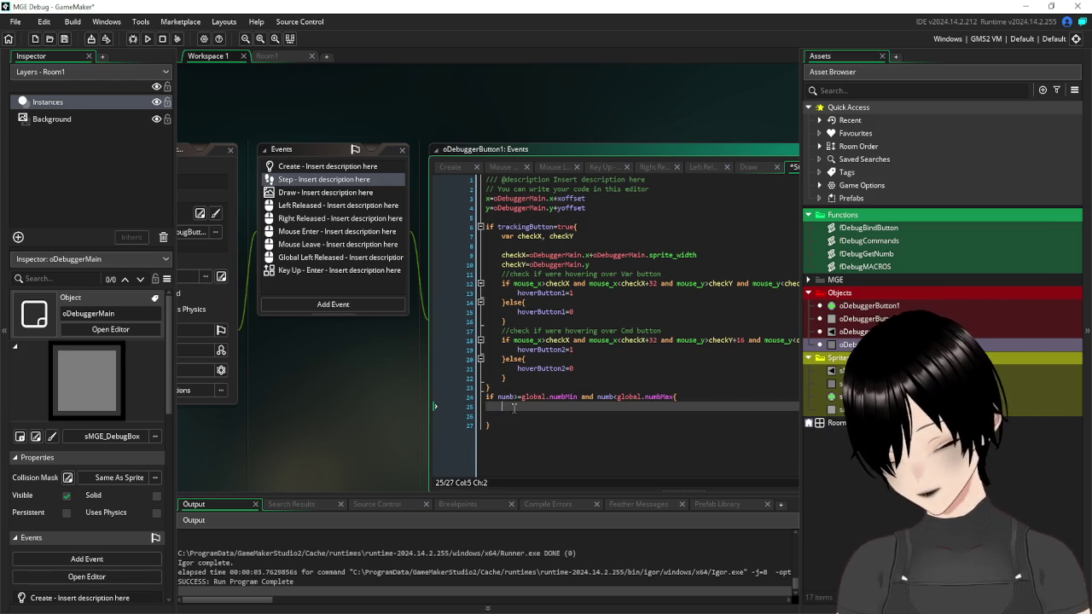
type("numbRange")
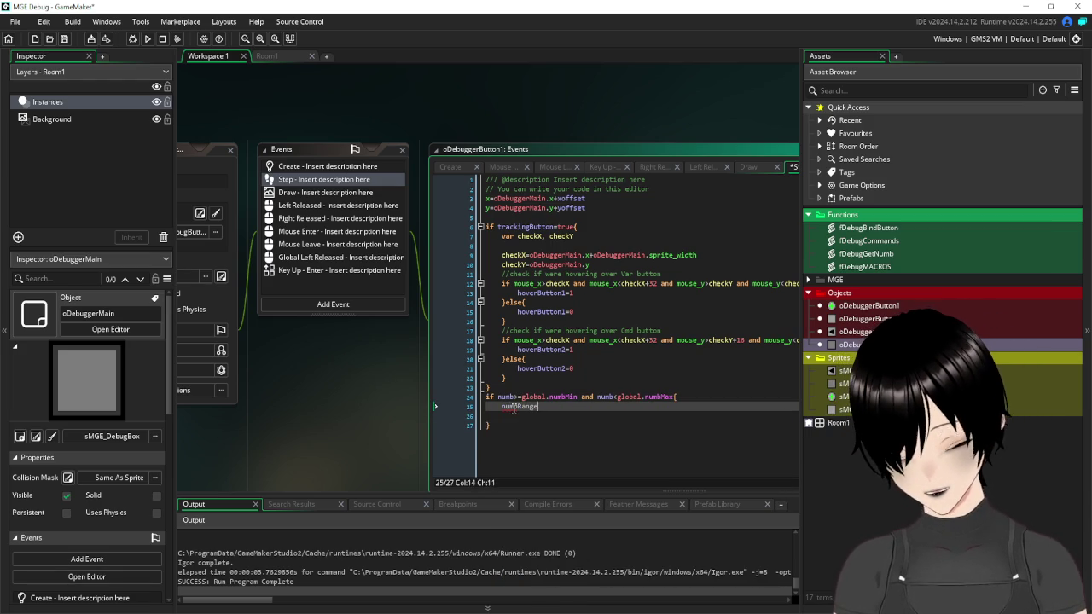
type("=true")
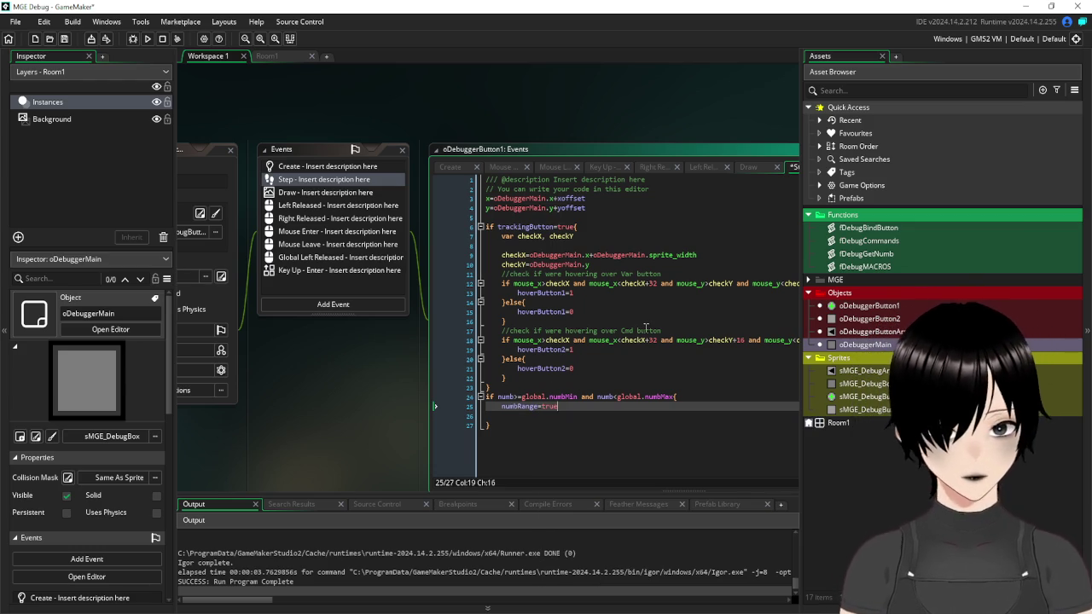
key("Return")
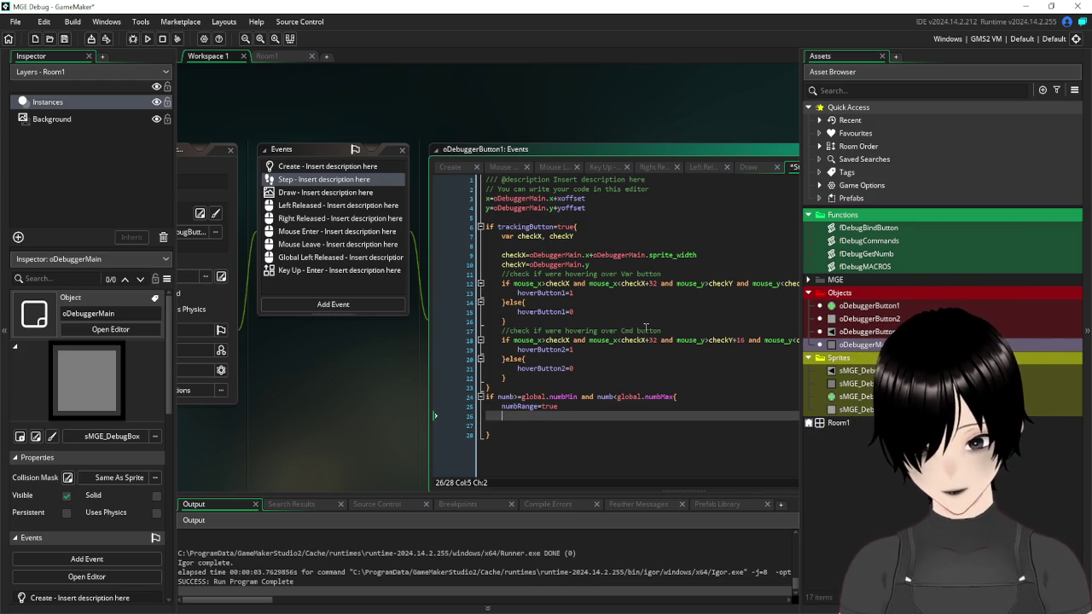
- Add a trial xnumb=0 line inside the block and save
type("x")
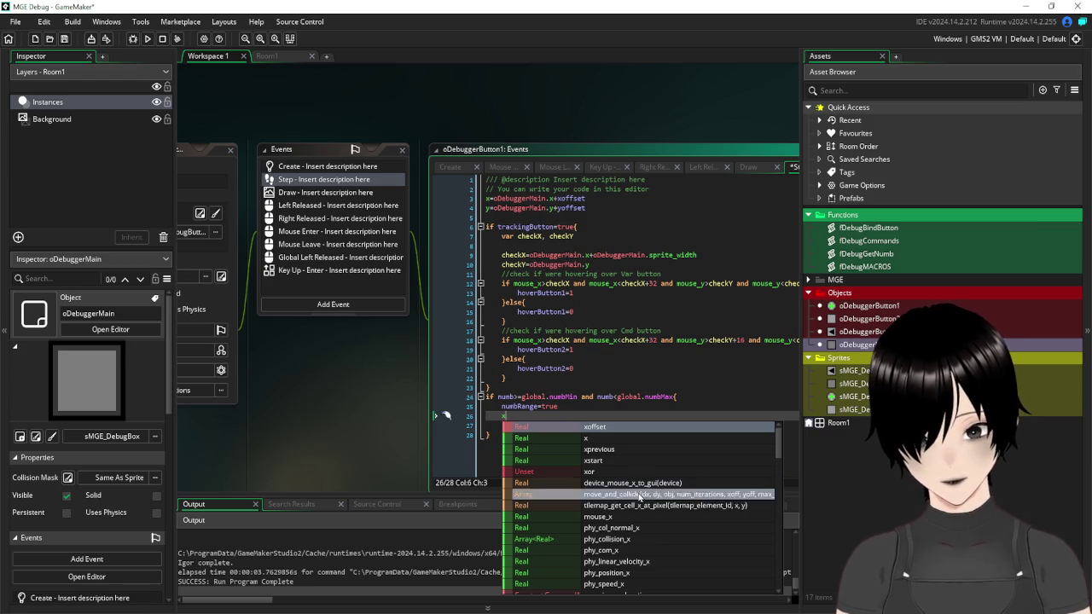
left_click(583, 429)
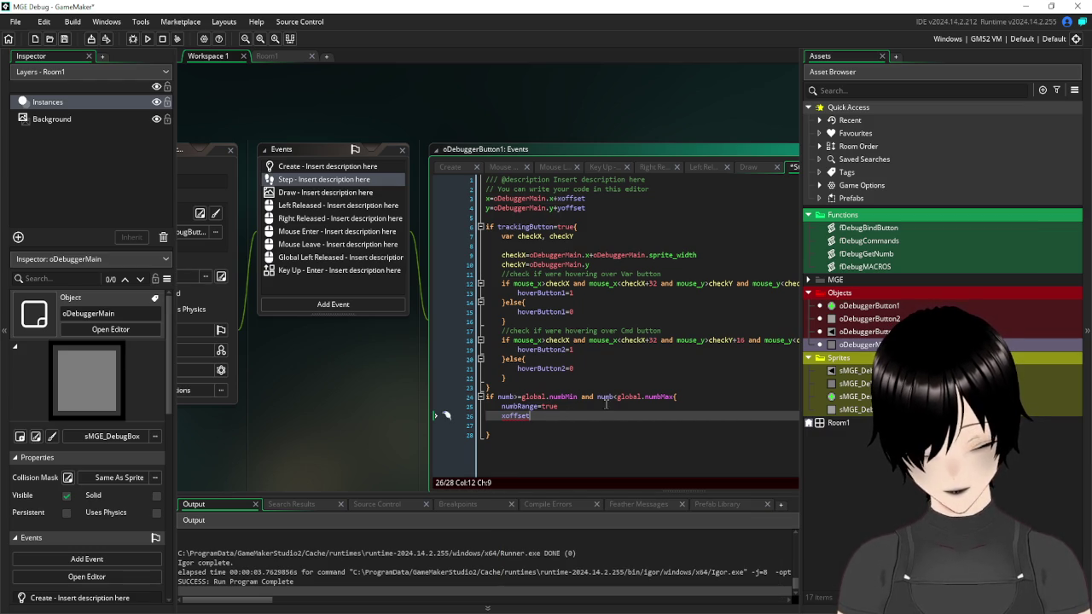
left_click_drag(532, 415, 502, 422)
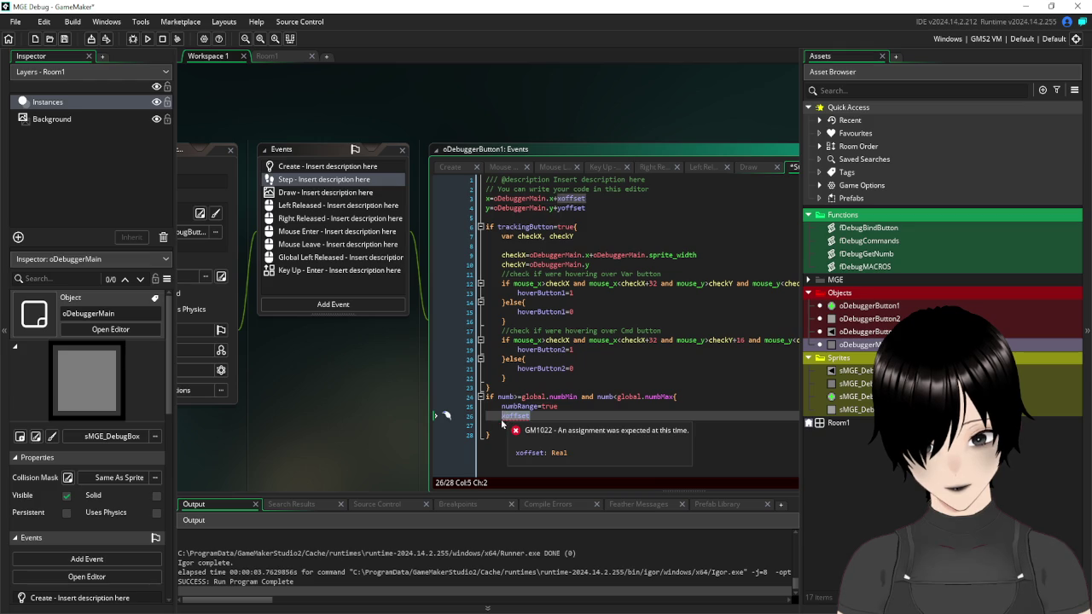
type("x")
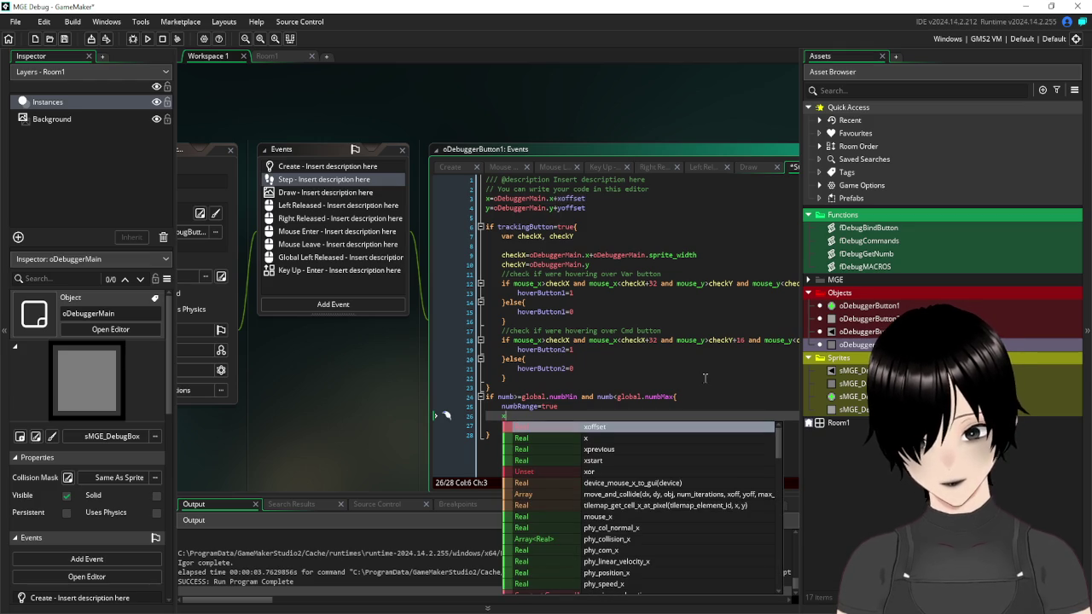
type("numb=0")
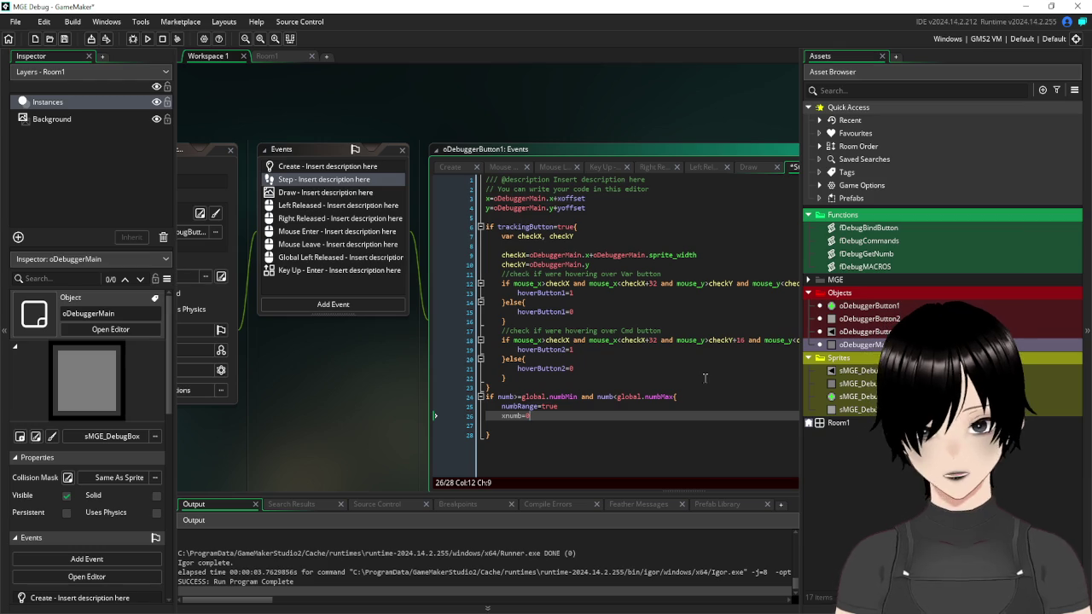
key("ctrl+s")
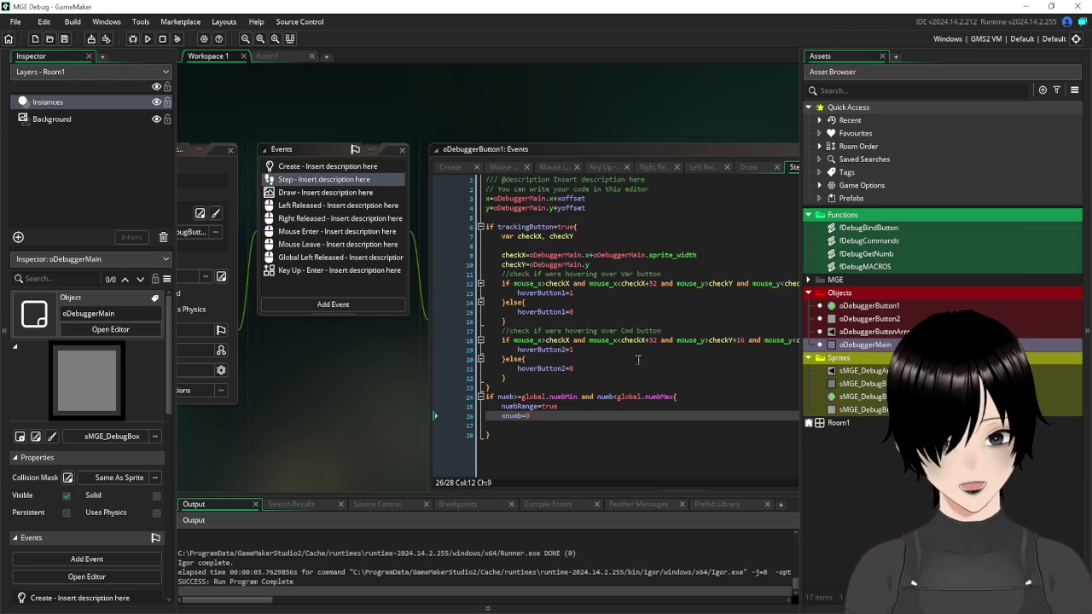
- Remove the trial xnumb=0 line and the leftover blank line, then save
key("BackSpace")
key("BackSpace")
key("BackSpace")
key("ctrl+z")
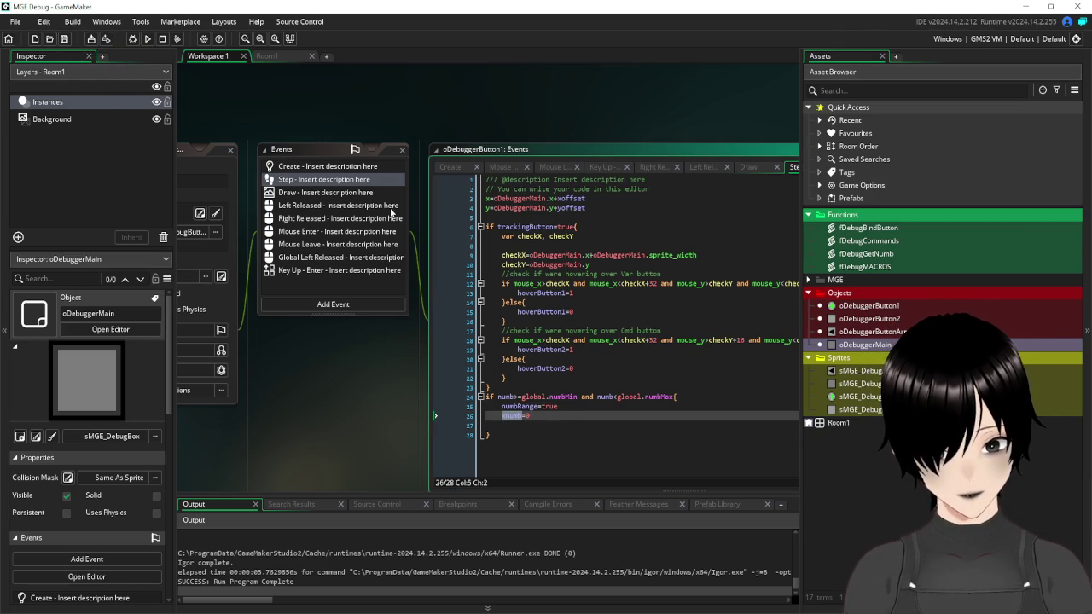
left_click(576, 418)
key("shift+Home")
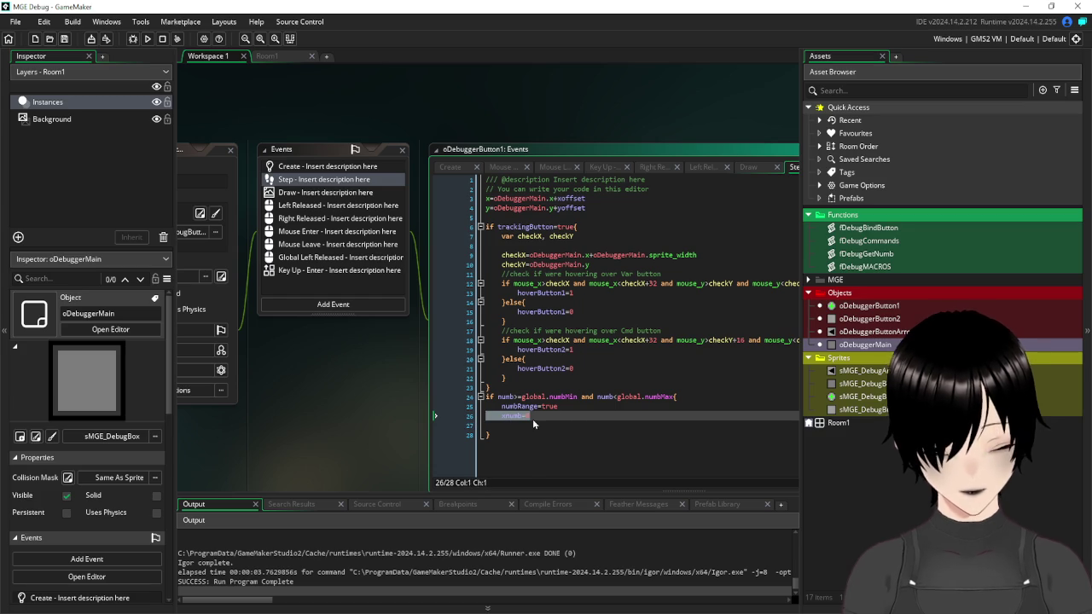
key("BackSpace")
key("BackSpace")
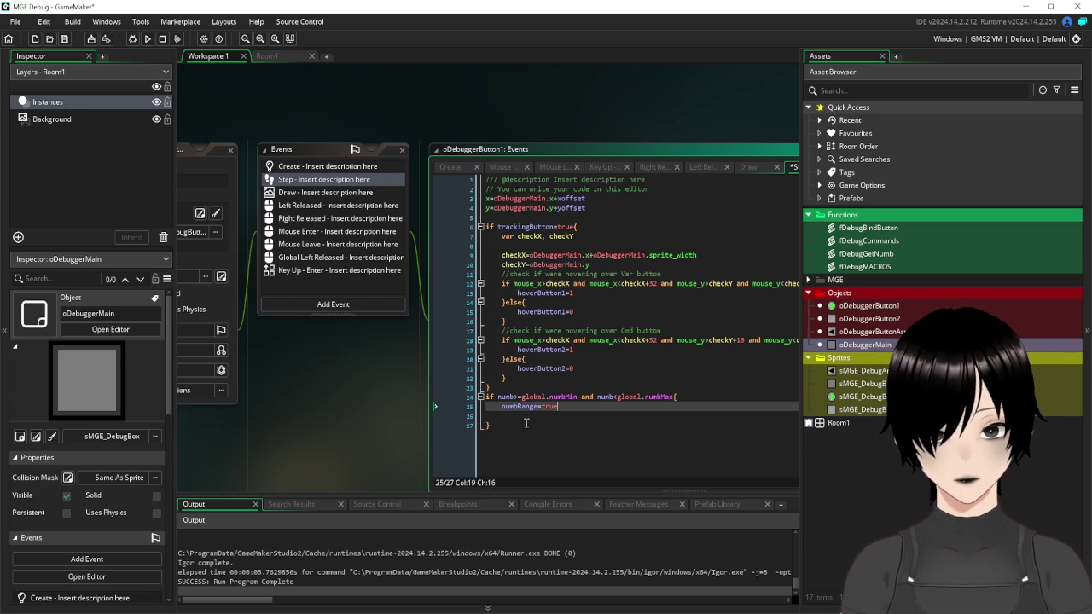
left_click(526, 416)
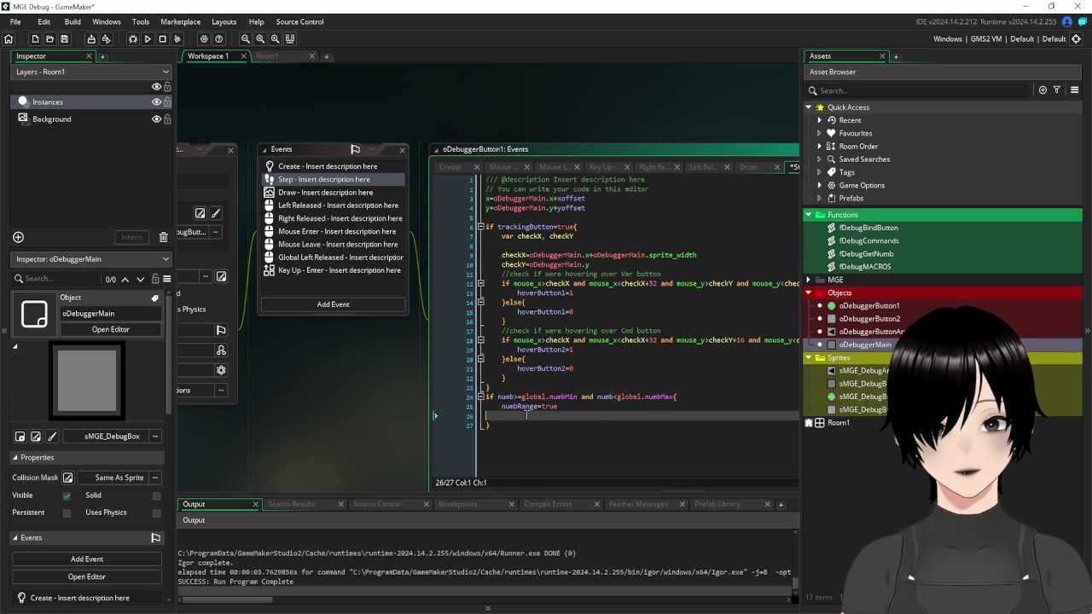
key("BackSpace")
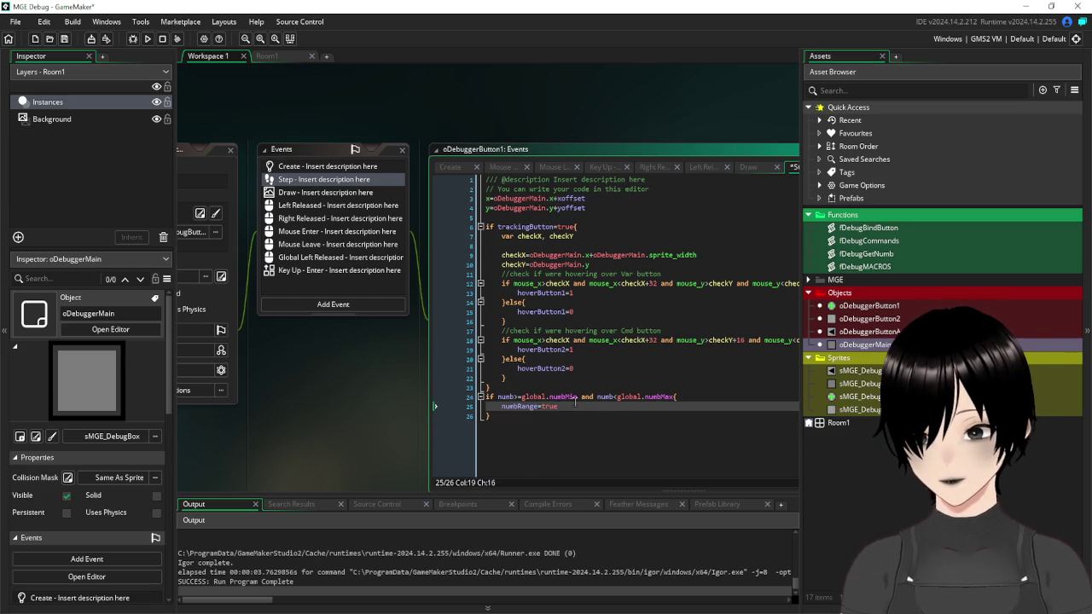
left_click(64, 39)
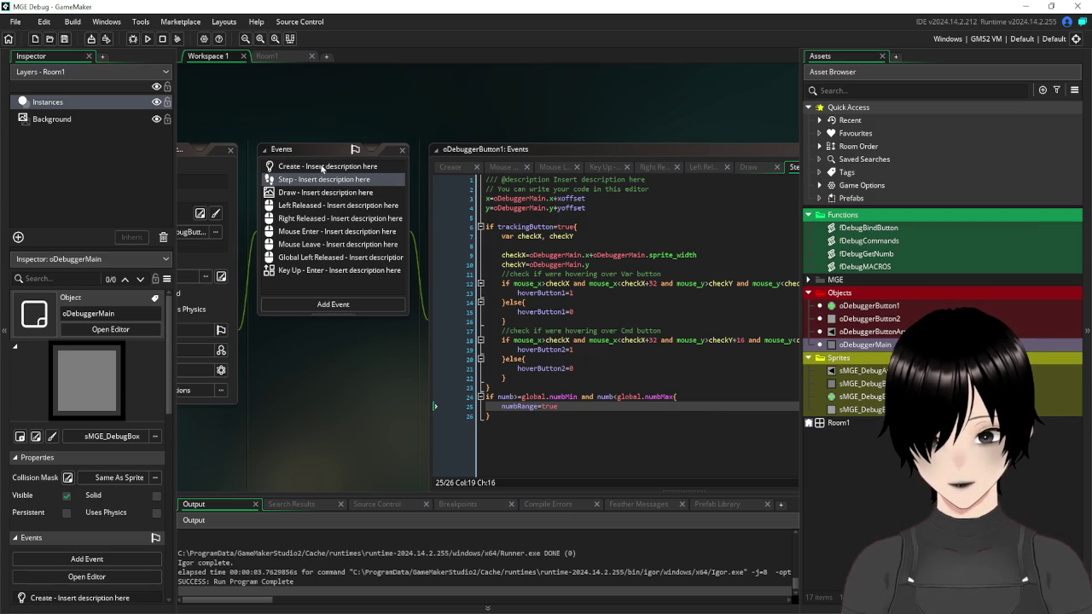
left_click(321, 168)
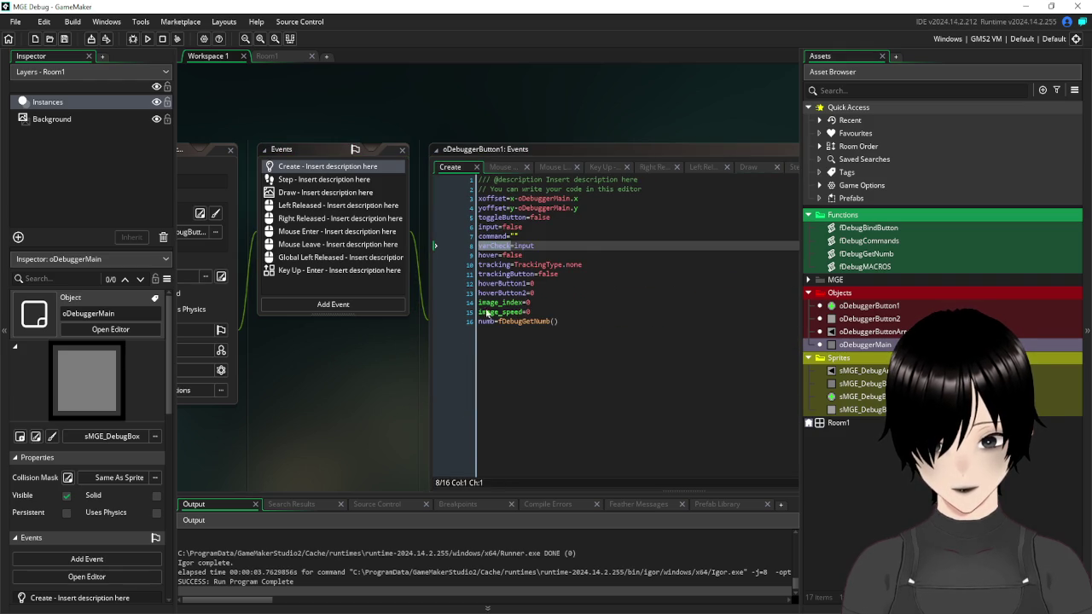
- Add an xnumb=0 line below varCheck=input in the Create code
left_click(573, 245)
key("Return")
type("xnumb")
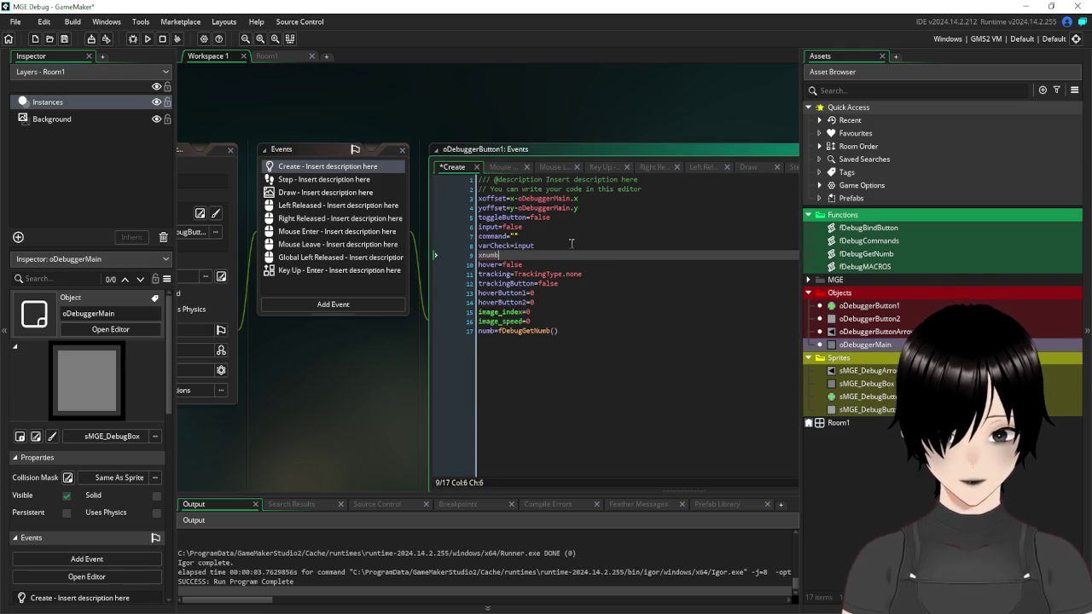
type("=0")
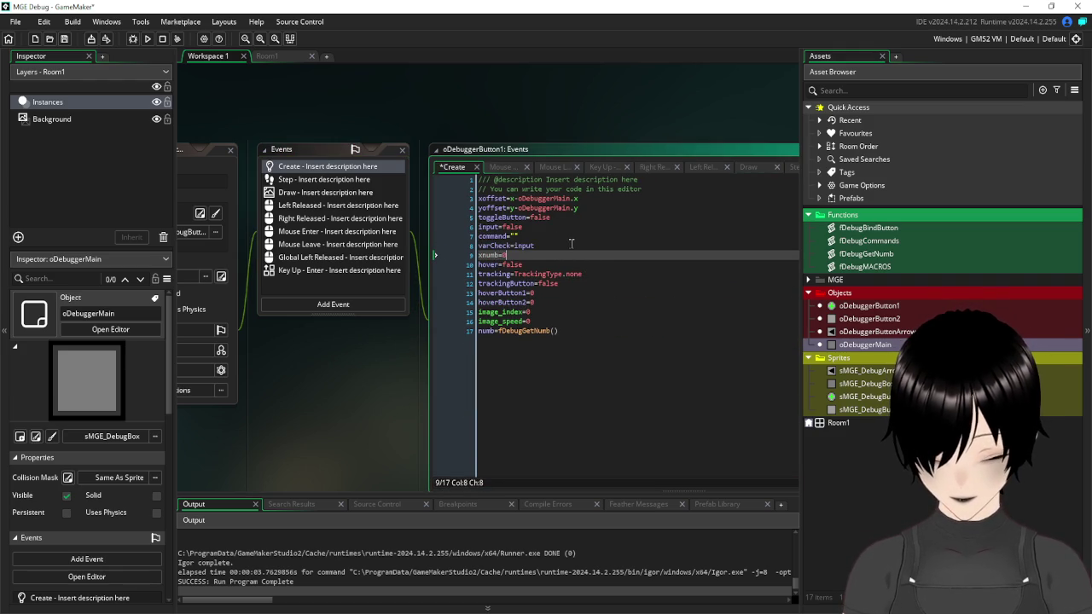
- Copy numbRange from the Step code and add numbRange=false below xnumb=0 in Create
left_click(302, 183)
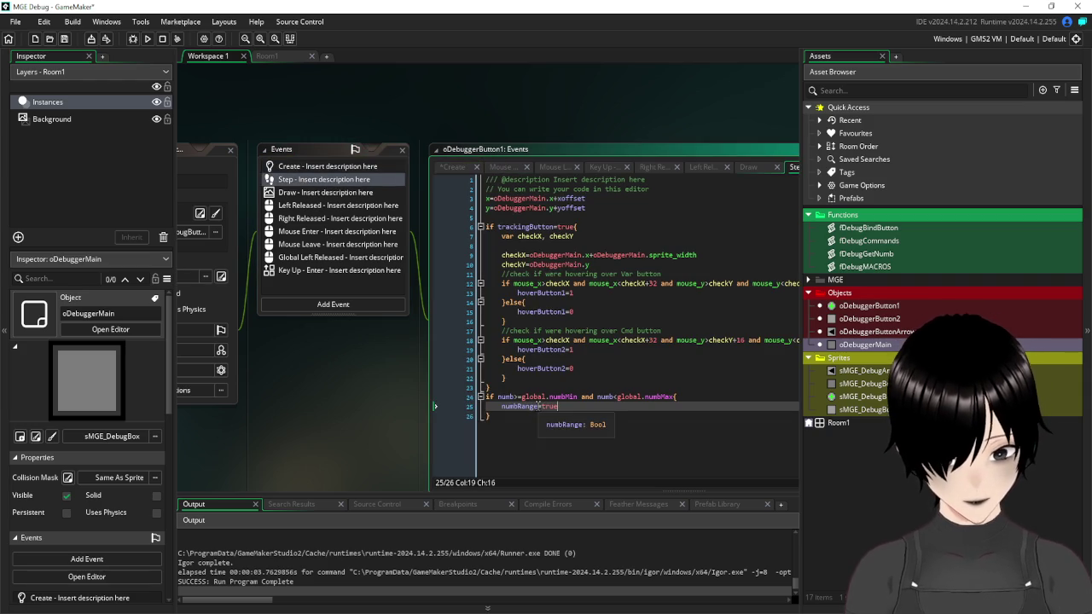
left_click_drag(541, 406, 502, 406)
left_click(305, 167)
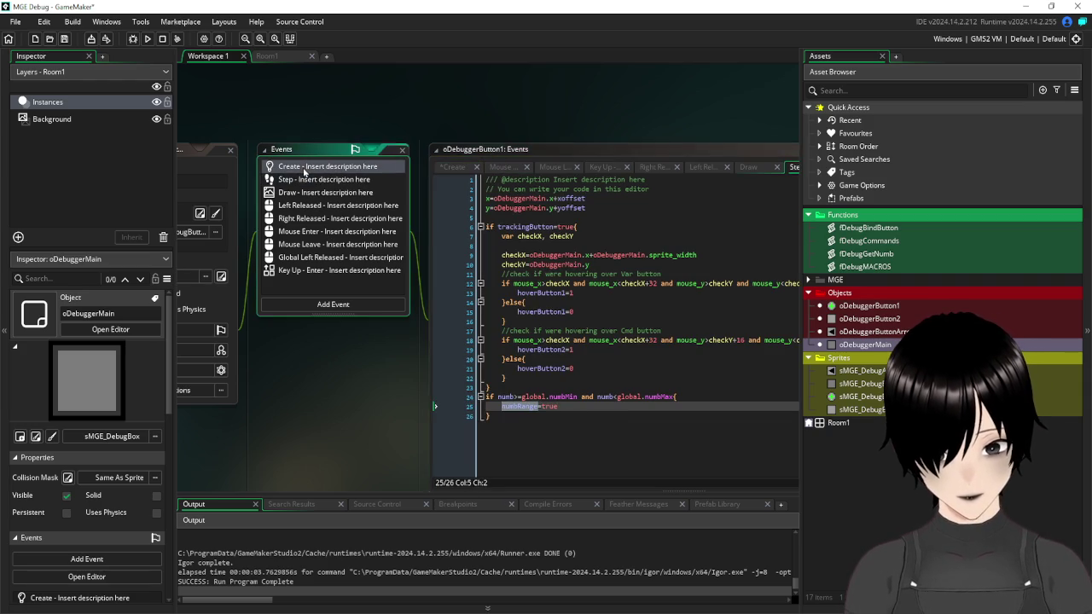
key("Return")
key("ctrl+v")
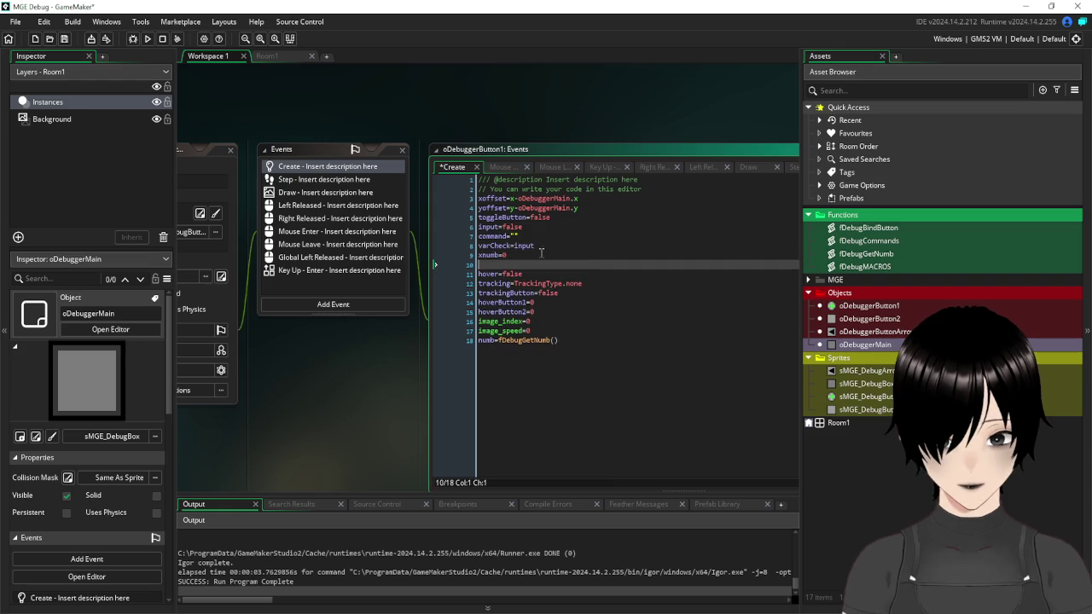
type("=")
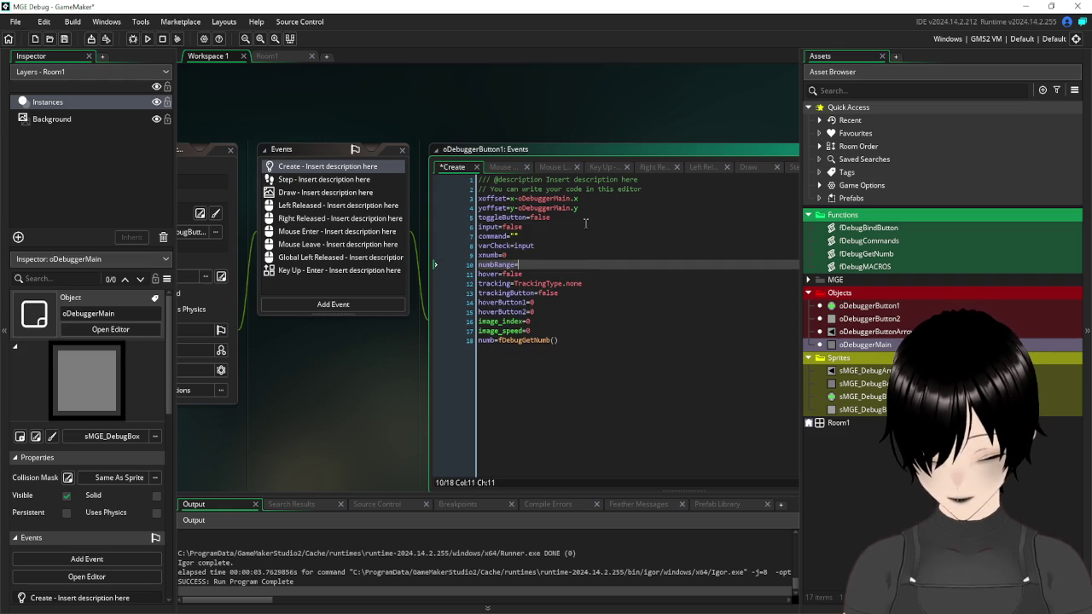
type("false")
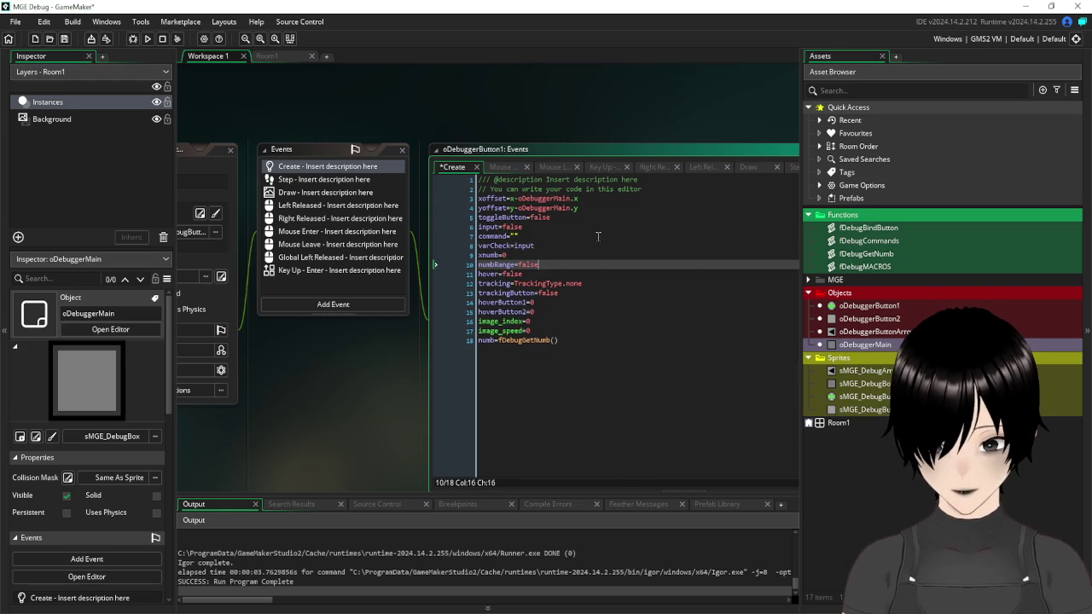
left_click(597, 236)
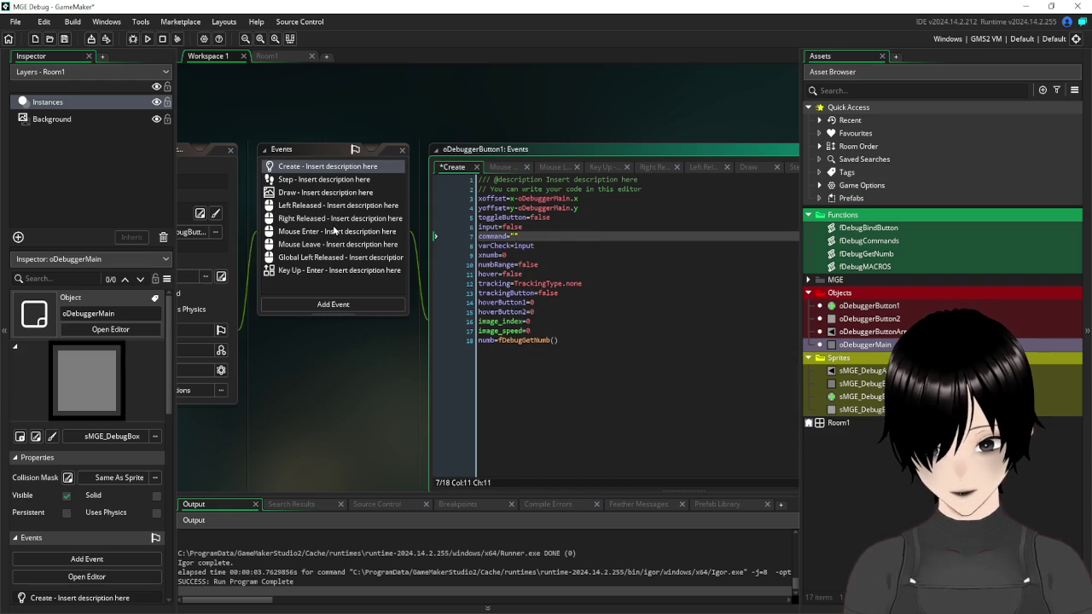
left_click(299, 195)
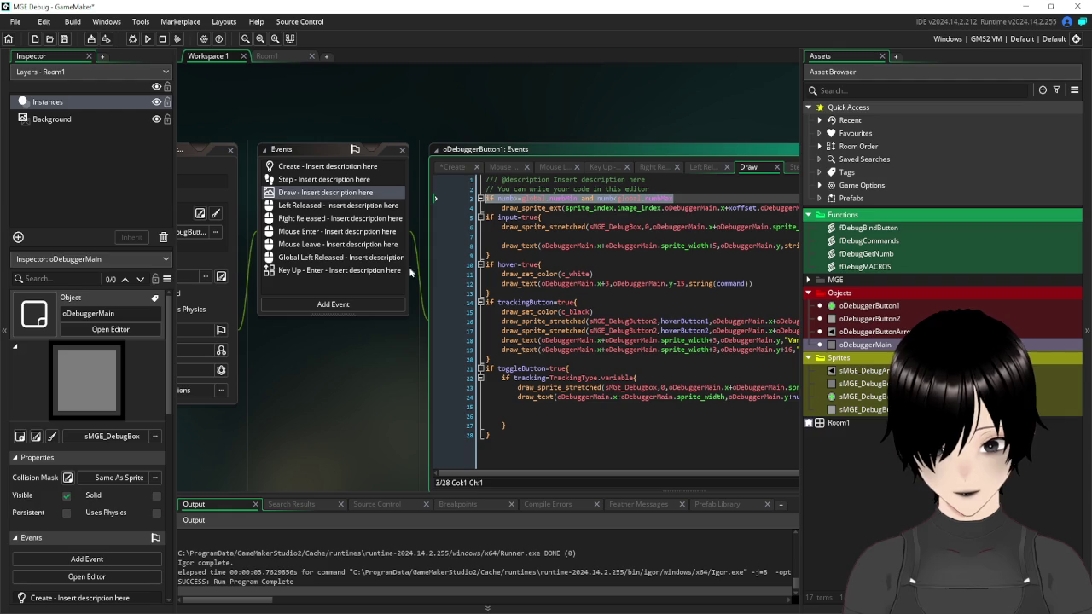
- Add an else block to the Step code that sets numbRange=false
left_click(298, 181)
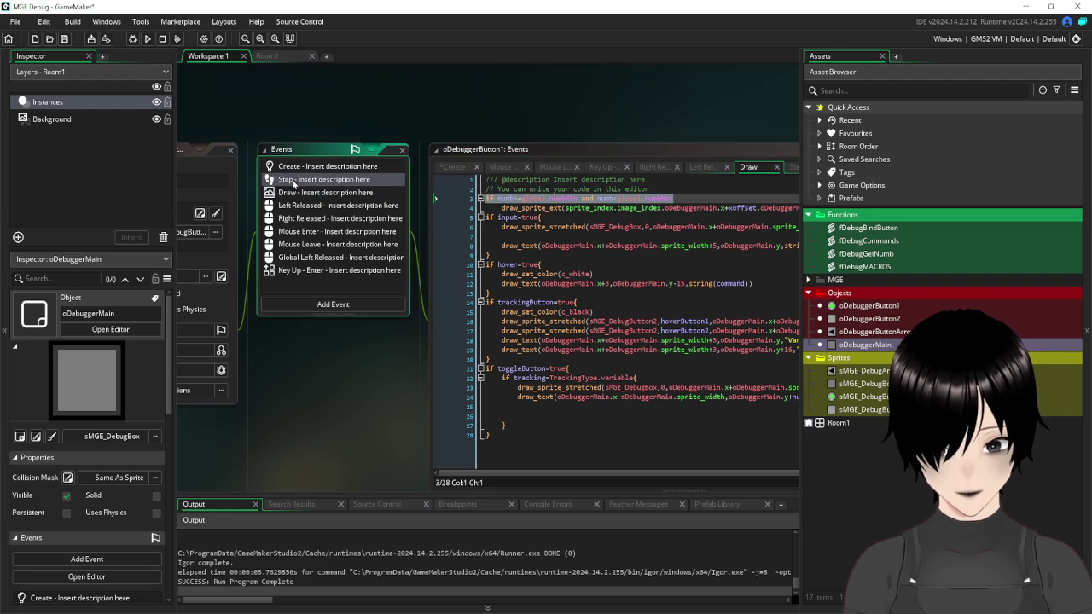
left_click(516, 425)
type("els")
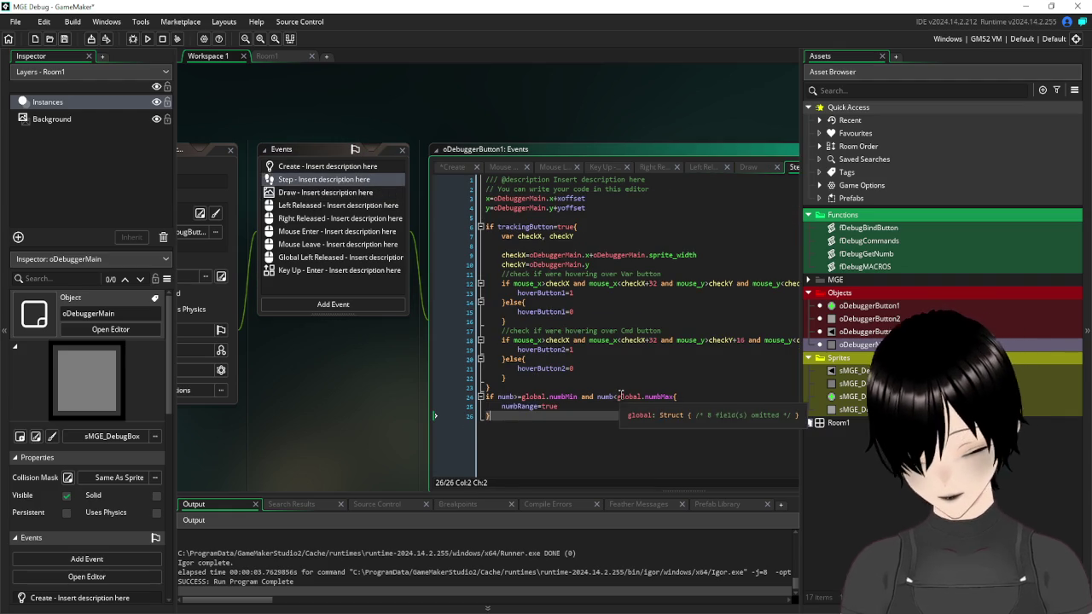
type("e{")
key("Return")
key("Return")
key("Return")
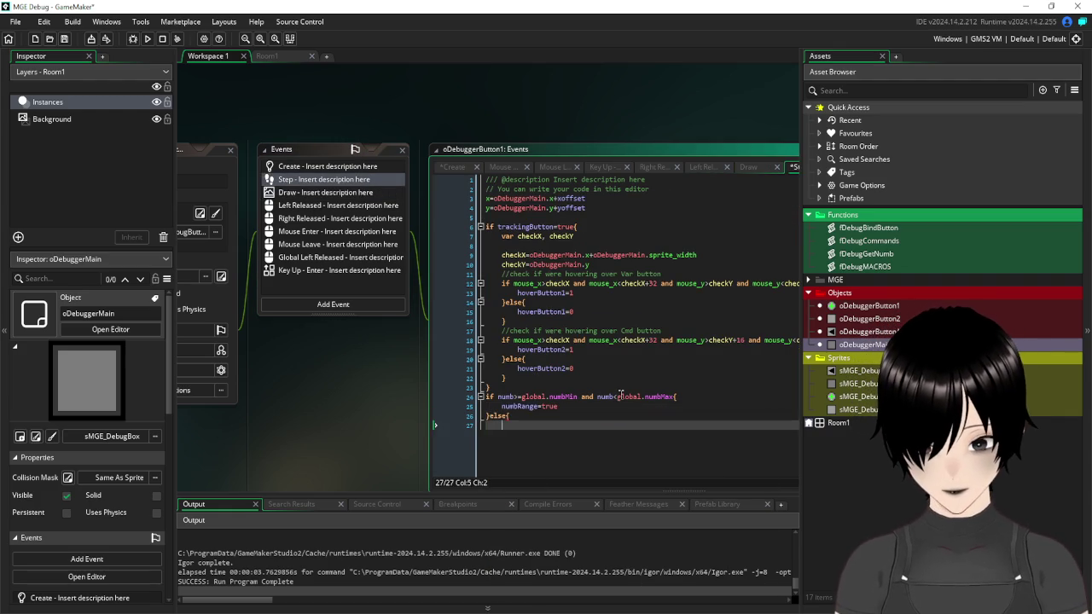
key("Up")
key("Up")
type("numbRange")
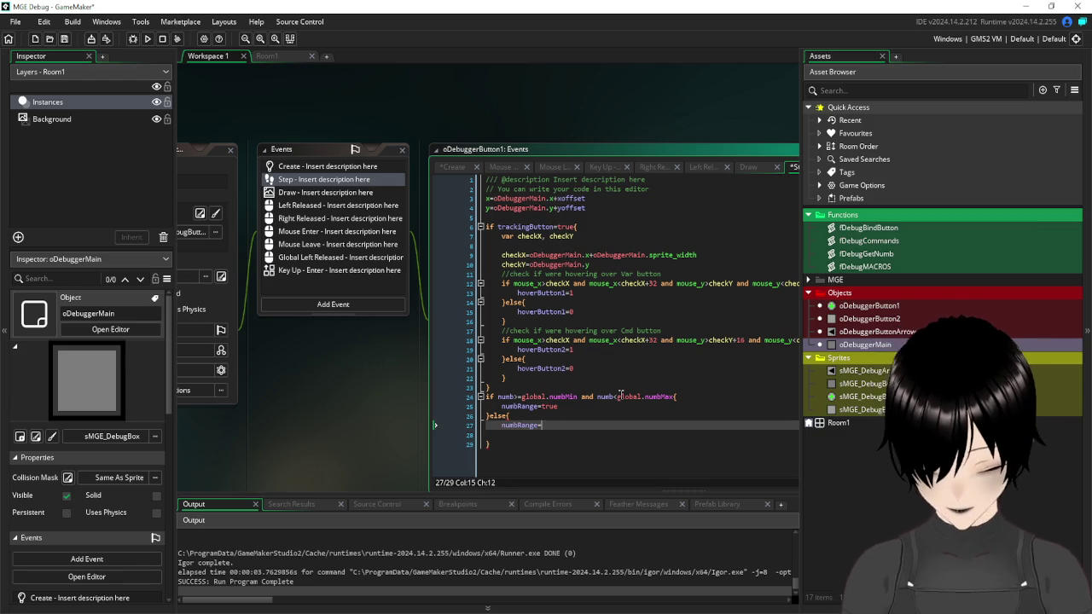
type("=false")
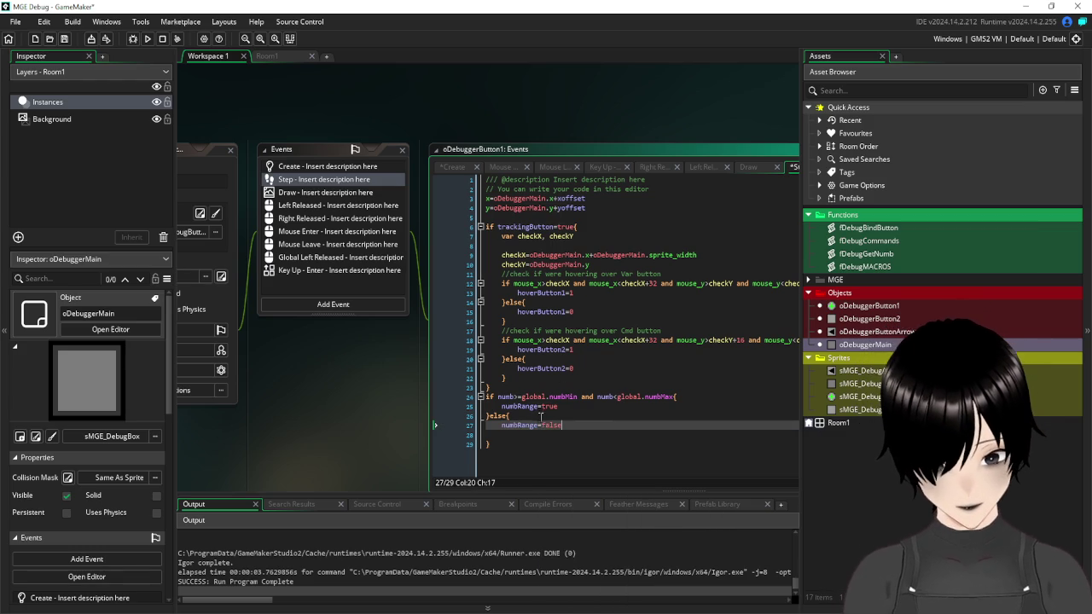
- Replace line 3's range condition in the Draw code with numbRange=true
left_click_drag(561, 407, 502, 406)
left_click(333, 193)
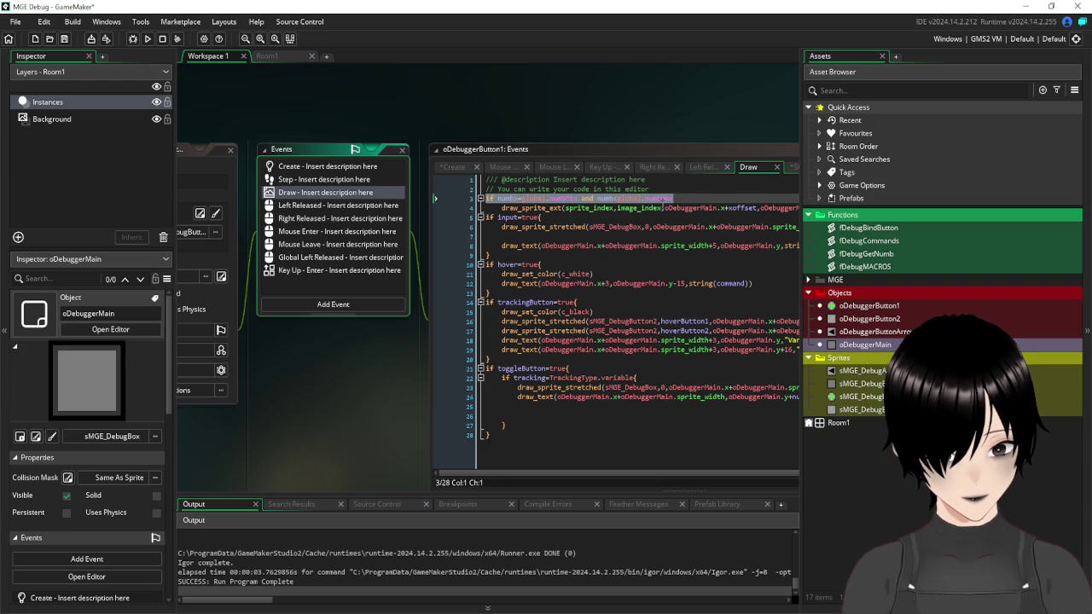
left_click_drag(673, 199, 500, 199)
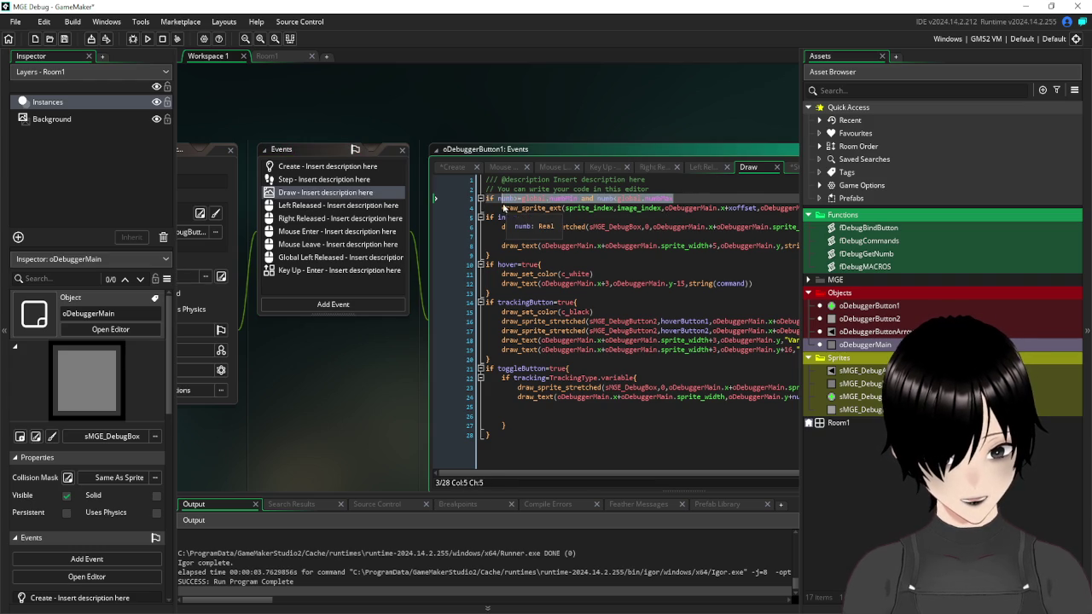
type("numbRange=true")
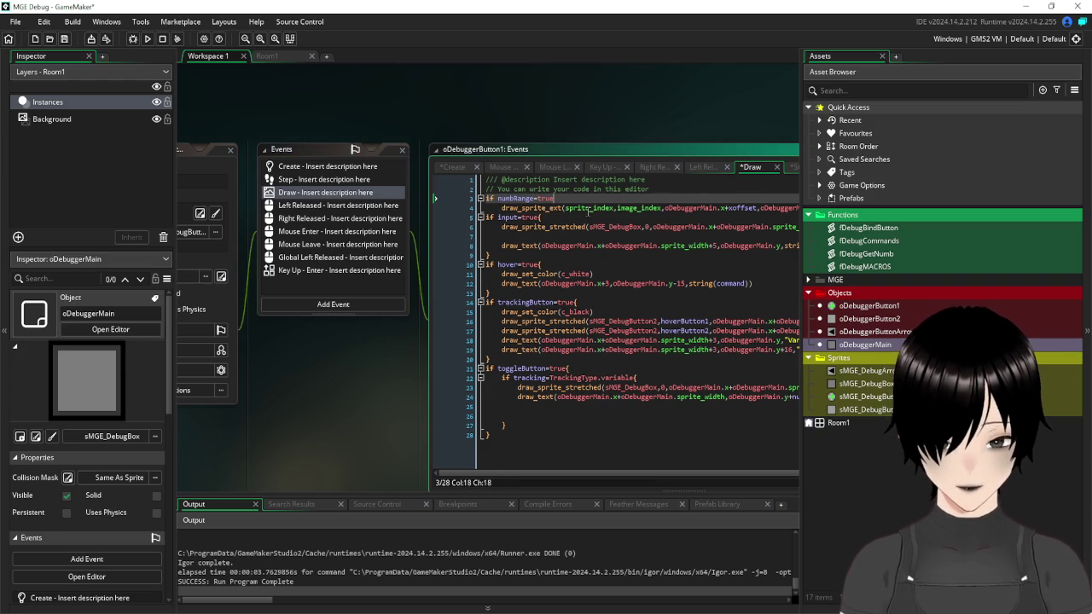
- Save and test-run the game, then close the game window
left_click(148, 39)
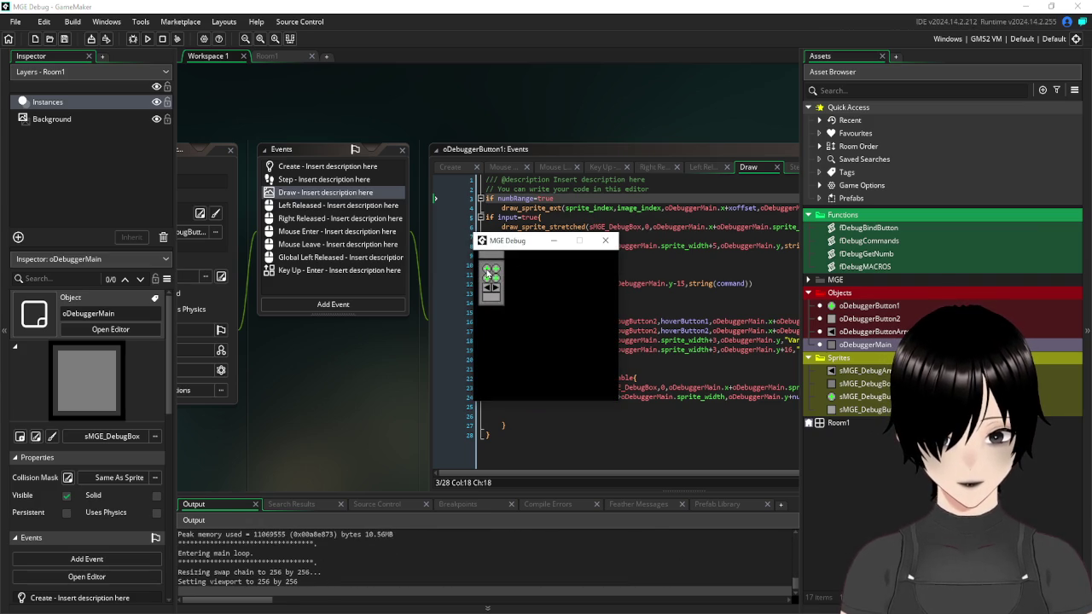
left_click(605, 241)
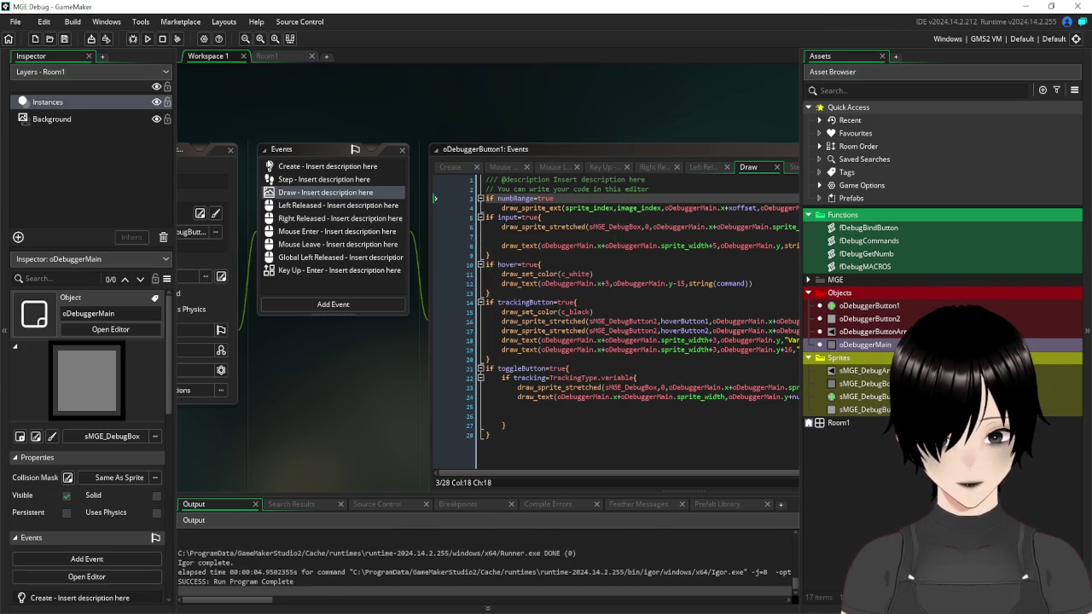
left_click(203, 154)
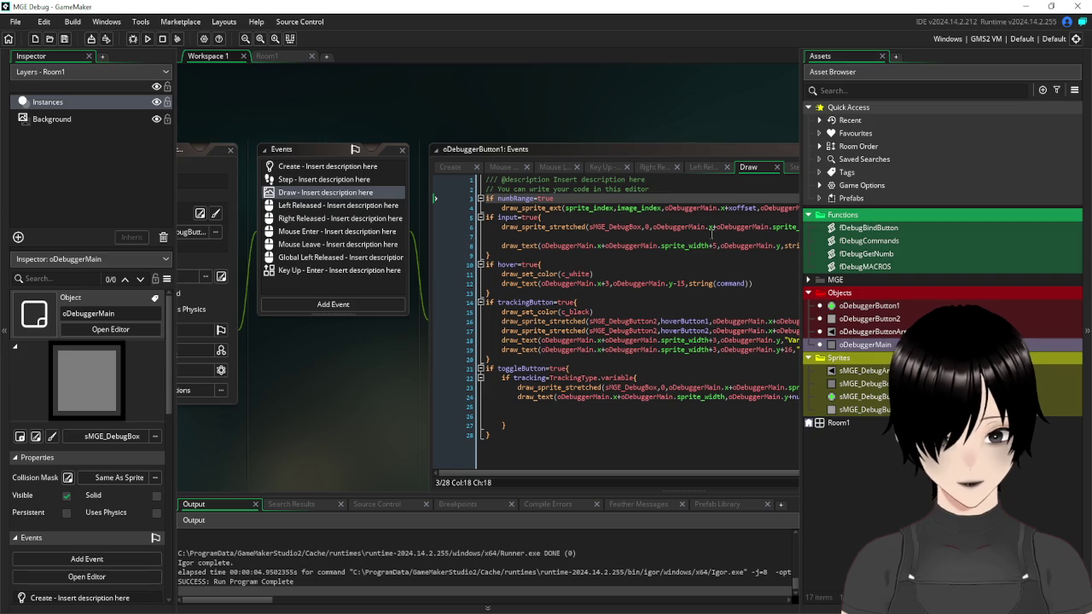
- Open oDebuggerButtonArrow and add a Mouse Left Released event, ready for code
double_click(877, 332)
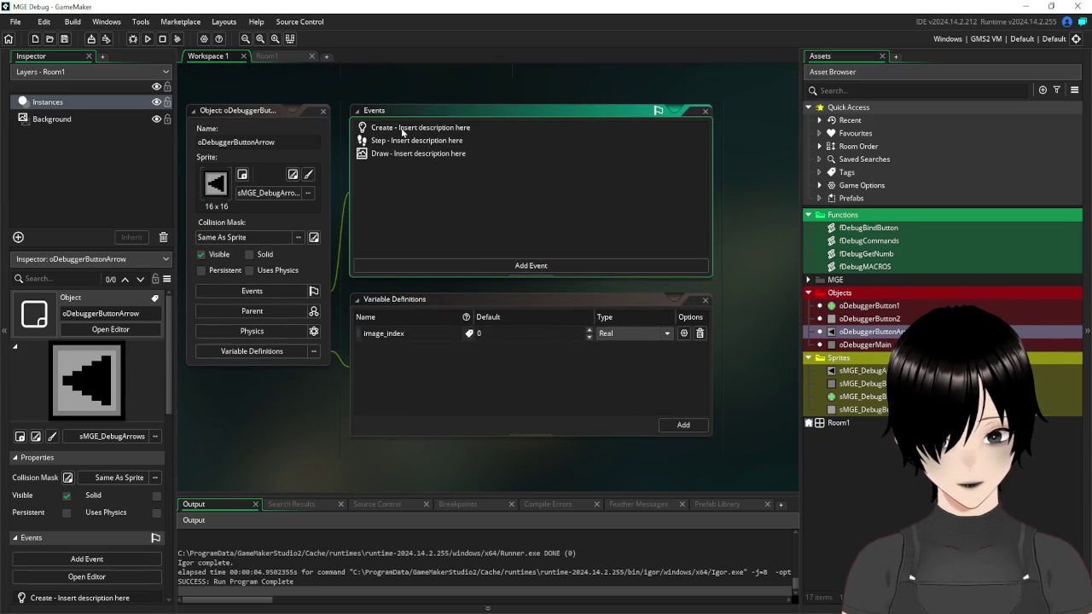
left_click(491, 268)
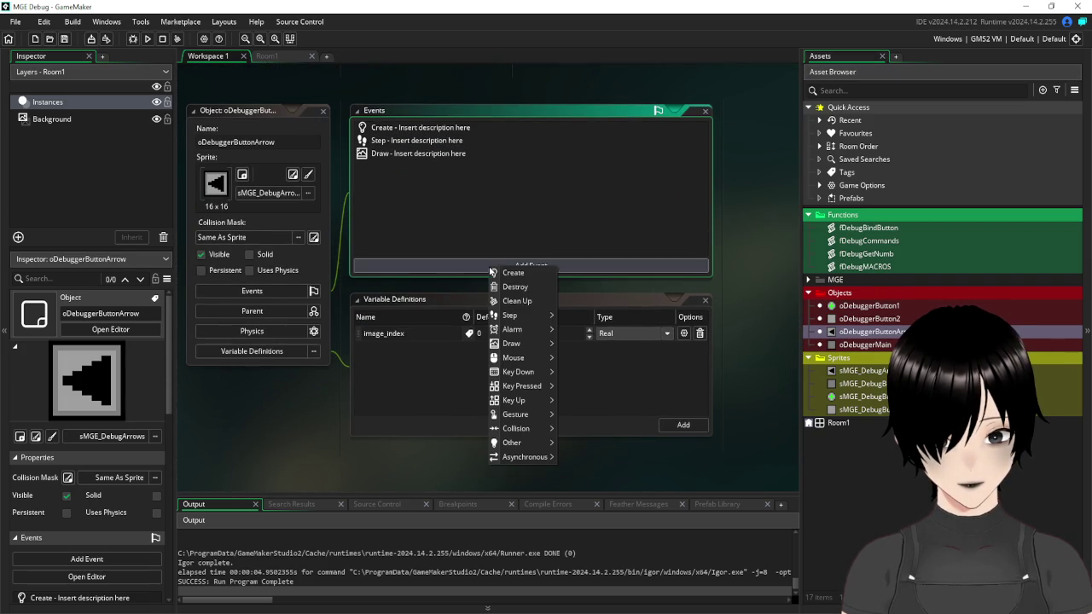
left_click(707, 297)
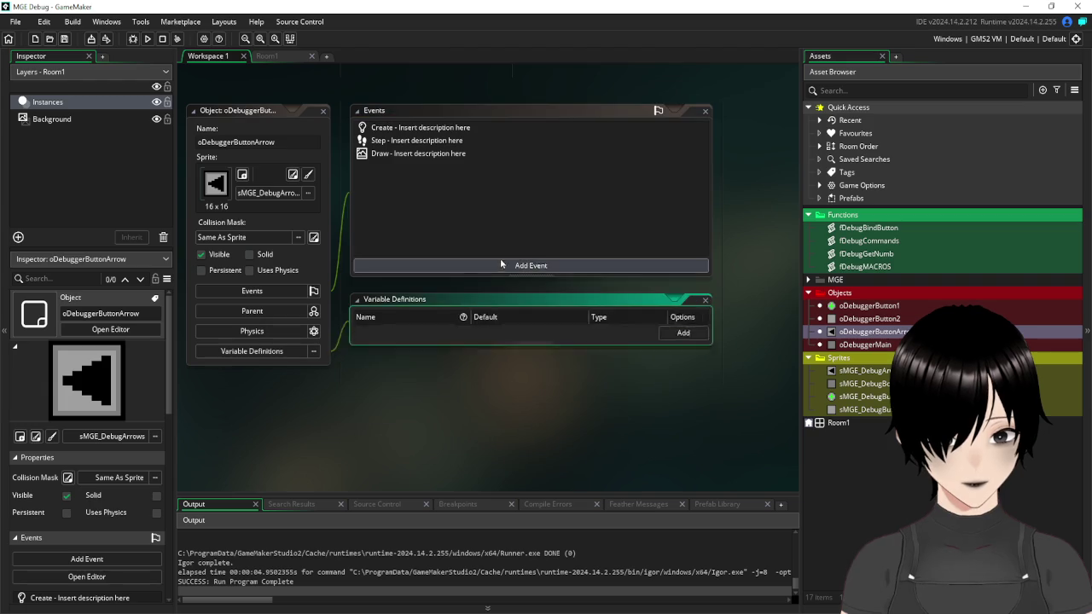
left_click(497, 260)
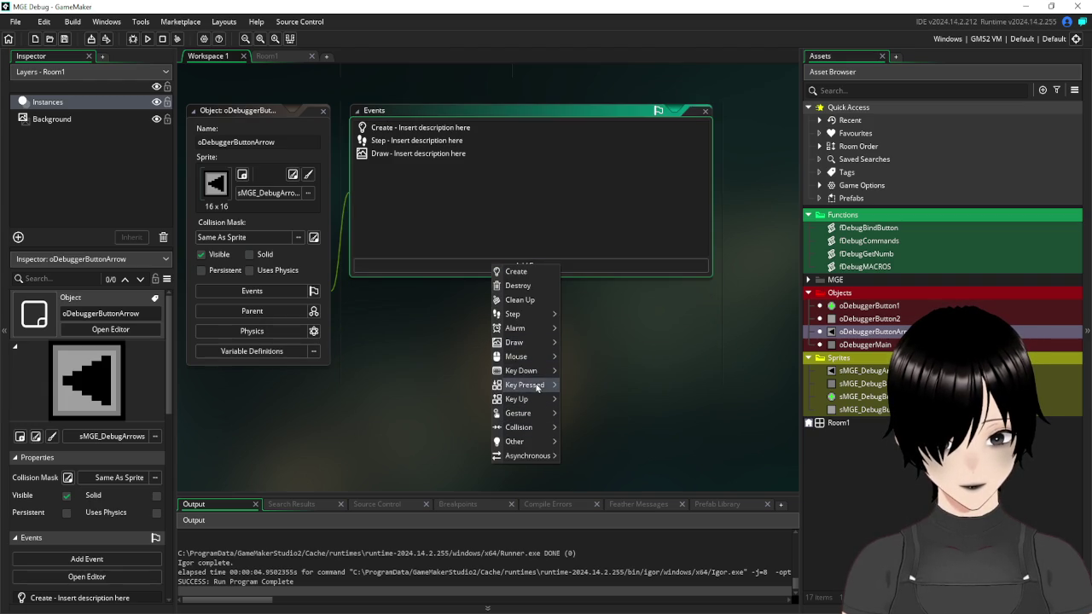
mouse_move(531, 359)
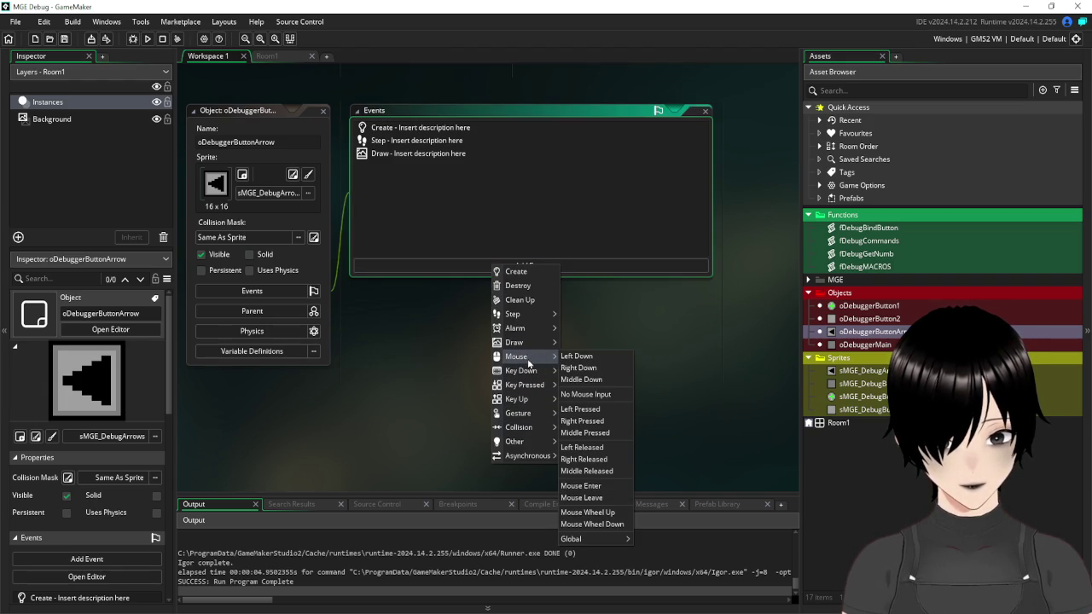
left_click(608, 457)
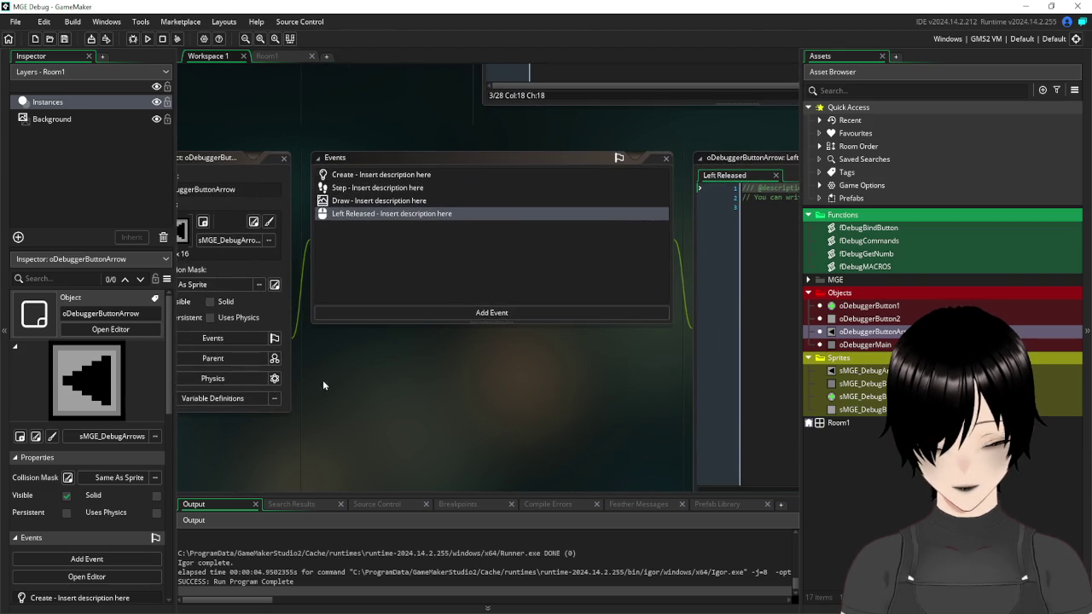
left_click(252, 398)
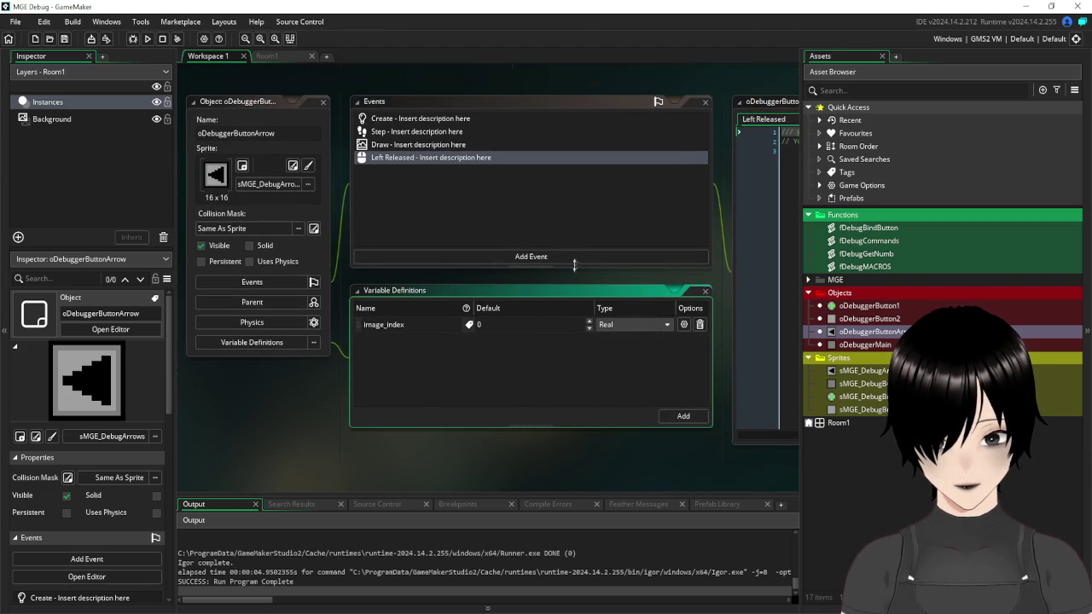
left_click_drag(594, 283, 283, 313)
left_click(519, 202)
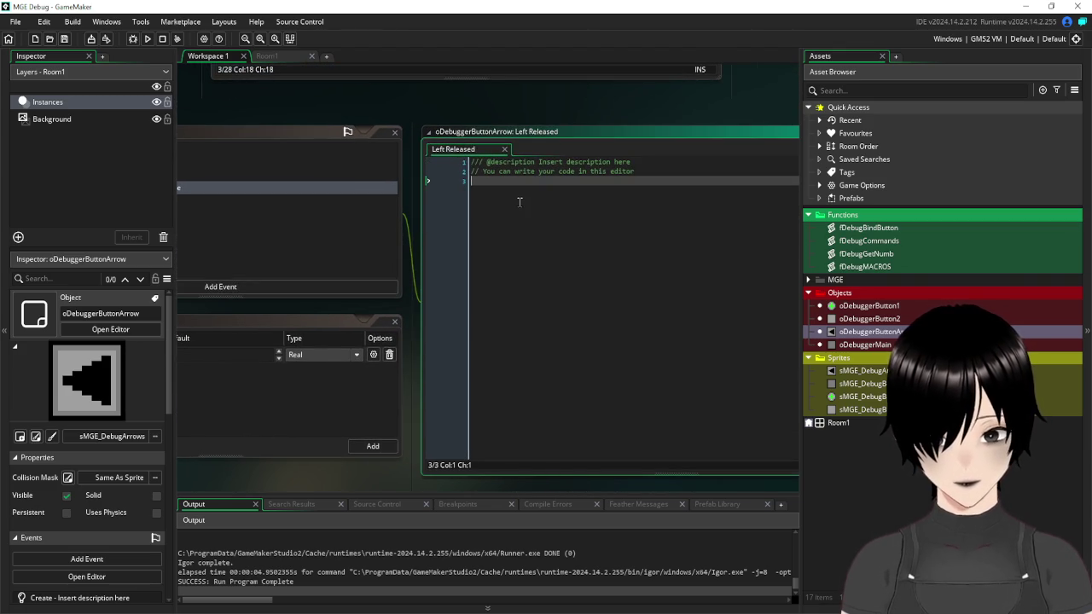
- Start an if image_index=0 check with its own code block
type("if ima")
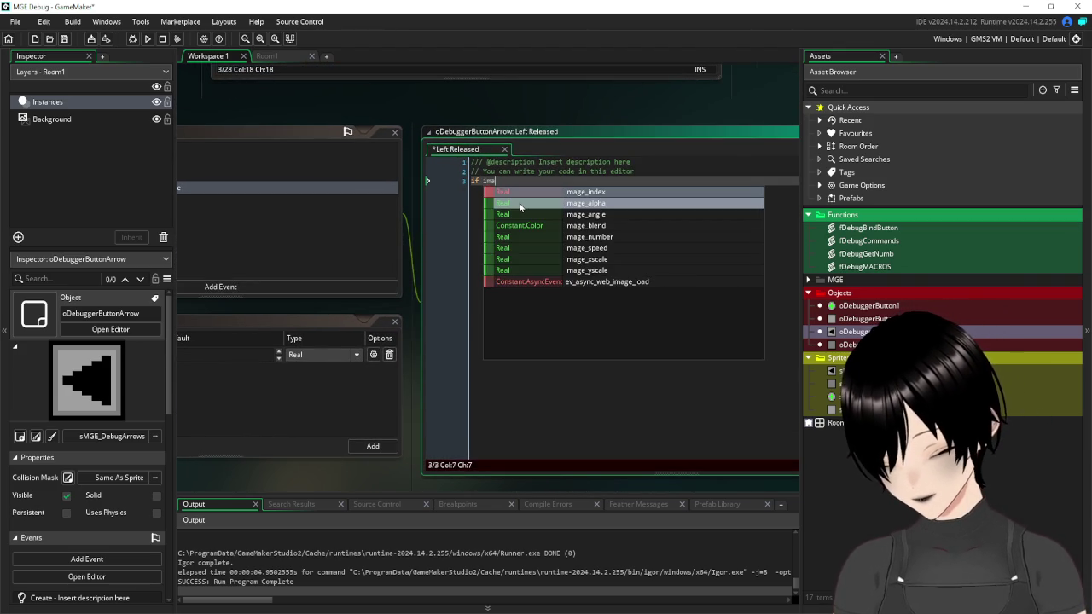
type("ge_ind")
key("Return")
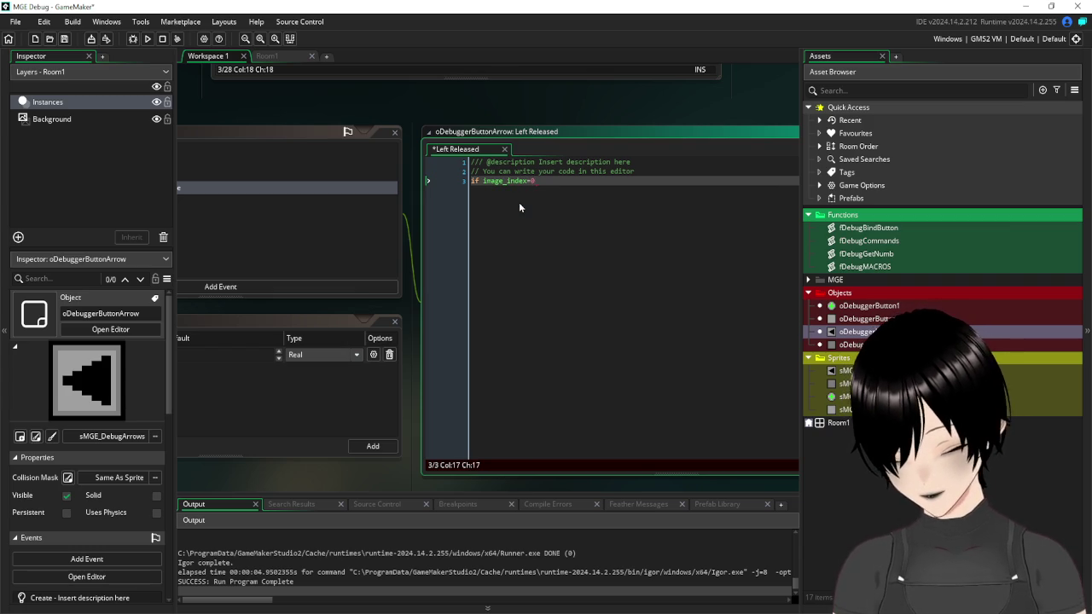
type("{")
key("Return")
key("Return")
key("Return")
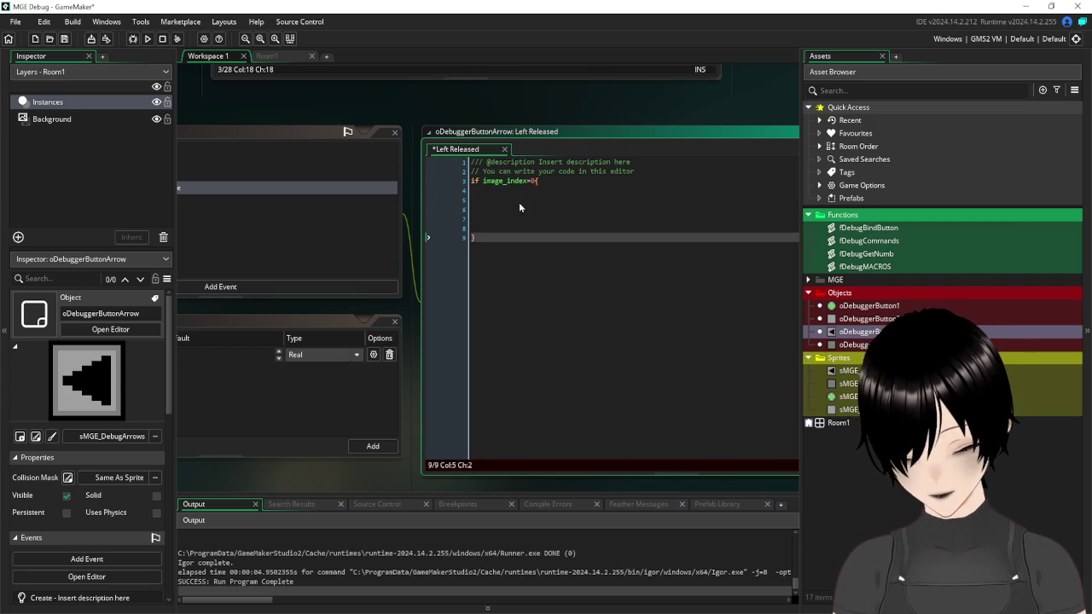
key("Up")
key("Up")
key("Up")
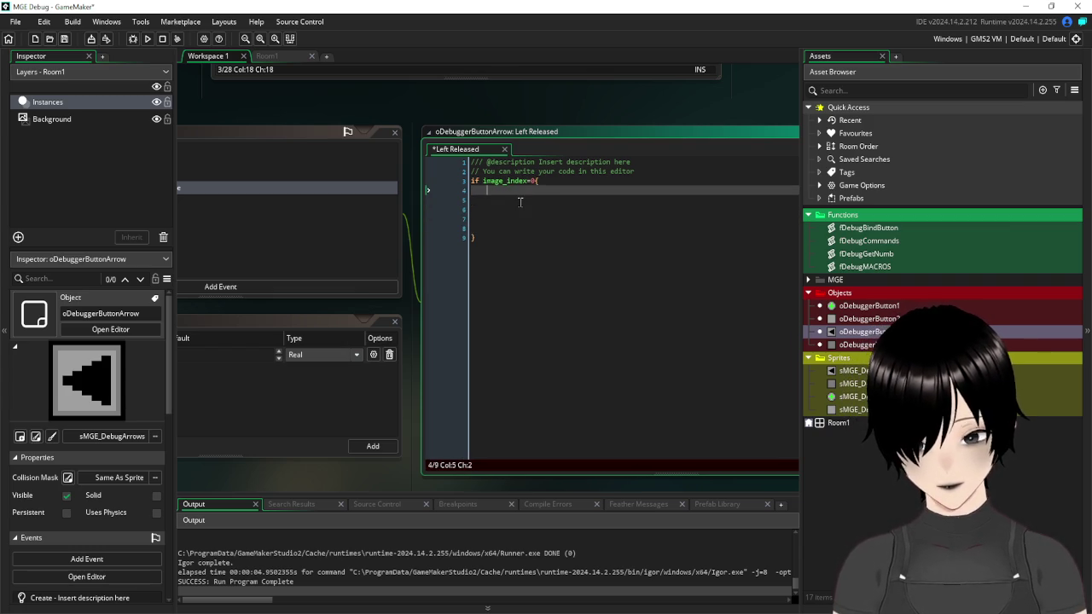
- Nest an if global.numbMin>0 block inside the image_index check
type("if global.")
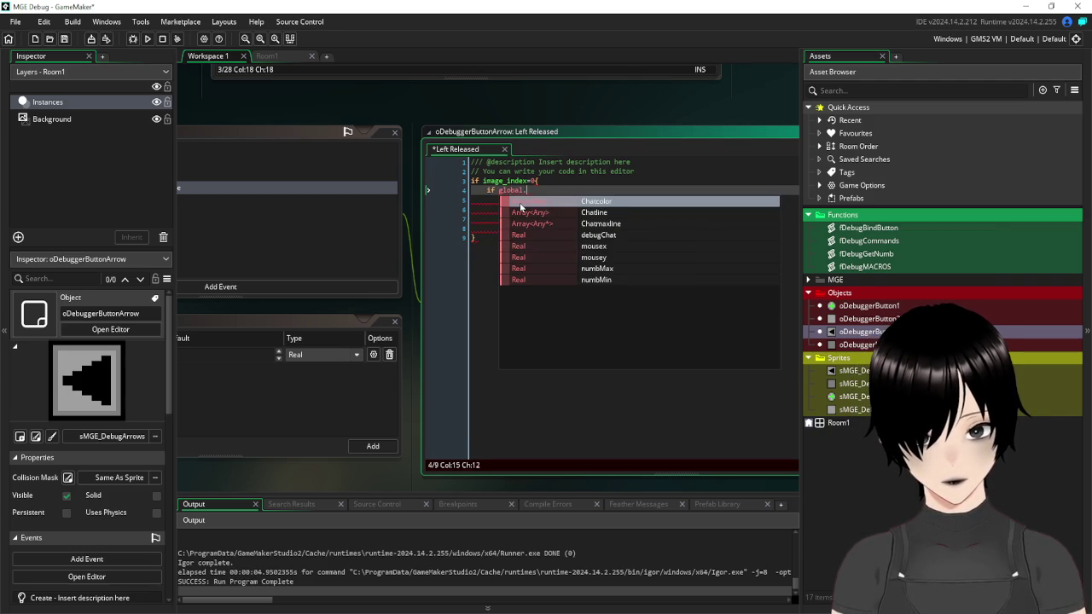
left_click(622, 281)
type(">0")
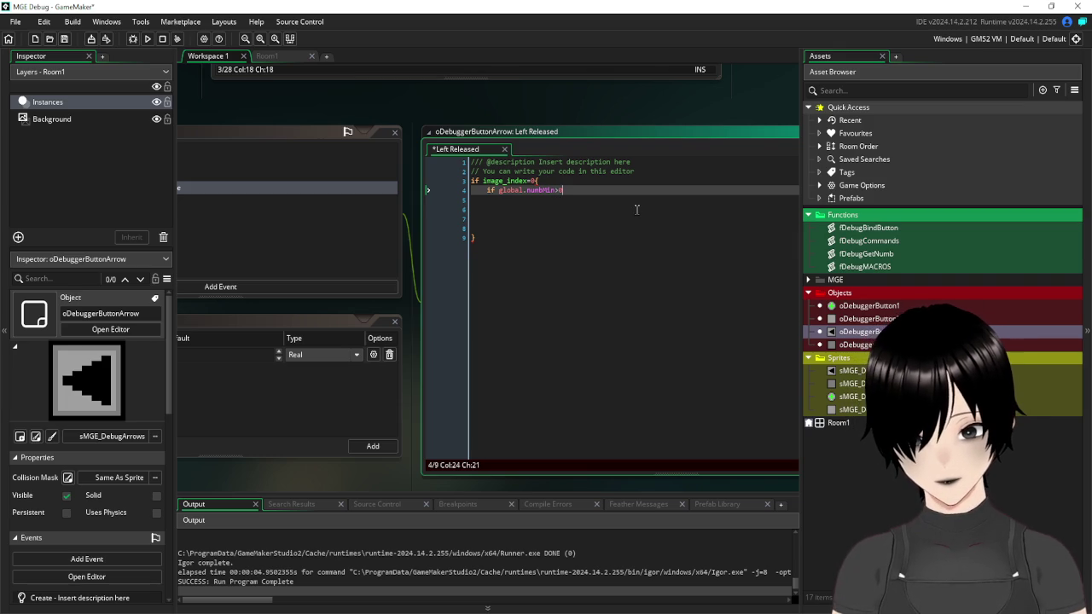
type("{")
key("Return")
key("Return")
key("Return")
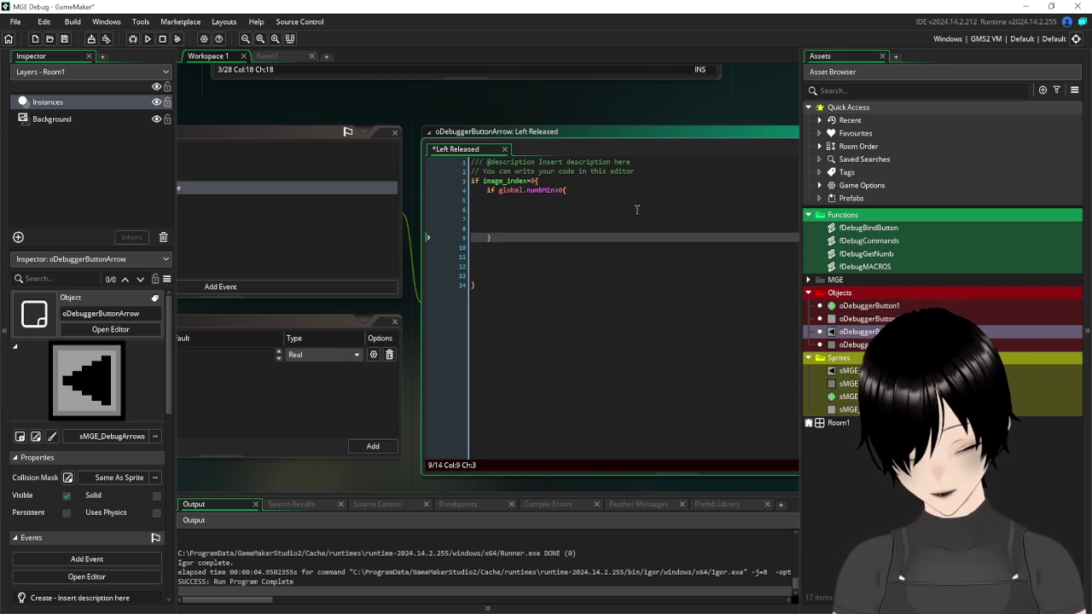
key("Up")
key("Up")
key("Up")
key("Down")
key("Down")
key("Down")
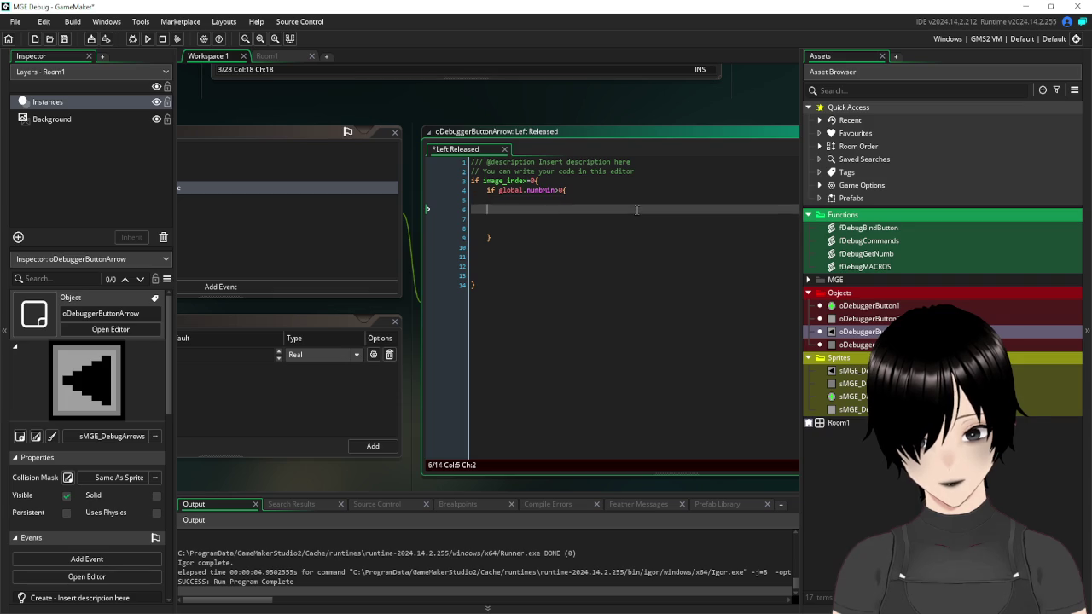
key("BackSpace")
key("BackSpace")
key("BackSpace")
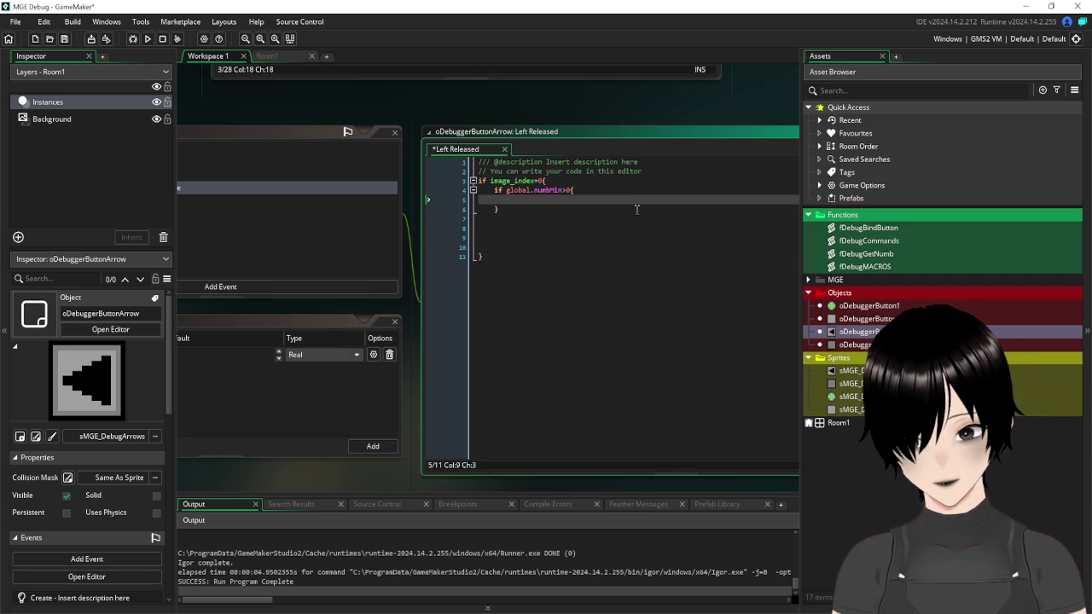
- Add global.numbMin-=4 and global.numbMax-=4 lines inside the nested block
type("global.")
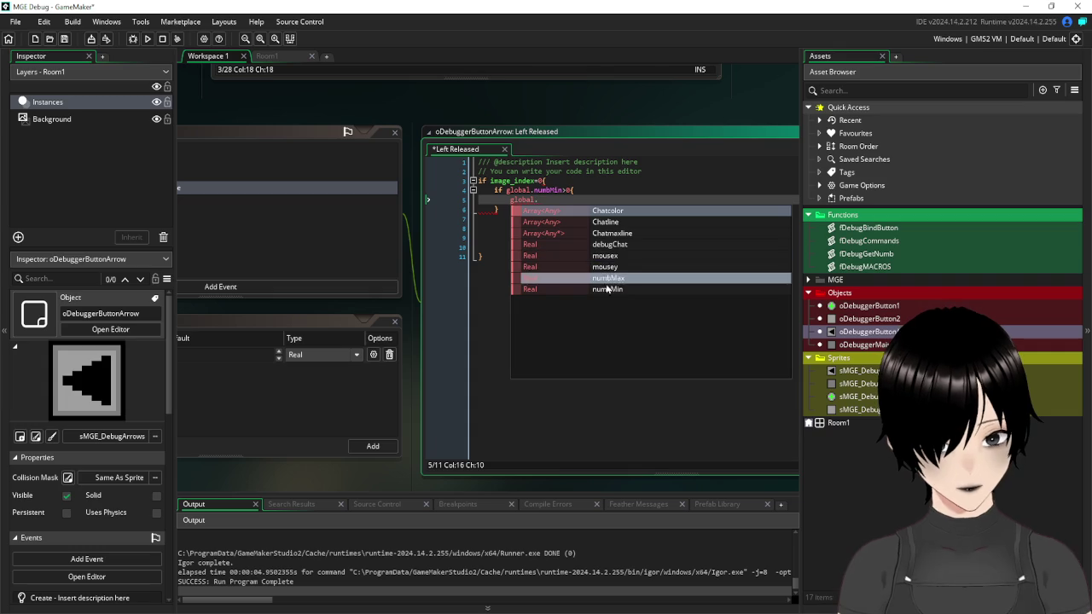
left_click(608, 289)
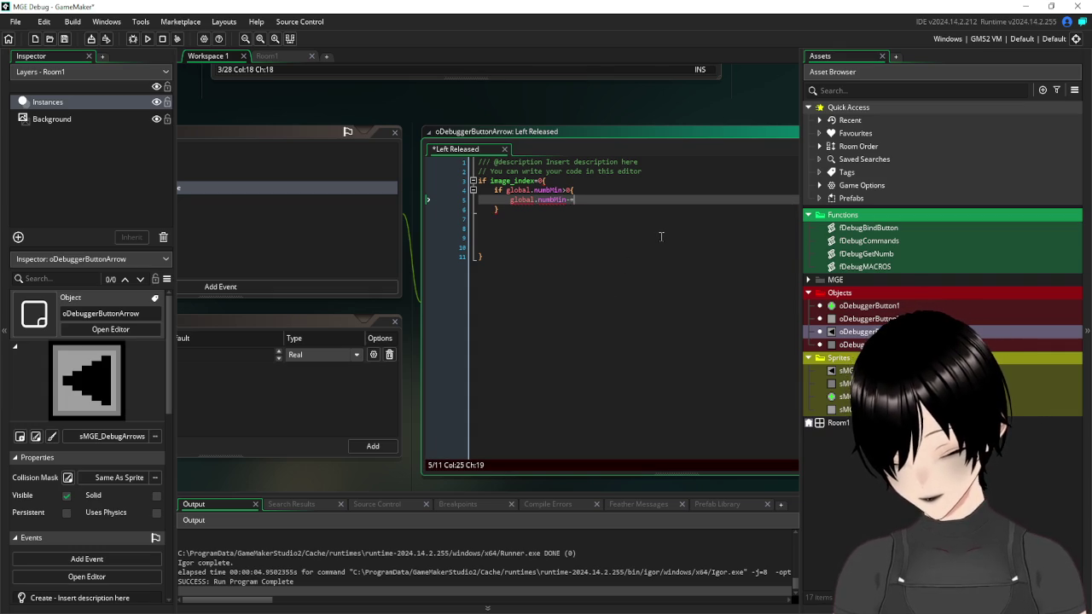
left_click_drag(591, 200, 512, 202)
left_click(591, 203)
type("4")
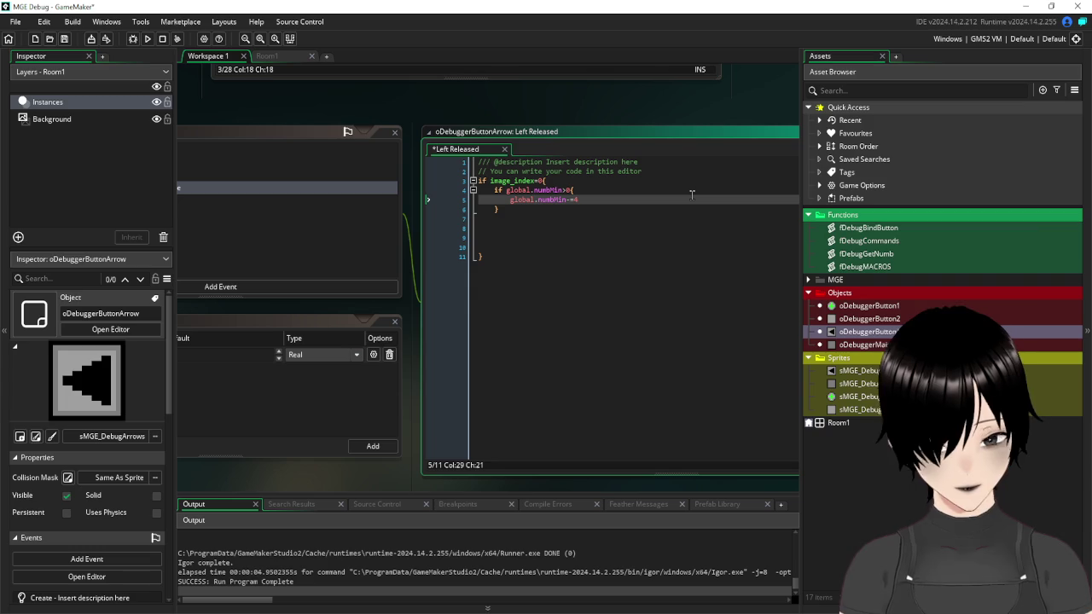
key("Return")
type("global.numbMin-=4")
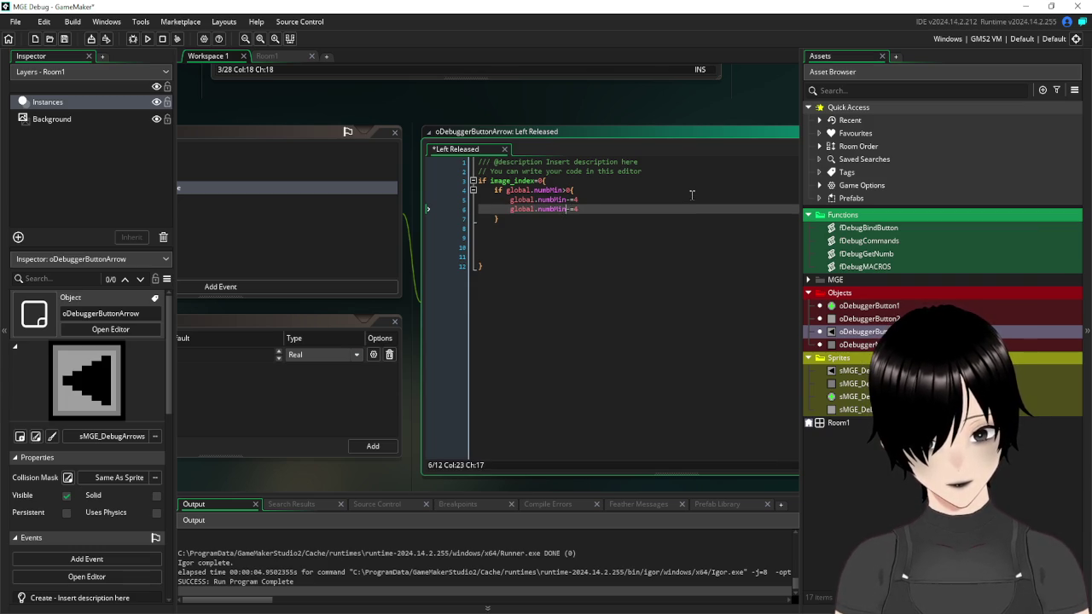
key("BackSpace")
key("BackSpace")
type("a")
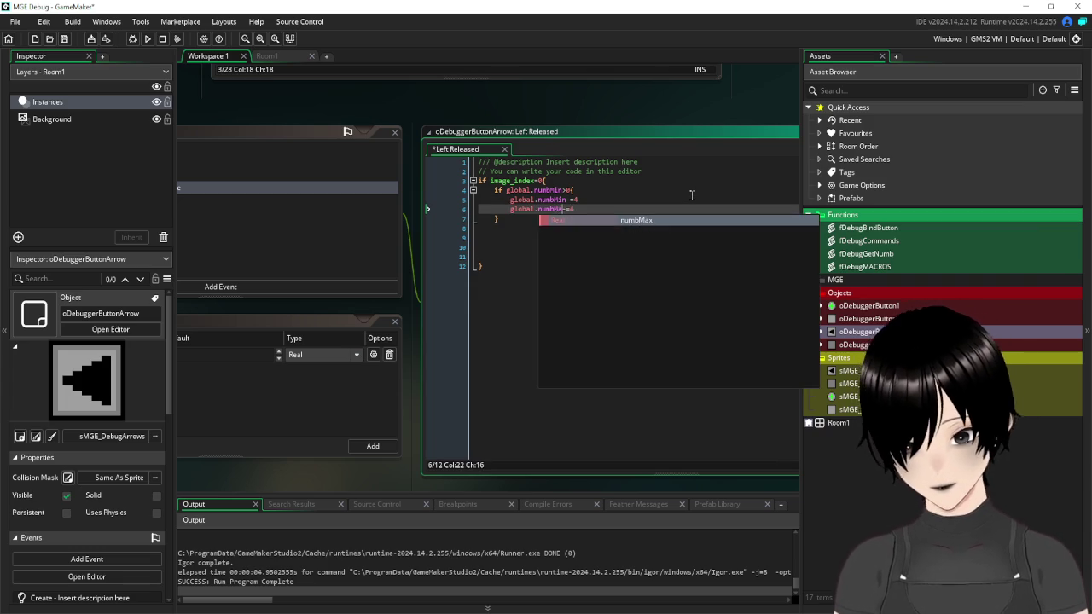
type("x")
left_click(691, 266)
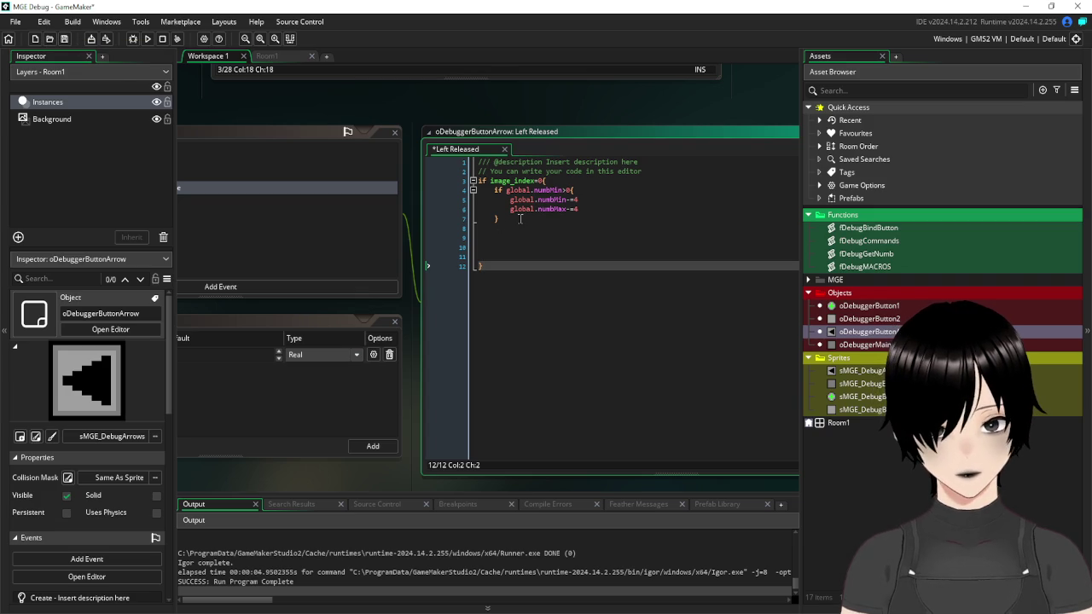
left_click_drag(519, 219, 449, 186)
- Duplicate the image_index block and change the copy's check to image_index=1
key("ctrl+c")
left_click(484, 226)
key("ctrl+v")
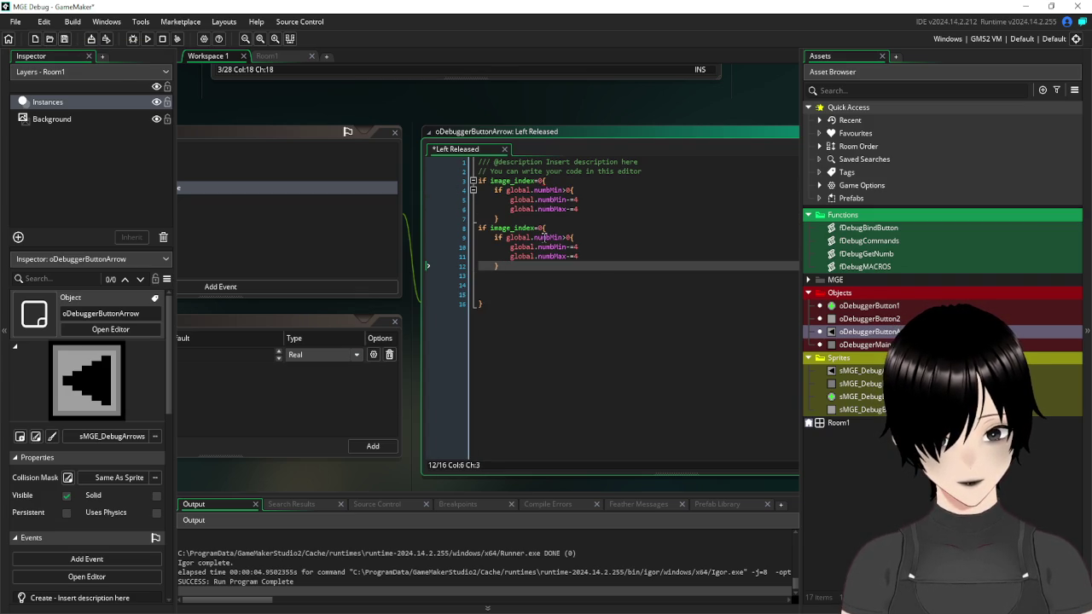
left_click(542, 227)
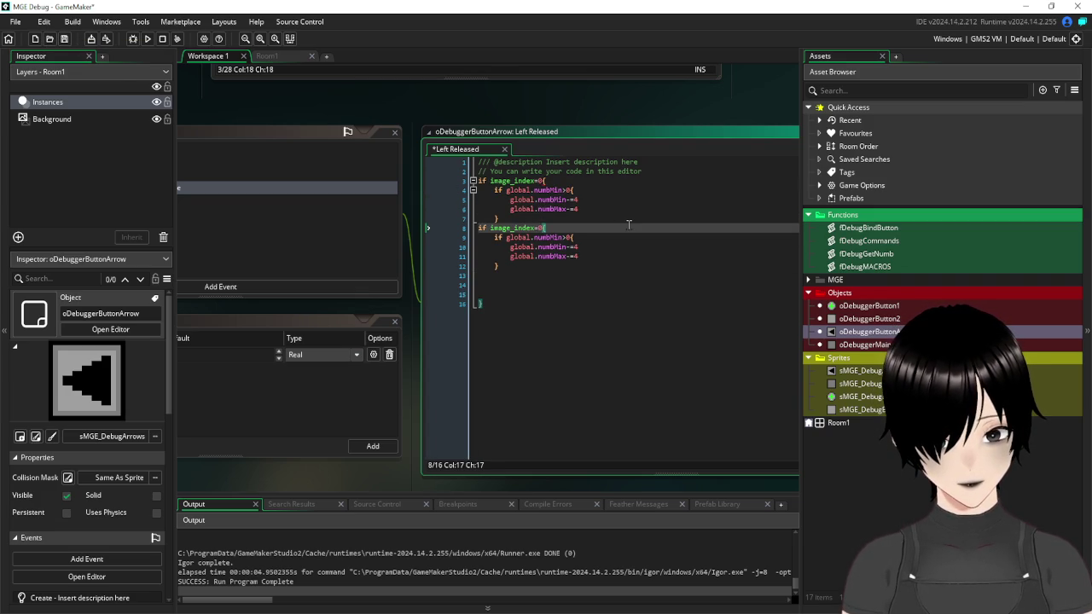
key("BackSpace")
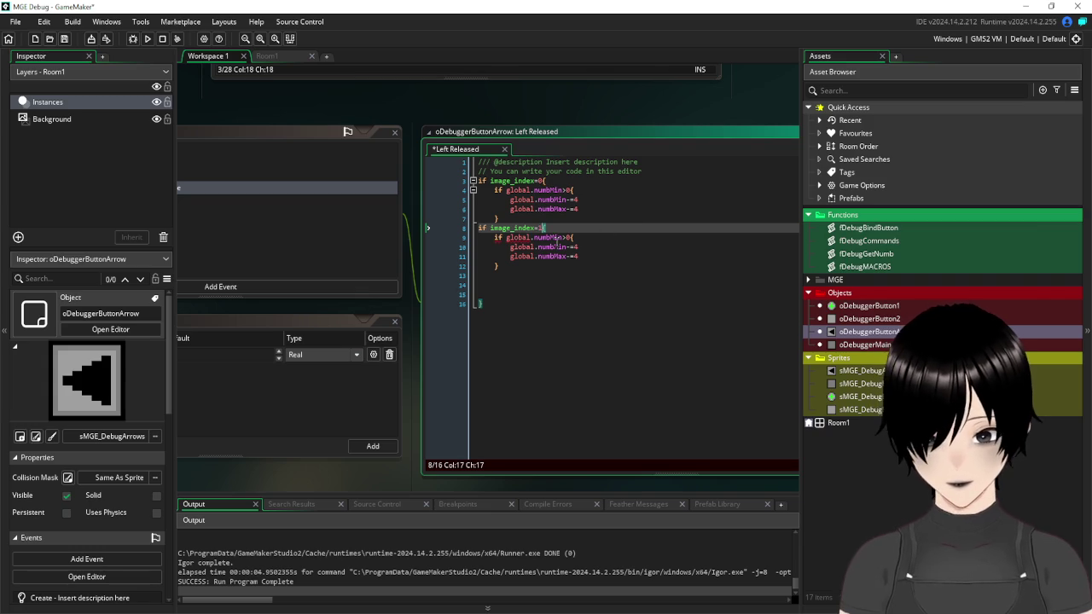
type("1")
- Make the copy test numbMin<16 and raise numbMin and numbMax by 4, then save
left_click(567, 237)
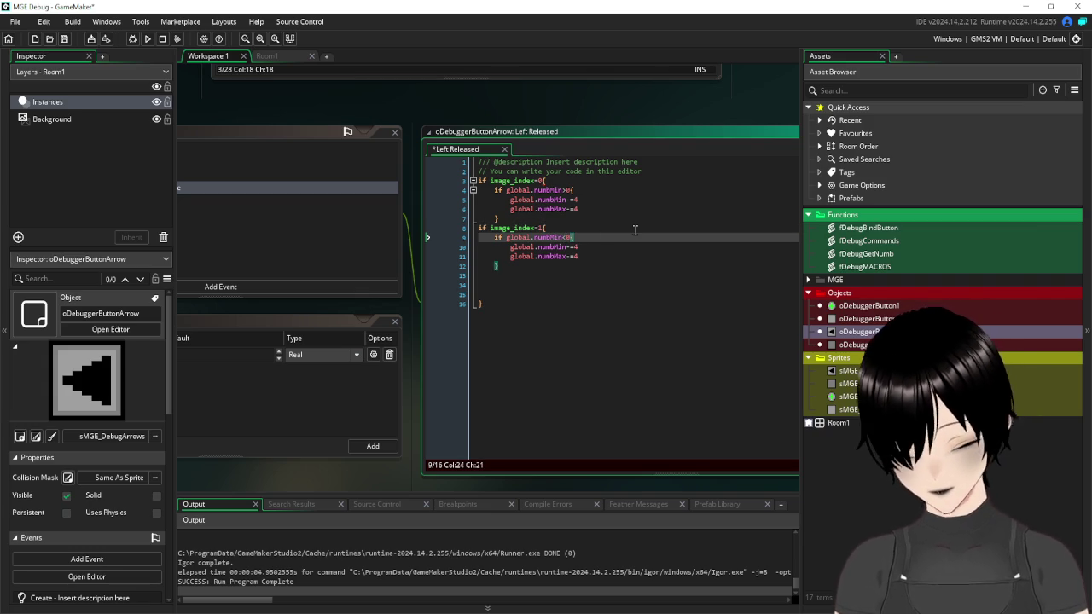
type("6")
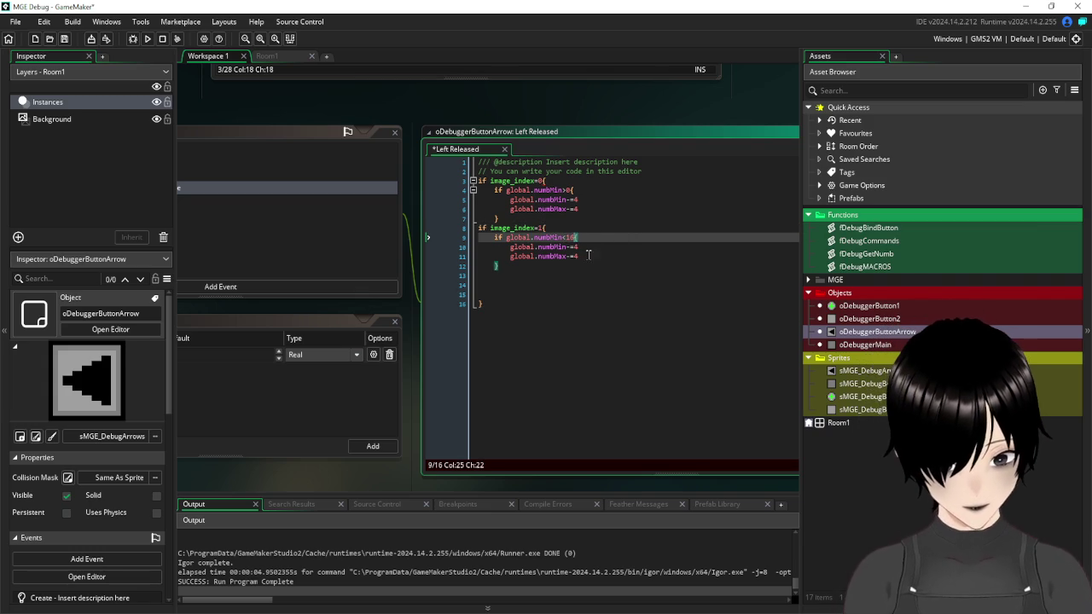
left_click(598, 246)
key("Left")
key("Left")
key("Delete")
type("+")
key("Down")
key("Delete")
type("+")
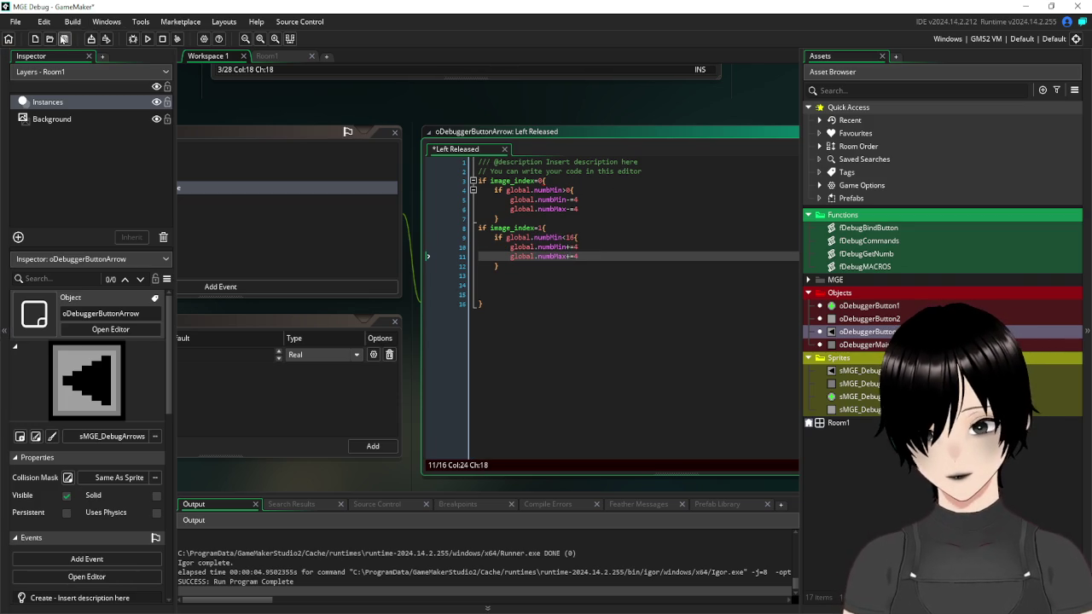
left_click(64, 40)
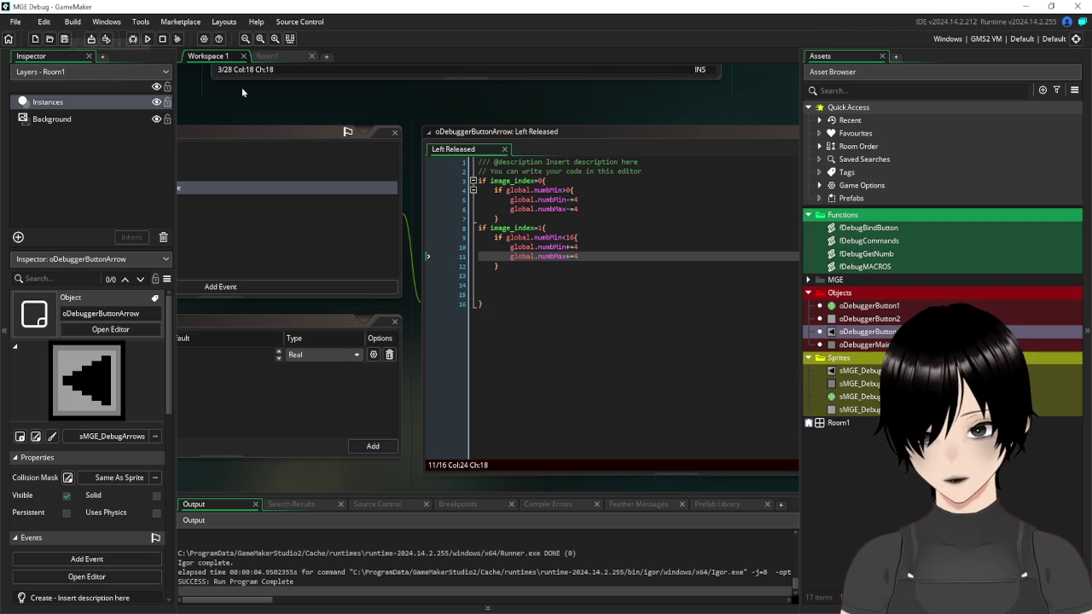
- Pan to oDebuggerButton1 and review its Step code that sets numbRange
mouse_move(296, 105)
left_mouse_down()
mouse_move(406, 262)
mouse_move(330, 372)
mouse_move(575, 423)
mouse_move(526, 467)
mouse_move(436, 430)
left_mouse_up()
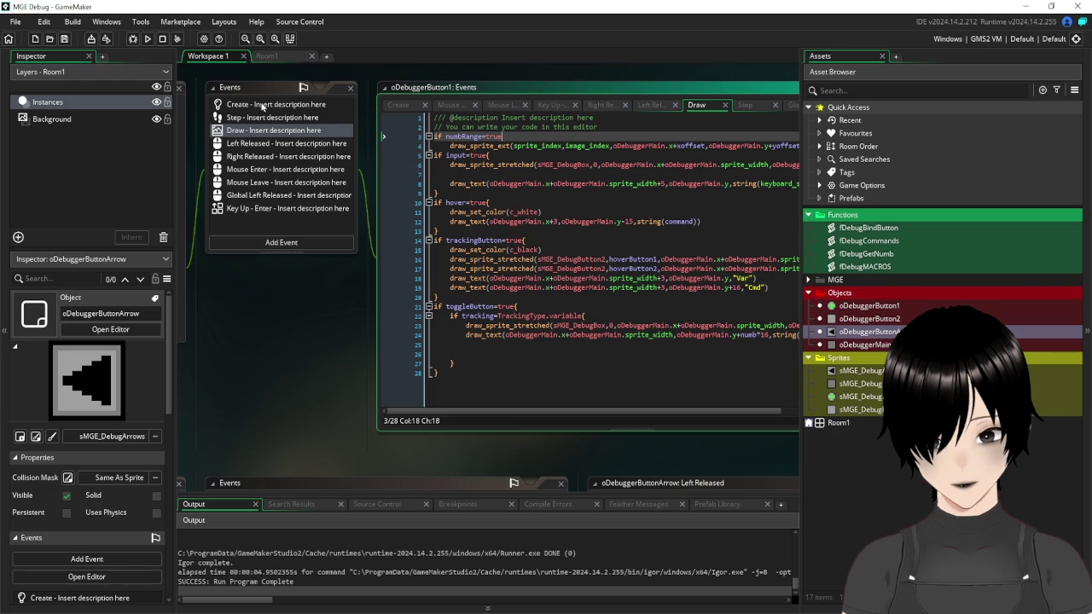
left_click(257, 118)
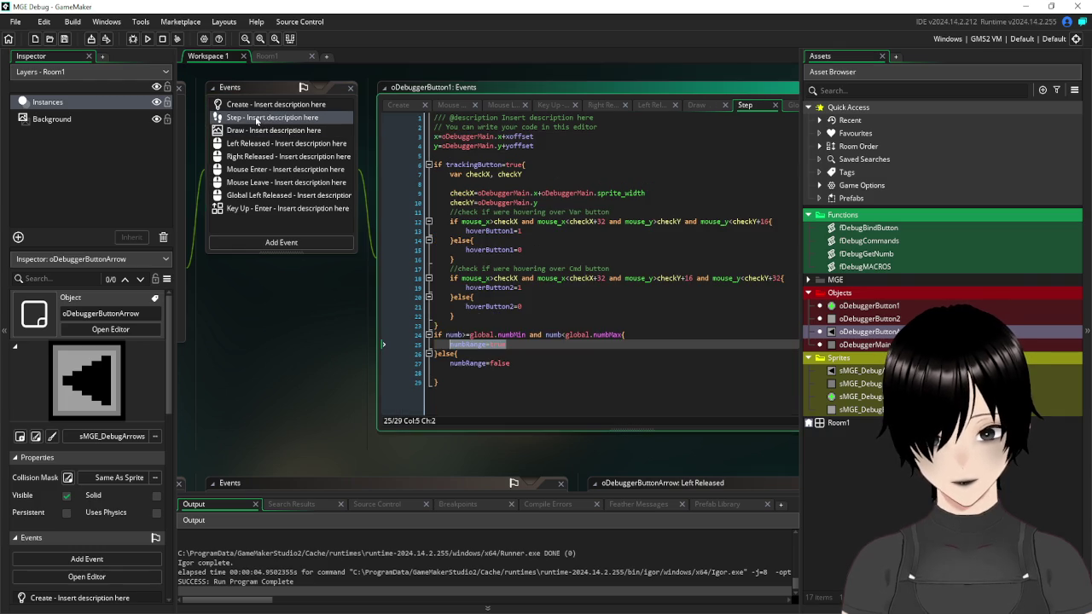
left_click(529, 365)
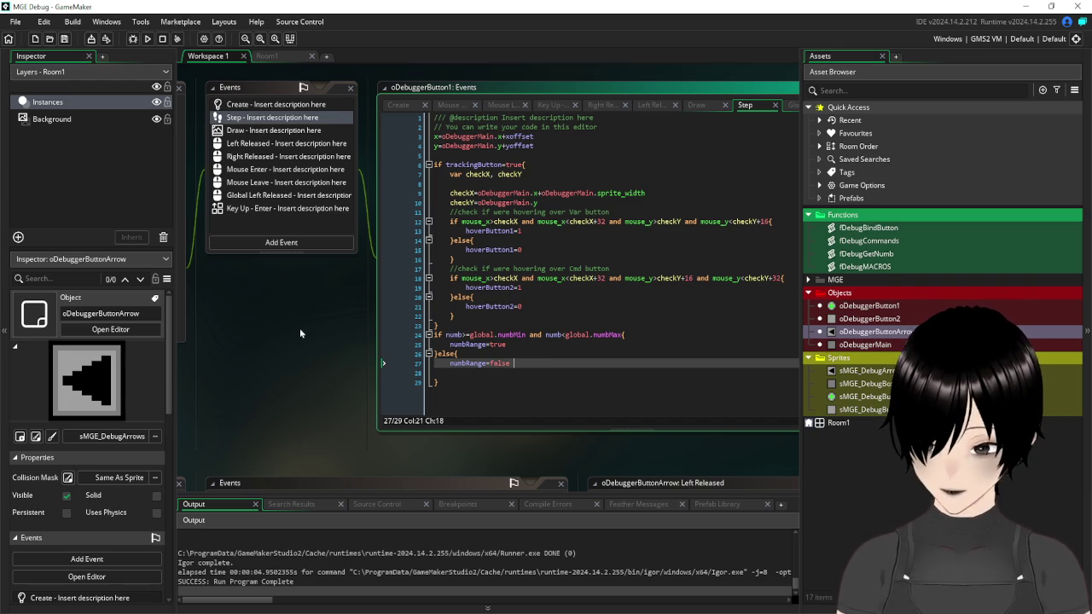
scroll(302, 327, "down", 5)
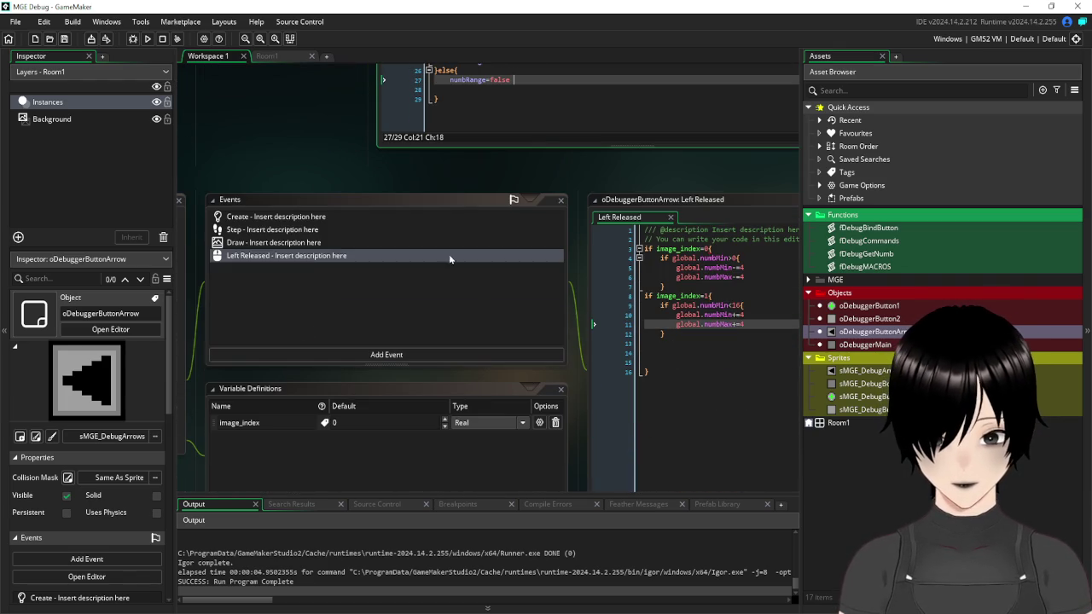
mouse_move(617, 181)
left_mouse_down()
mouse_move(456, 137)
mouse_move(609, 197)
mouse_move(742, 152)
mouse_move(483, 195)
mouse_move(555, 198)
left_mouse_up()
double_click(866, 345)
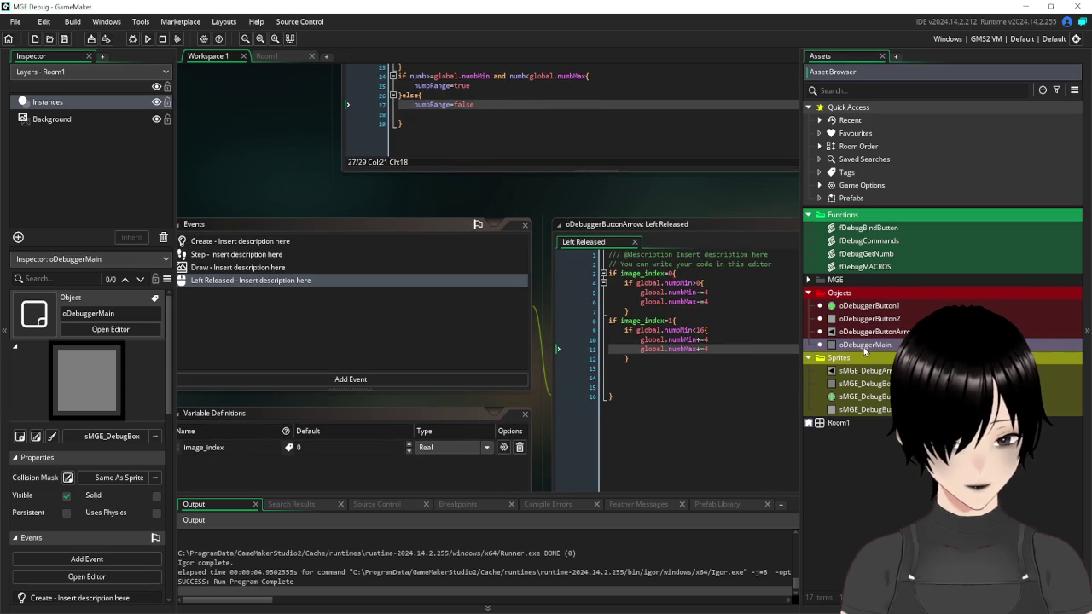
- Add global.numbOffset=0 beneath global.numbMax in oDebuggerMain's Create code
left_click(508, 230)
key("Return")
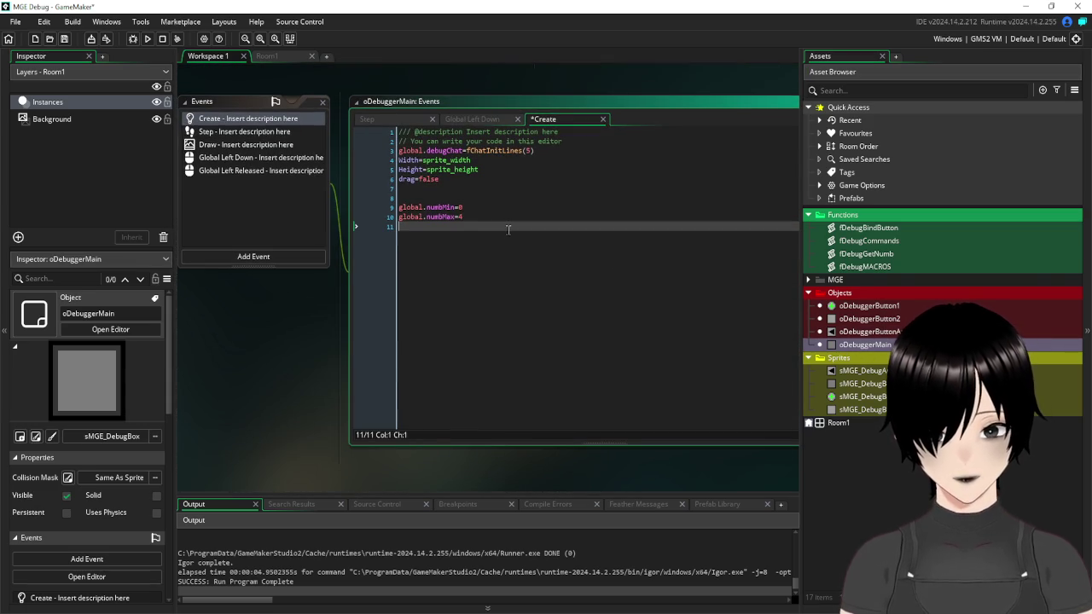
type("global.numb")
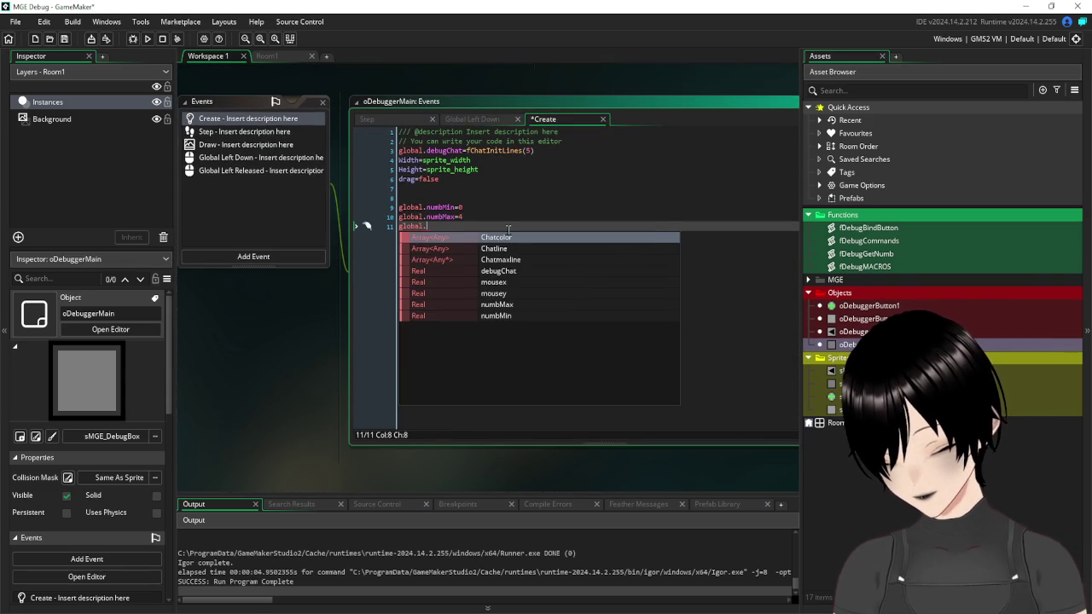
type("Offset=0")
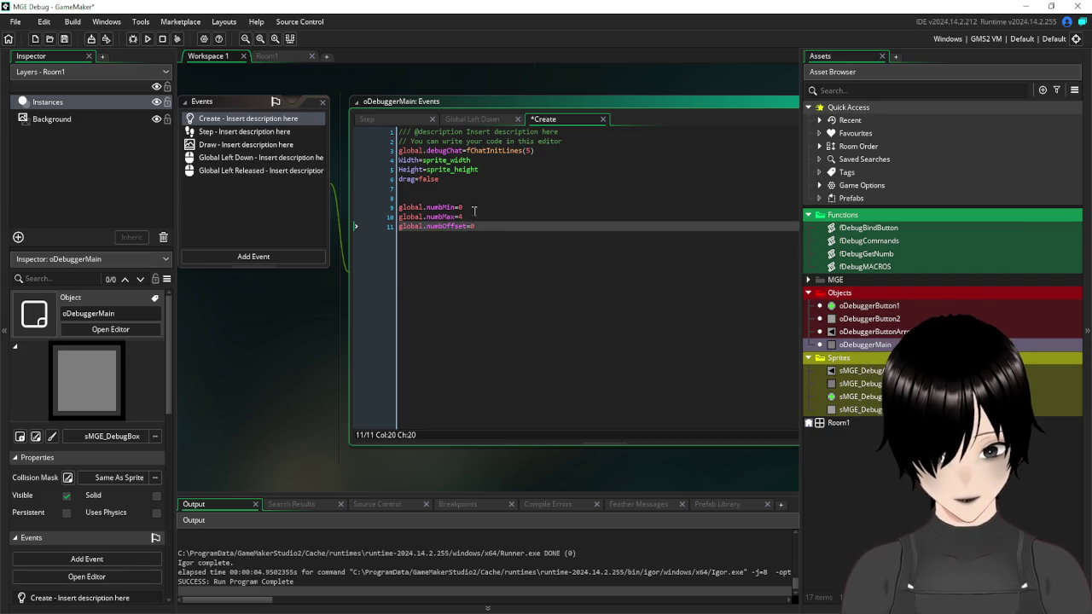
scroll(536, 97, "up", 5)
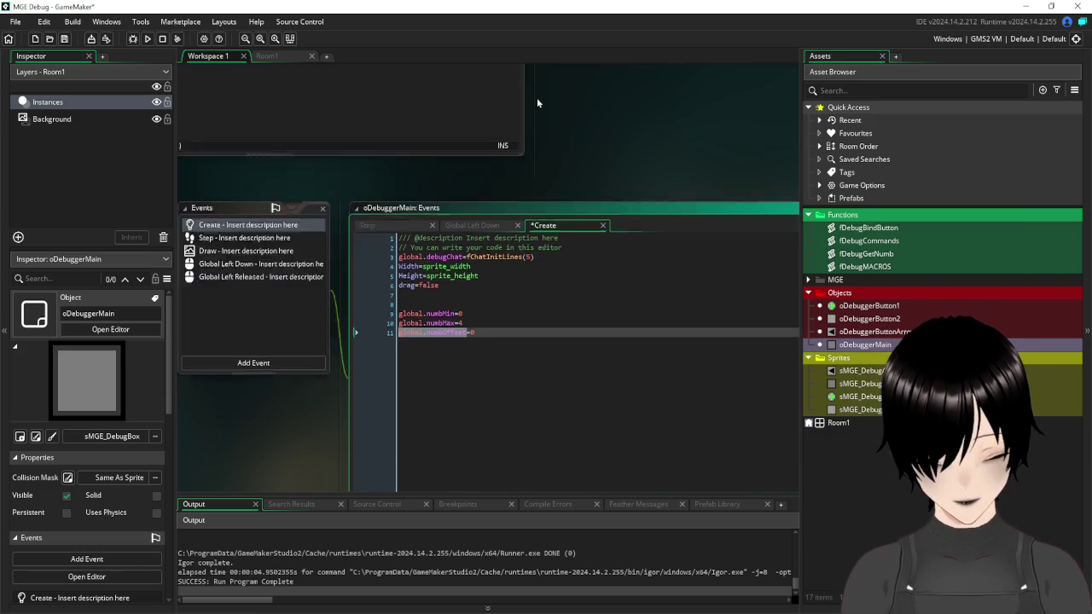
scroll(578, 256, "up", 10)
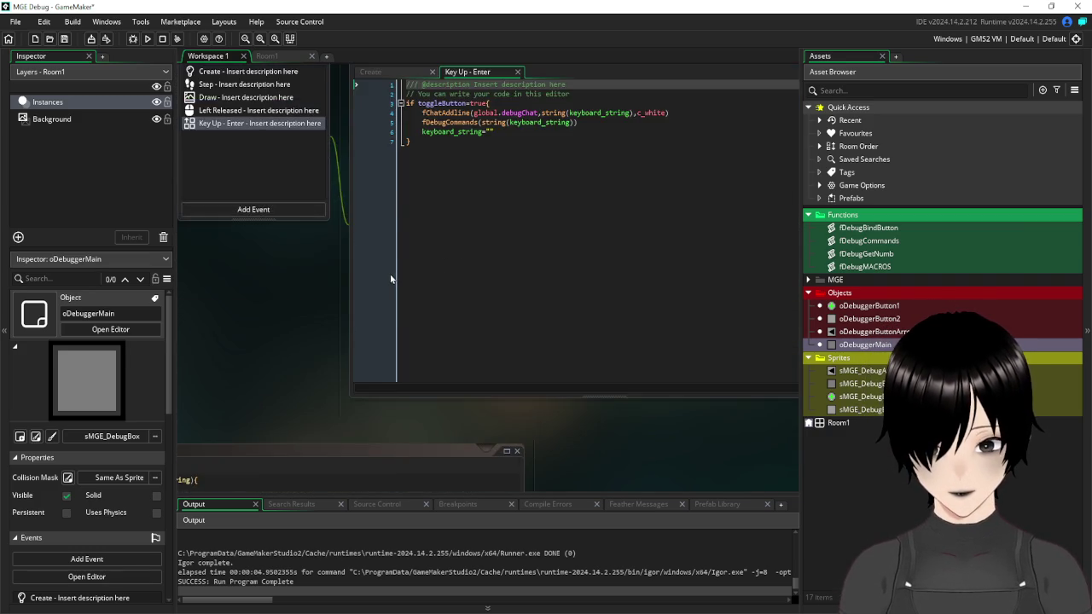
- Add global.numbOffset-=32 to the first branch and global.numbOffset+=32 to the second, then save
scroll(674, 150, "up", 10)
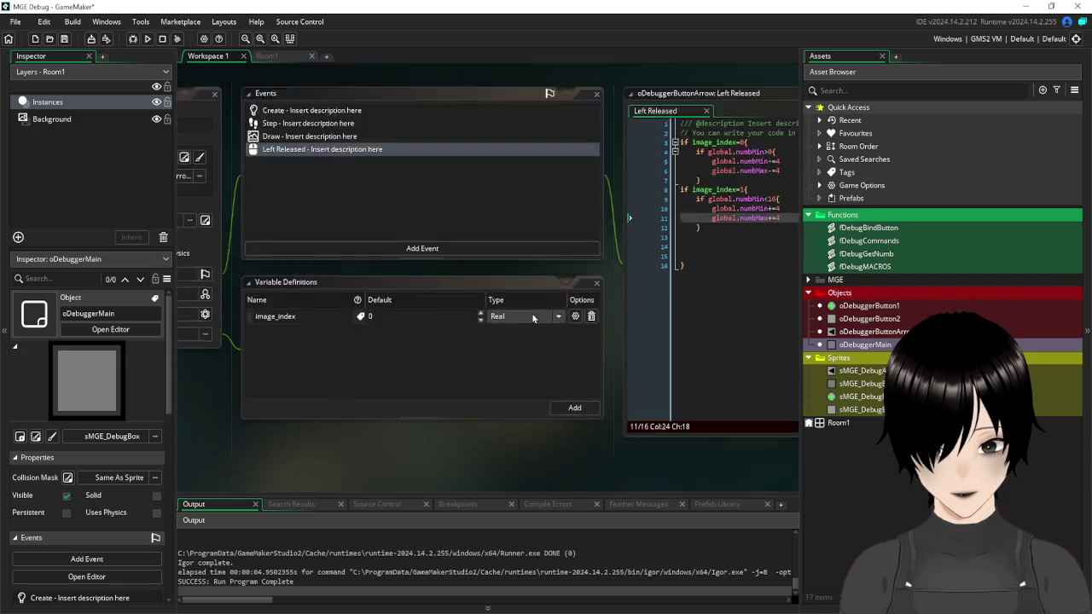
mouse_move(595, 98)
left_mouse_down()
mouse_move(458, 79)
mouse_move(397, 90)
left_mouse_up()
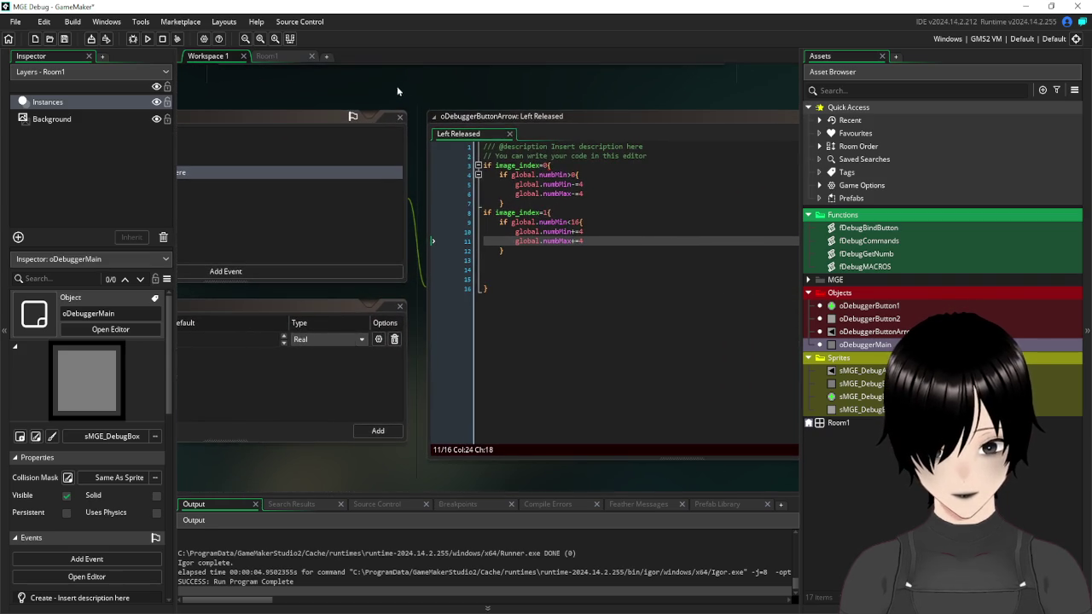
left_click(614, 190)
key("Return")
type("global.numbOffset-=32")
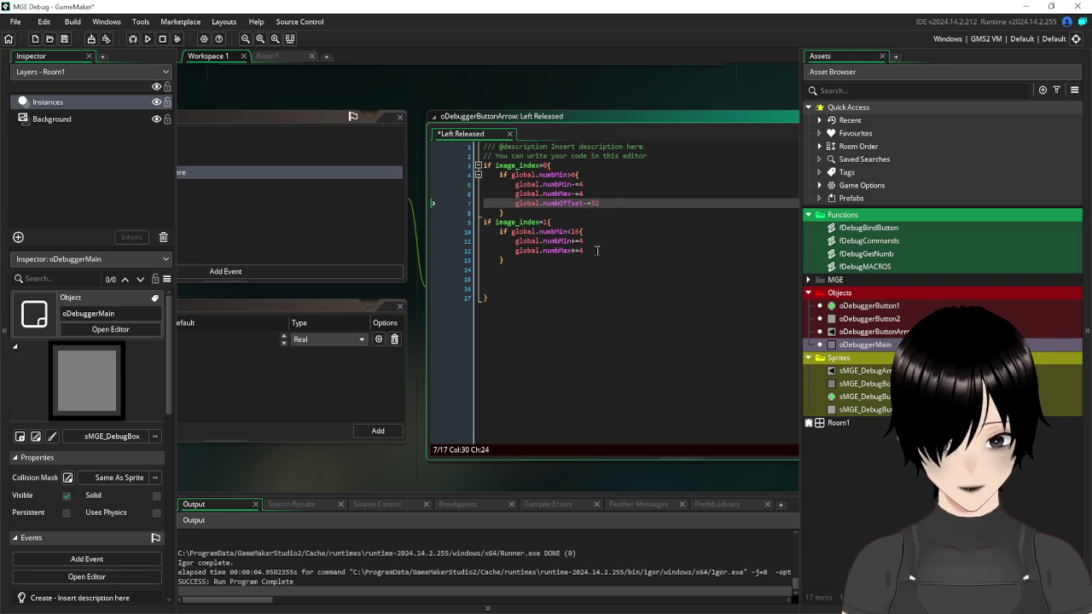
left_click(597, 250)
key("Return")
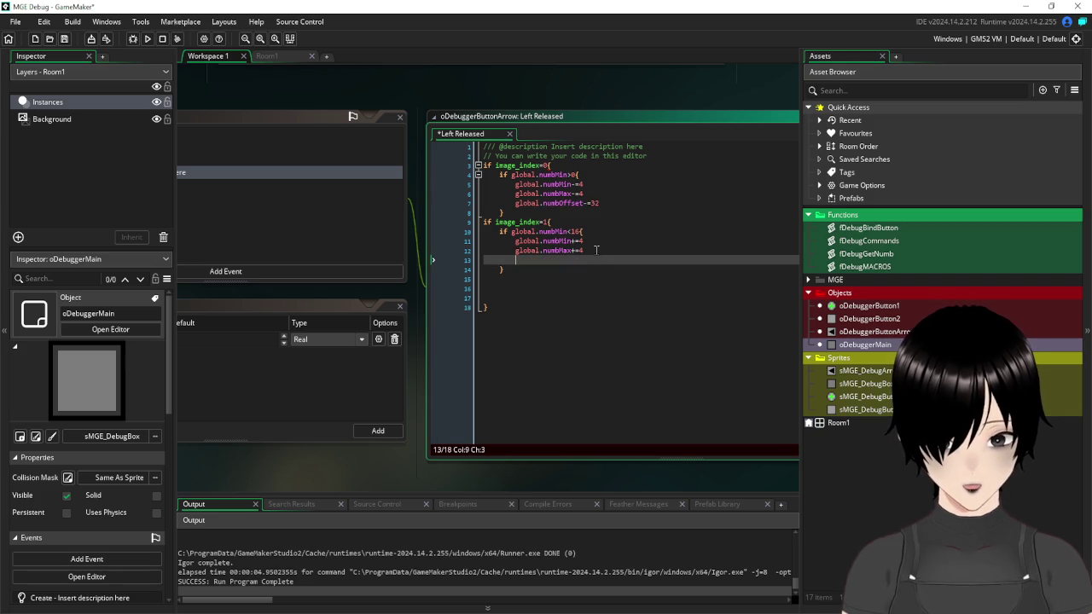
type("global.numbOffset")
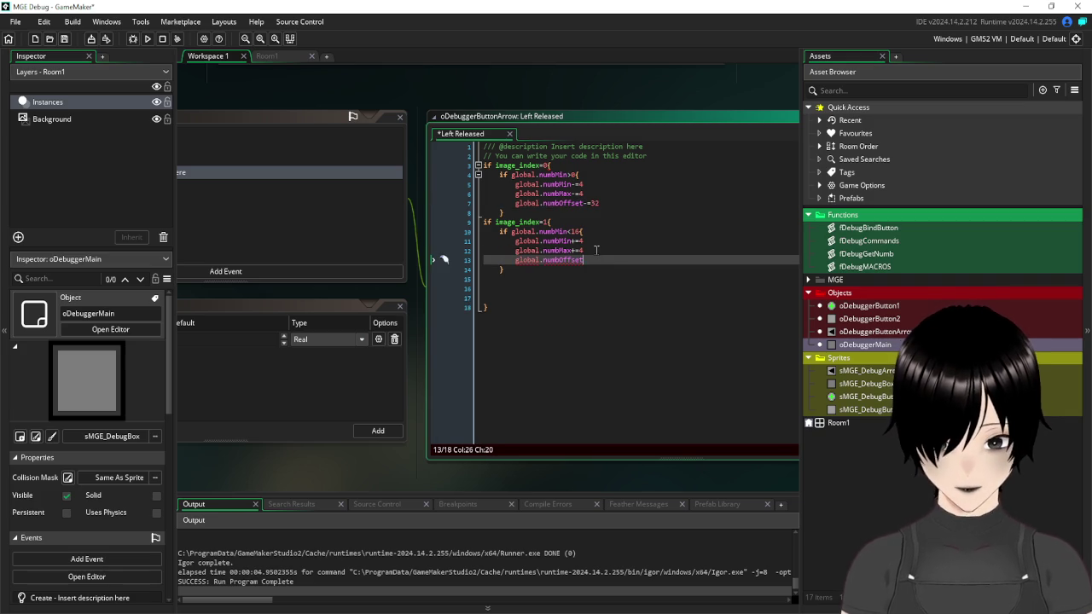
type("+=32")
left_click(602, 314)
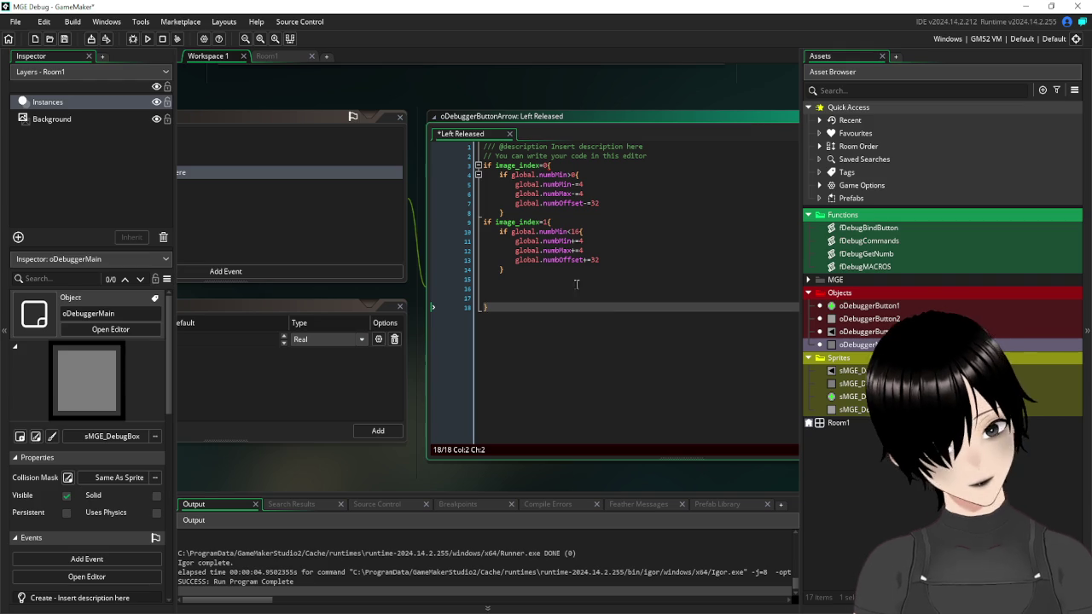
key("ctrl+s")
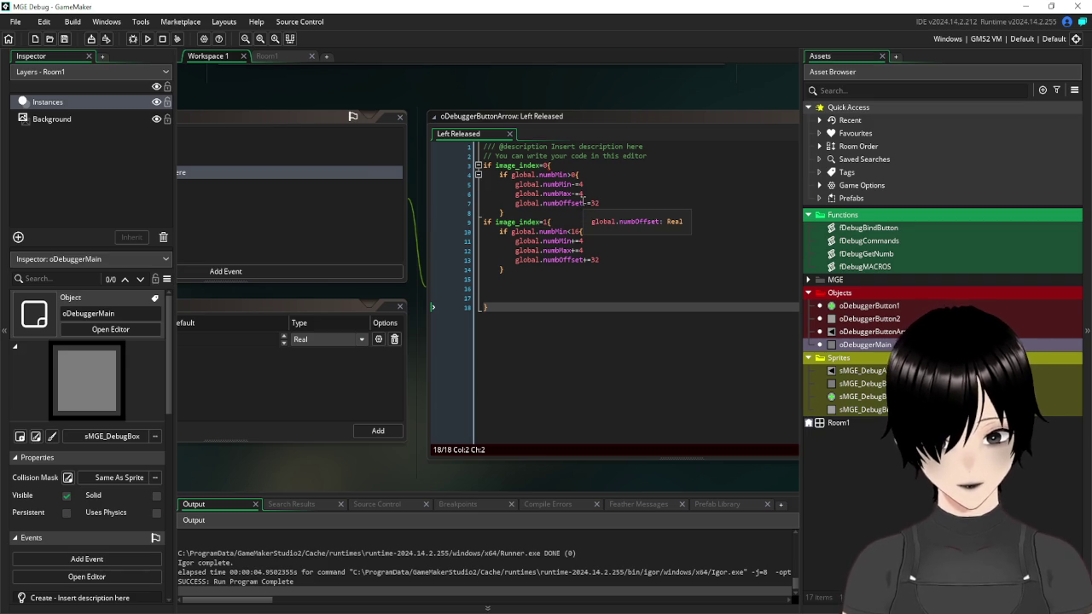
- Pan the workspace over to oDebuggerButton1's Step code
left_click(514, 204)
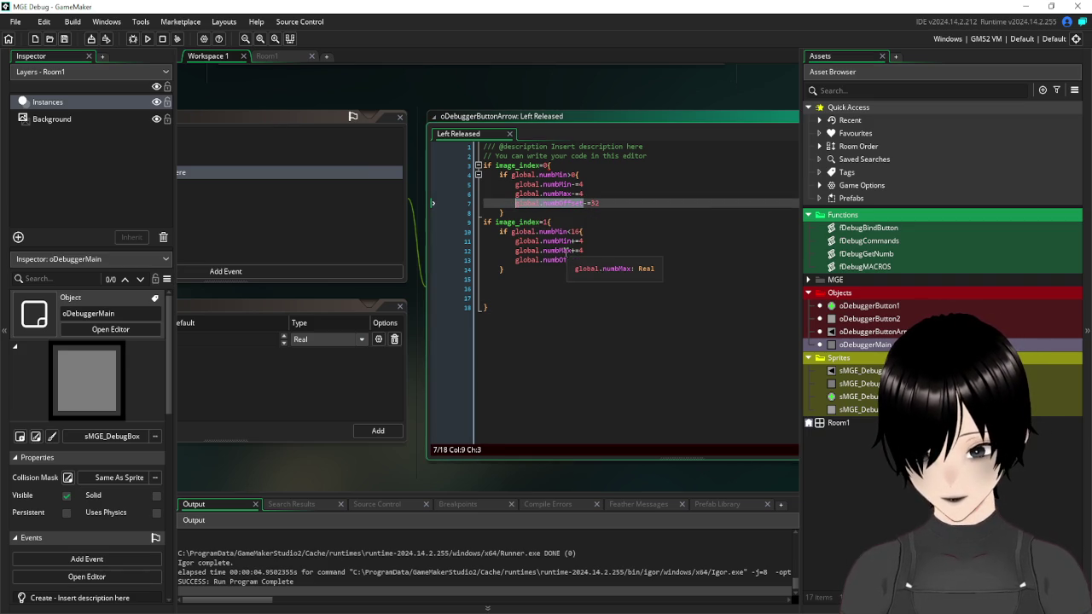
mouse_move(246, 85)
left_mouse_down()
mouse_move(624, 84)
mouse_move(515, 294)
mouse_move(514, 167)
mouse_move(441, 139)
mouse_move(323, 127)
mouse_move(616, 357)
left_mouse_up()
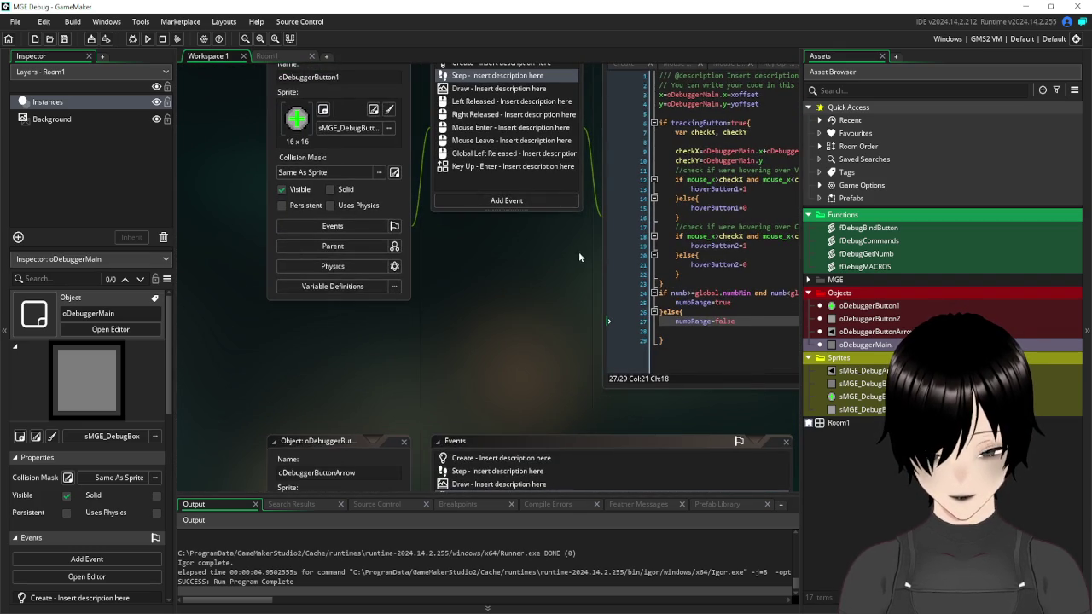
mouse_move(579, 251)
left_mouse_down()
mouse_move(381, 403)
mouse_move(349, 289)
mouse_move(469, 335)
left_mouse_up()
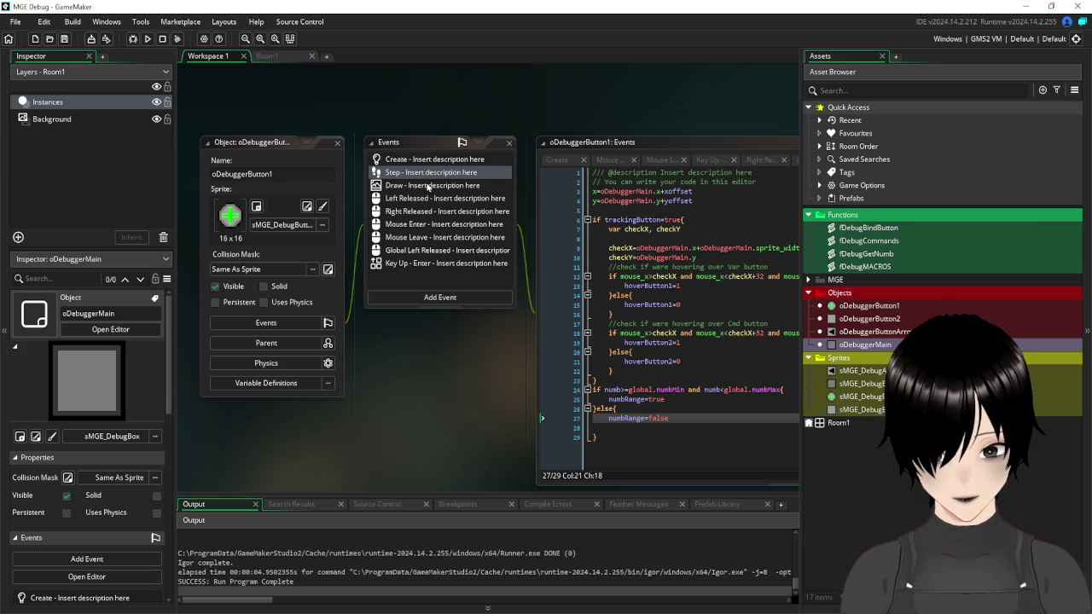
left_click_drag(487, 376, 355, 380)
- Add +global.numbOffset to the x position on line 3 of oDebuggerButton1's Step event
left_click(578, 197)
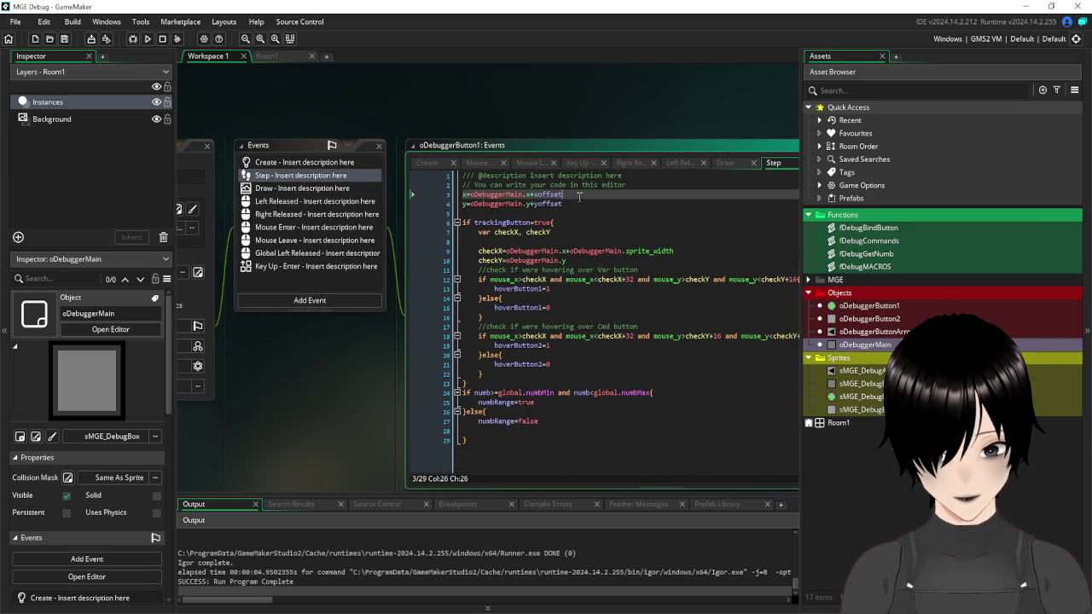
type("+global.numbOffset")
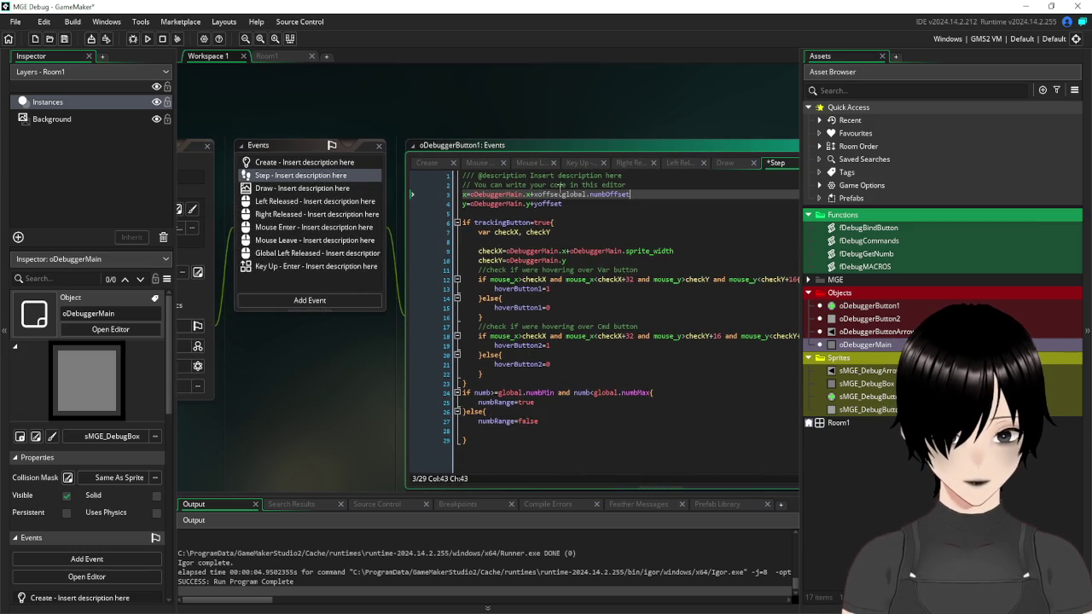
left_click(562, 193)
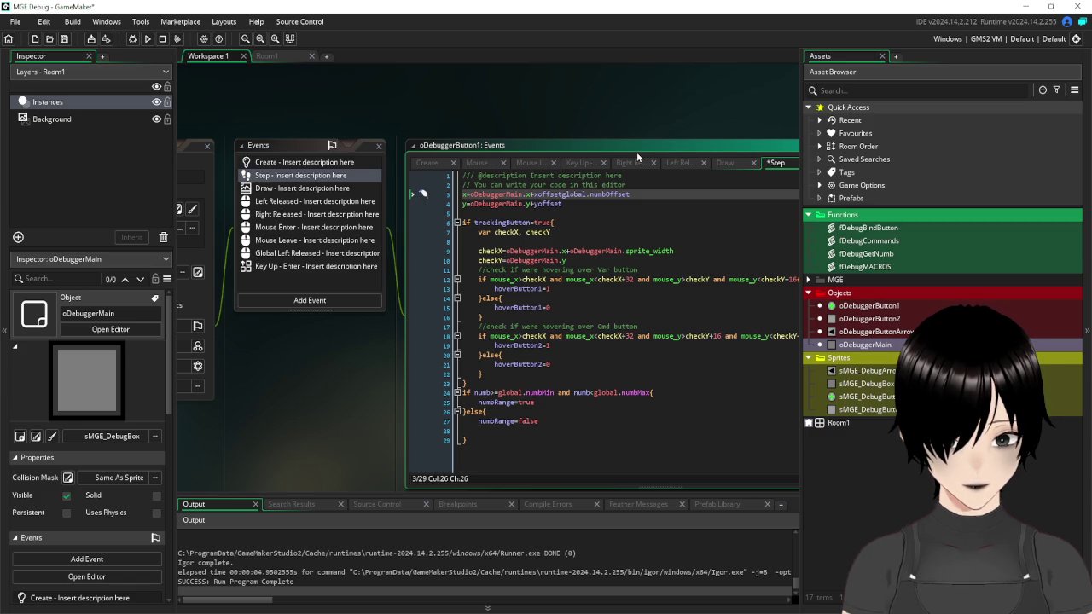
type("+")
left_click(705, 185)
- Run the game and bring up the Left Released code flagged for a missing closing brace
left_click(147, 39)
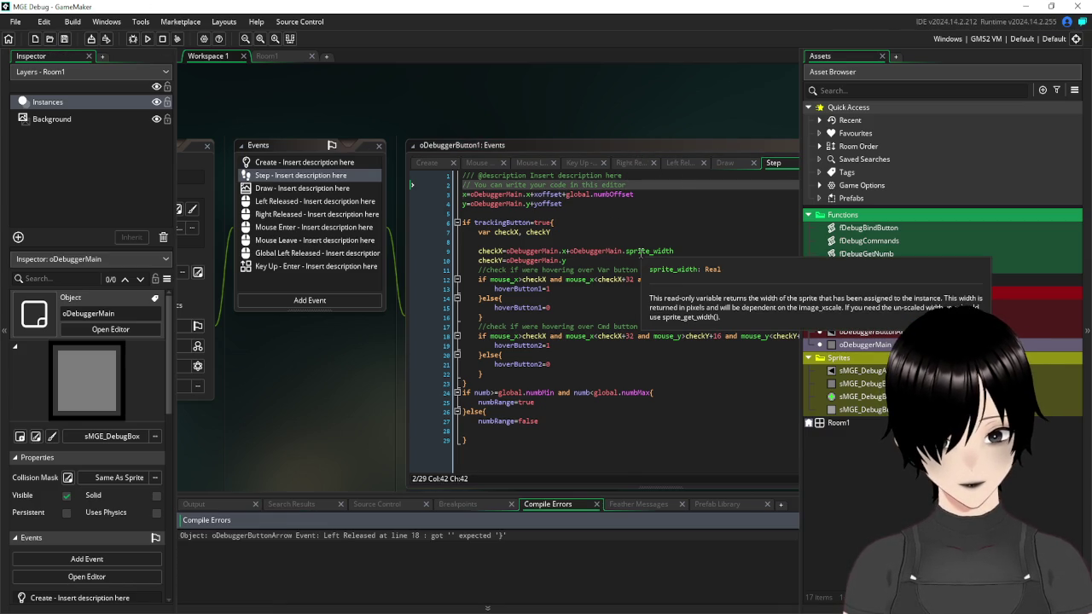
scroll(350, 307, "down", 3)
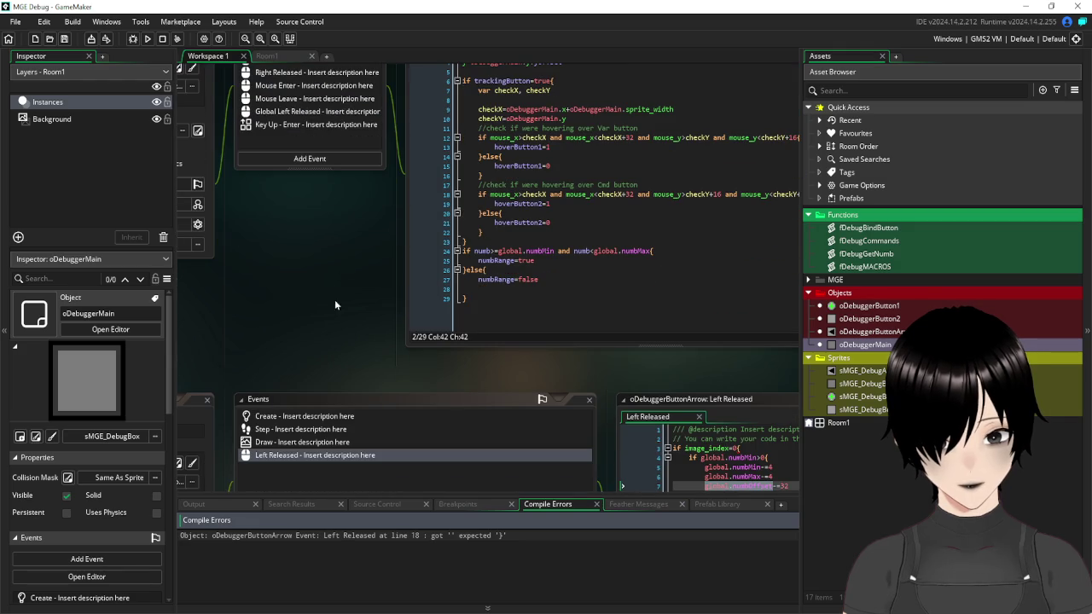
scroll(339, 253, "down", 3)
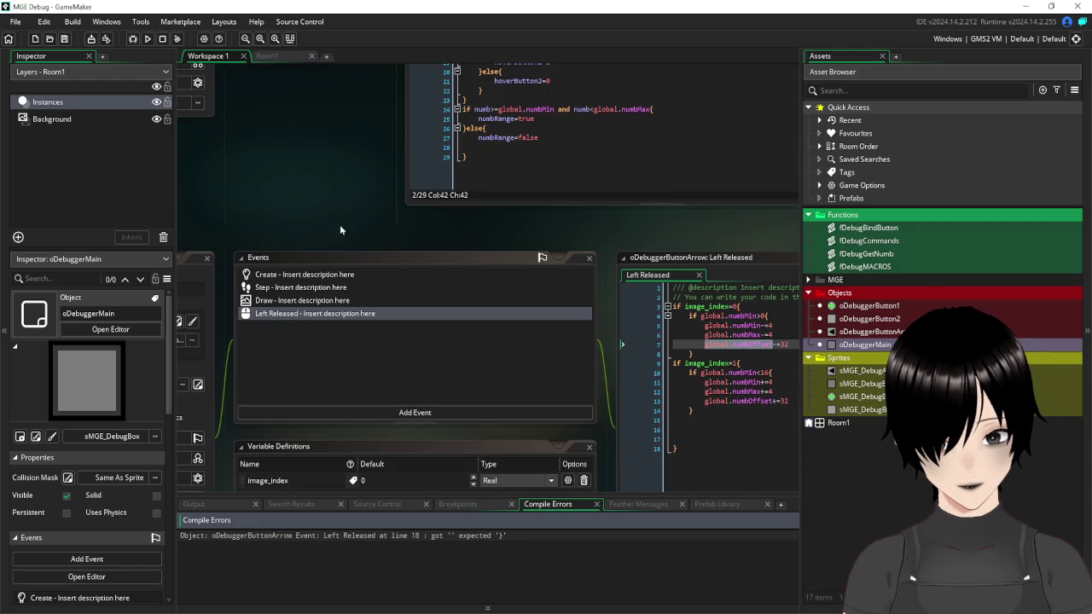
mouse_move(227, 207)
left_mouse_down()
mouse_move(392, 168)
mouse_move(200, 83)
left_mouse_up()
mouse_move(626, 125)
left_mouse_down()
mouse_move(543, 106)
mouse_move(421, 122)
left_mouse_up()
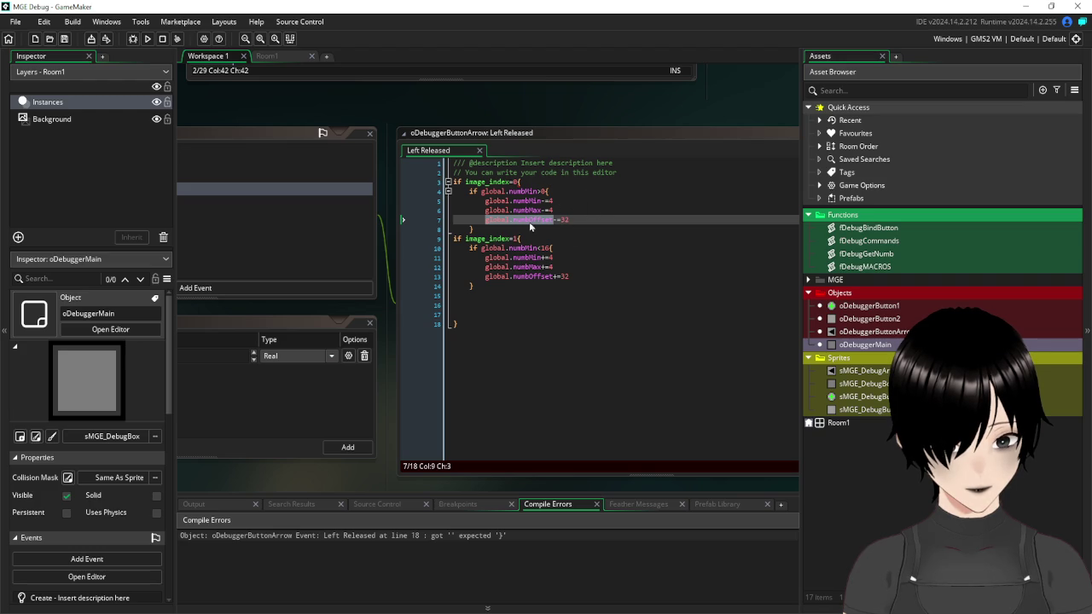
- Insert the missing closing brace in the arrow's Left Released code and save
left_click(530, 225)
left_click(504, 229)
key("Return")
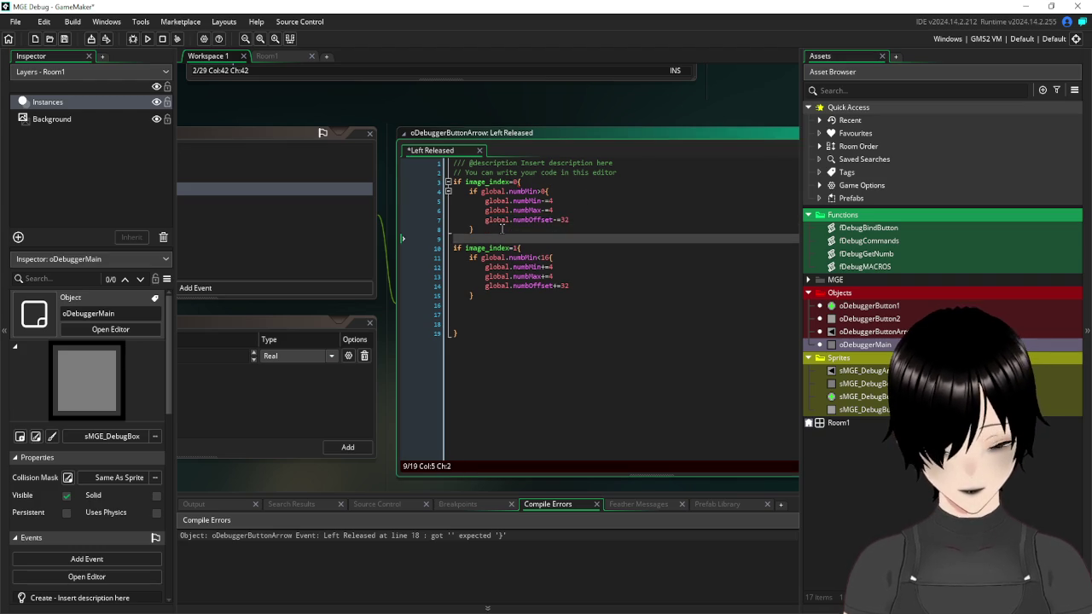
type("}")
left_click(64, 39)
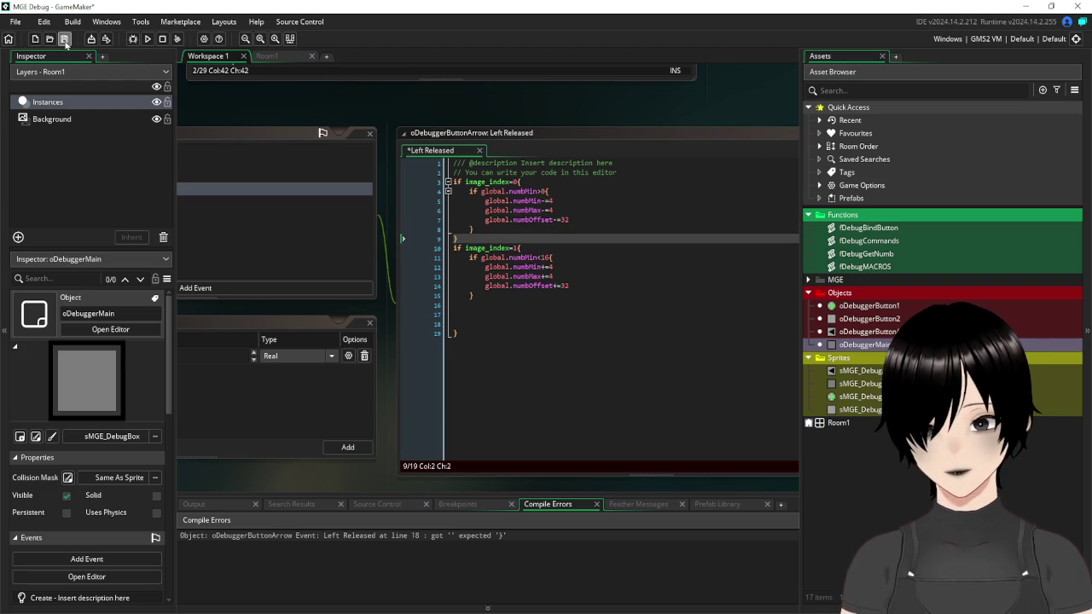
- Run the game, page the debugger buttons back and forth with the arrows, then close it
left_click(147, 39)
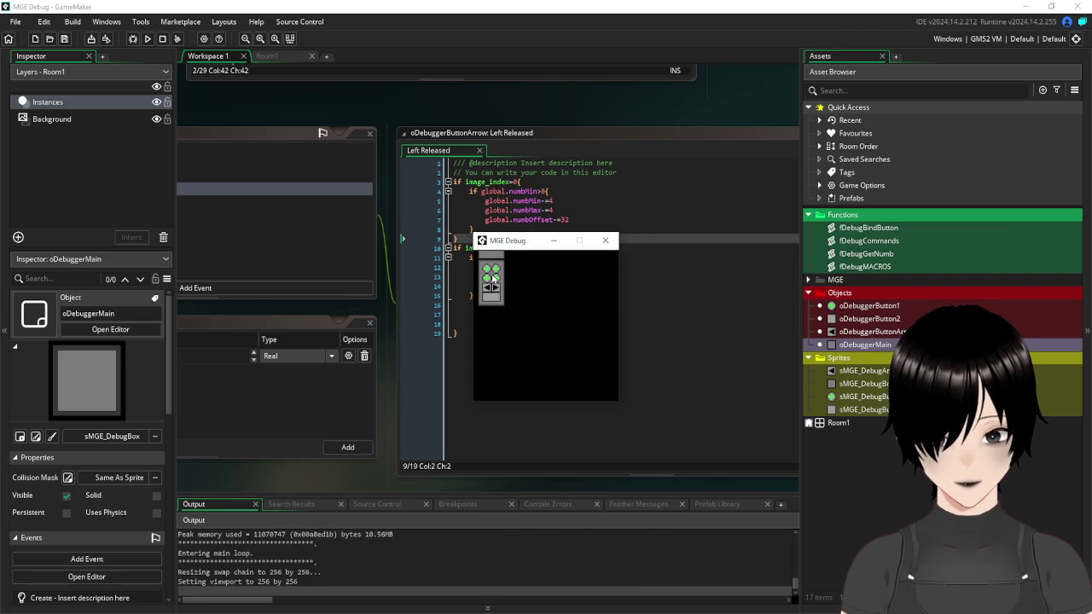
left_click(498, 295)
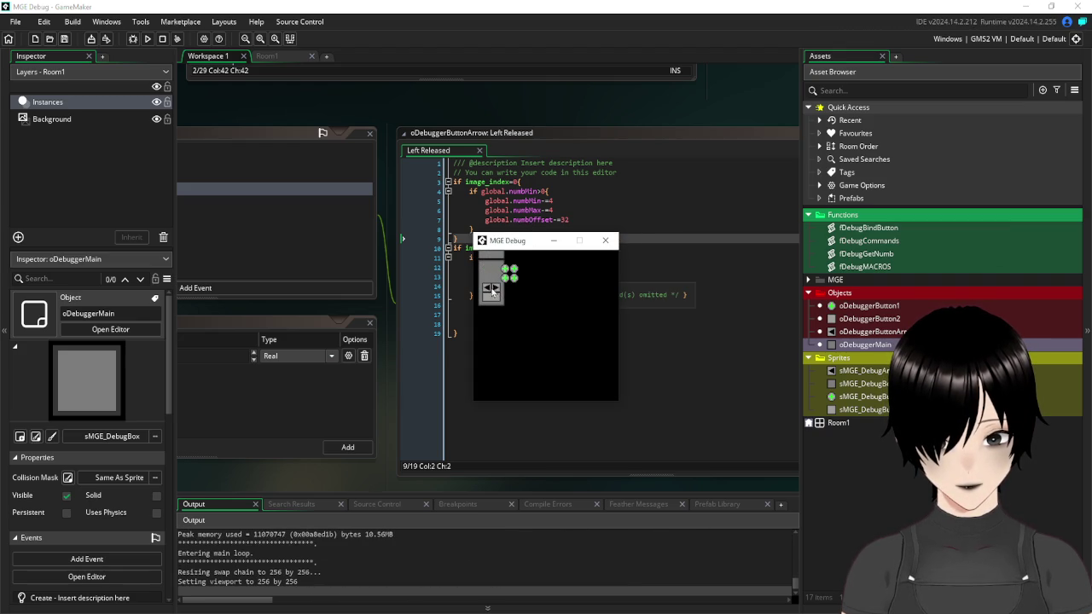
left_click(487, 291)
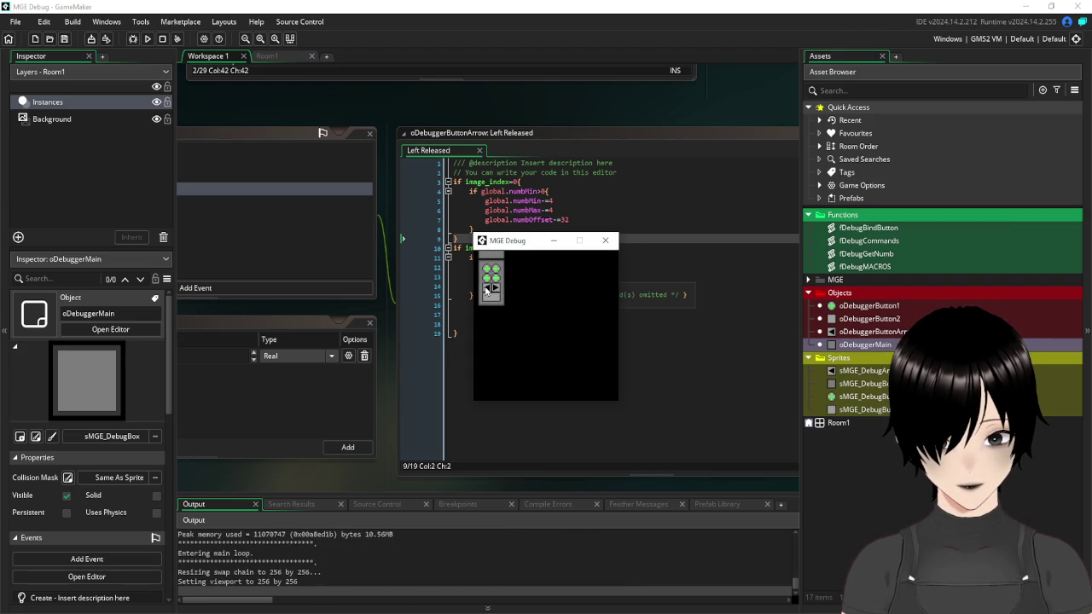
left_click(498, 291)
left_click(485, 291)
left_click(493, 290)
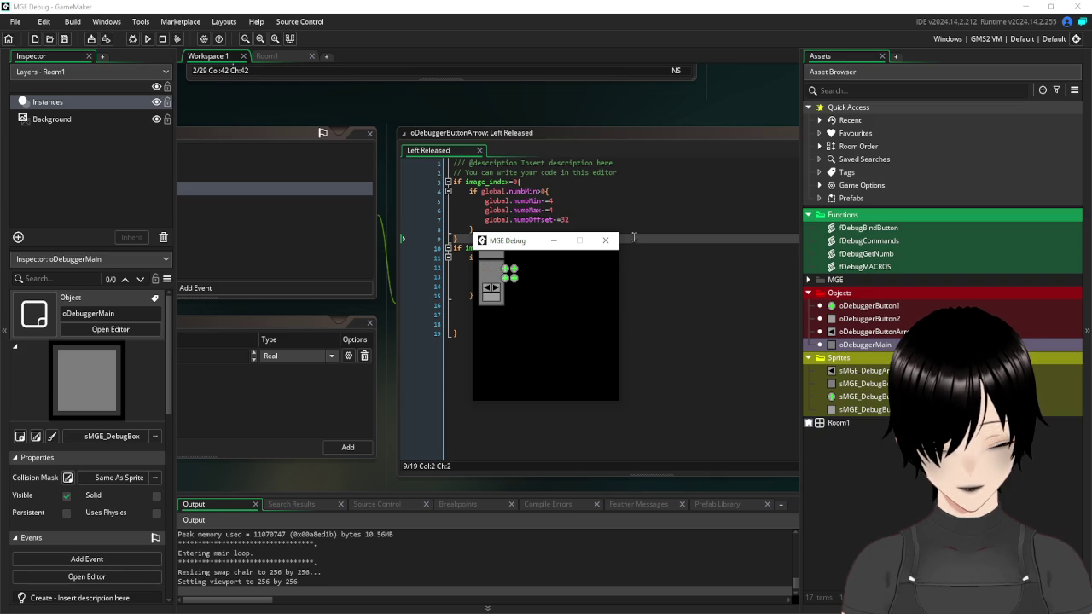
left_click(605, 240)
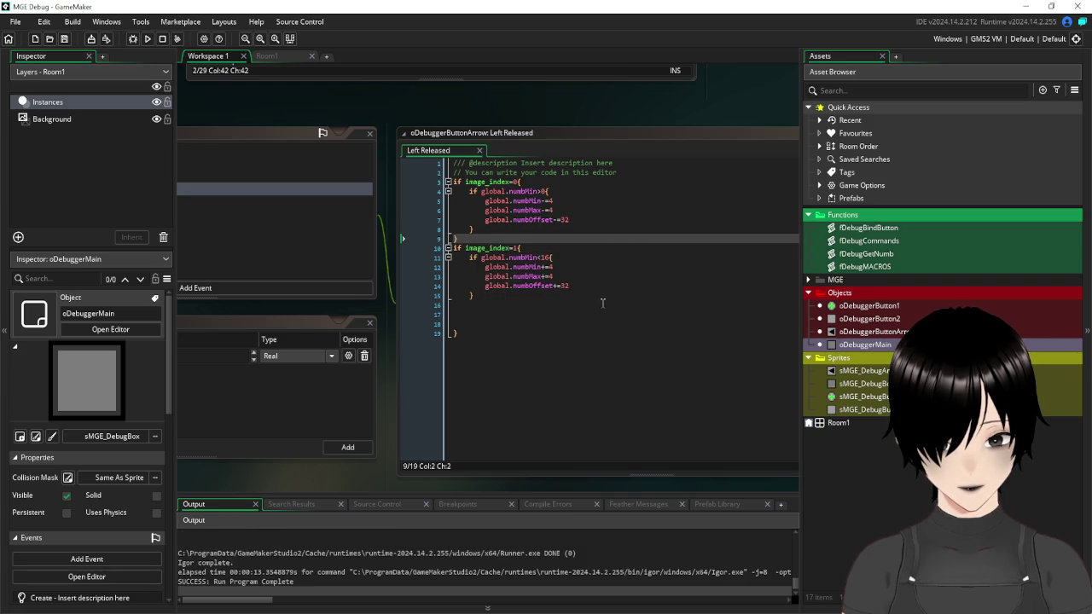
- Swap the arrows' += and -= 32 on global.numbOffset in lines 7 and 14, then save
left_click(557, 286)
key("BackSpace")
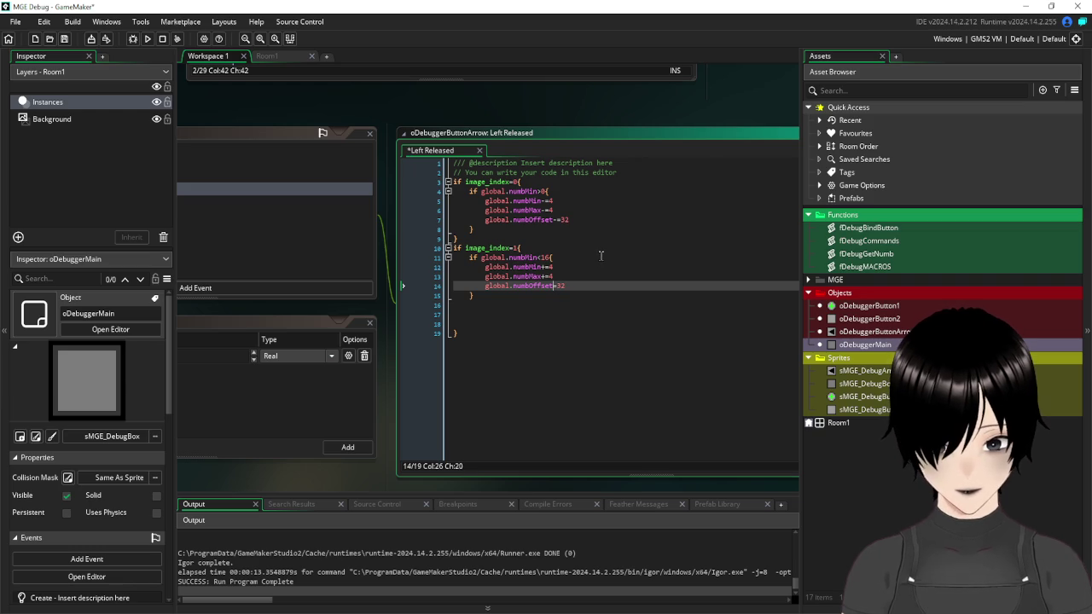
type("-")
left_click(557, 221)
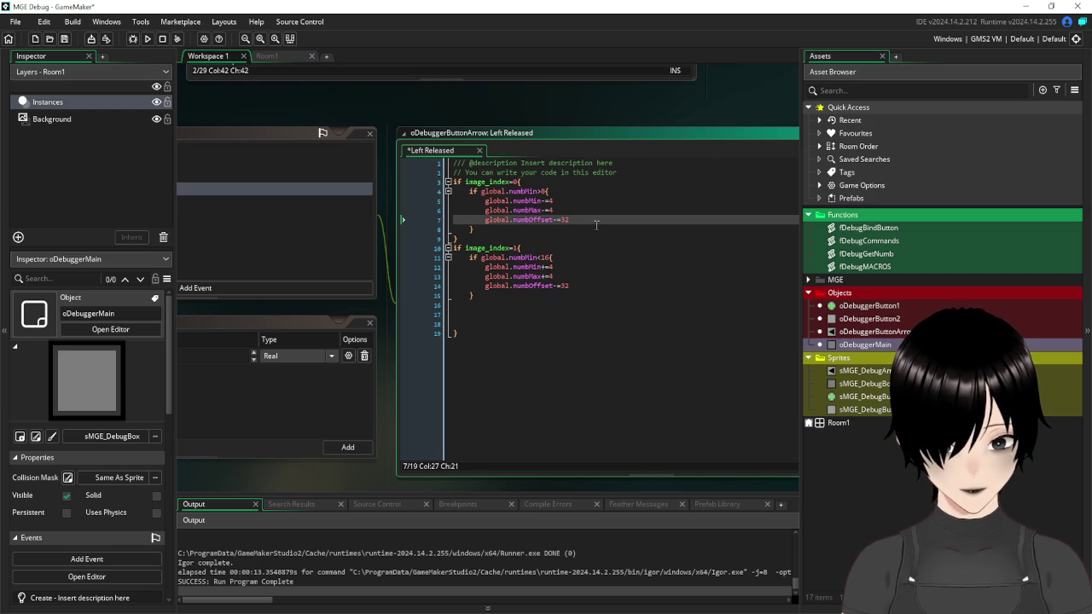
type("+")
left_click(587, 341)
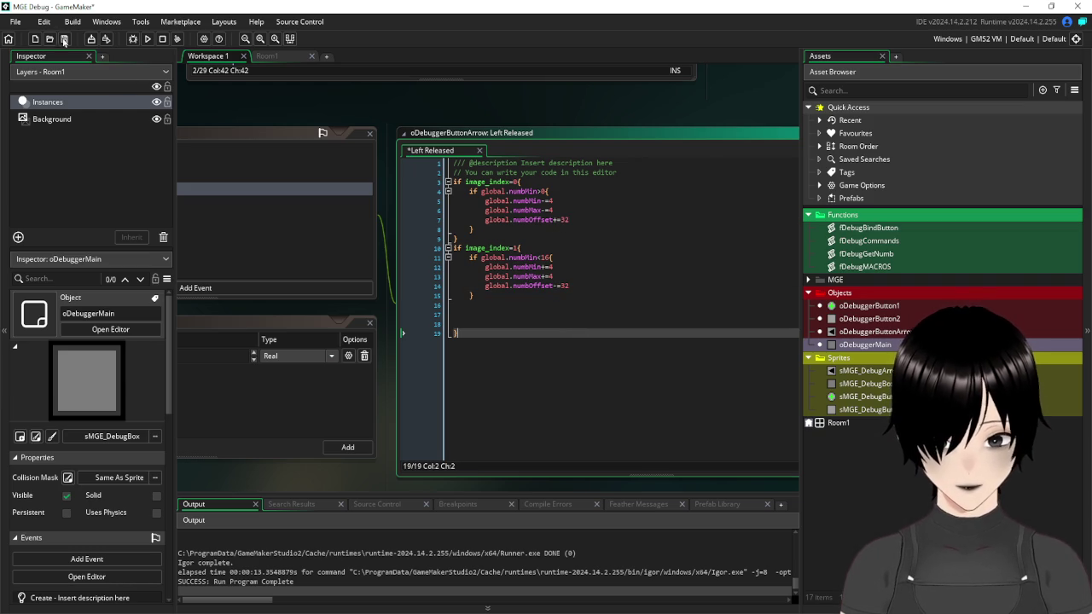
left_click(64, 39)
- Run the game again, page forward to an empty range and back, then close it
left_click(148, 38)
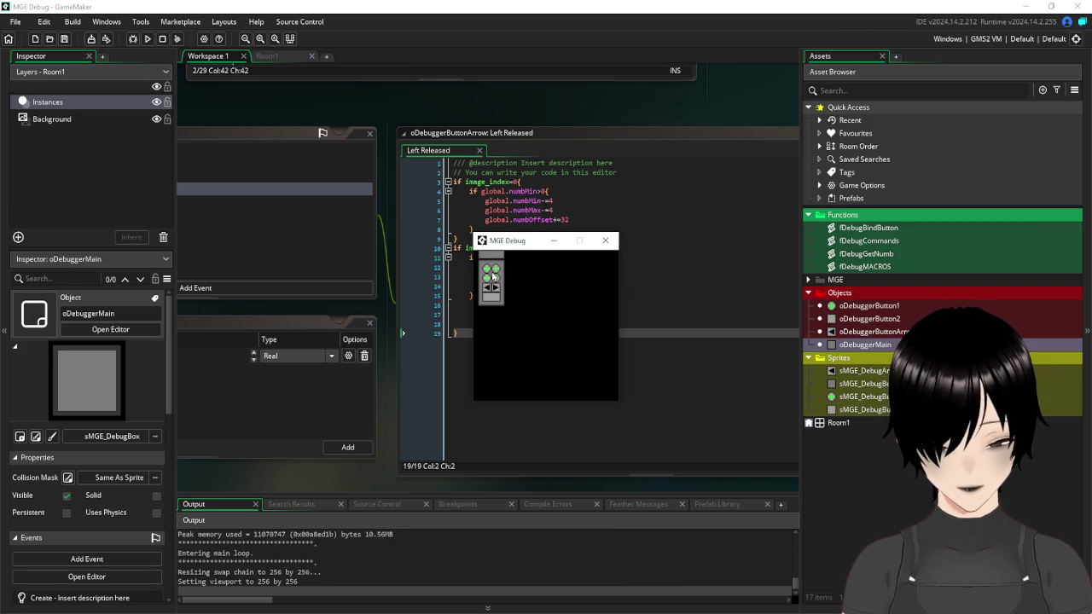
left_click(495, 291)
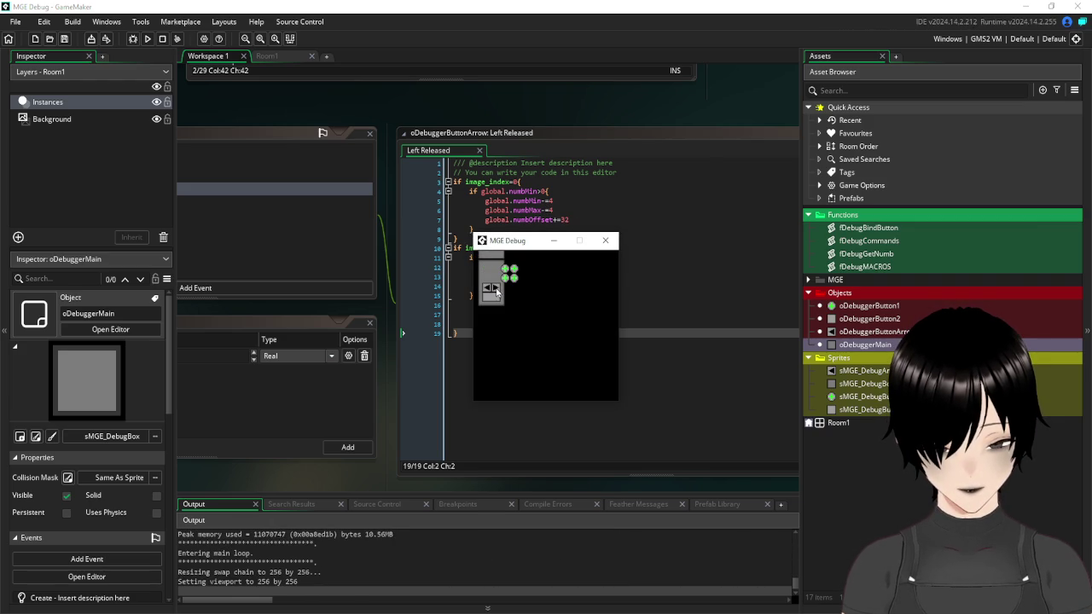
left_click(487, 291)
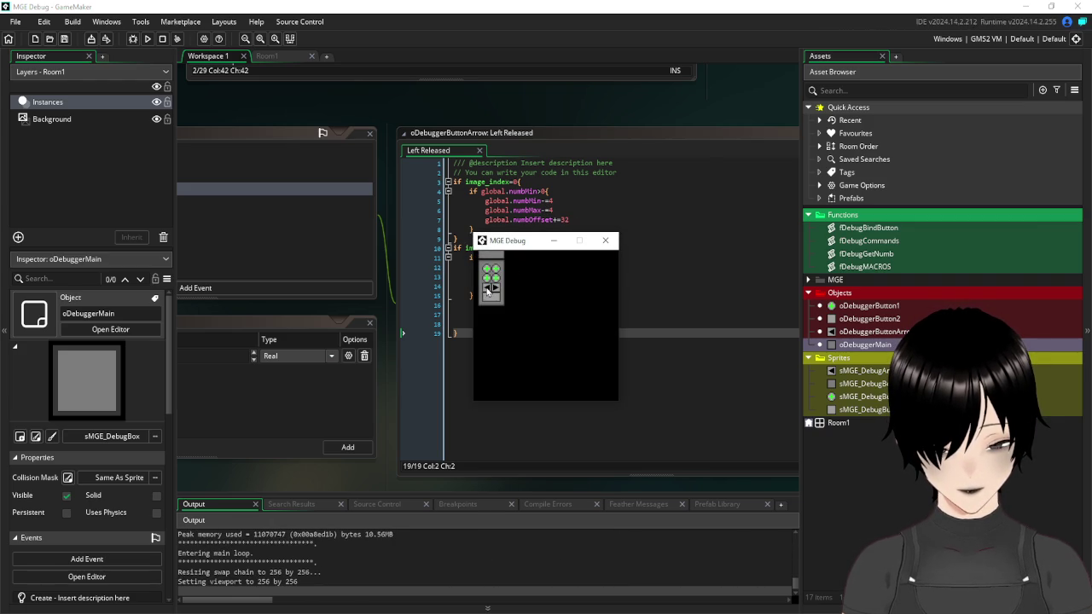
left_click(496, 291)
left_click(495, 291)
left_click(487, 291)
left_click(490, 290)
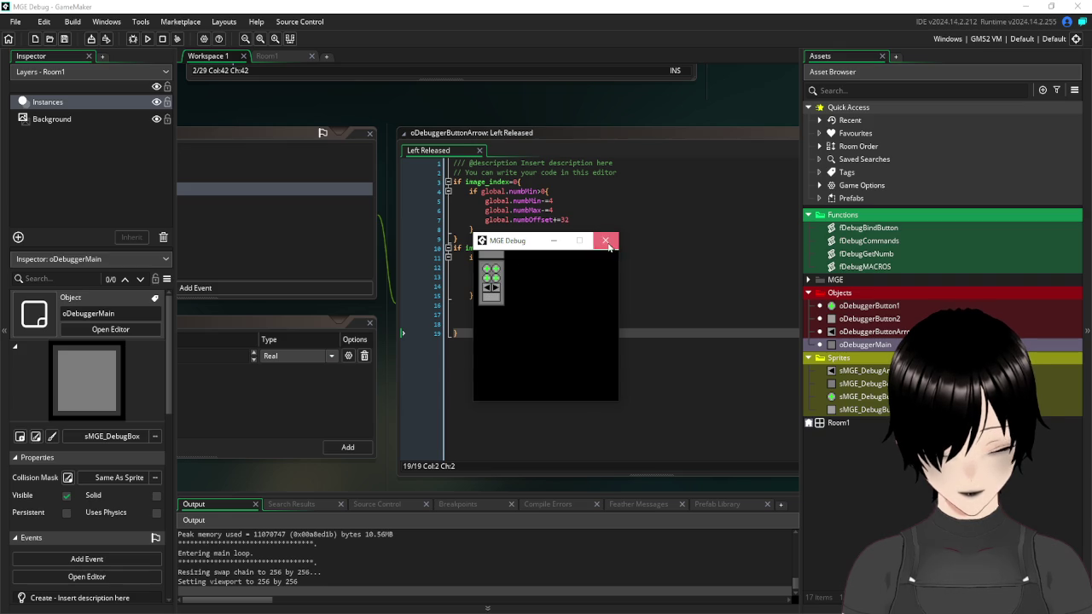
left_click(606, 242)
left_click_drag(321, 109, 469, 402)
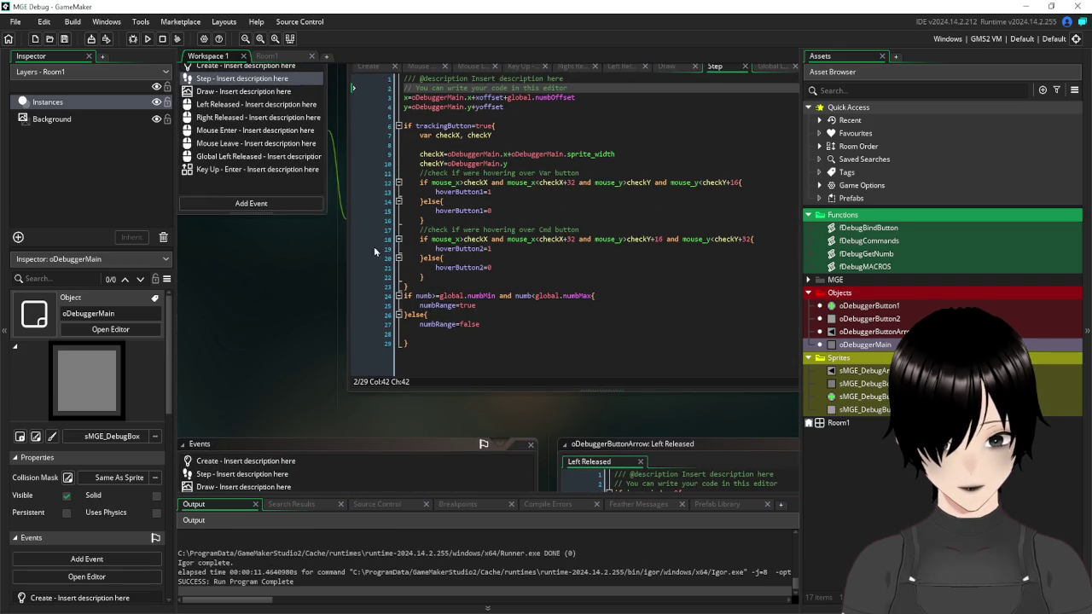
- Append +global.numbOffset to the sprite's x argument on line 4 of oDebuggerButton1's Draw event
mouse_move(320, 254)
left_mouse_down()
mouse_move(444, 422)
mouse_move(496, 399)
mouse_move(253, 375)
left_mouse_up()
left_click(348, 223)
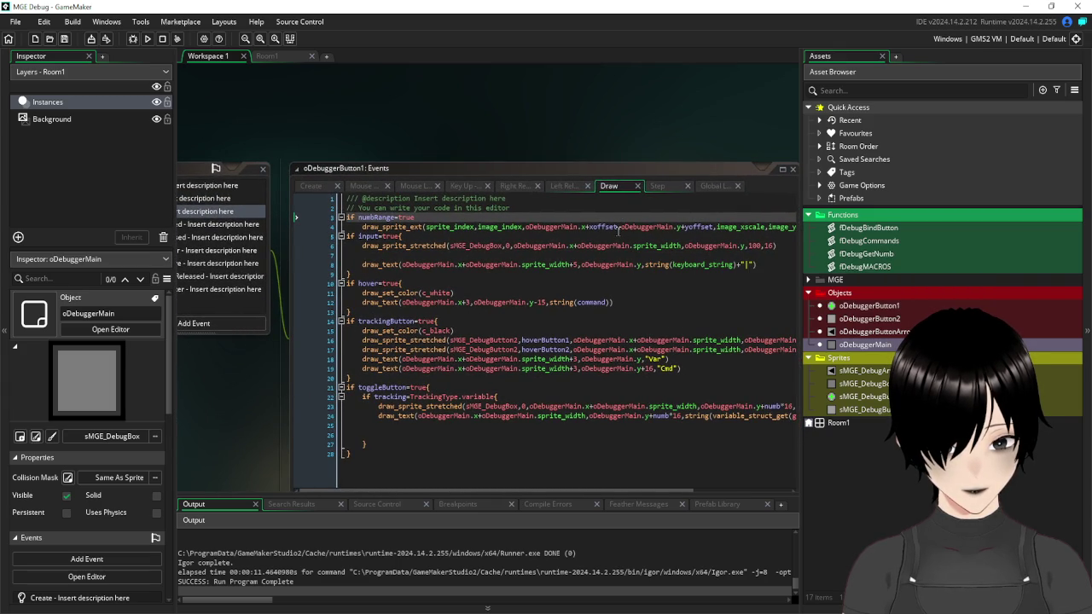
left_click(619, 229)
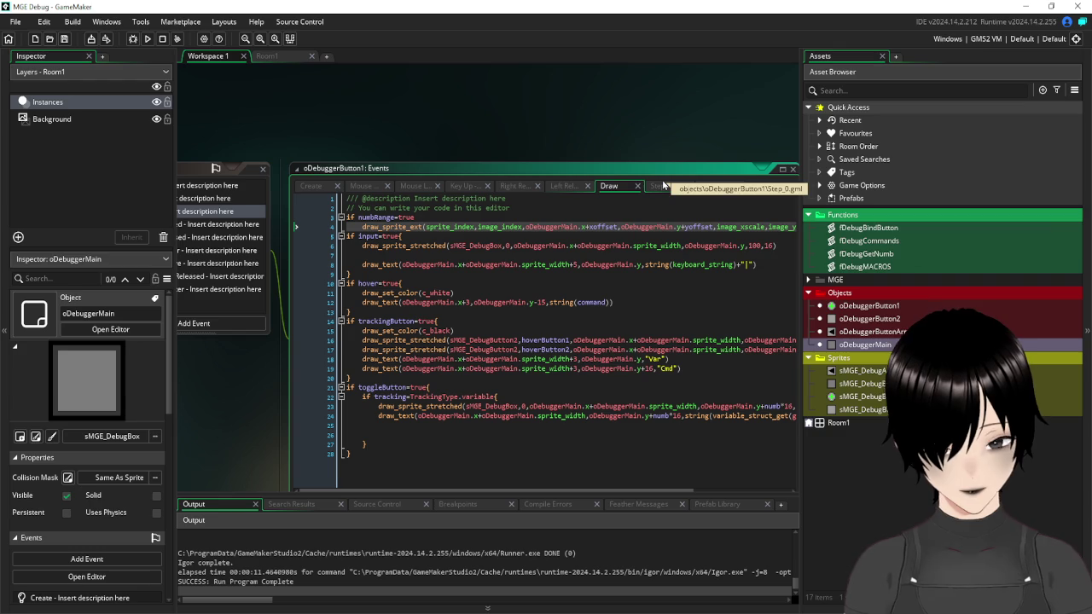
type("+")
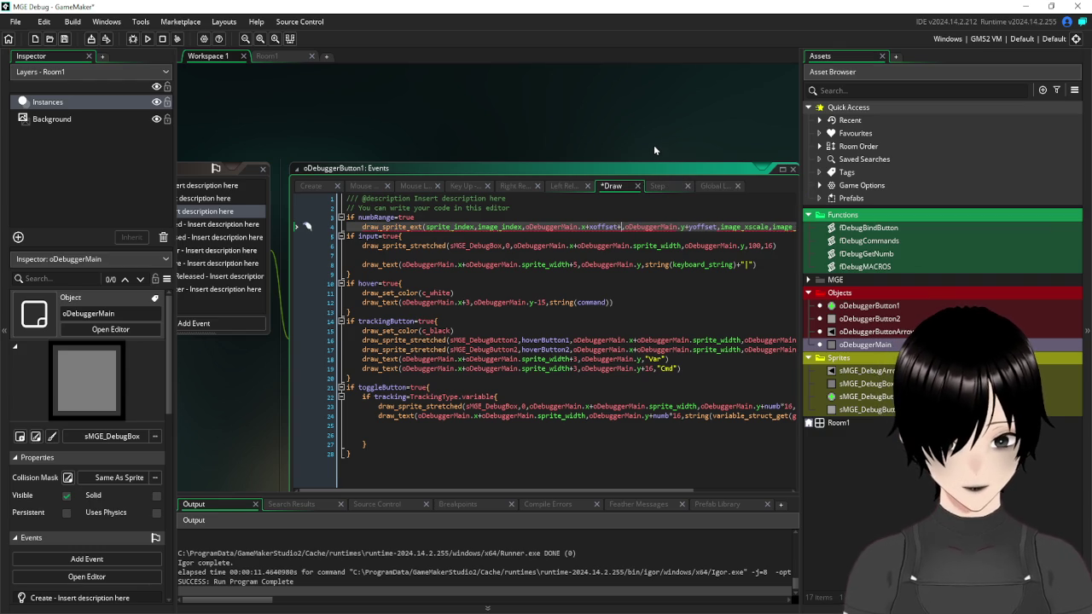
type("global.numbOffset")
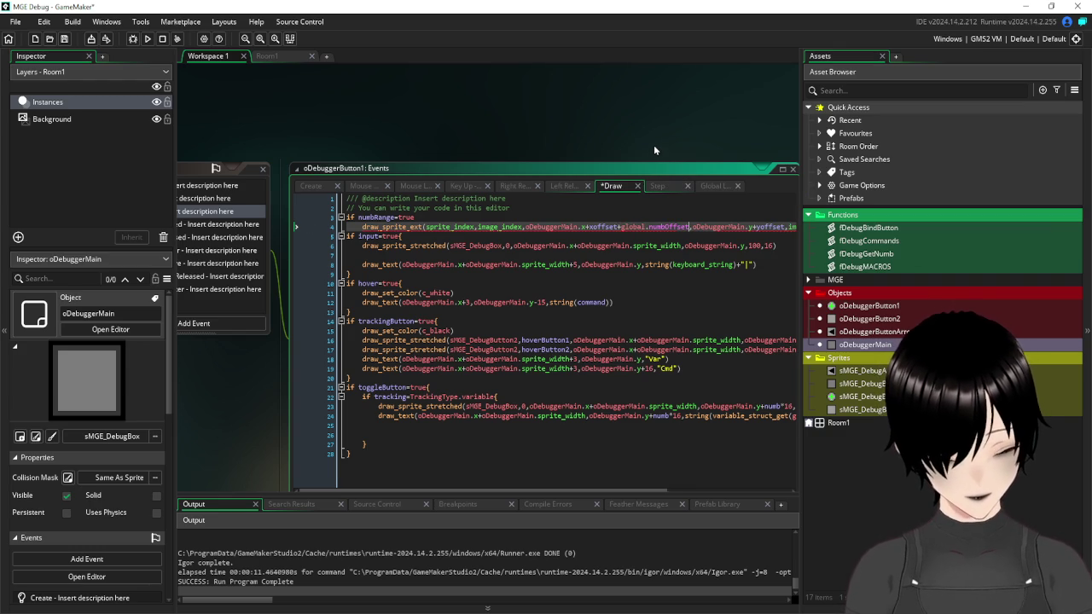
- Run the game, click the page arrow forward and back, then close the game window
left_click(146, 39)
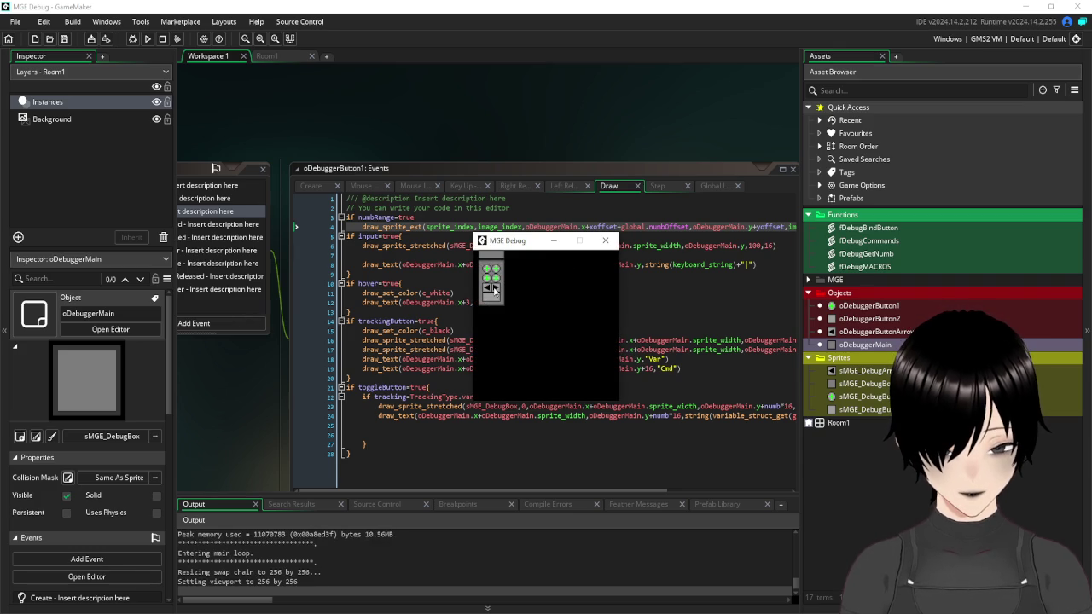
left_click(493, 289)
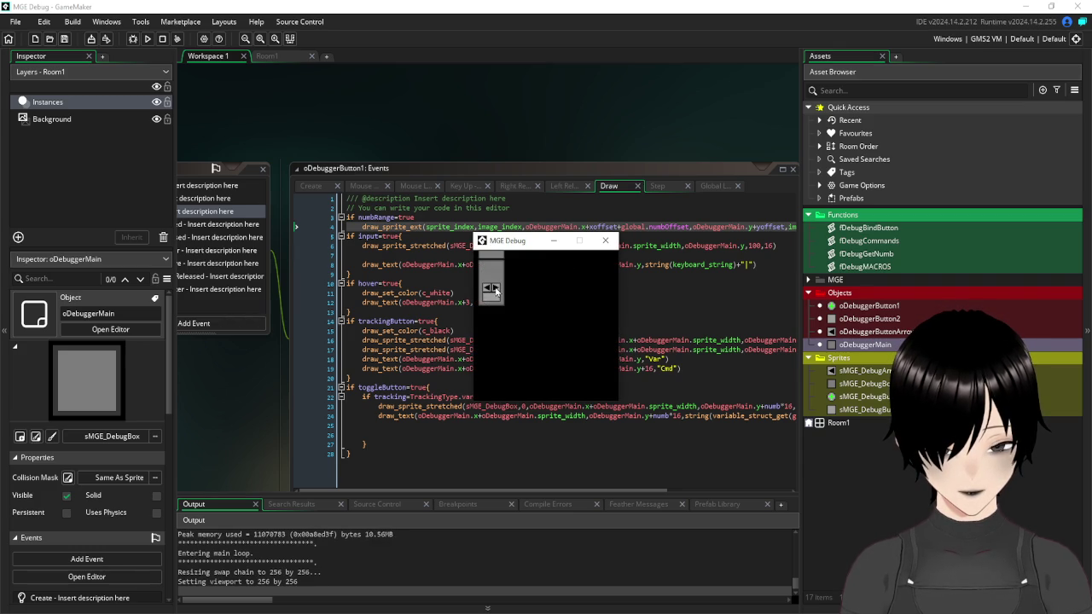
left_click(488, 290)
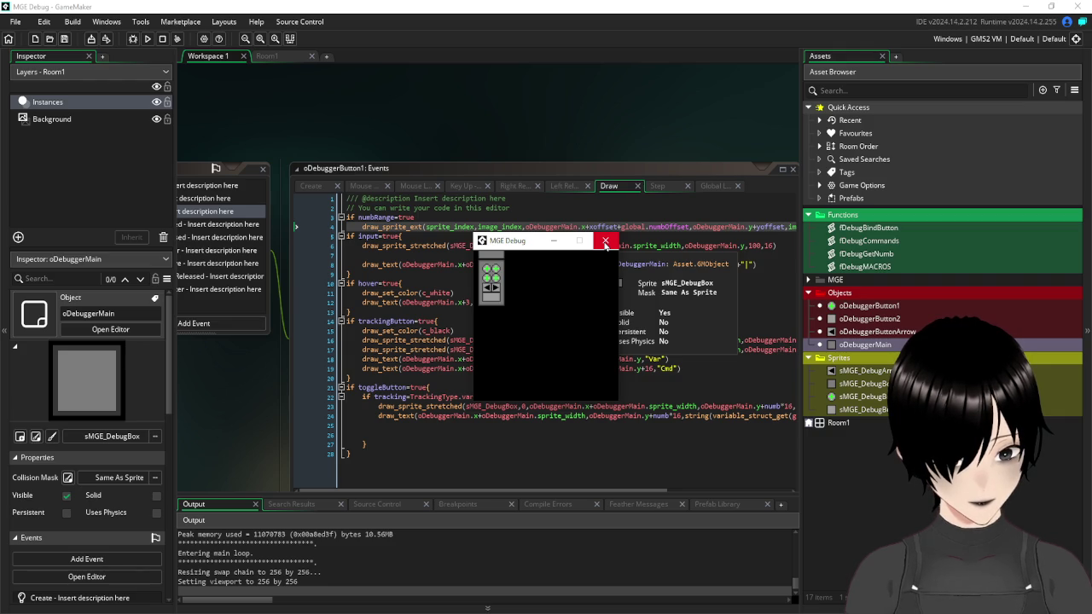
left_click(605, 242)
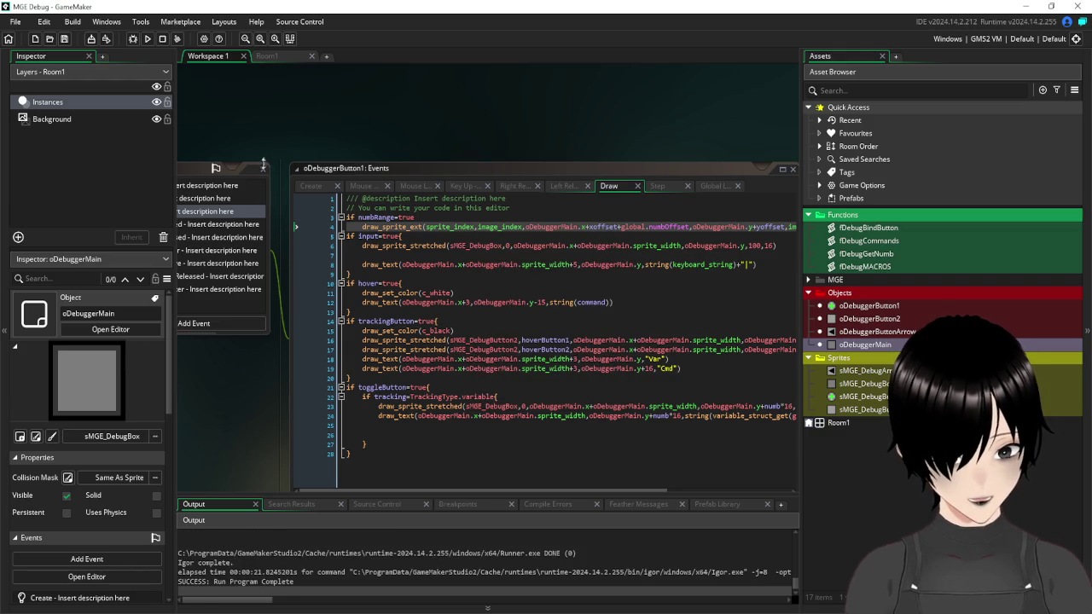
- Close the event editor and open the sMGE_DebugArrows sprite's image for pixel editing
left_click(263, 164)
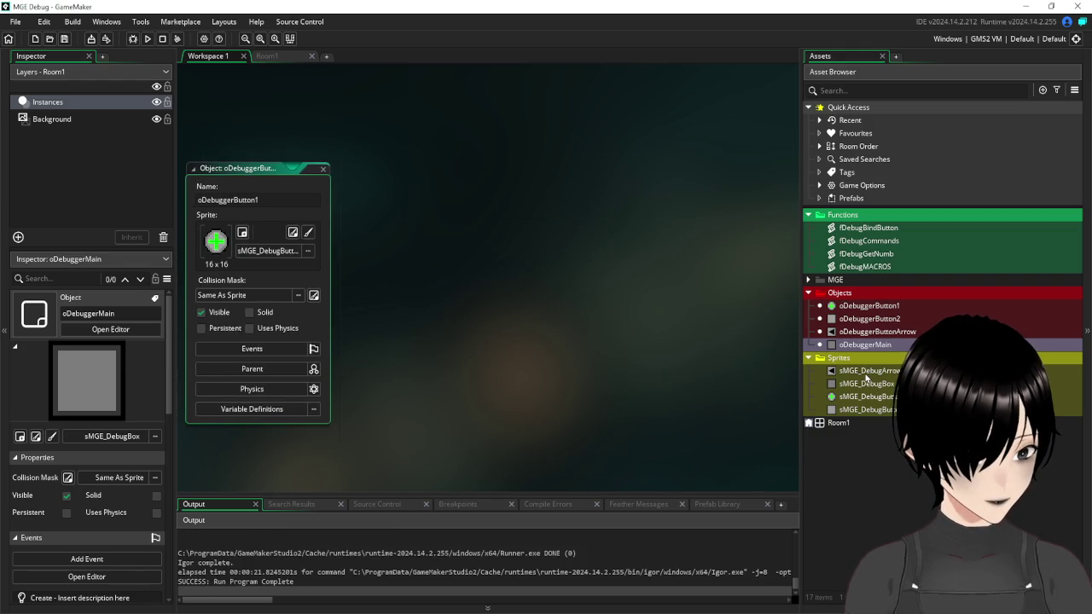
double_click(866, 372)
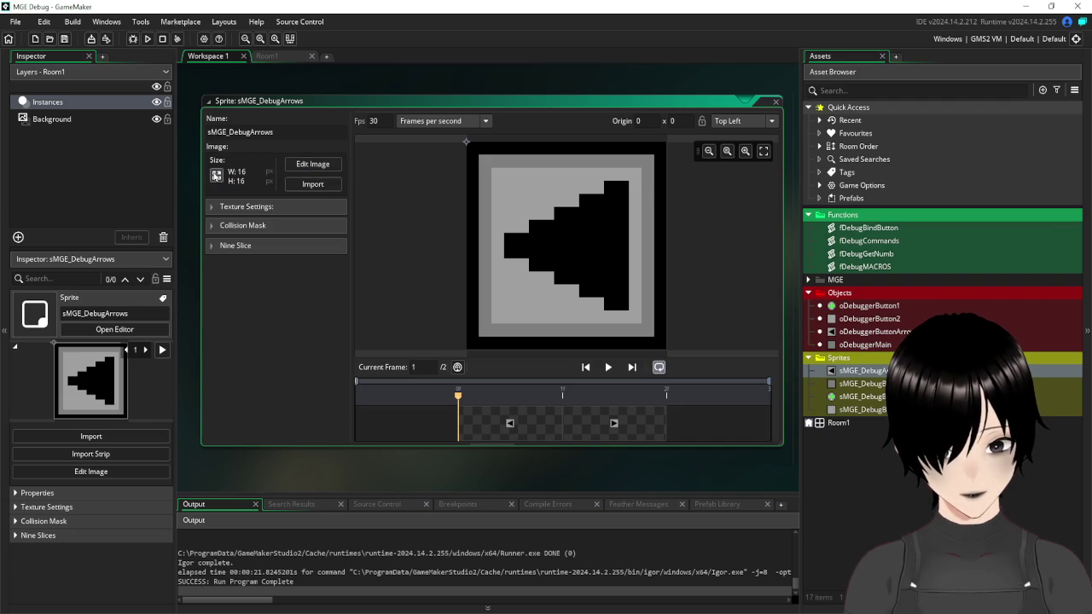
left_click(315, 168)
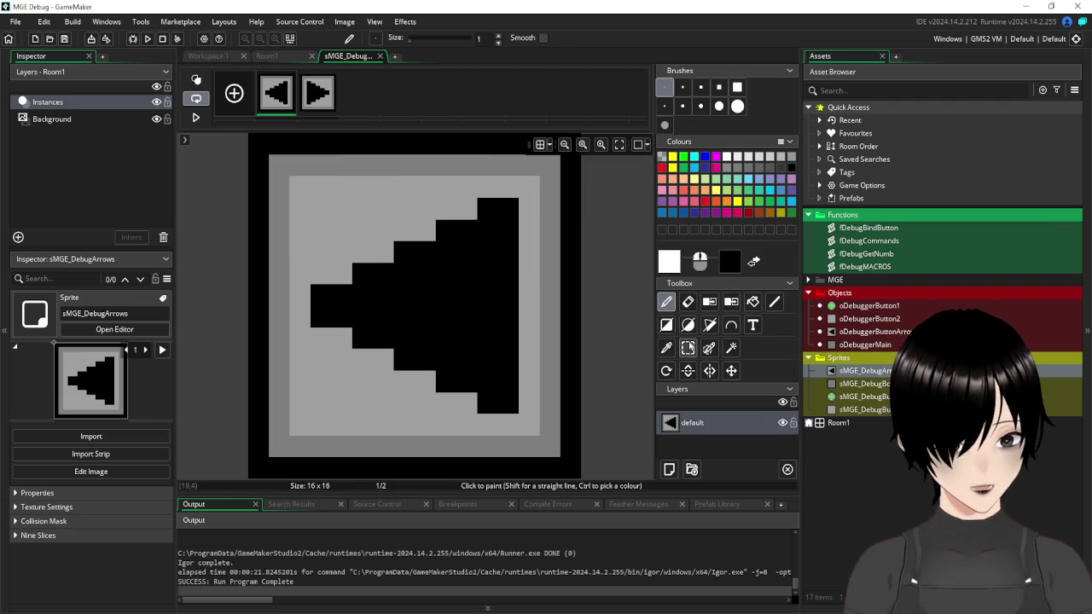
- Select the sprite's two rightmost pixel columns, then bring up its 16×16 resize settings
key("s")
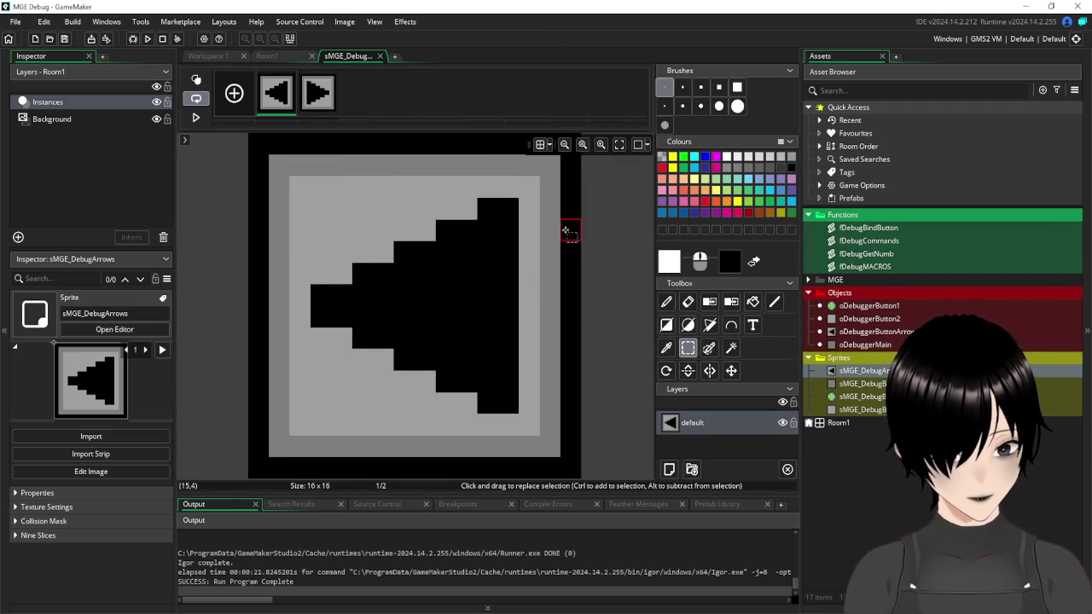
scroll(566, 230, "right", 2)
scroll(481, 213, "down", 1)
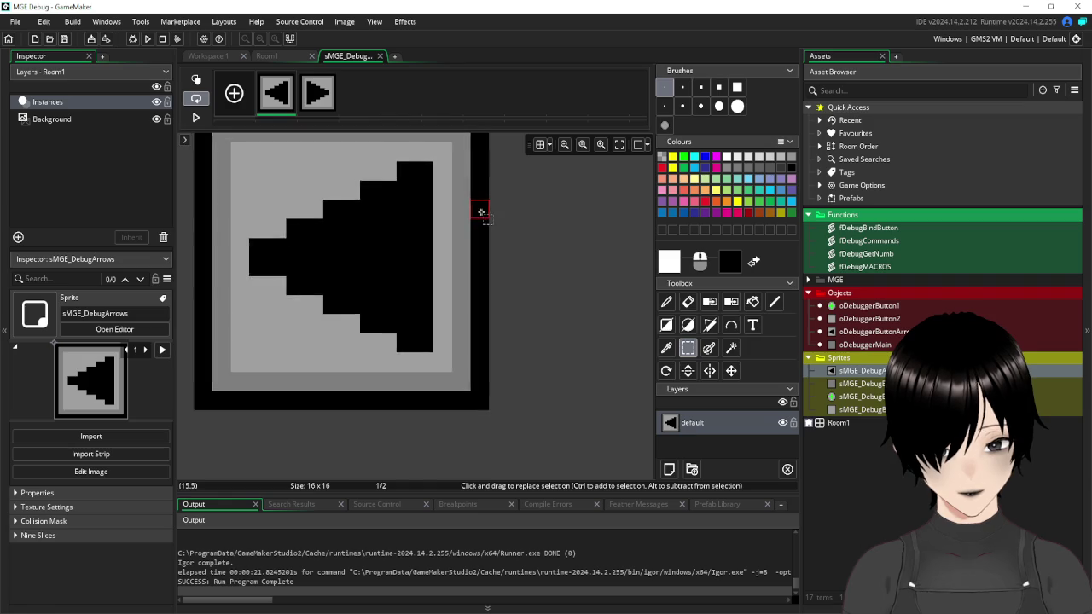
scroll(481, 212, "down", 1)
scroll(542, 214, "left", 2)
left_click_drag(529, 181, 505, 424)
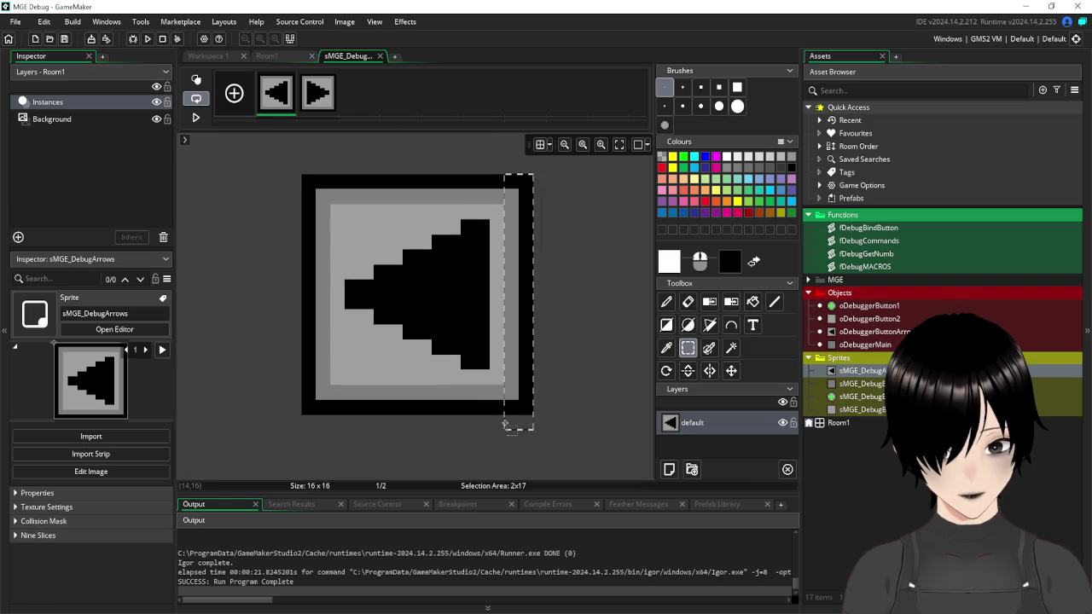
key("d")
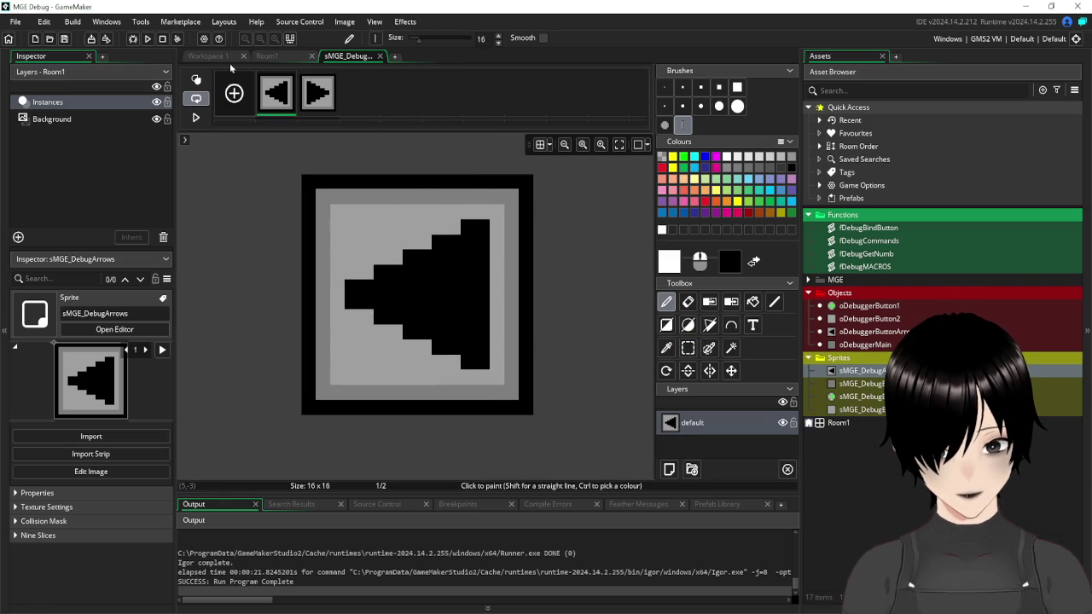
left_click(220, 60)
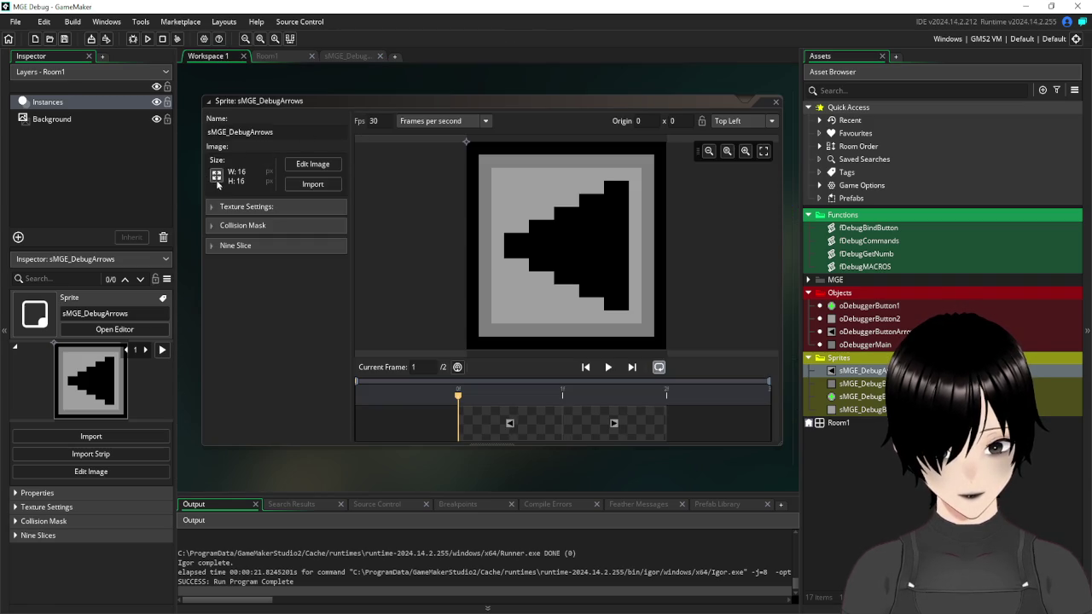
left_click(216, 175)
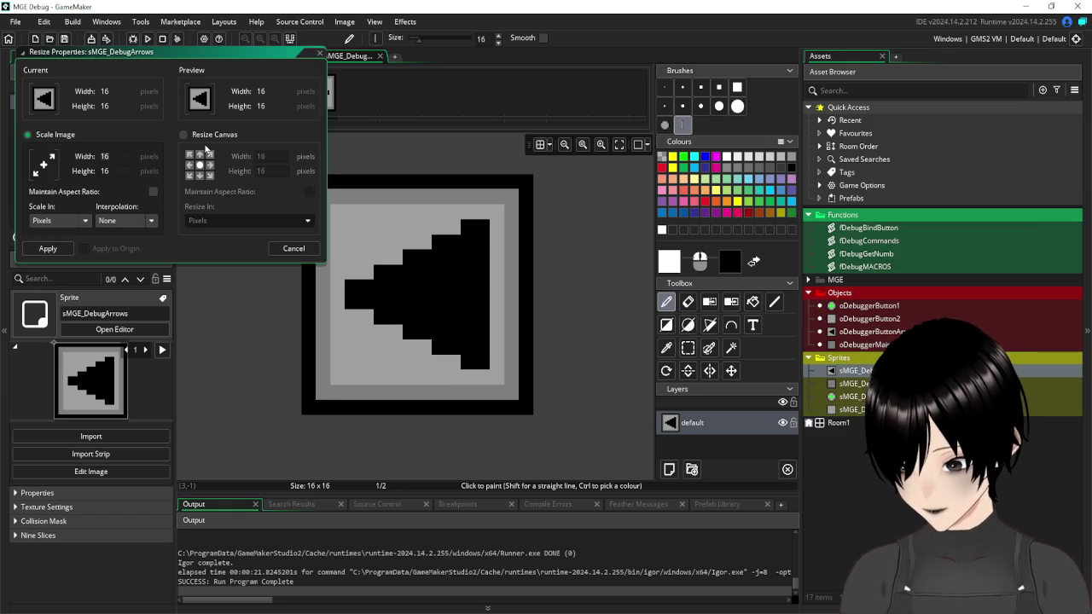
type("8")
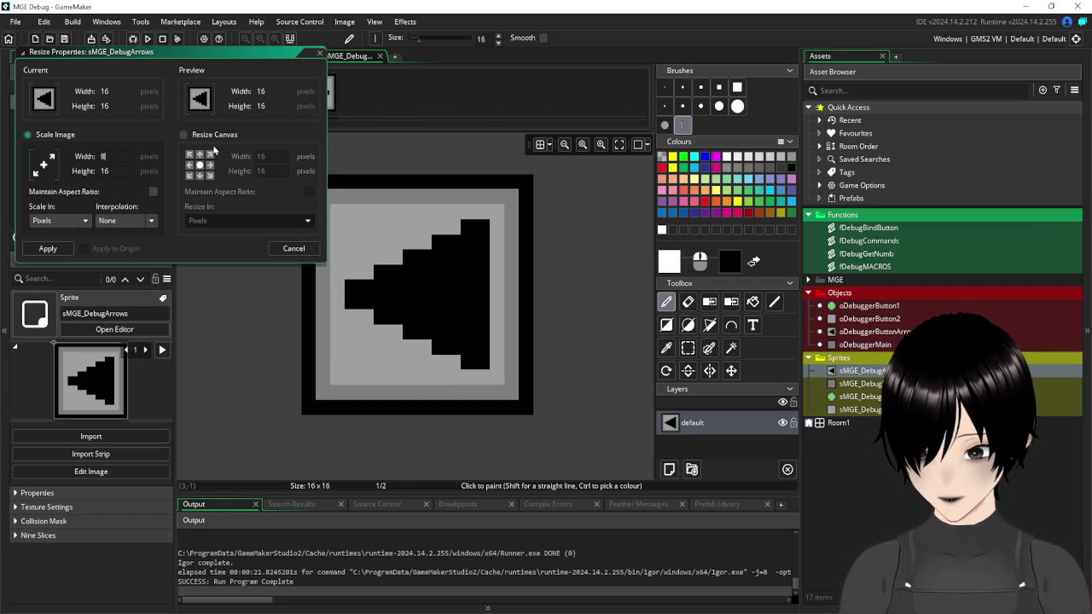
- Resize the sMGE_DebugArrows sprite to 8 by 16 pixels
key("Tab")
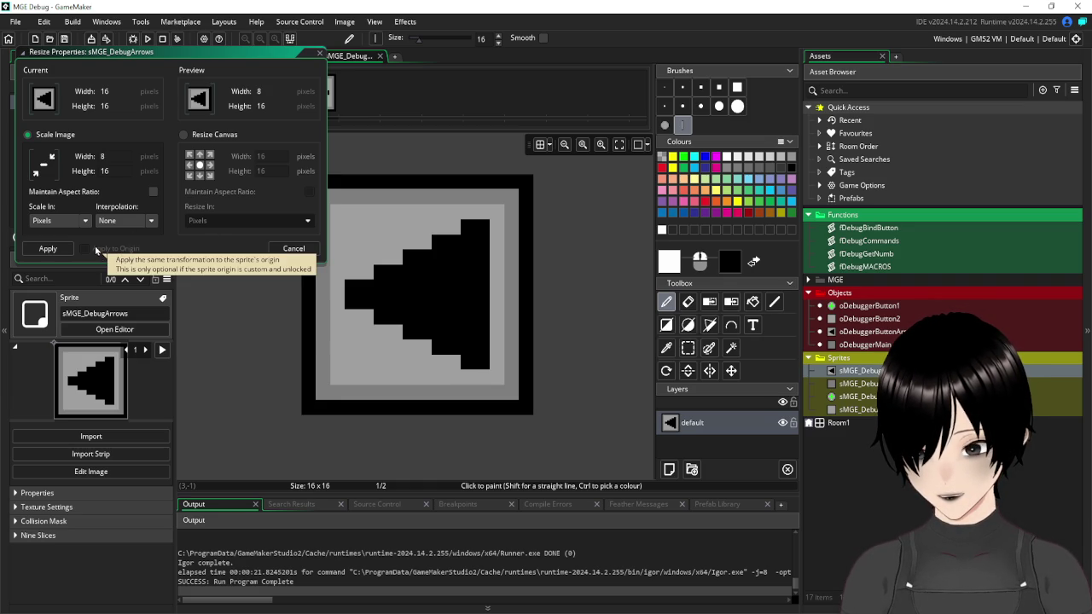
left_click(47, 254)
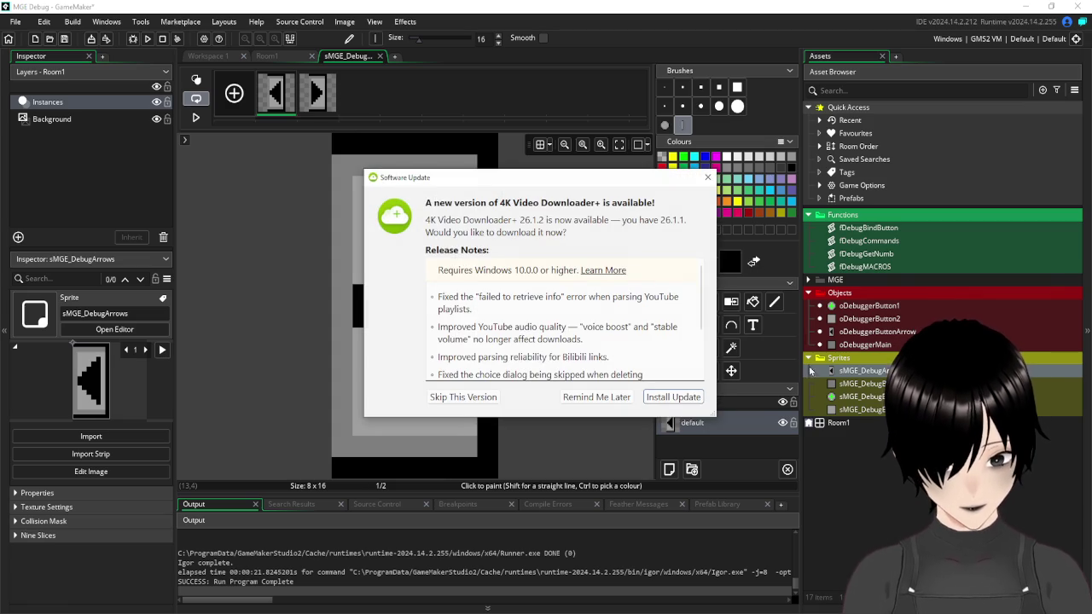
left_click(598, 398)
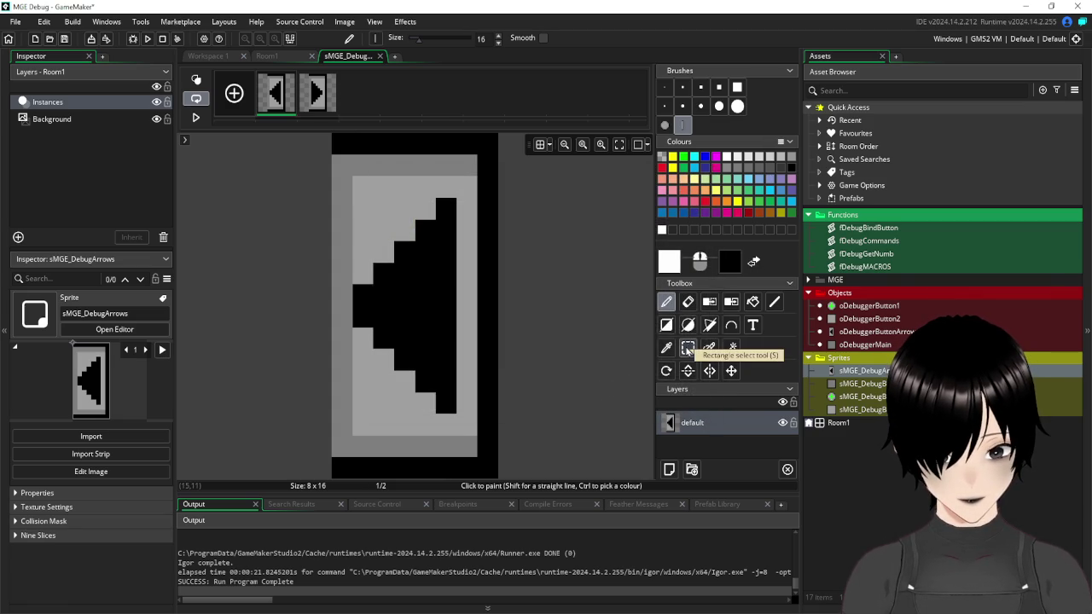
- Select the arrow block and shift it one pixel to the right
left_click(688, 350)
mouse_move(338, 138)
left_mouse_down()
mouse_move(382, 432)
mouse_move(395, 459)
mouse_move(427, 476)
mouse_move(447, 471)
left_mouse_up()
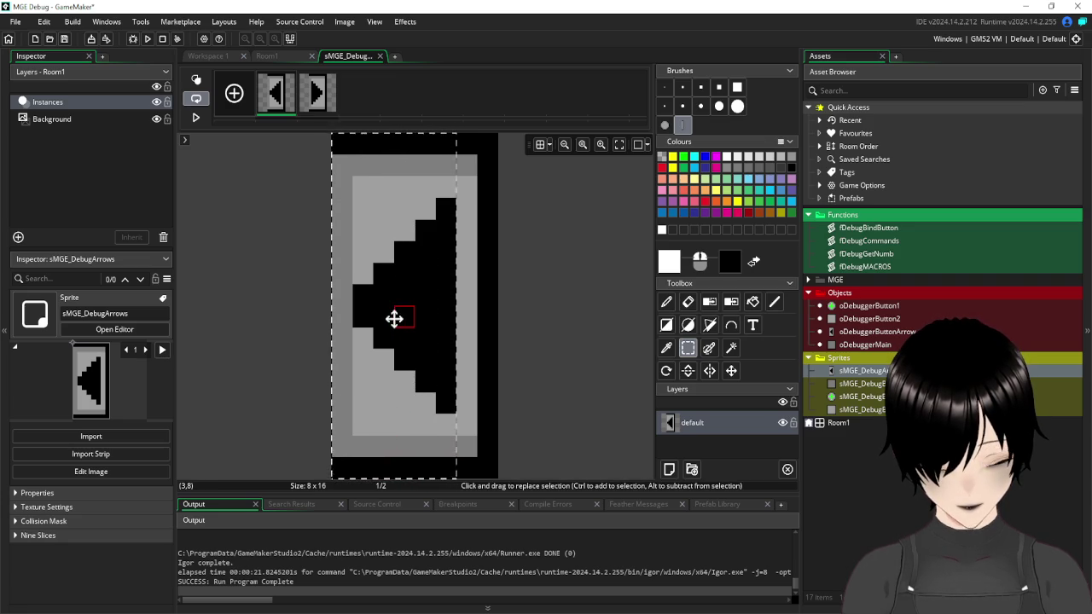
key("Left")
key("Right")
left_click_drag(410, 321, 423, 323)
left_click(600, 299)
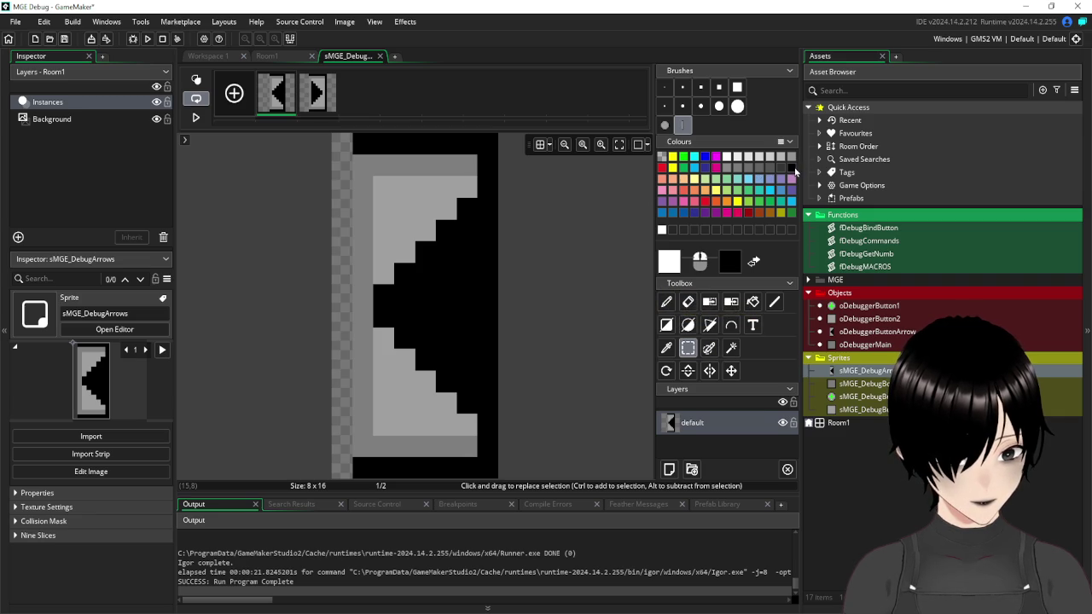
- Try drawing black and white line strokes along the arrow's edges, undoing each
left_click(792, 168)
left_click(667, 302)
left_click(774, 301)
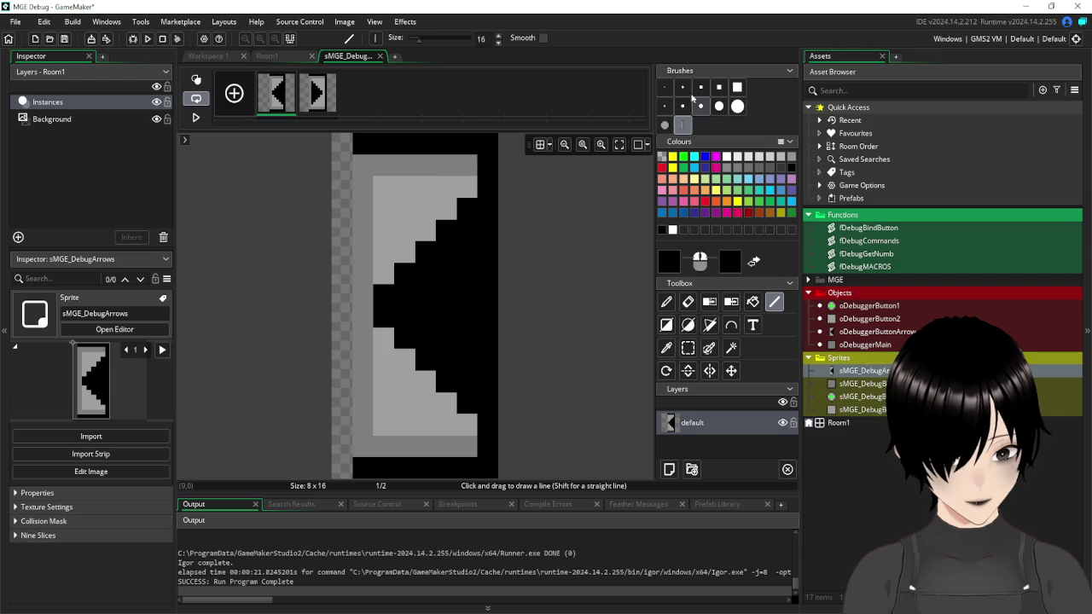
left_click(665, 87)
left_click_drag(341, 144, 349, 437)
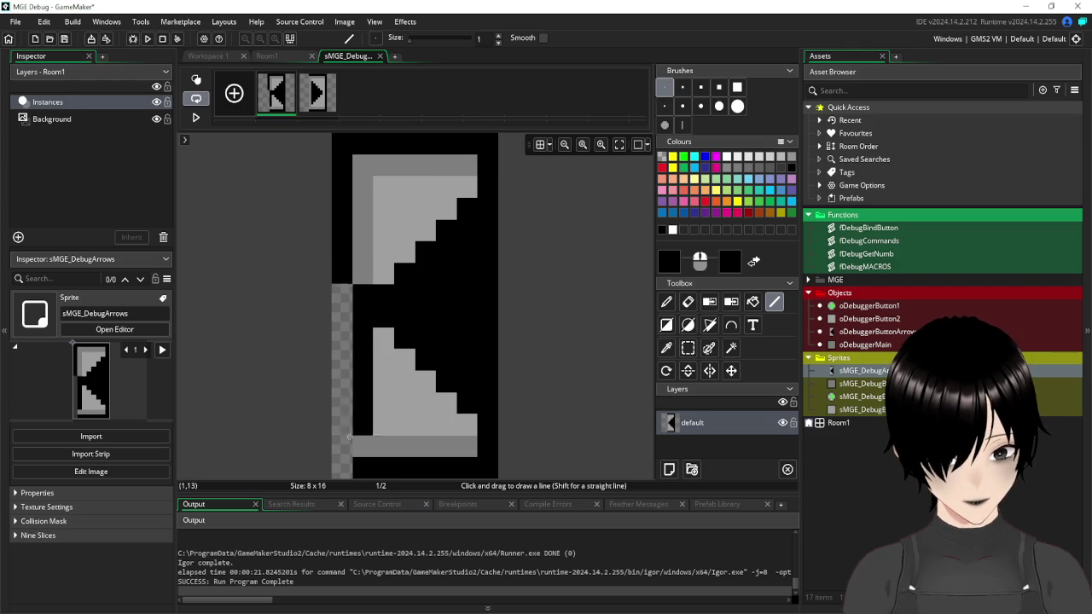
key("ctrl+z")
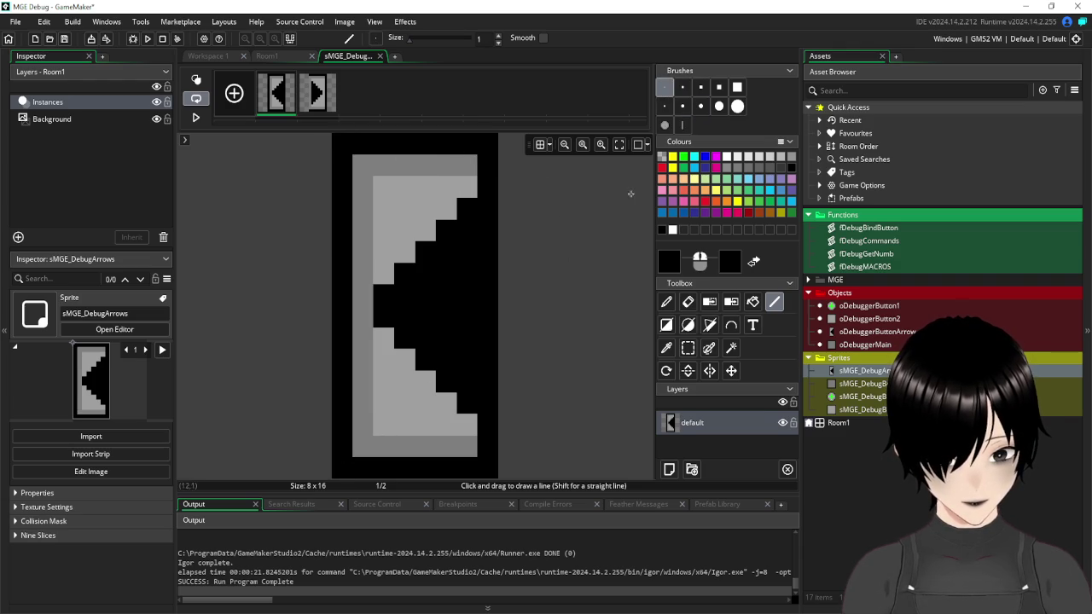
left_click(682, 124)
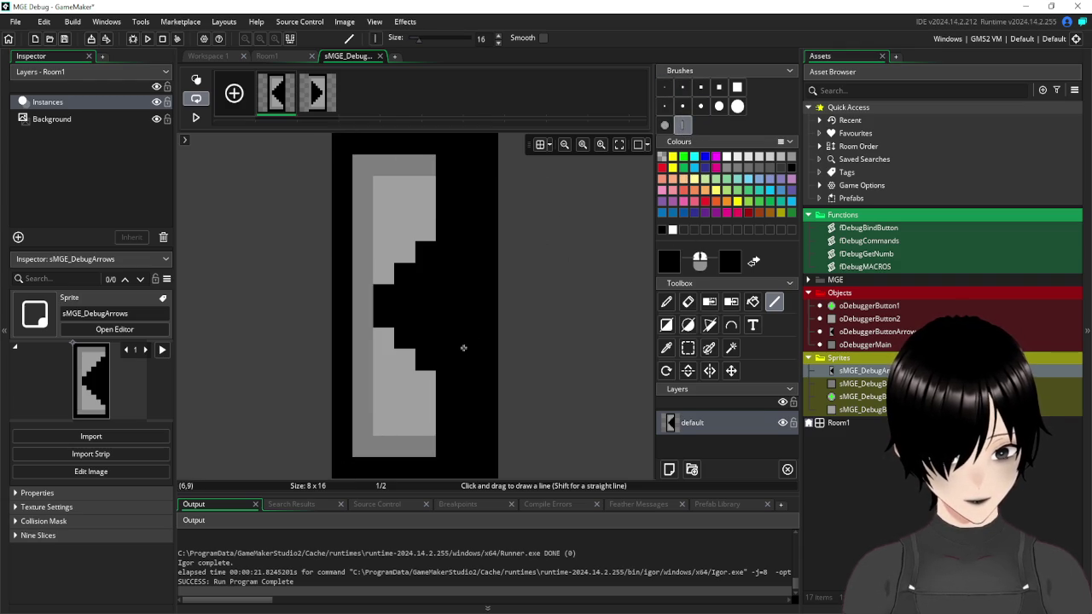
left_click(672, 231)
left_click_drag(446, 316, 487, 310)
key("ctrl+z")
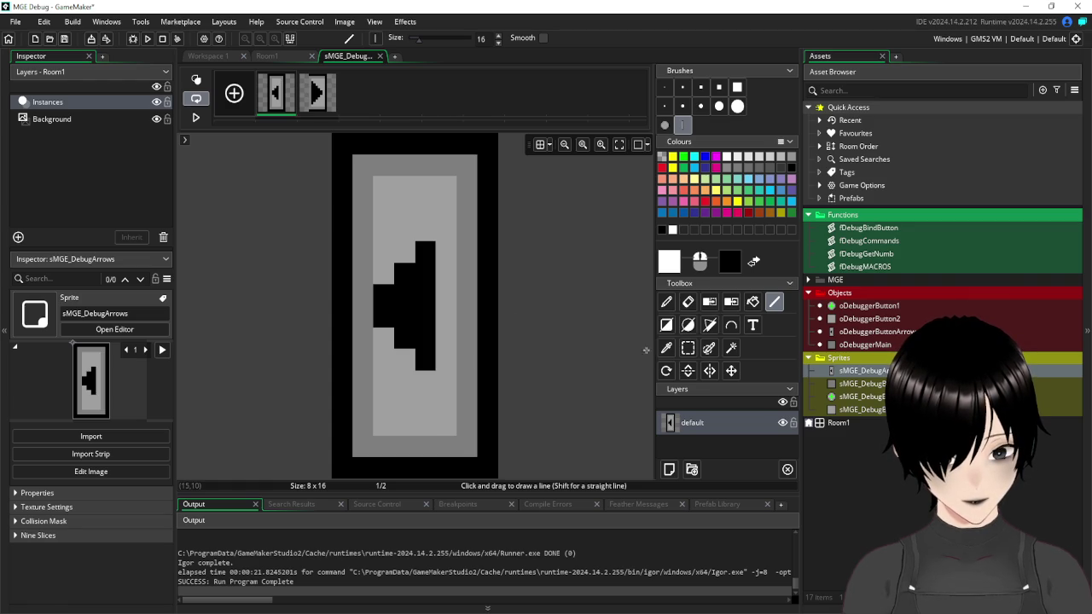
- Pick black from the sprite and paint its right column black with a one-pixel pencil
left_click(667, 347)
left_click(427, 248)
left_click(667, 301)
left_click_drag(467, 389, 466, 162)
key("ctrl+z")
left_click(664, 87)
left_click(445, 229)
left_click_drag(447, 234, 449, 367)
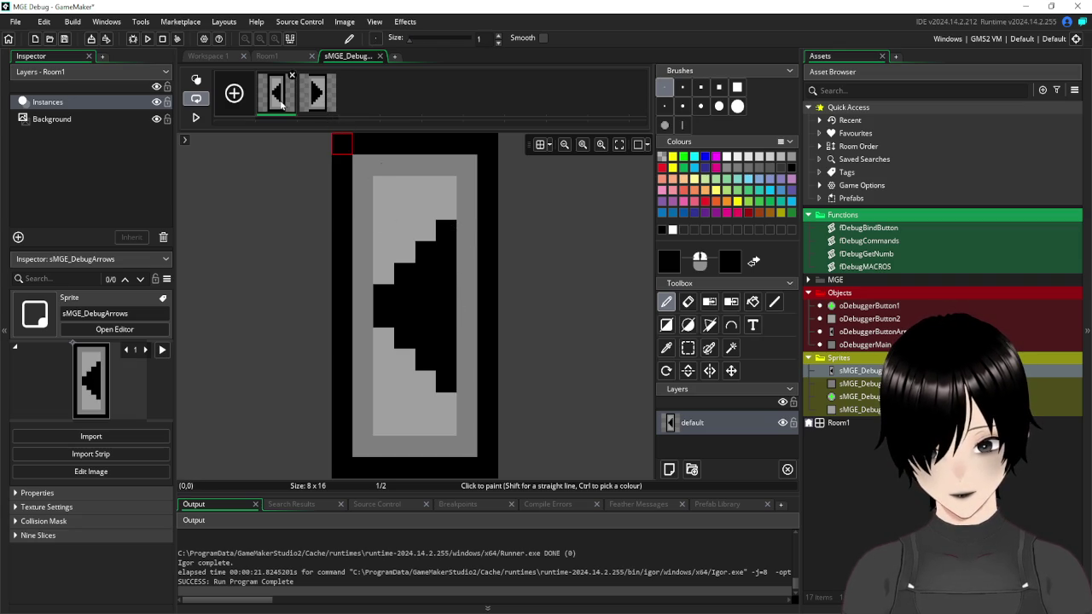
- Paste the left arrow image onto the second frame
key("ctrl+a")
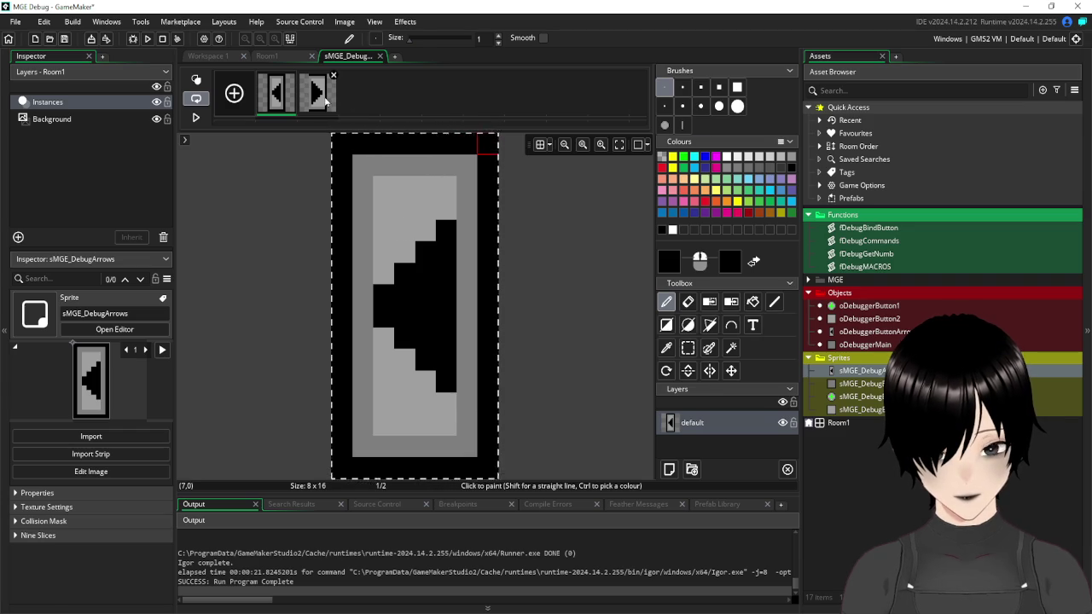
left_click(321, 96)
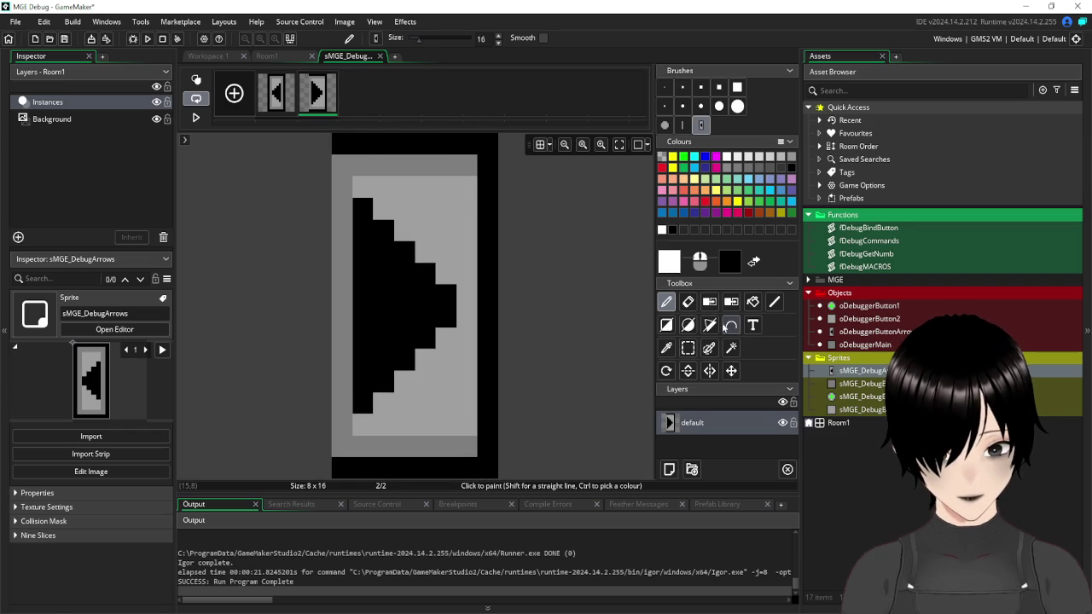
key("ctrl+v")
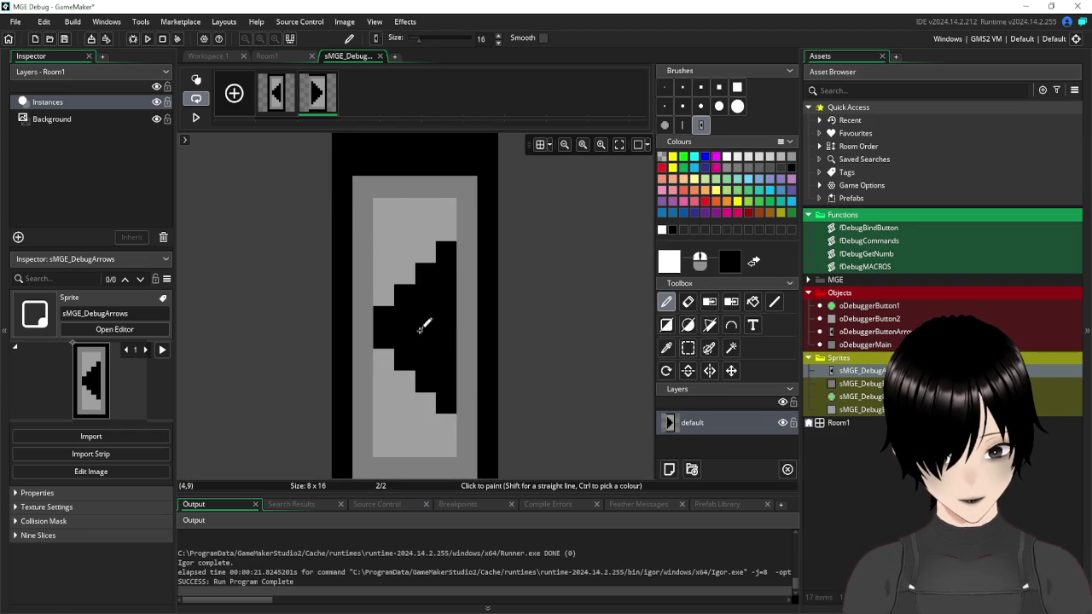
left_click(419, 312)
- Mirror the second frame into a right-pointing arrow and close the image editor
left_click(343, 21)
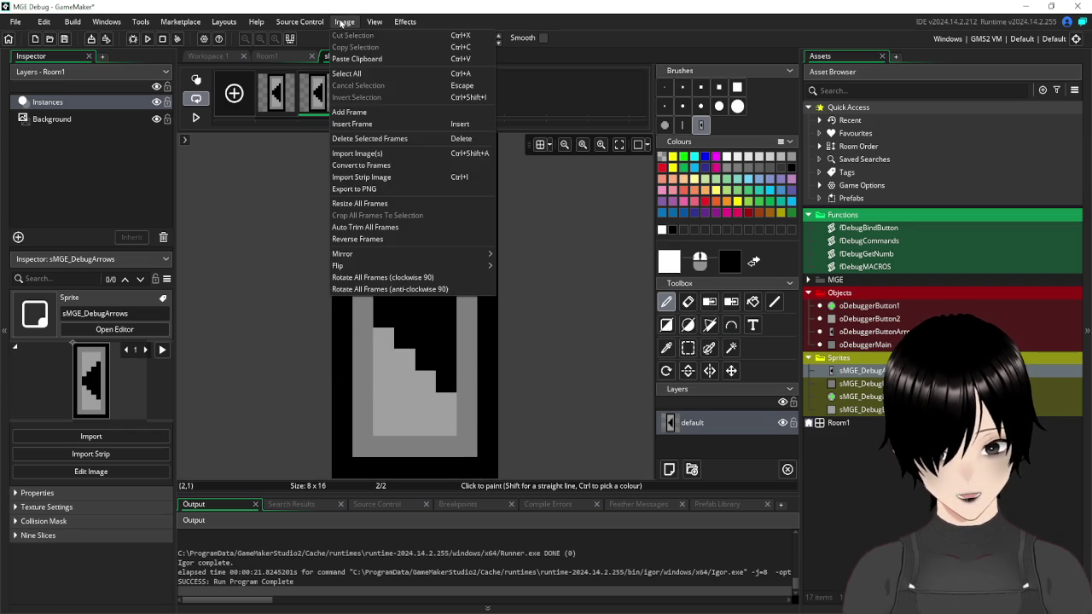
mouse_move(403, 256)
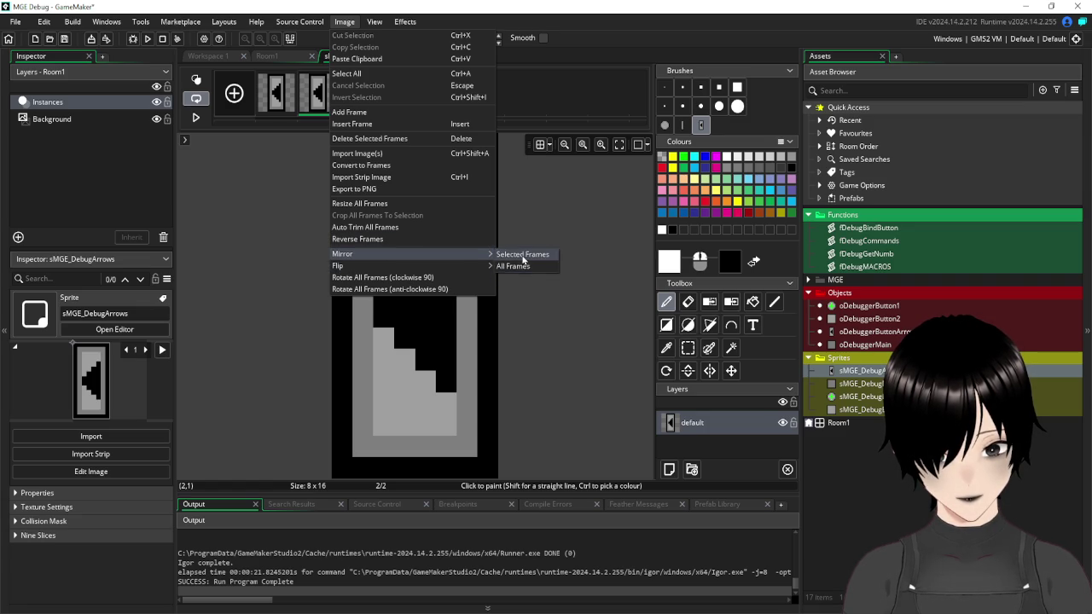
left_click(522, 255)
left_click(688, 348)
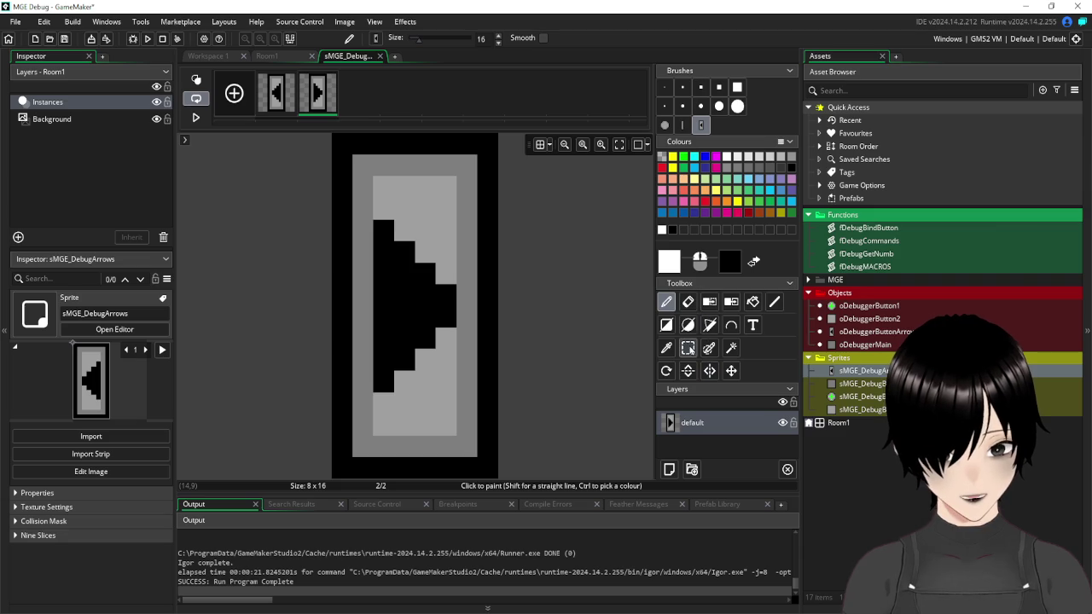
left_click(379, 57)
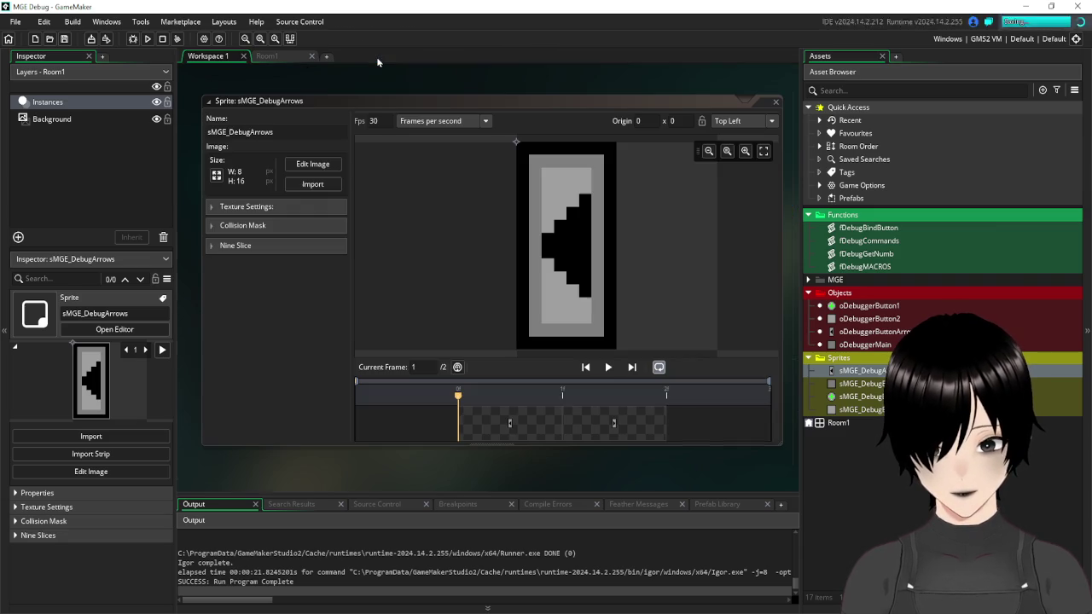
- Move the right arrow instance in Room1 to X 40 and save the project
left_click(270, 58)
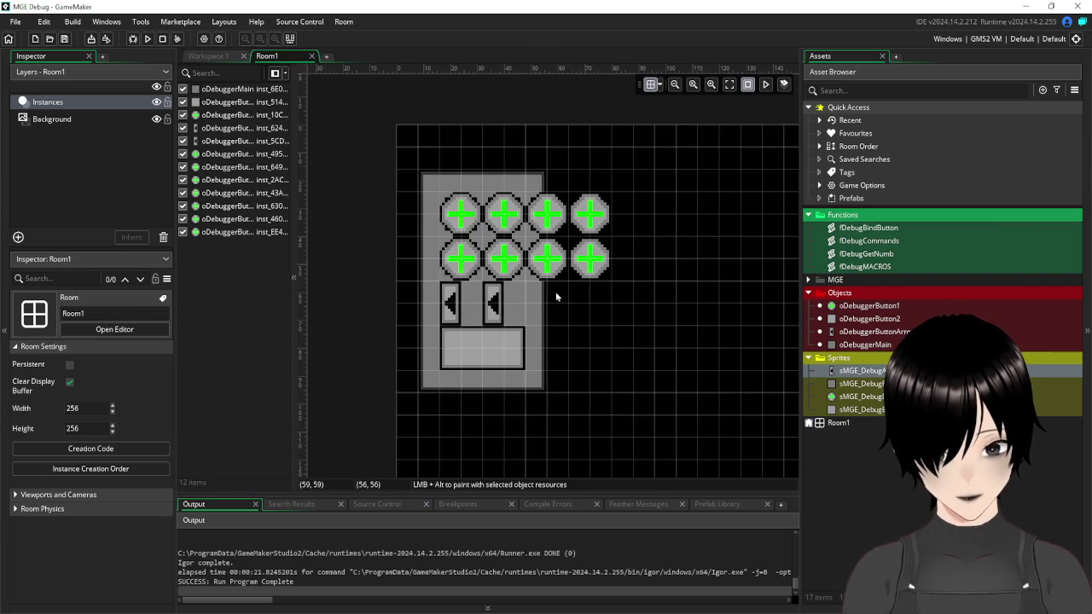
left_click(492, 304)
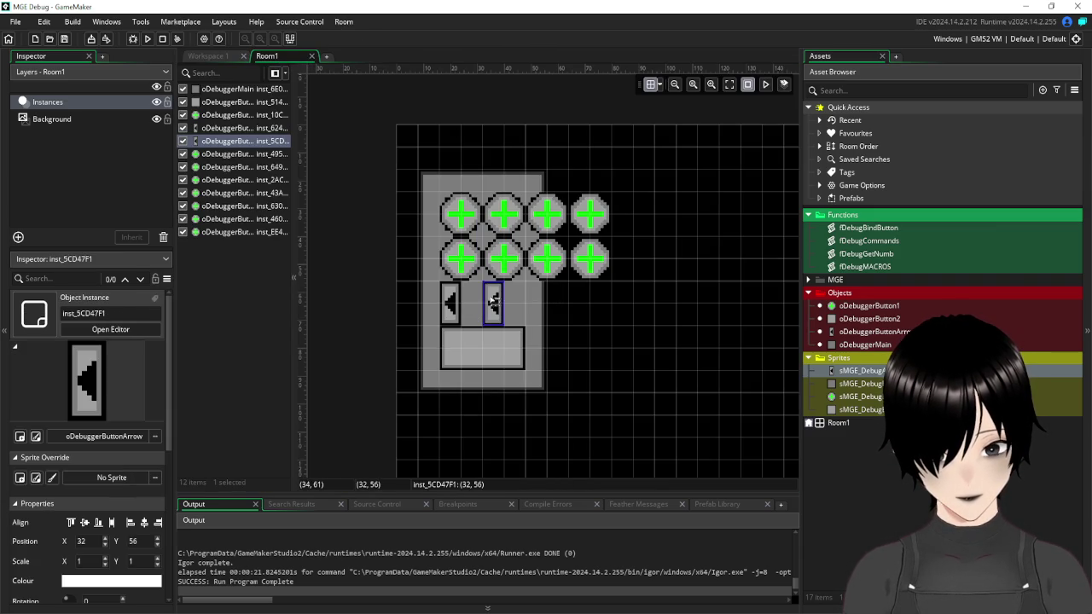
left_click_drag(494, 304, 519, 304)
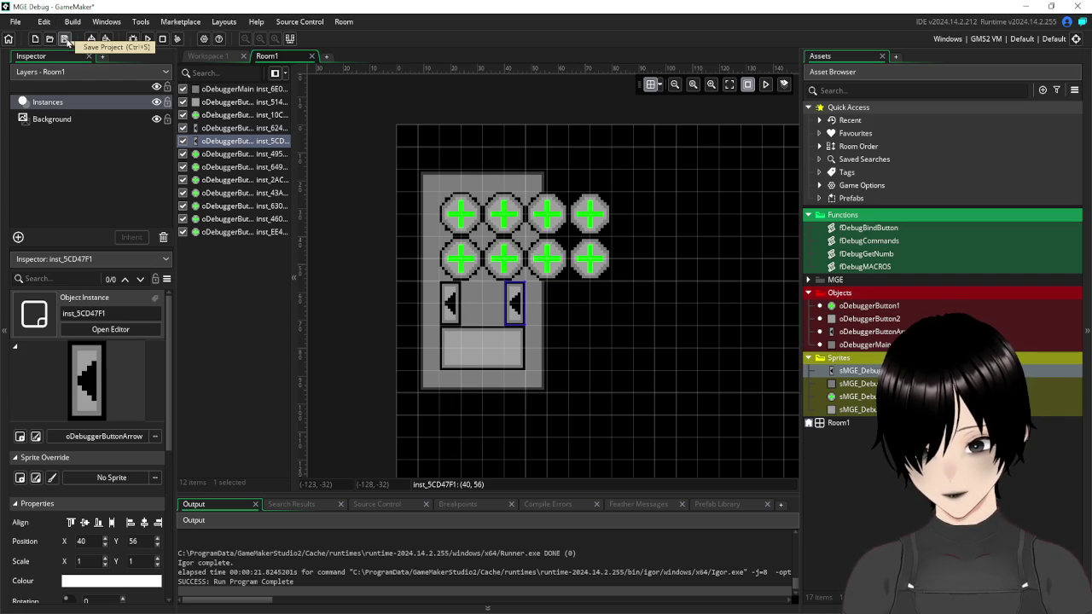
left_click(65, 39)
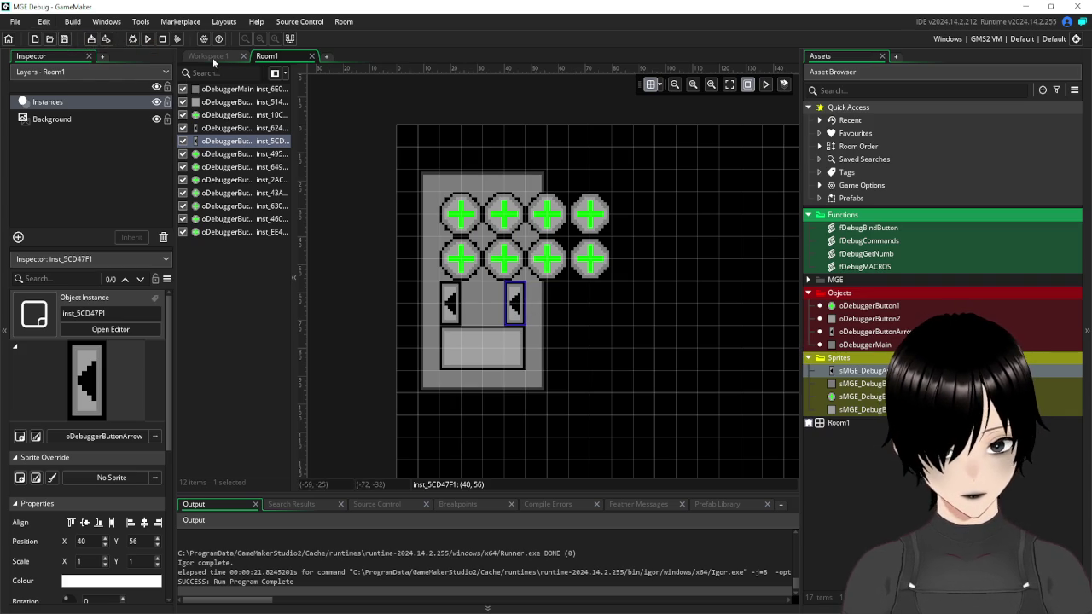
- Close the sMGE_DebugArrows sprite editor and open the oDebuggerButtonArrow object
left_click(212, 57)
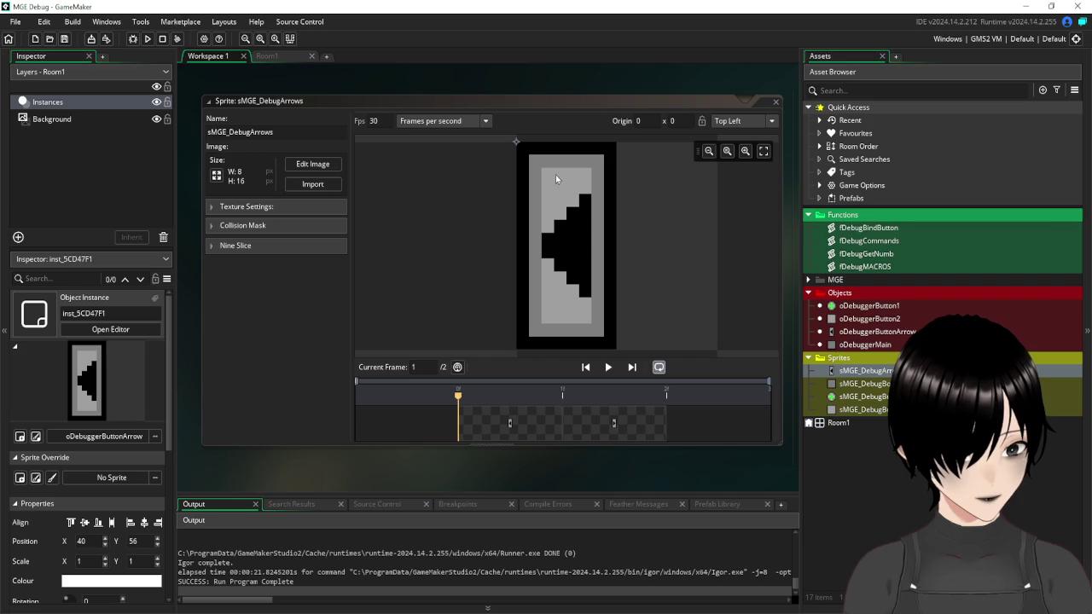
left_click(776, 103)
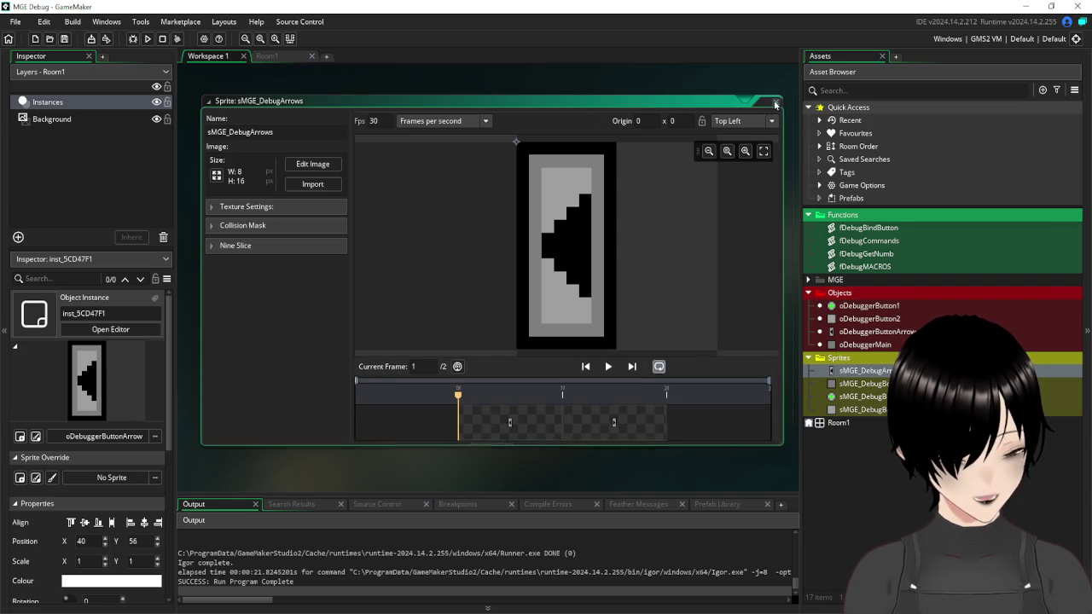
double_click(883, 332)
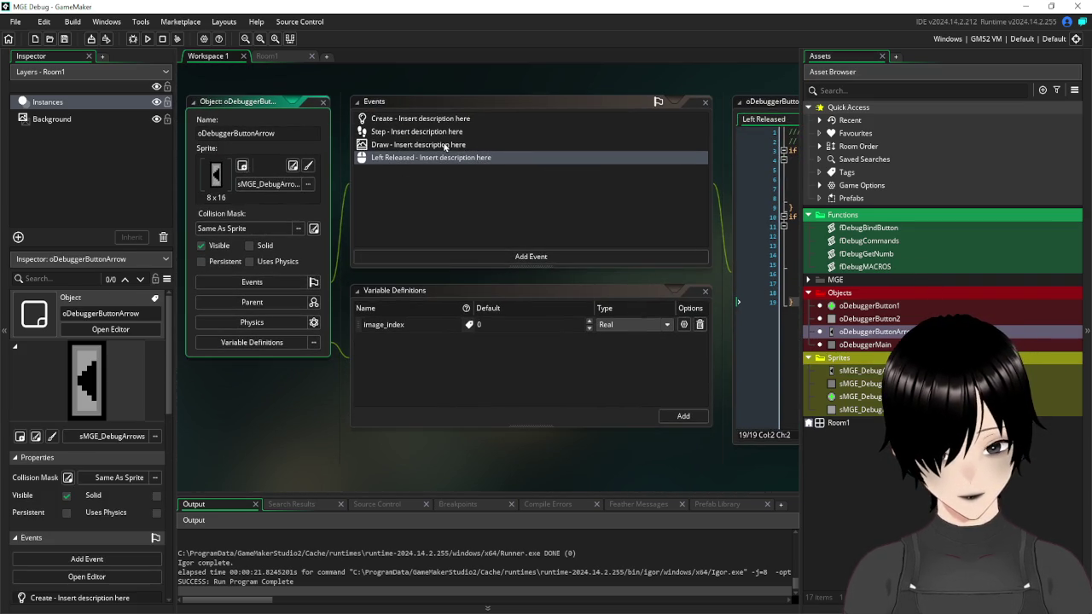
- Add an if image_index 0 block to the oDebuggerButtonArrow Draw event
left_click(444, 146)
left_click_drag(728, 84, 420, 104)
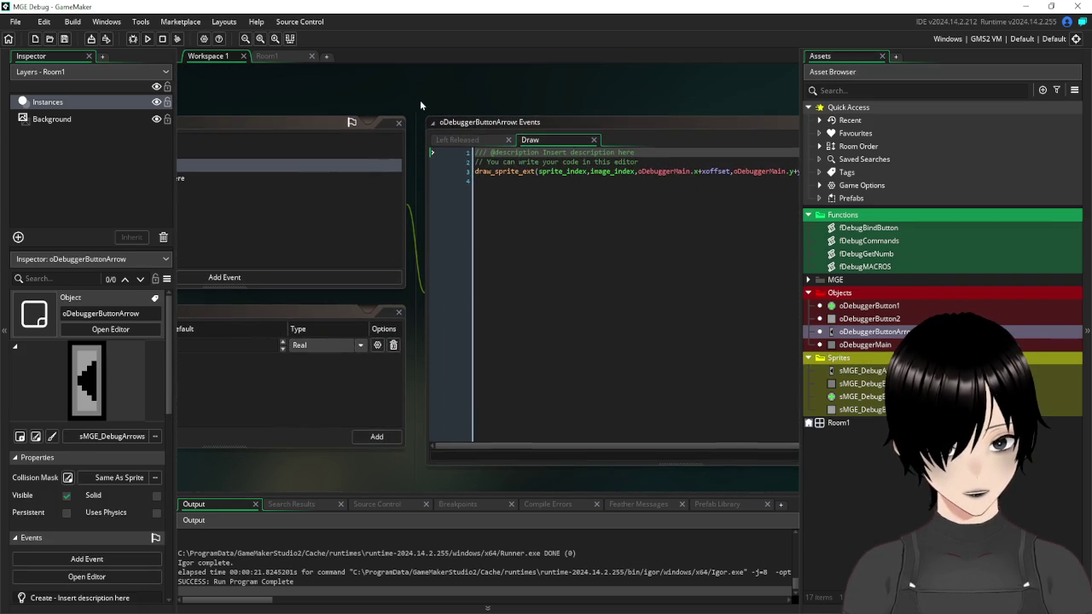
left_click(512, 182)
type("if")
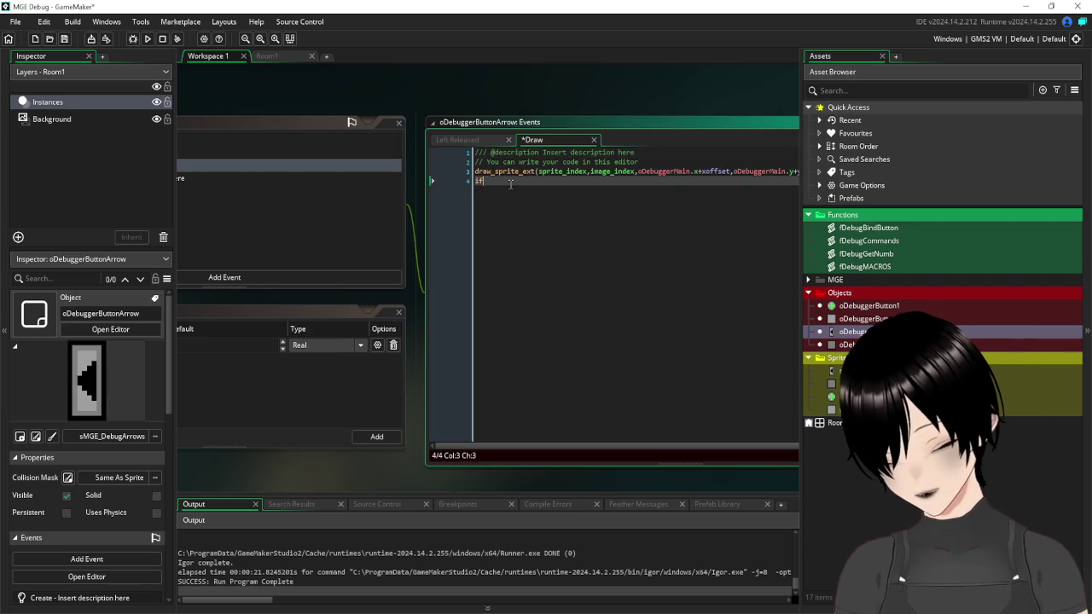
type(" image_i")
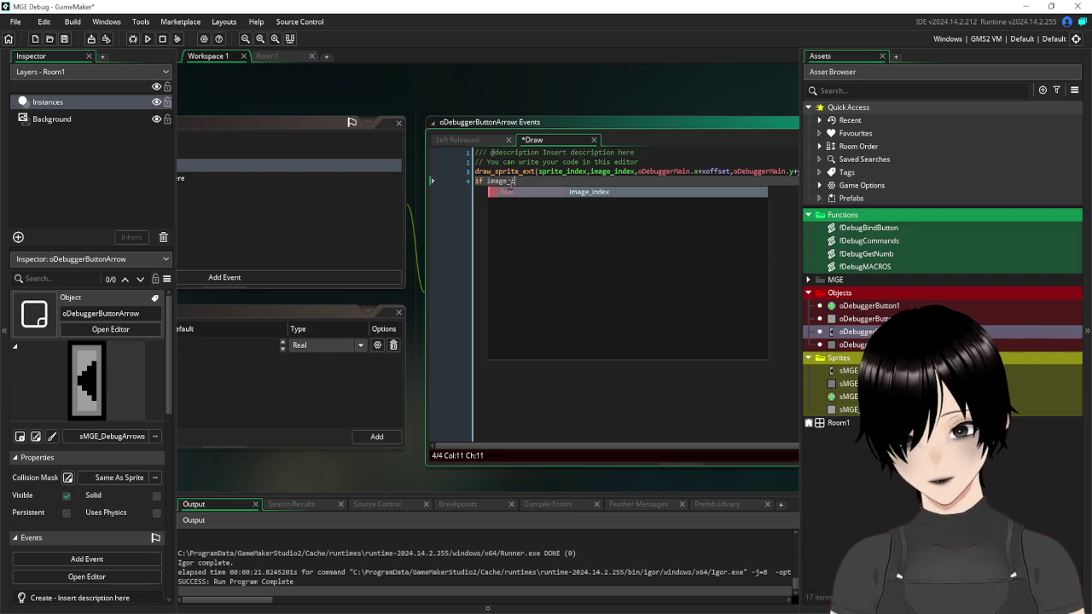
type("ndex=")
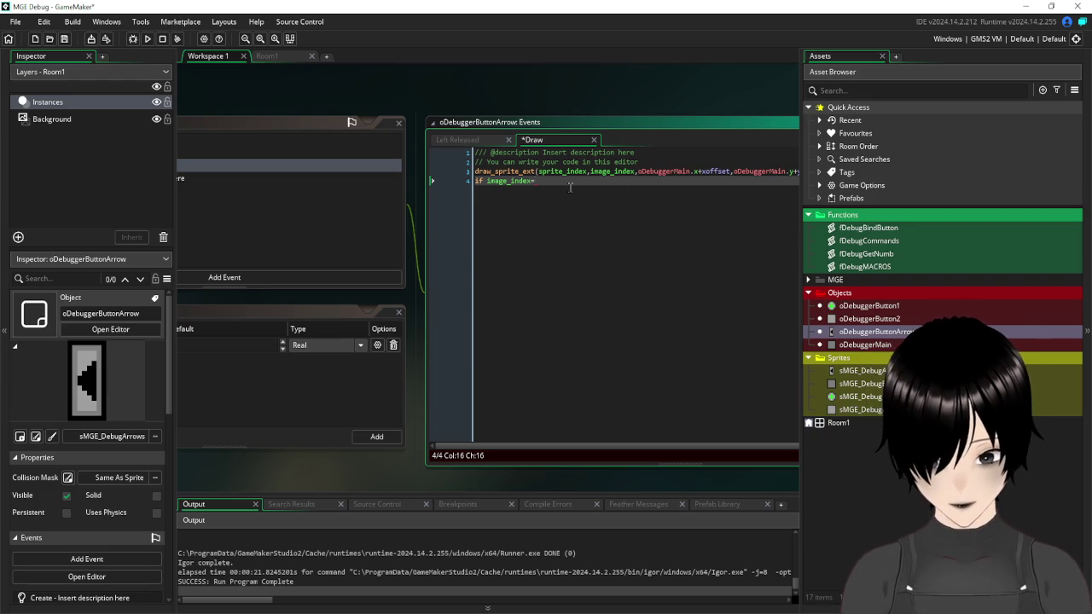
type("0")
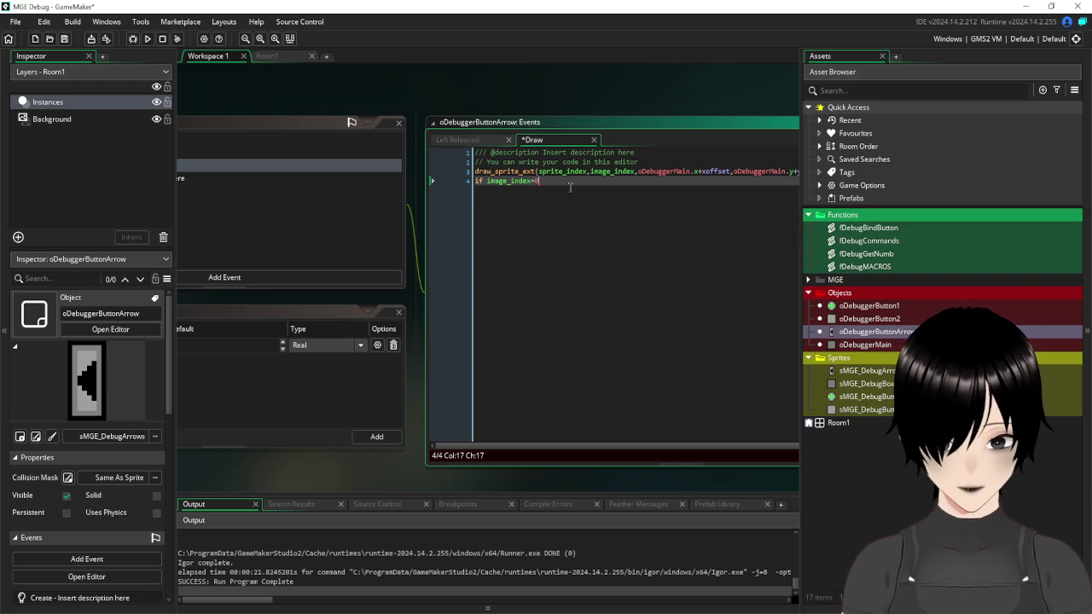
type("{")
key("Return")
key("Return")
key("Return")
type("}")
- Start a draw_sprite call inside the block and copy line 3's x and y position expressions
left_click(513, 198)
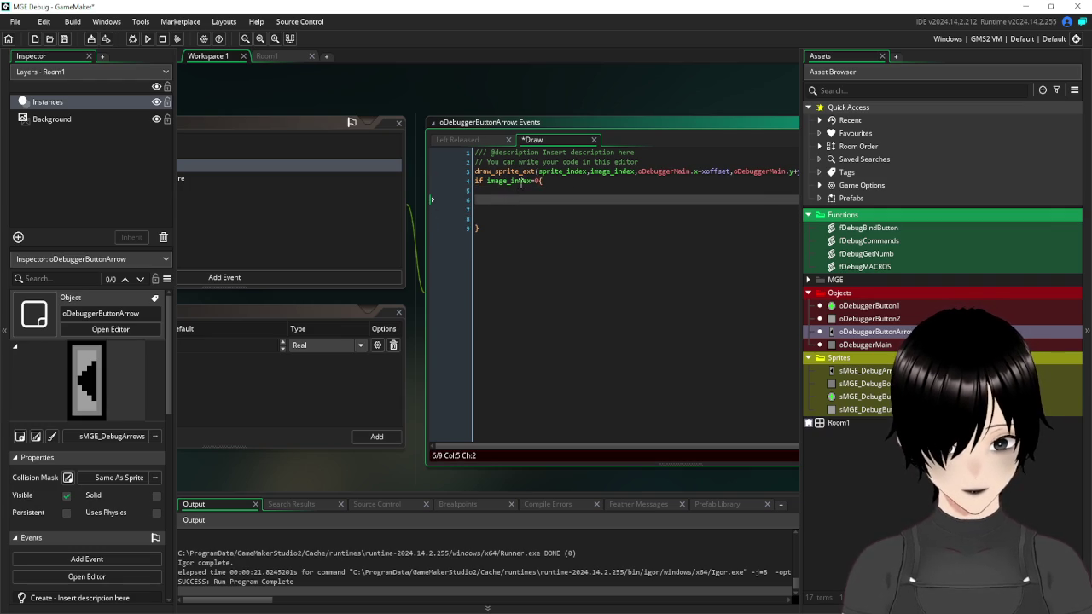
left_click(521, 189)
type("dra")
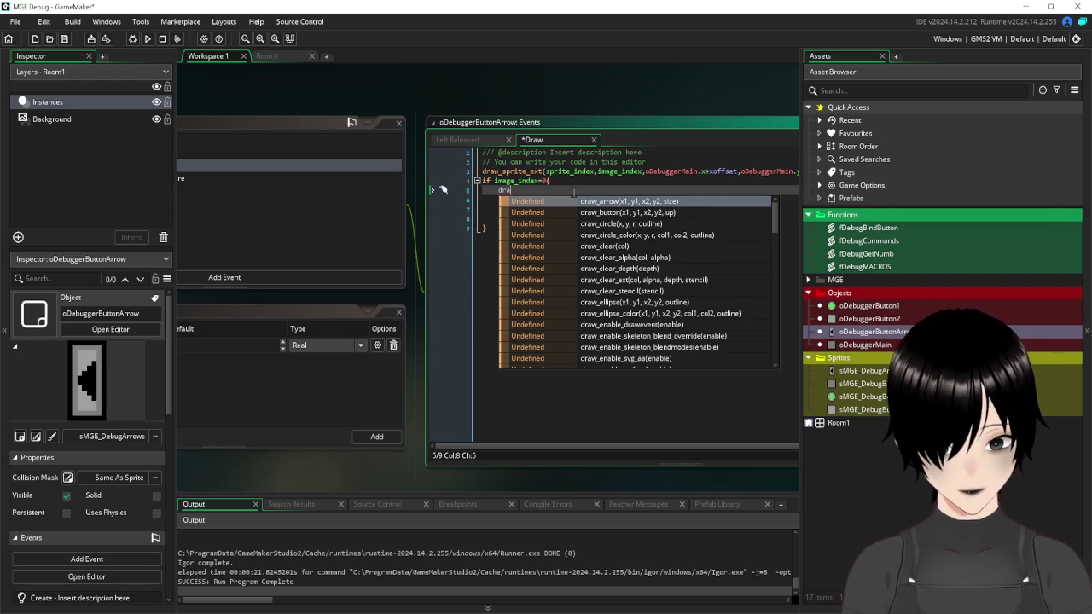
type("w_spr")
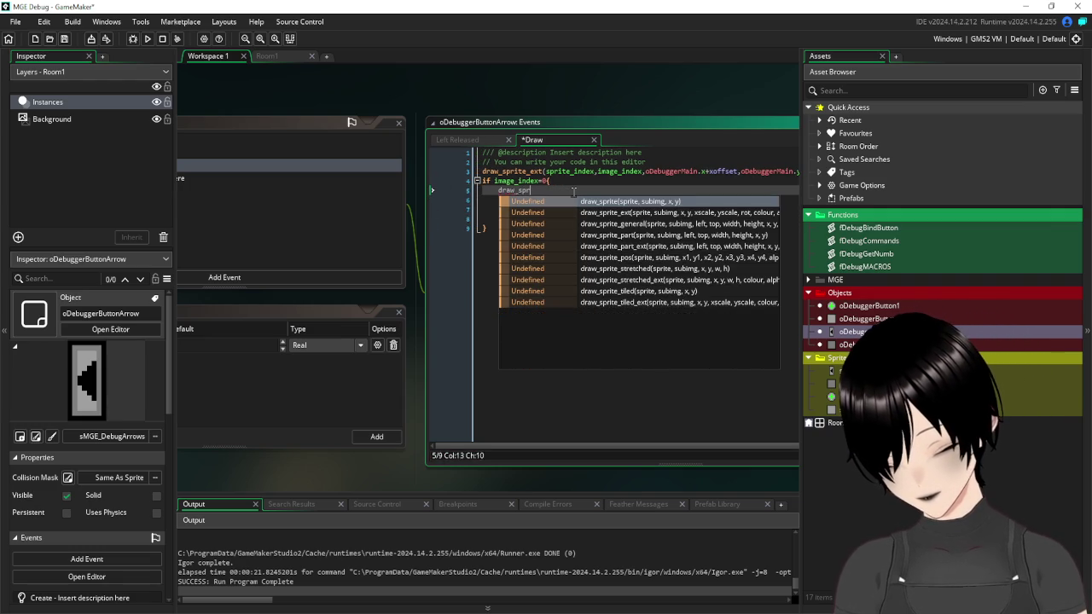
type("ite(")
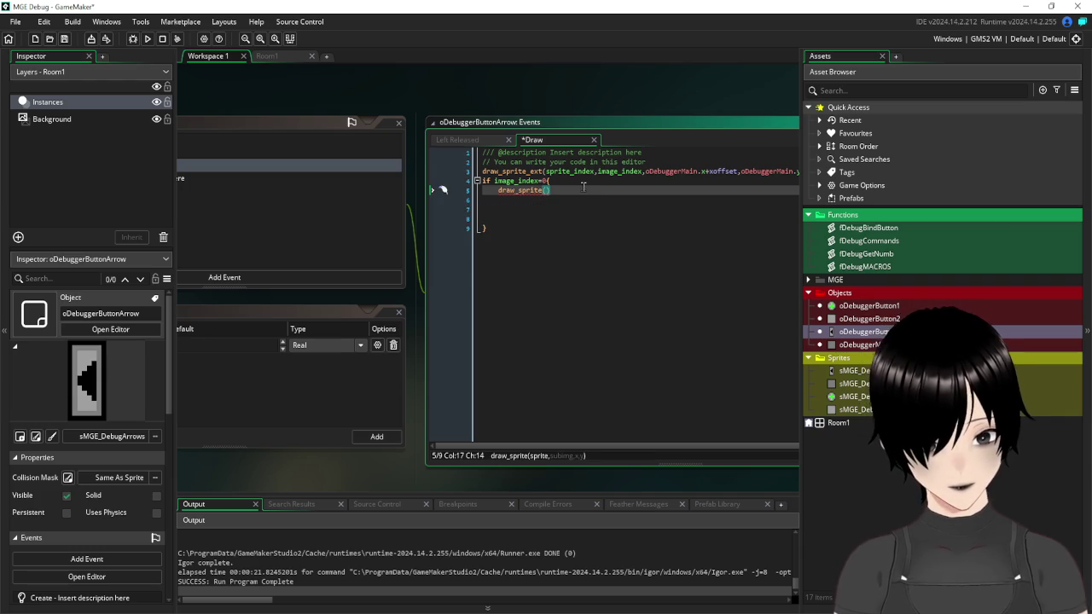
mouse_move(739, 171)
left_click_drag(739, 170, 645, 172)
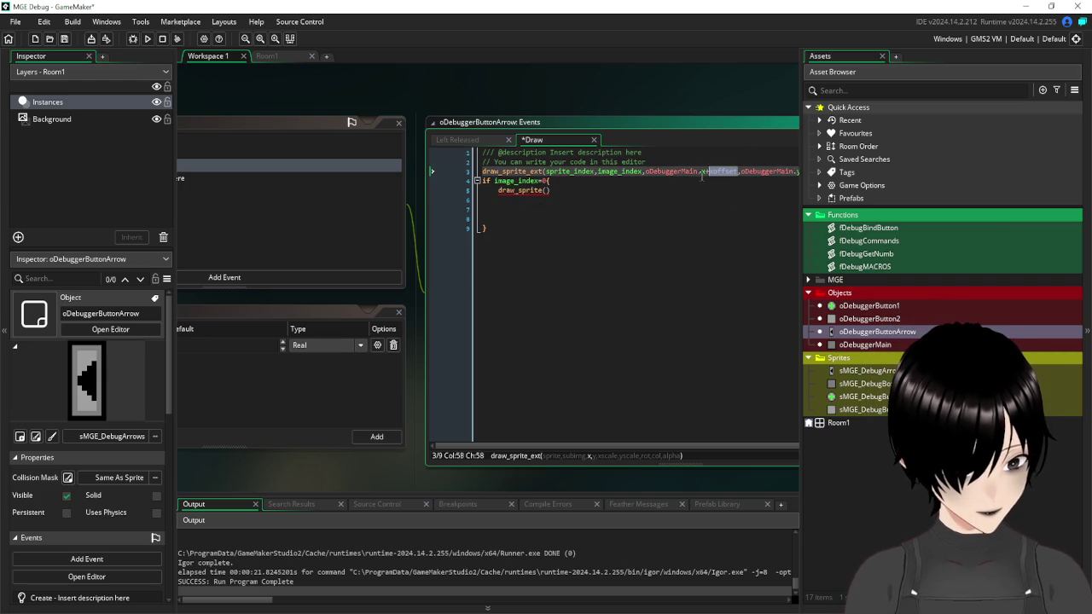
left_click_drag(717, 122, 524, 95)
mouse_move(624, 177)
left_click_drag(624, 177, 440, 178)
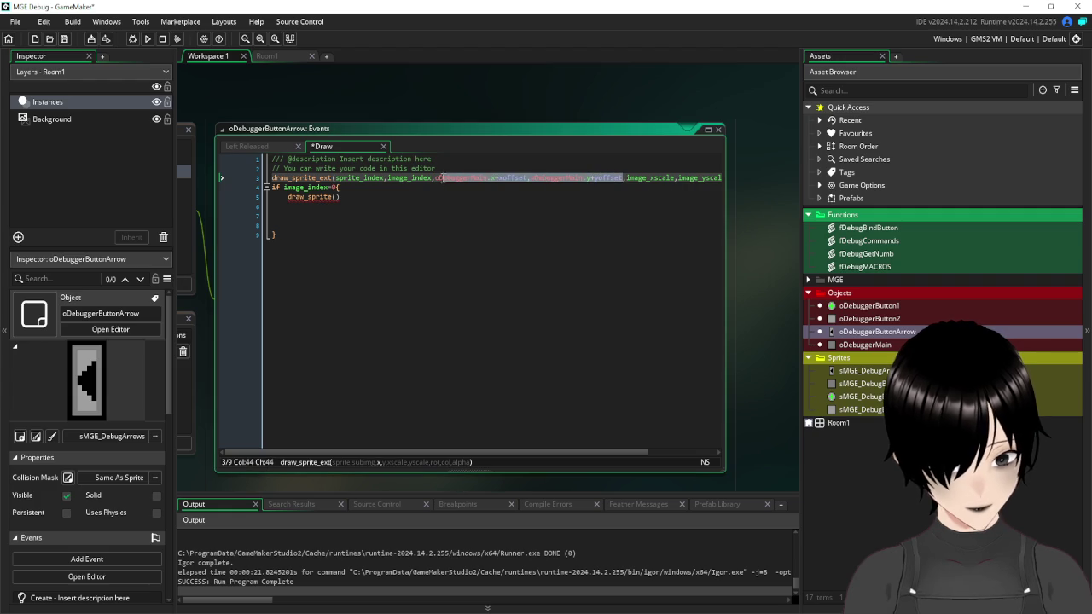
left_click(337, 197)
type("oDebuggerMain.x+xoffset,oDebuggerMain.y+yoffset")
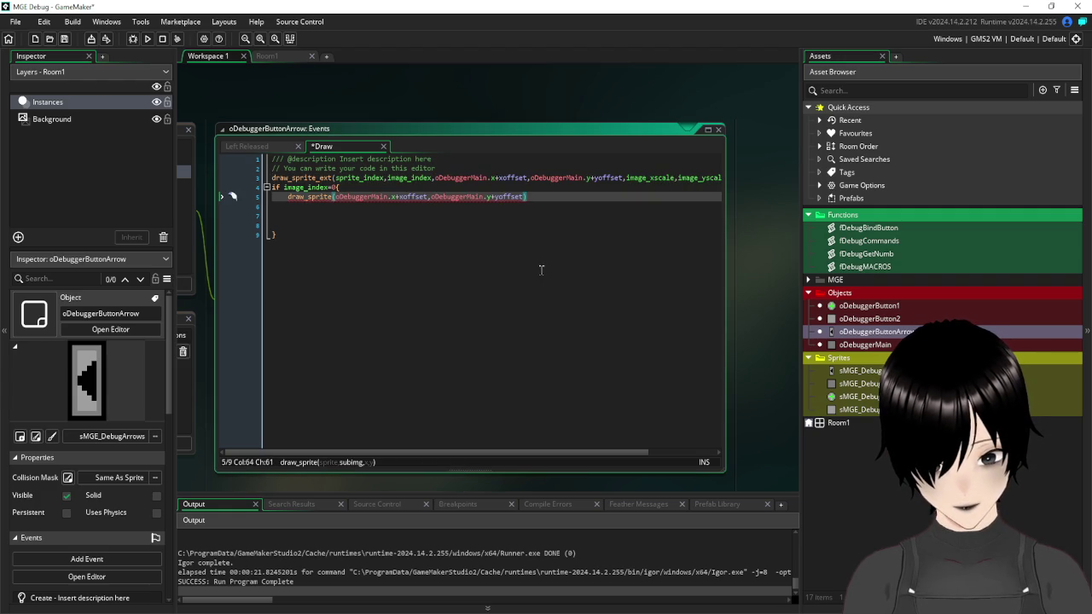
key("ctrl+z")
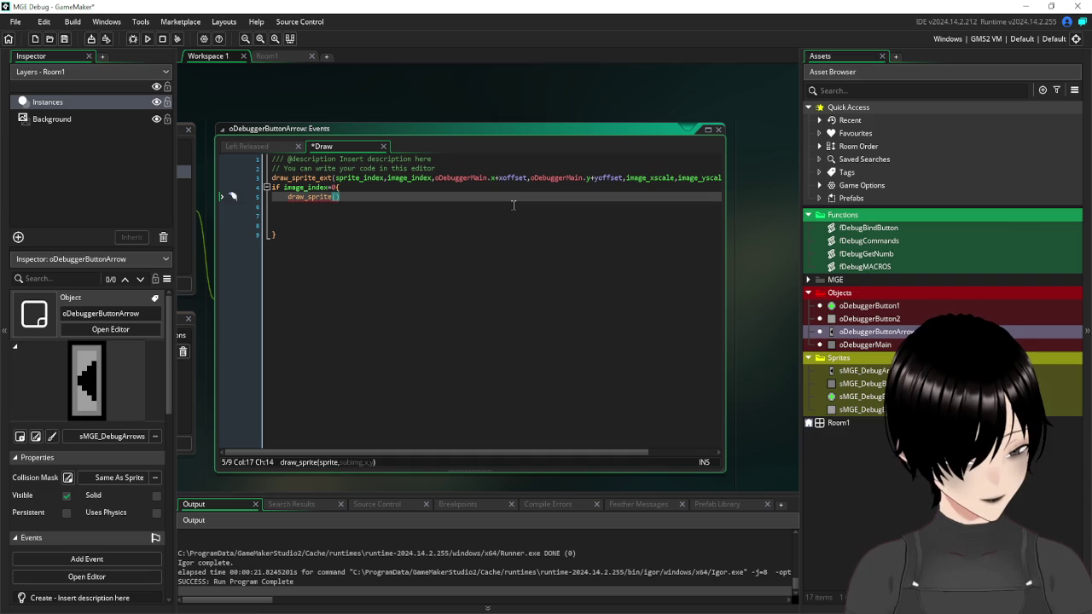
- Fill draw_sprite with sMGE_DebugButton2, frame 0, and the pasted position expressions
type("sDebug")
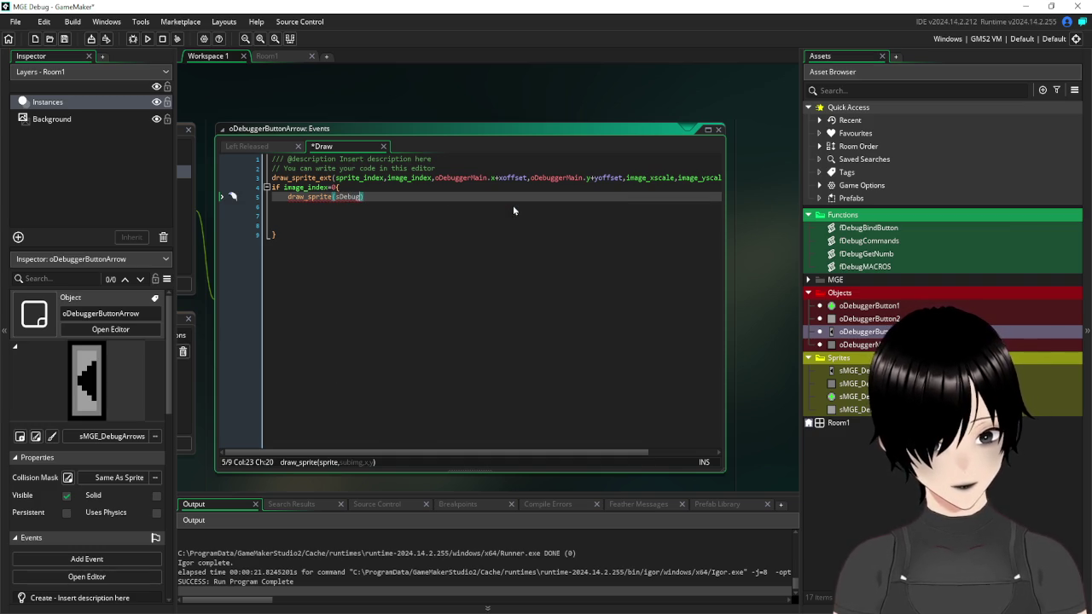
key("BackSpace")
key("BackSpace")
type("MG")
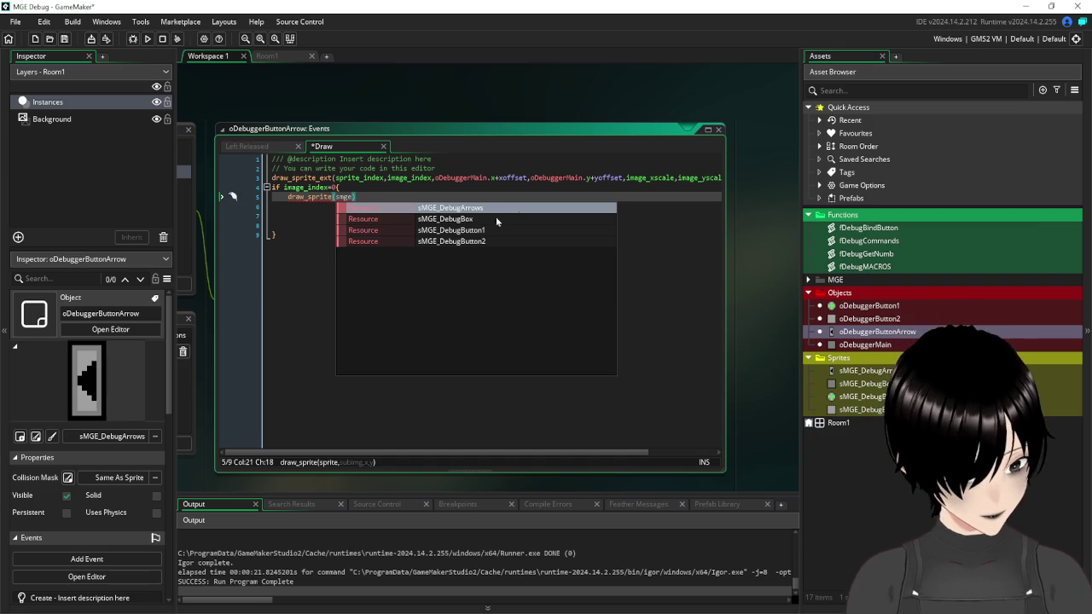
left_click(469, 241)
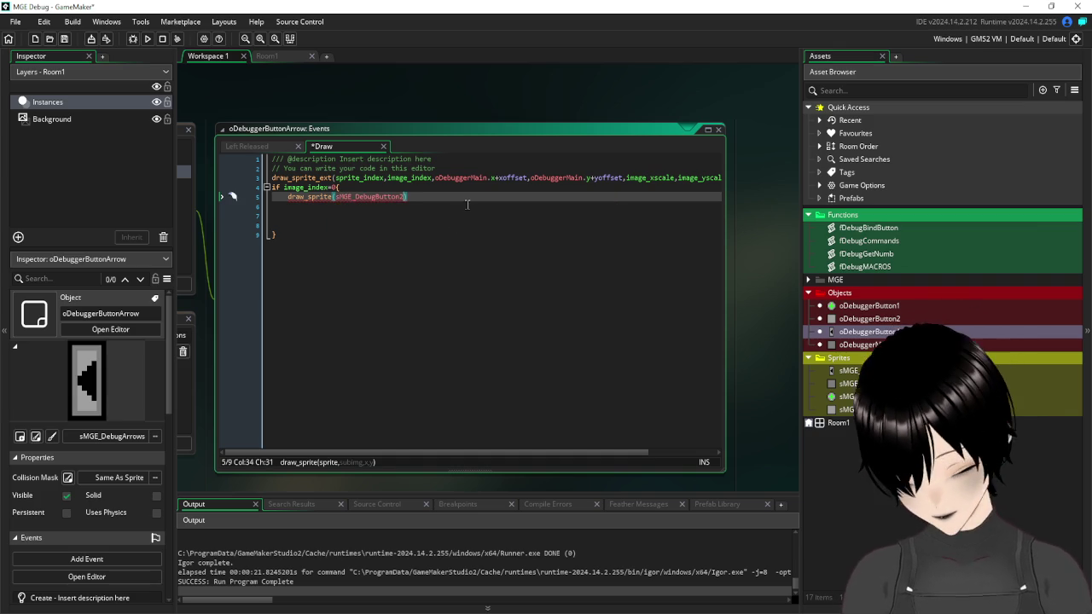
type(",0,")
key("ctrl+v")
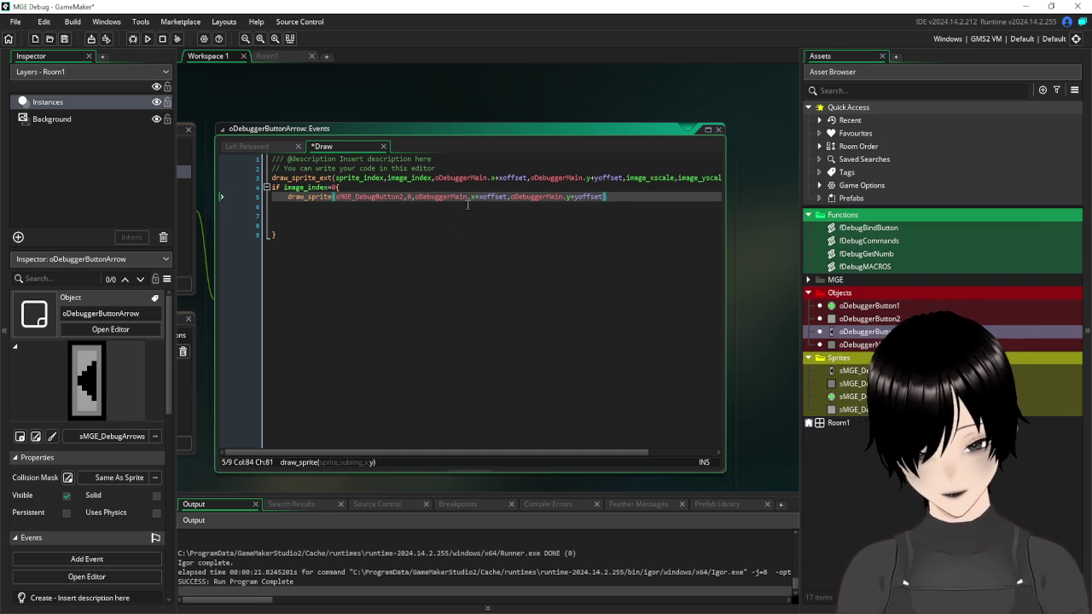
- Add +16 after xoffset in the draw_sprite call, then save and run the game
left_click(509, 196)
mouse_move(665, 177)
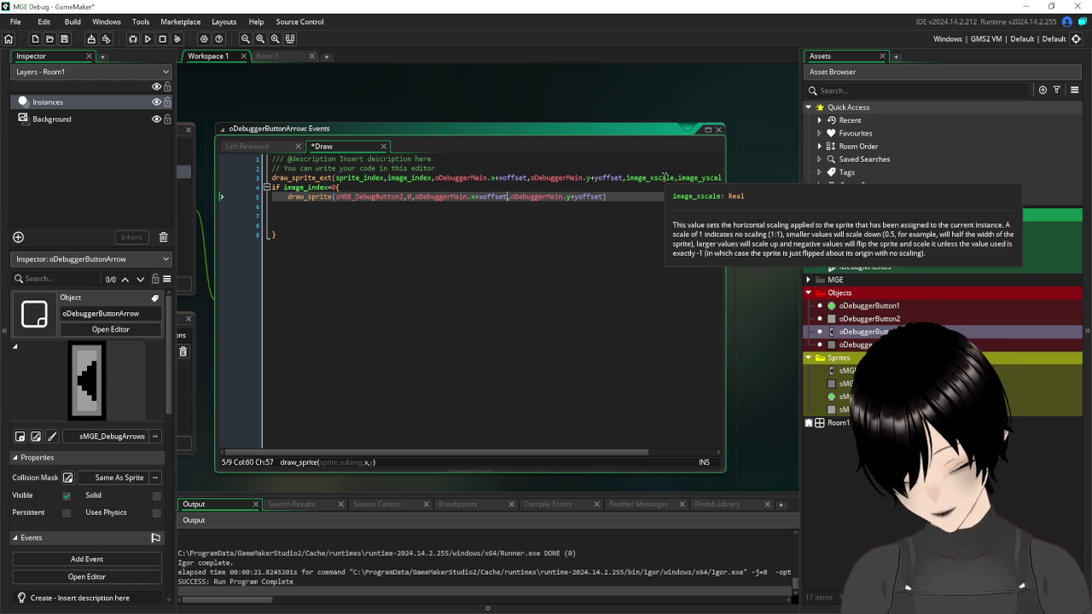
type("+16")
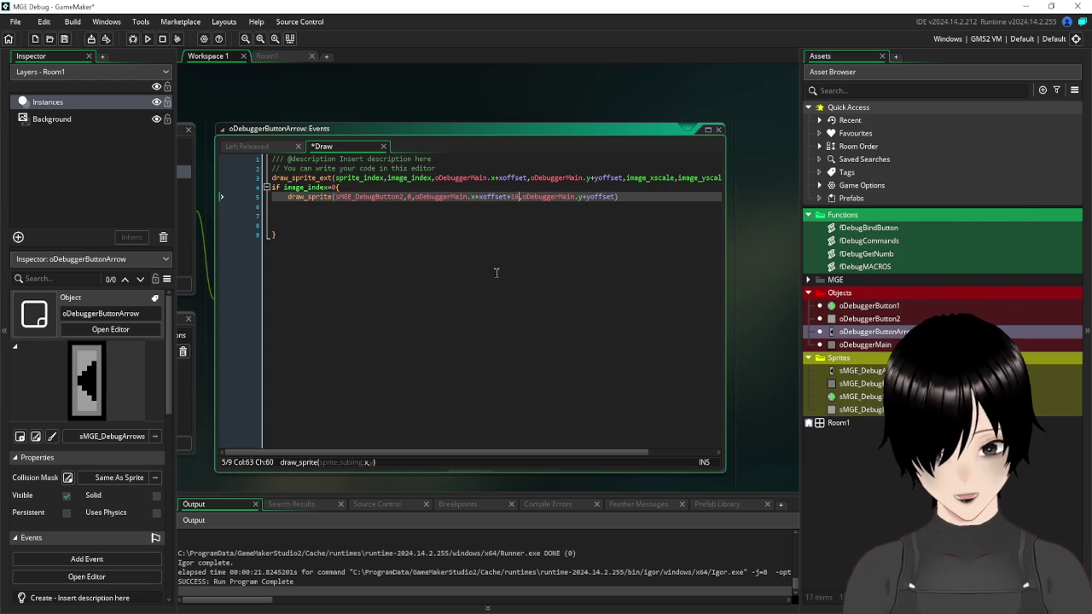
left_click(496, 272)
mouse_move(218, 90)
left_mouse_down()
mouse_move(491, 94)
mouse_move(529, 79)
mouse_move(328, 96)
mouse_move(315, 108)
left_mouse_up()
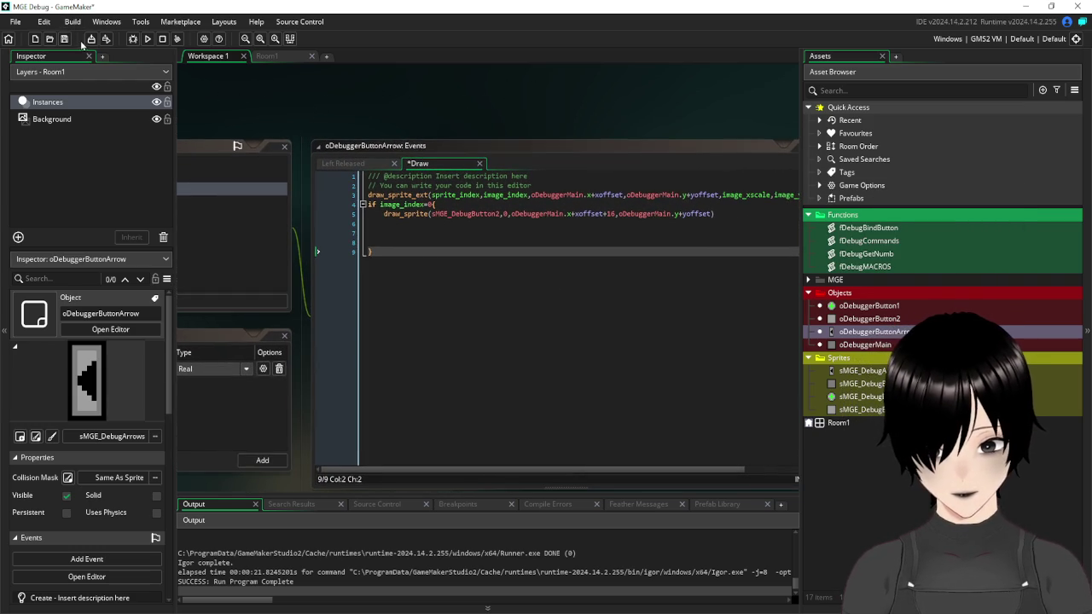
left_click(148, 39)
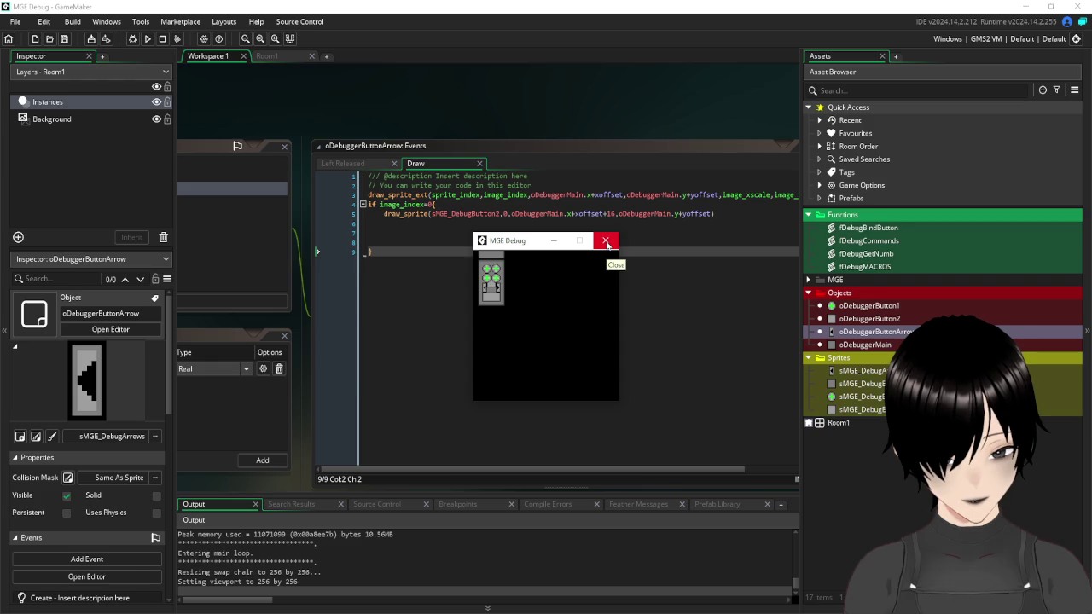
- Close the test game and check the size of the sMGE_DebugButton2 sprite
left_click(607, 244)
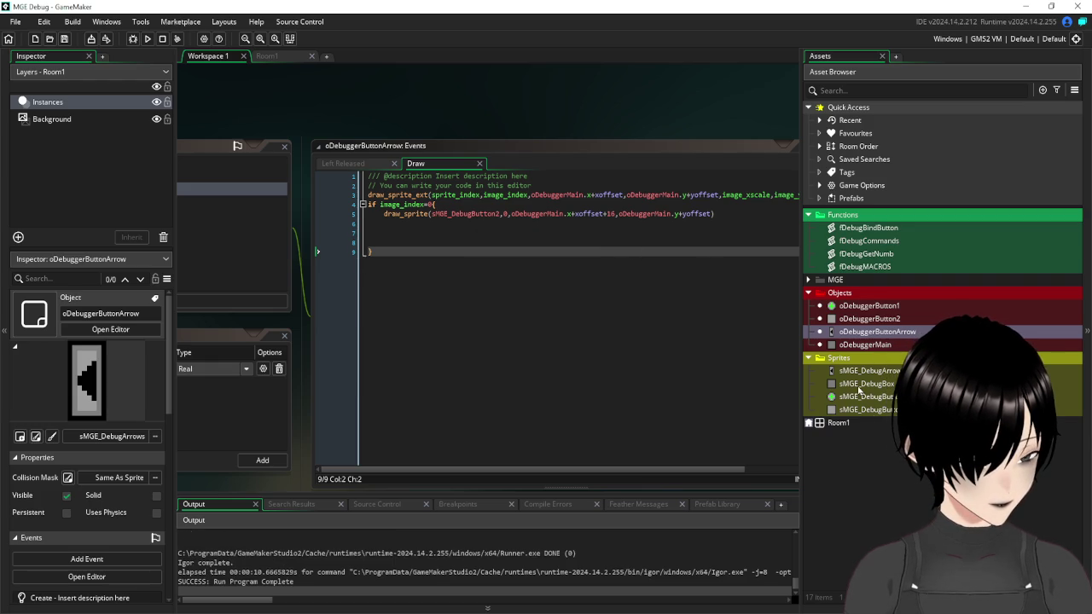
double_click(871, 410)
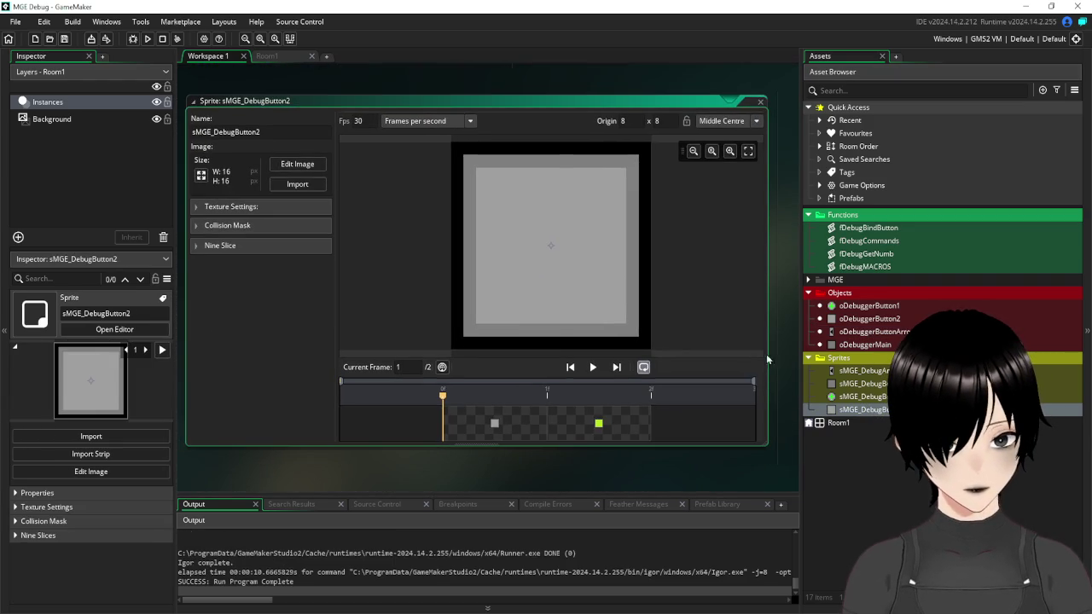
left_click(732, 100)
scroll(692, 139, "up", 3)
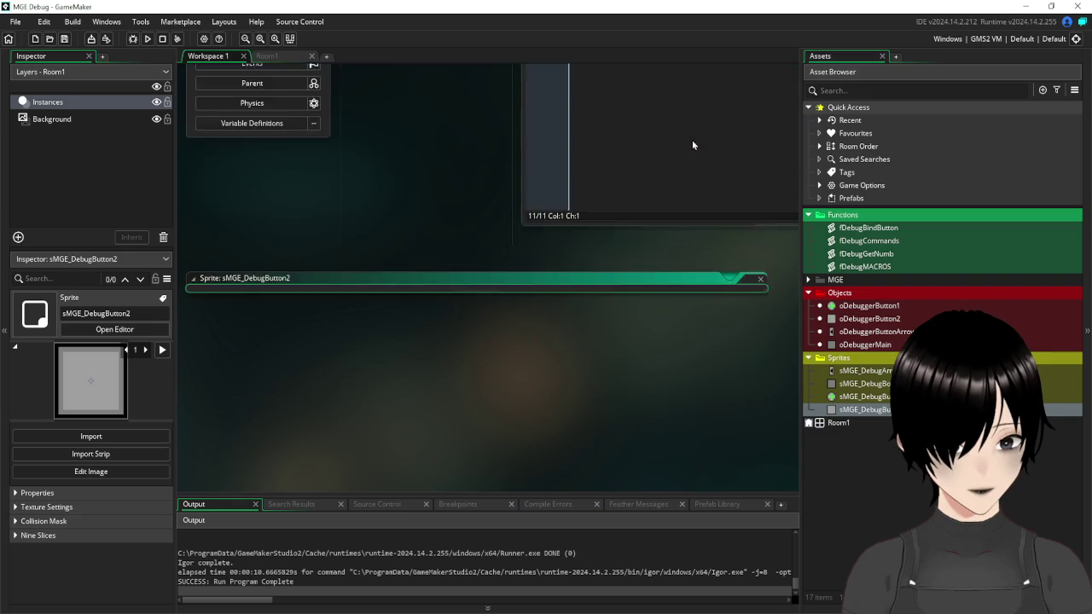
scroll(692, 140, "up", 5)
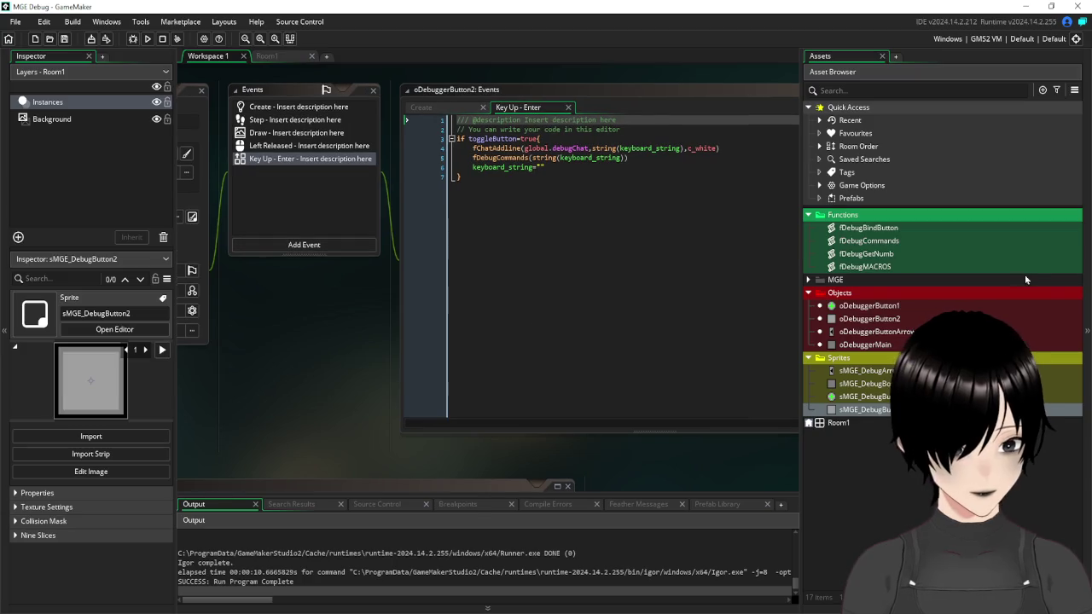
- In oDebuggerButtonArrow's Draw event, shift the button sprite down by changing line 5 to yoffset+8
double_click(877, 331)
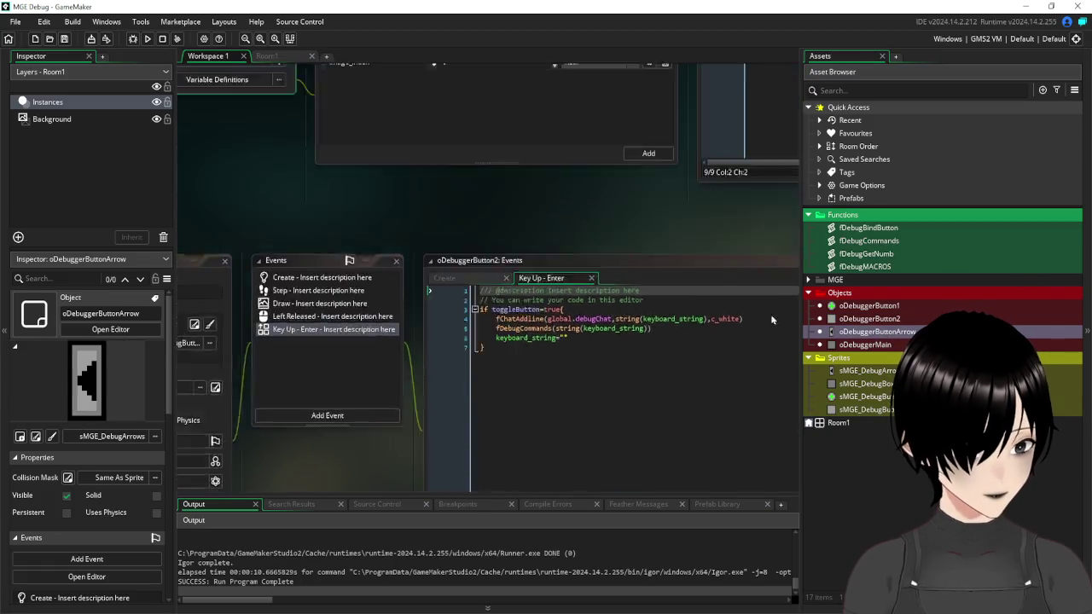
left_click(580, 146)
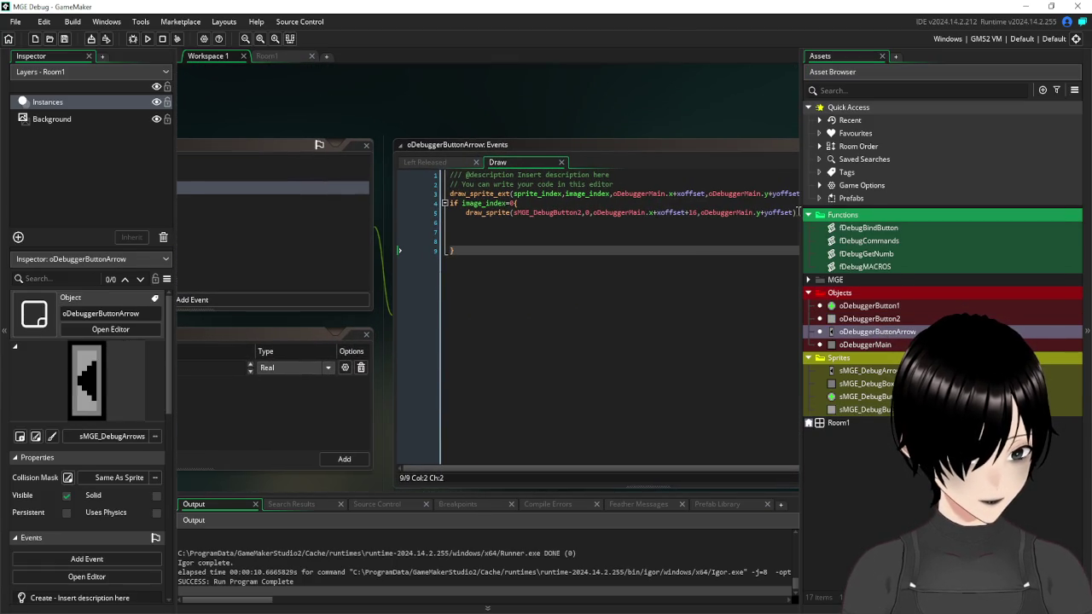
left_click(798, 212)
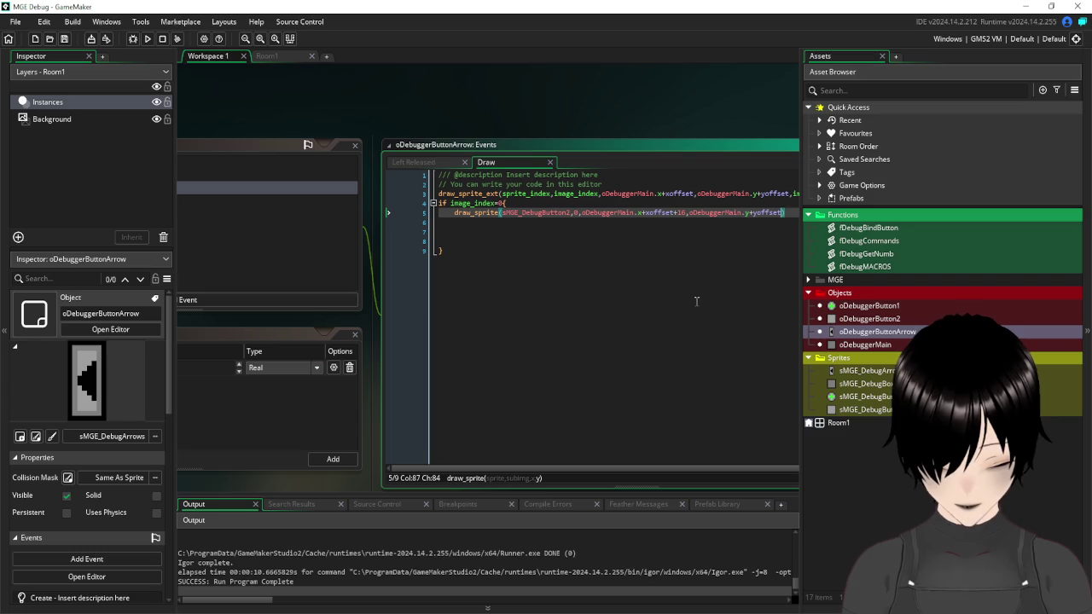
type("+8")
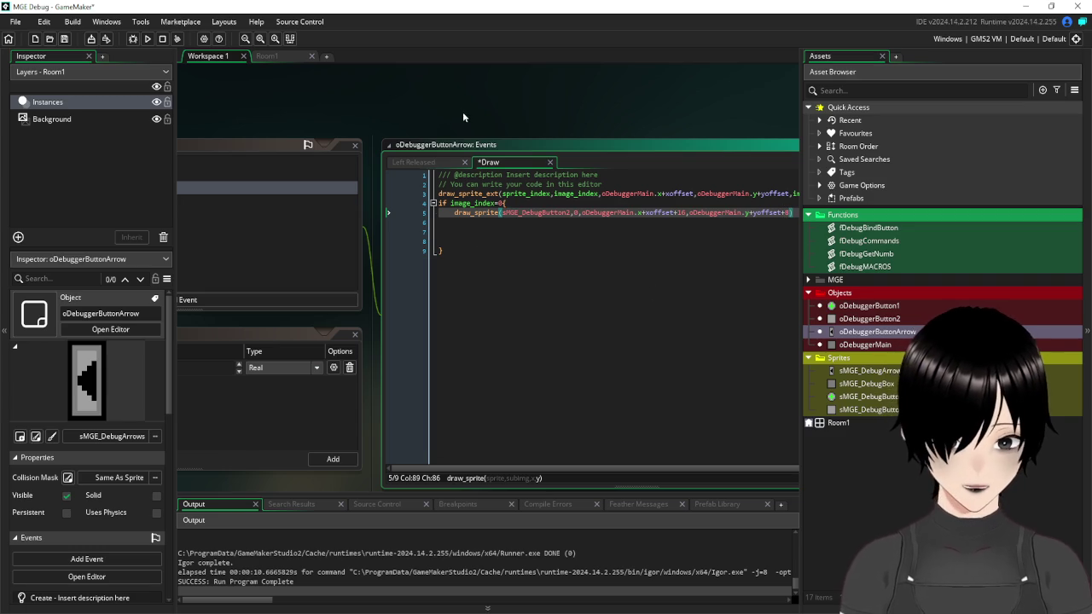
left_click(478, 232)
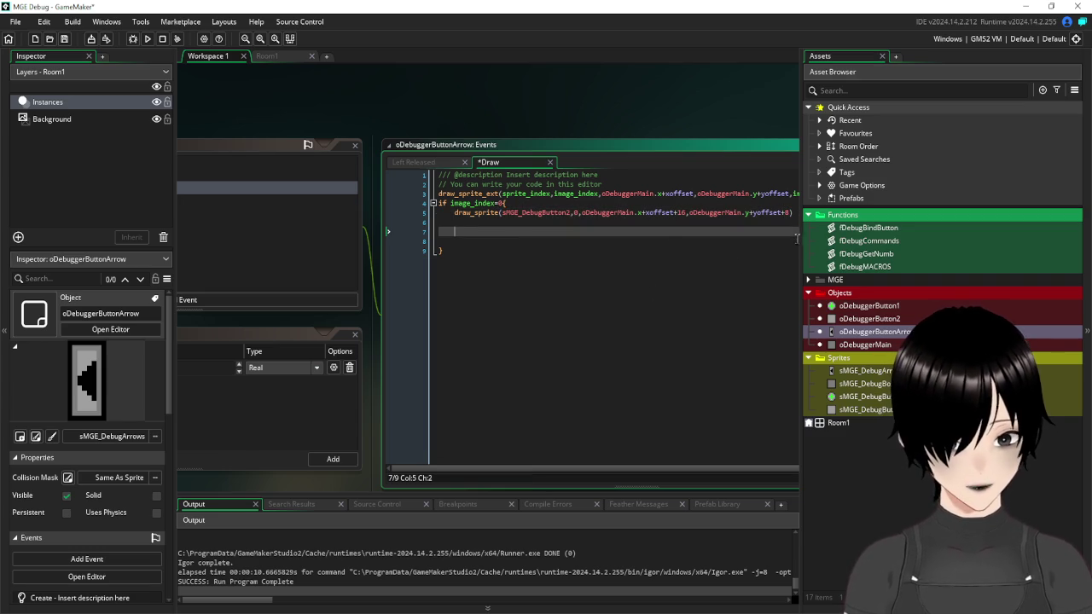
- Add a draw_text call on line 6 that draws string(1) at the sprite's xoffset+16, yoffset+8 position
left_click_drag(789, 213, 584, 215)
key("ctrl+c")
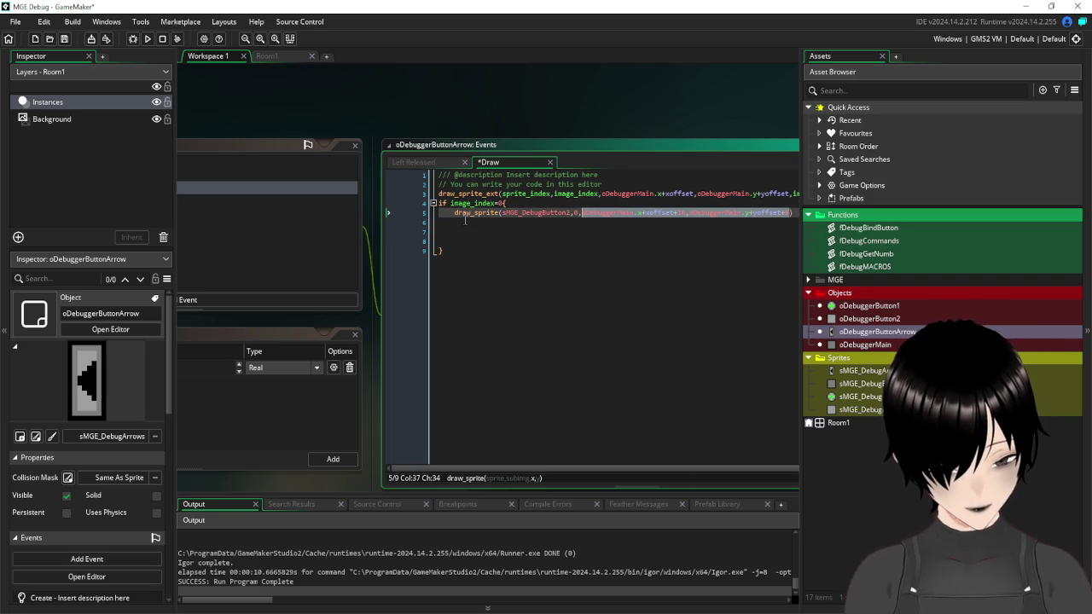
left_click(465, 223)
type("dra")
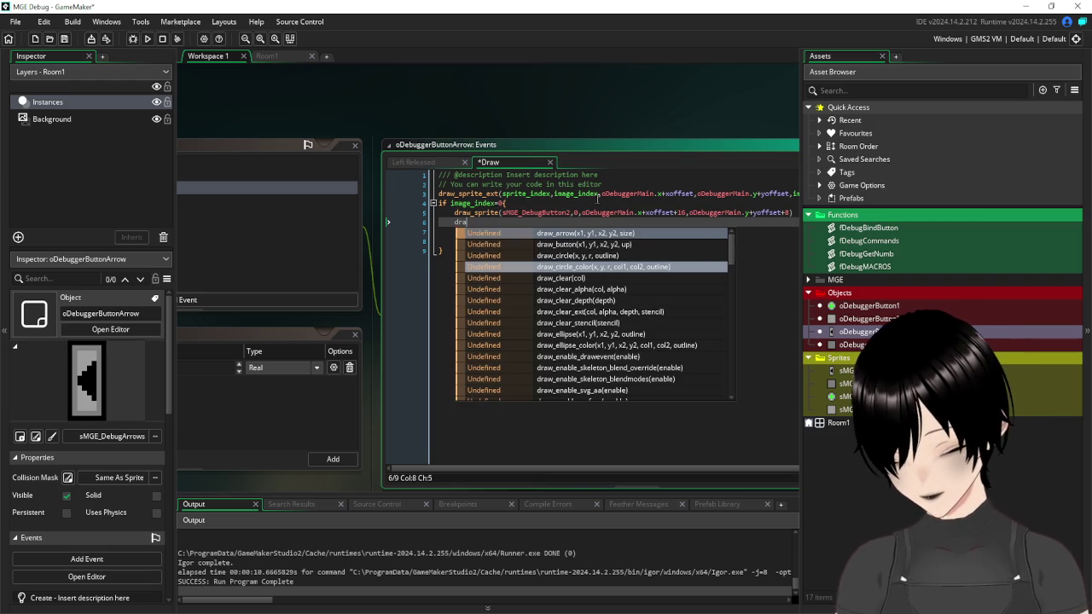
type("w_text")
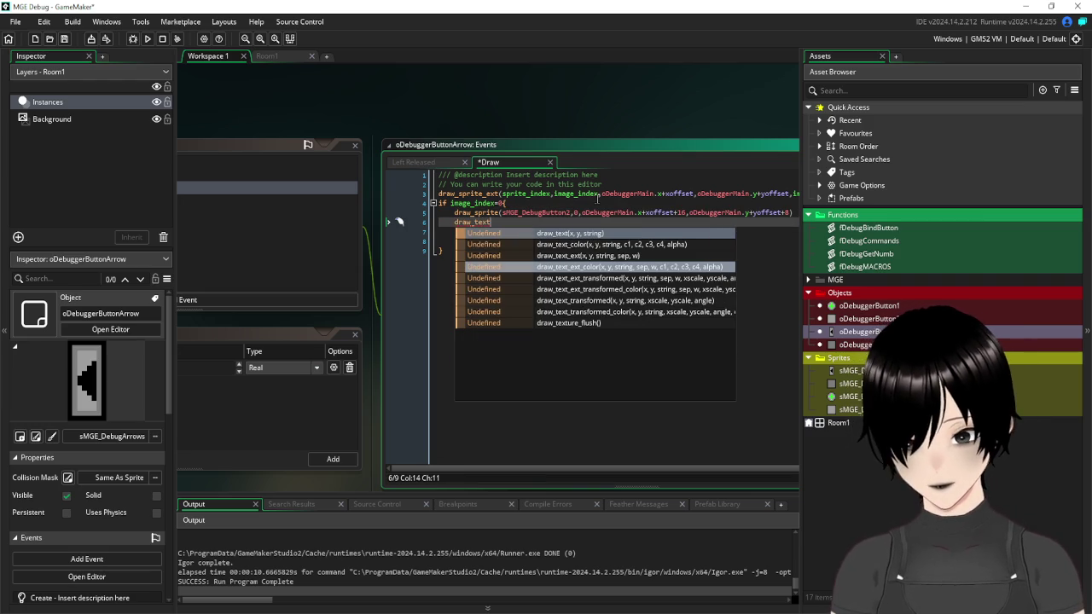
left_click(569, 233)
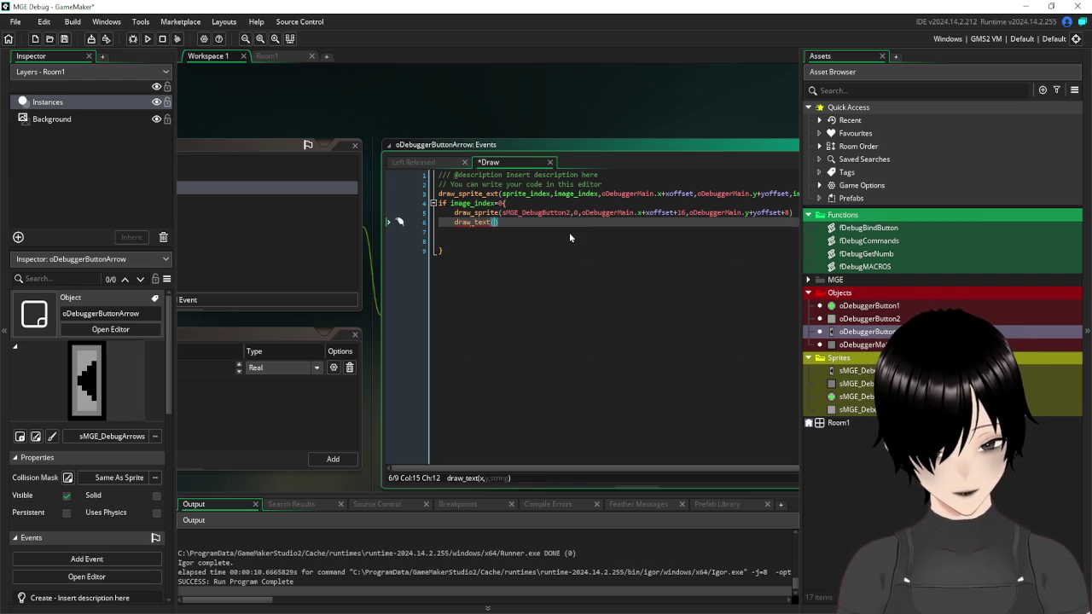
key("ctrl+v")
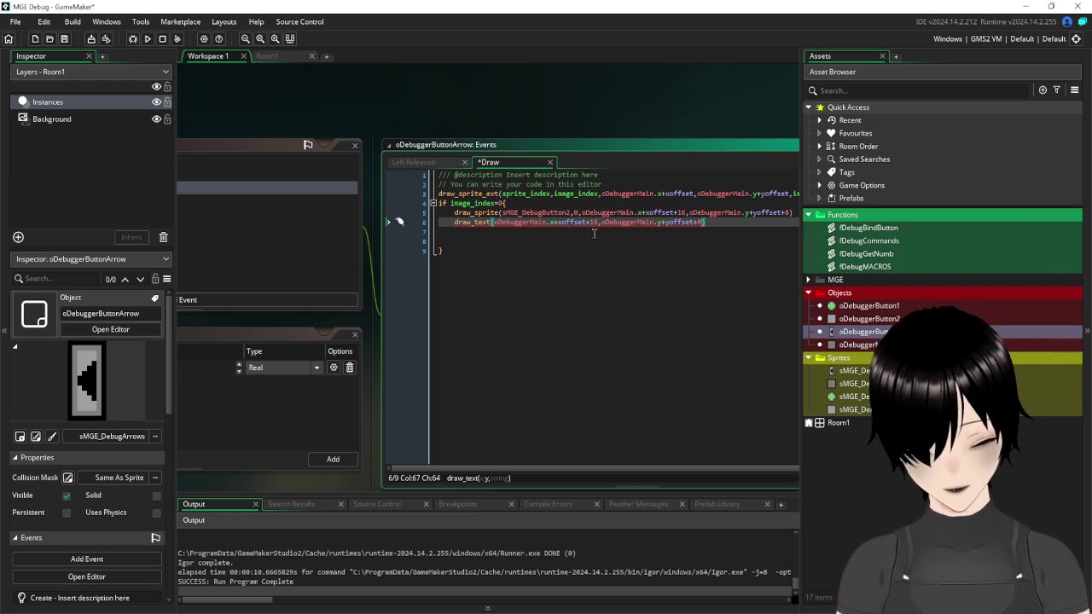
type(",string")
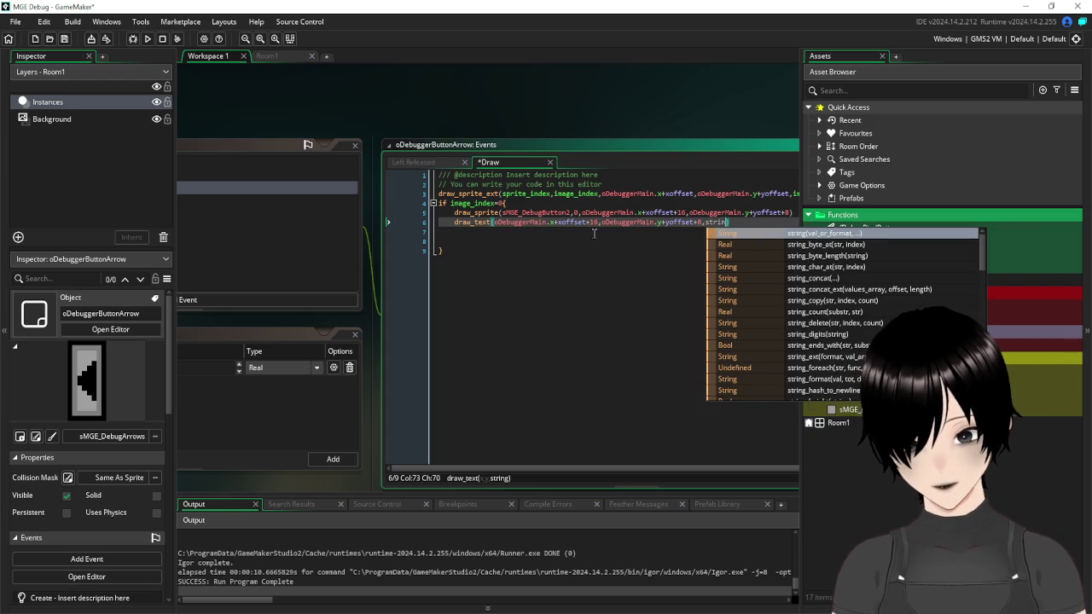
type("()")
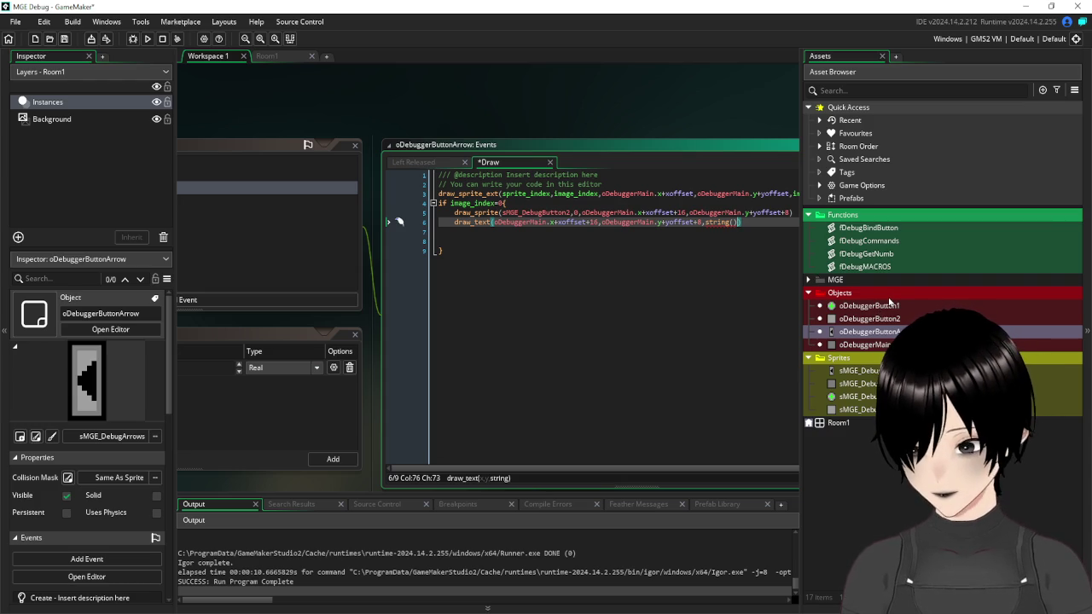
left_click(732, 222)
- Save the Draw event and run the game to test the page number
left_click(705, 317)
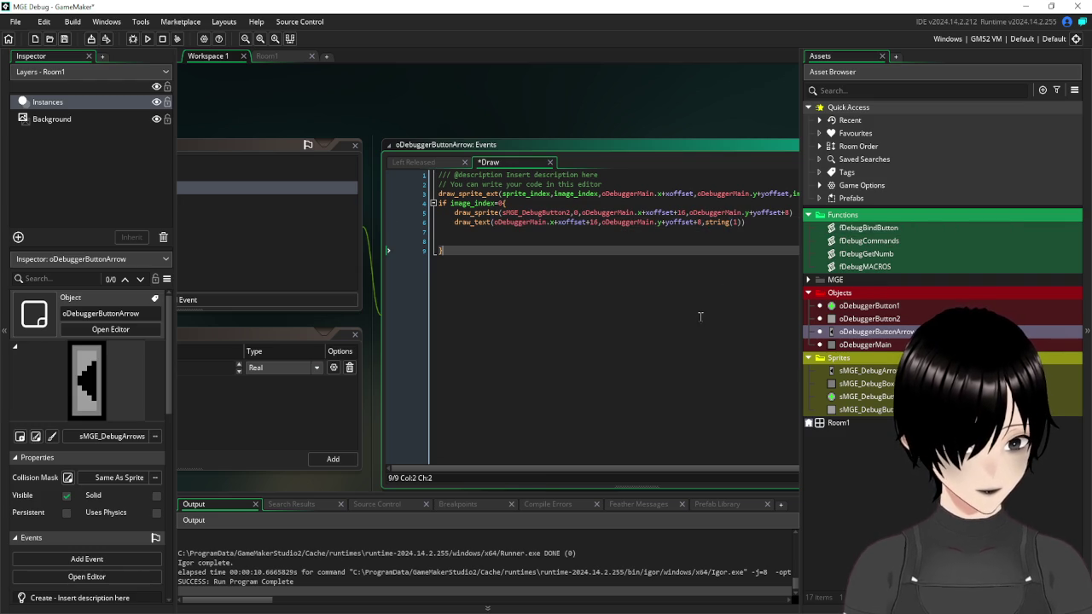
left_click(64, 38)
left_click(152, 38)
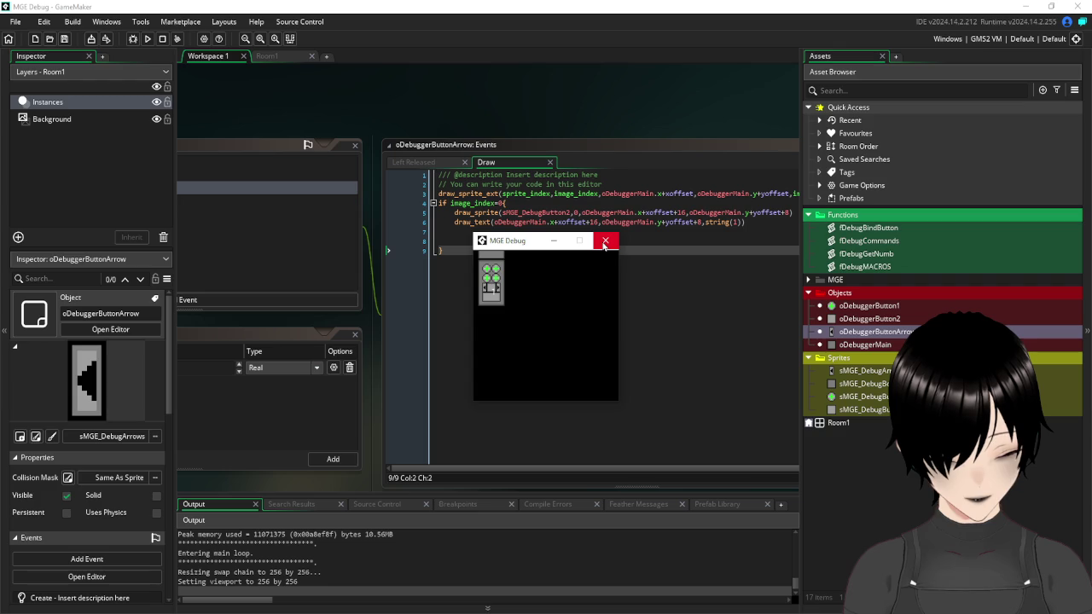
- Try 8 and 4 as the page-number text offsets and run the game again
left_click(604, 242)
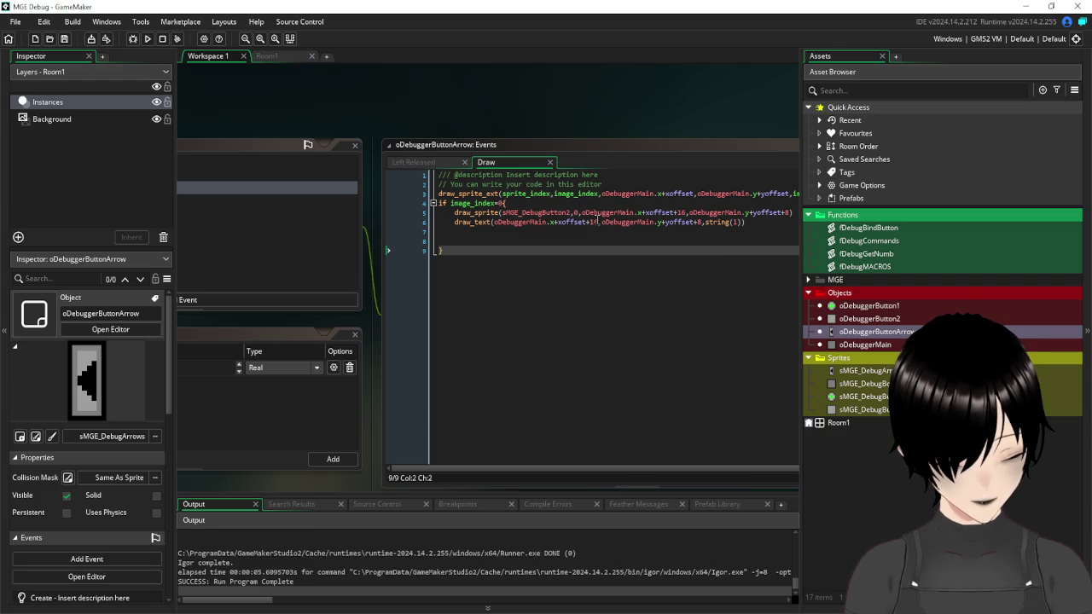
left_click(599, 222)
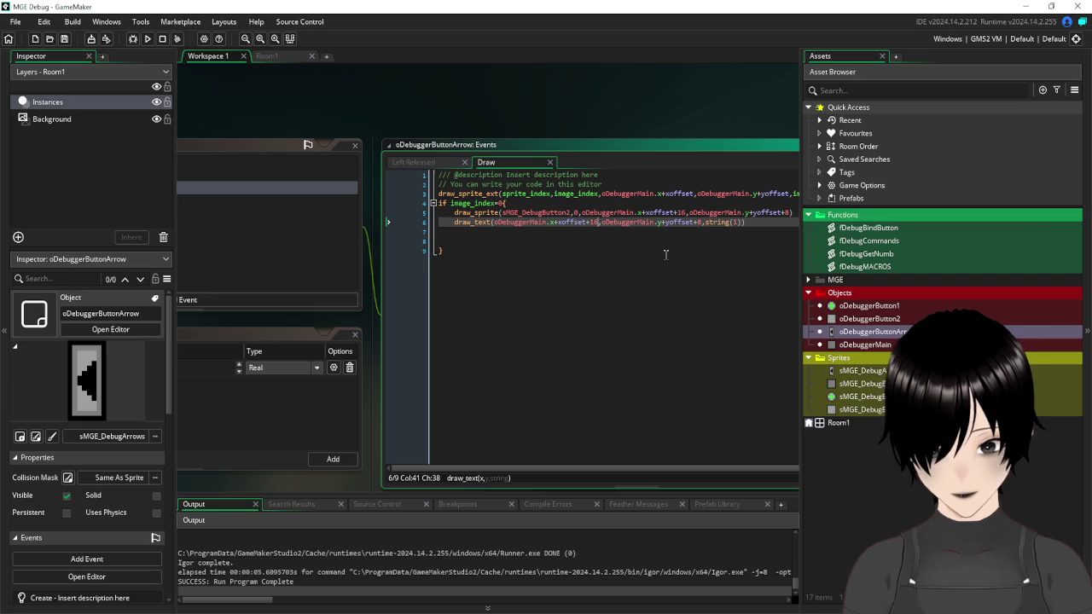
key("BackSpace")
key("BackSpace")
type("8")
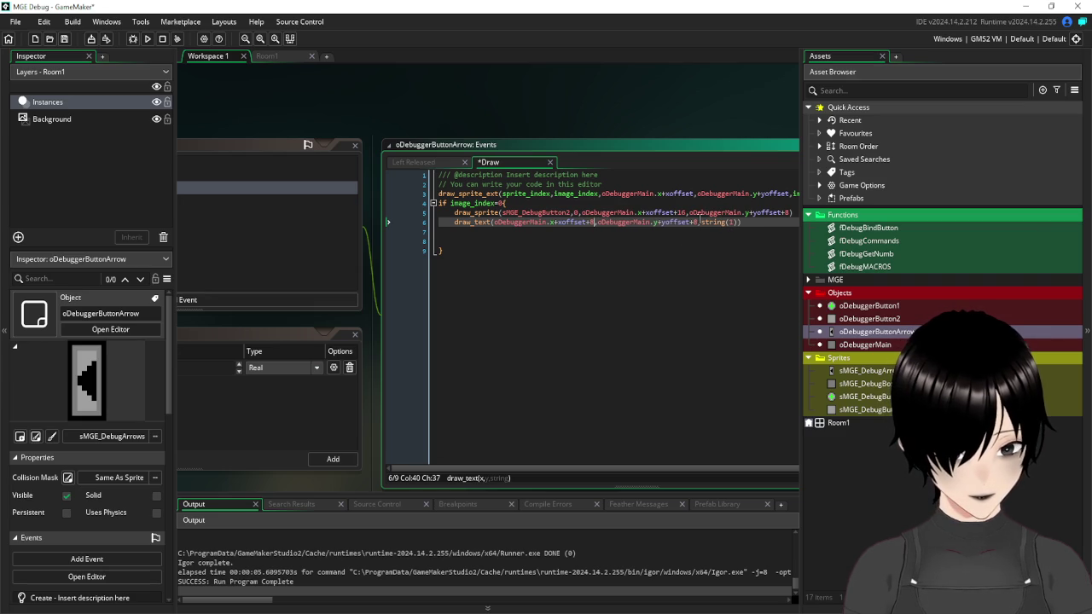
key("BackSpace")
type("4")
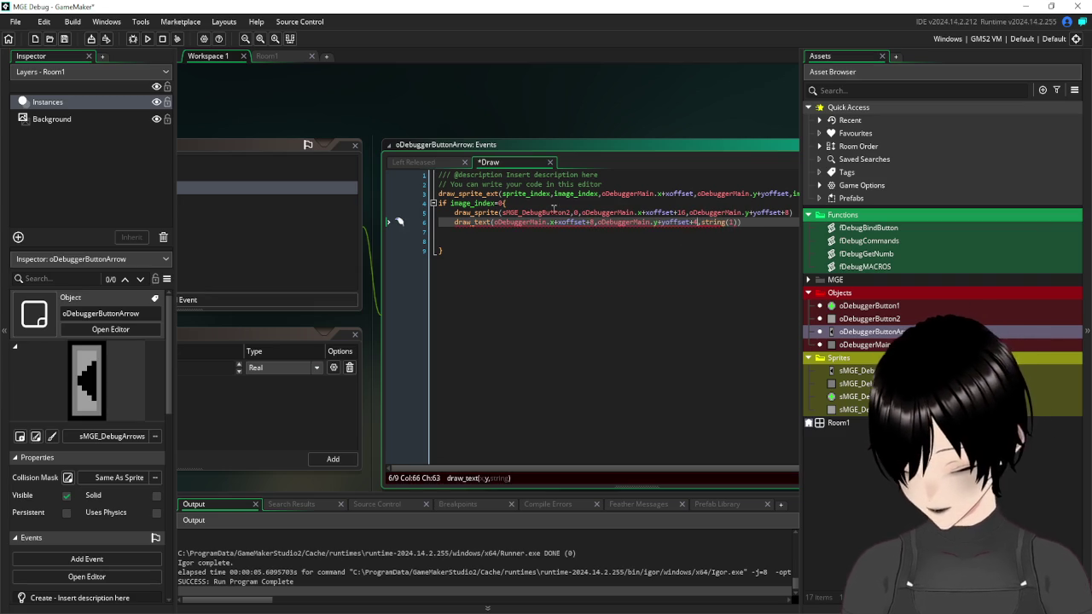
left_click(147, 39)
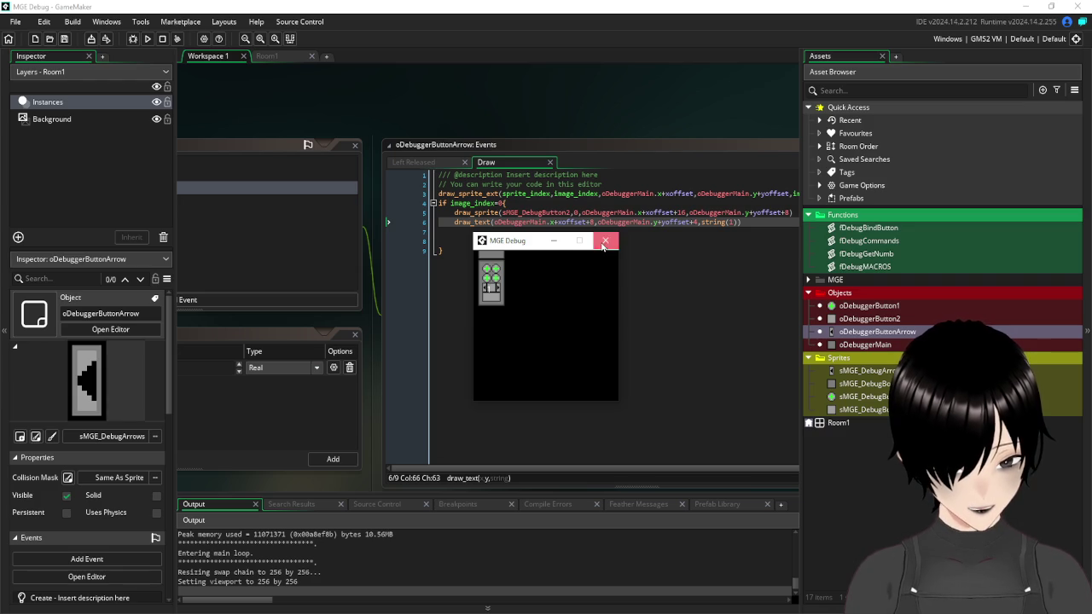
- Put the page-number text back at xoffset+16 with a plain yoffset
left_click(603, 243)
mouse_move(702, 222)
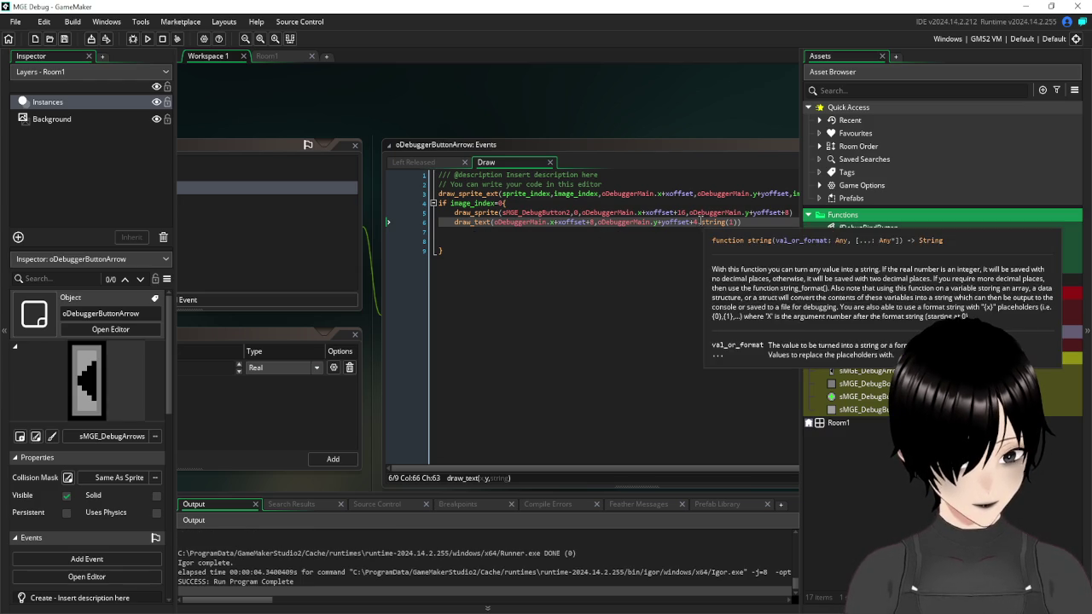
key("BackSpace")
key("BackSpace")
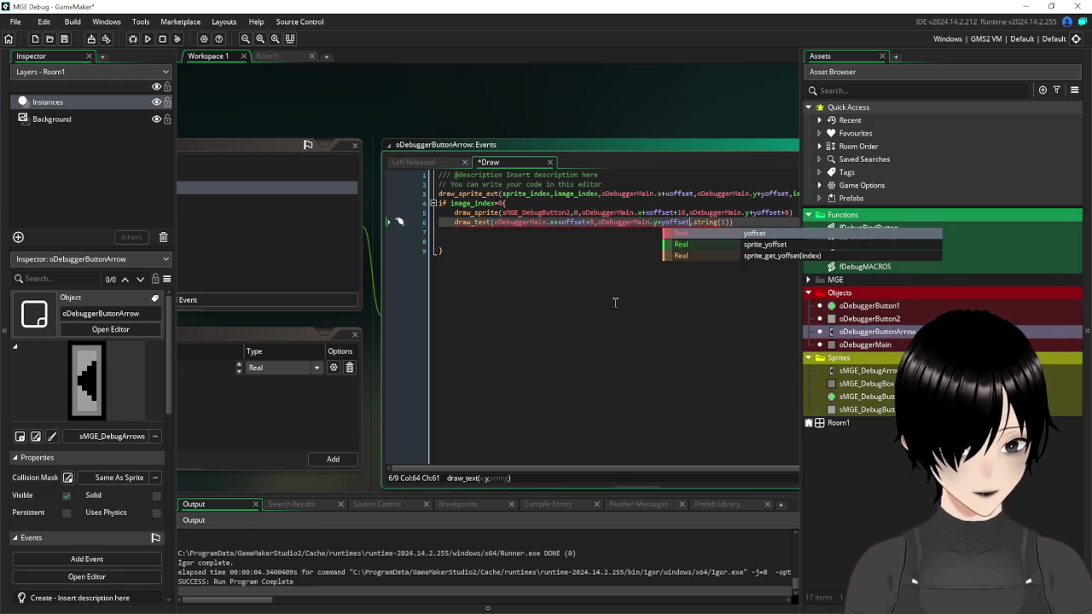
left_click(595, 222)
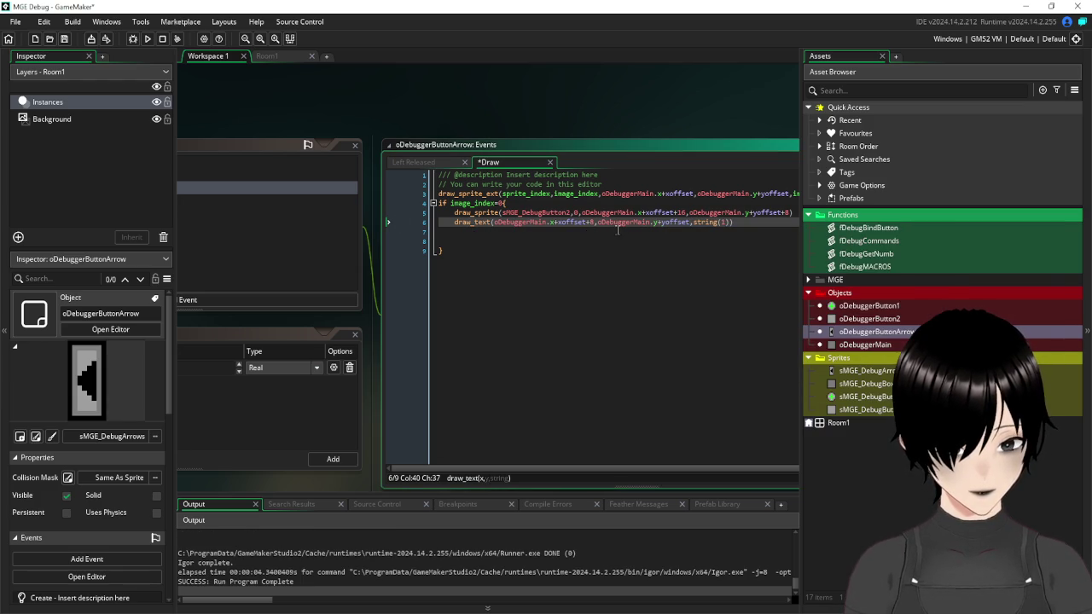
key("BackSpace")
type("16")
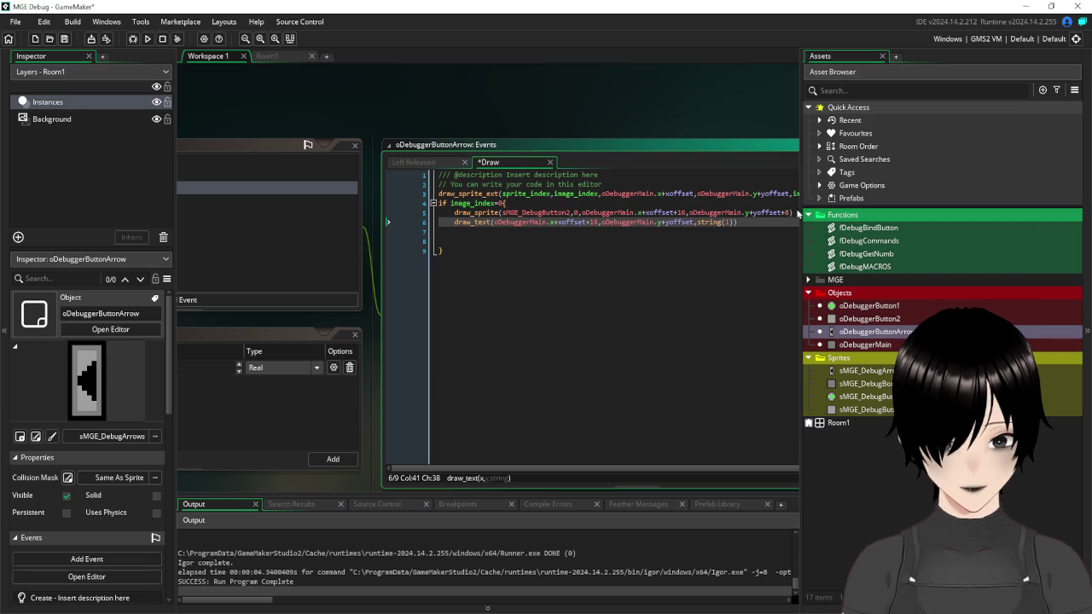
left_click(794, 212)
key("Return")
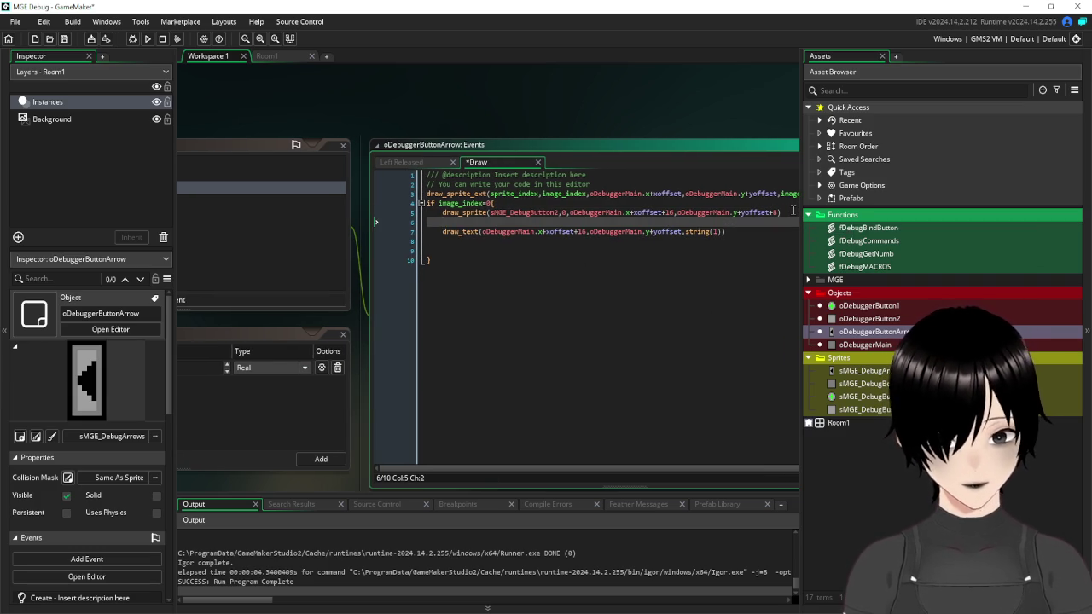
- Add draw_set_color(c_black) before the text and test-run the game
type("draw_set_color")
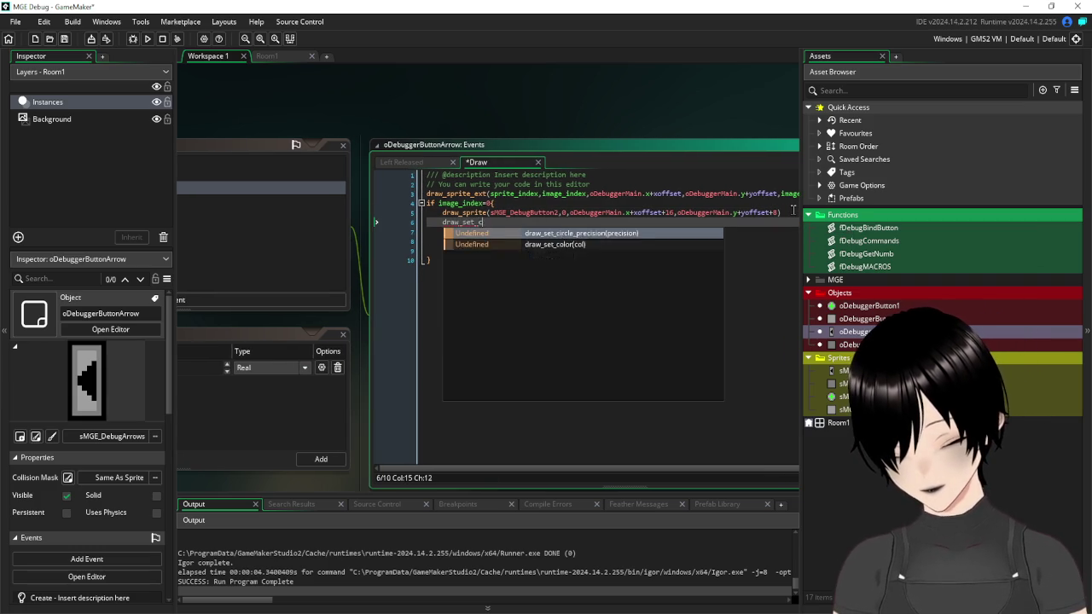
type("(c")
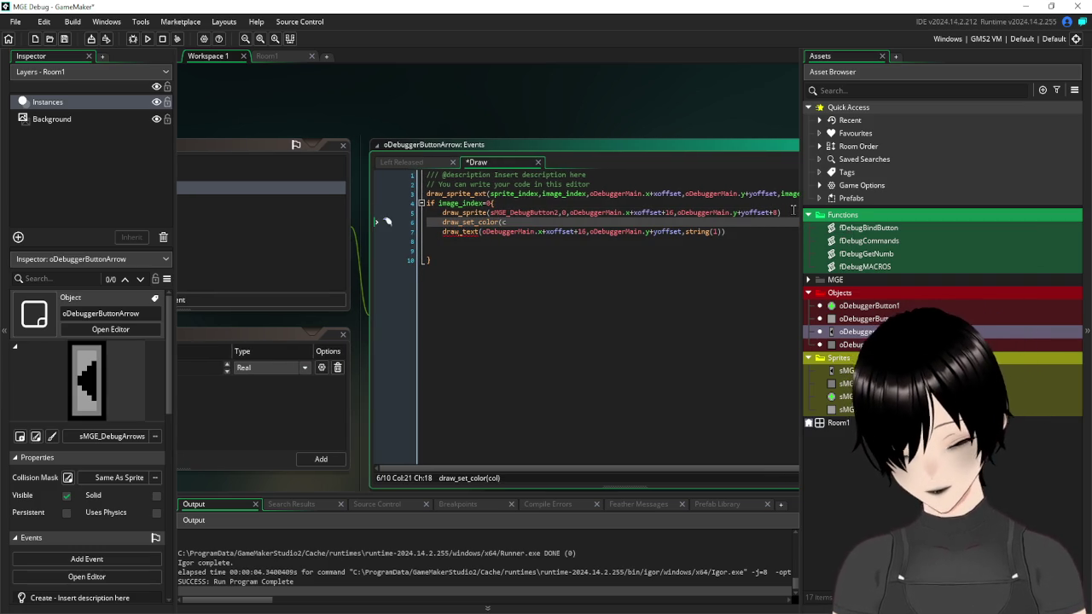
type("_black)")
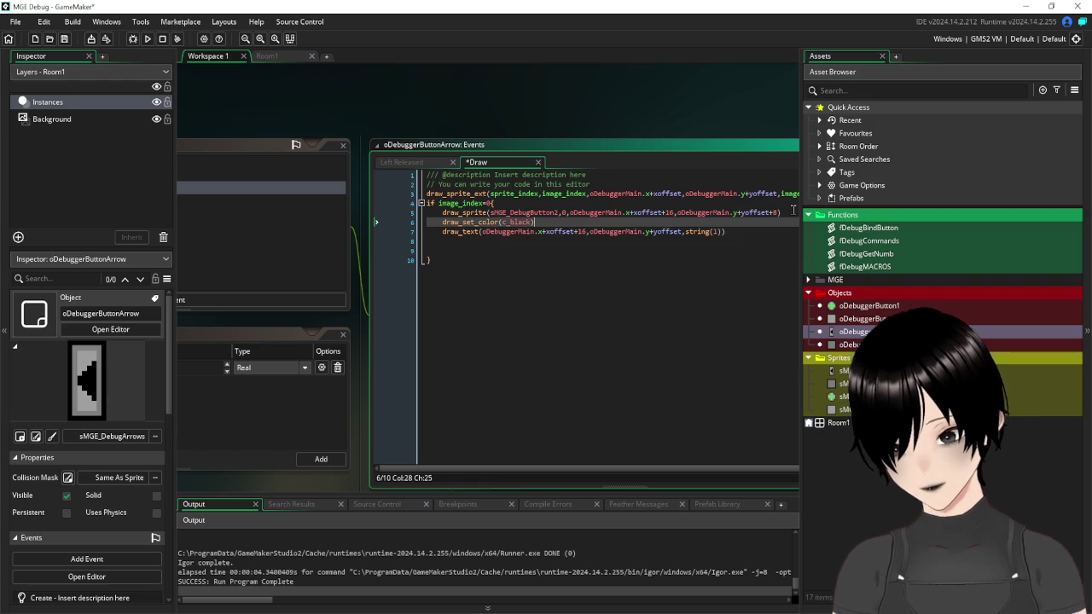
left_click(147, 39)
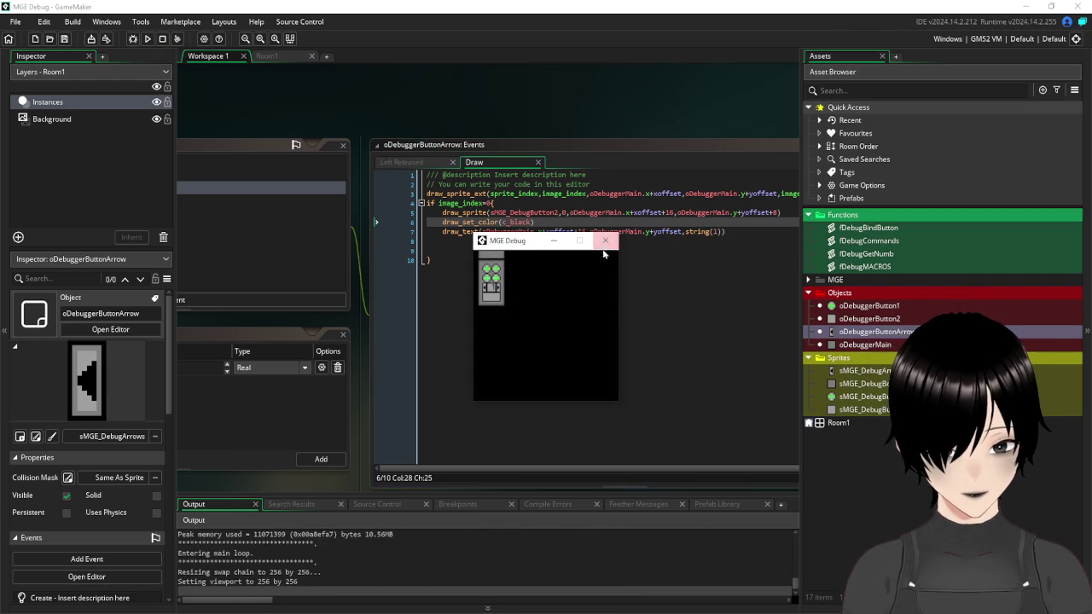
left_click(606, 243)
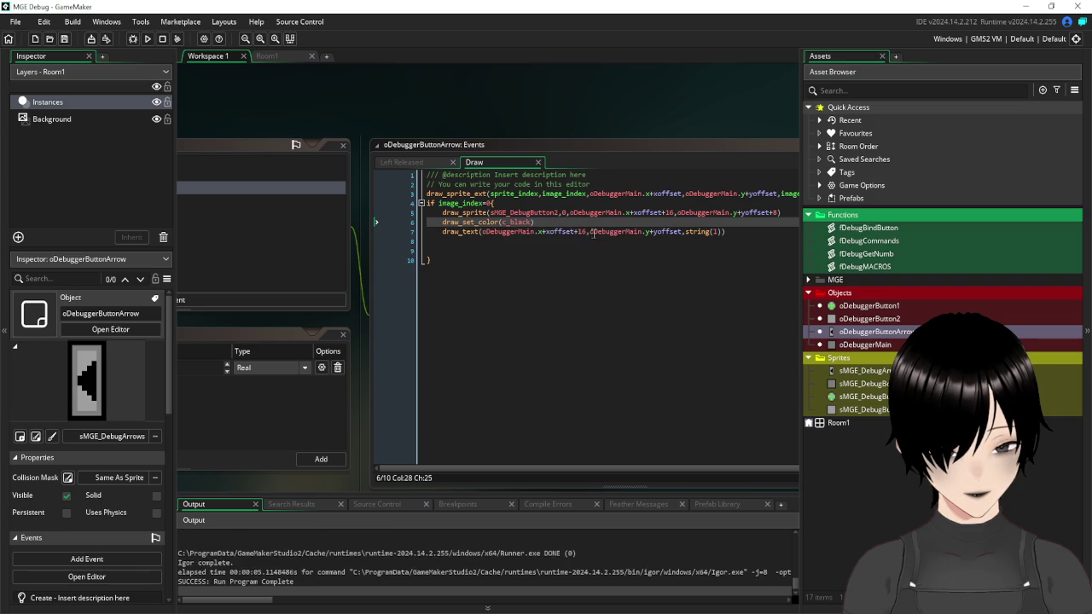
- Change the page-number text's x offset from +16 to +12, then save and test-run
left_click(588, 232)
key("BackSpace")
key("BackSpace")
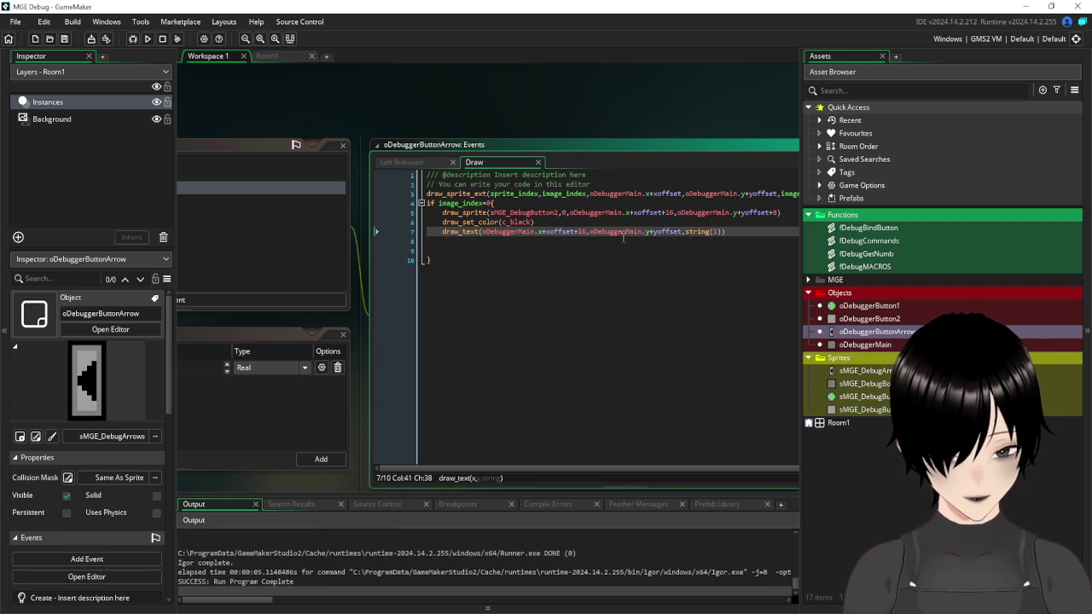
type("12")
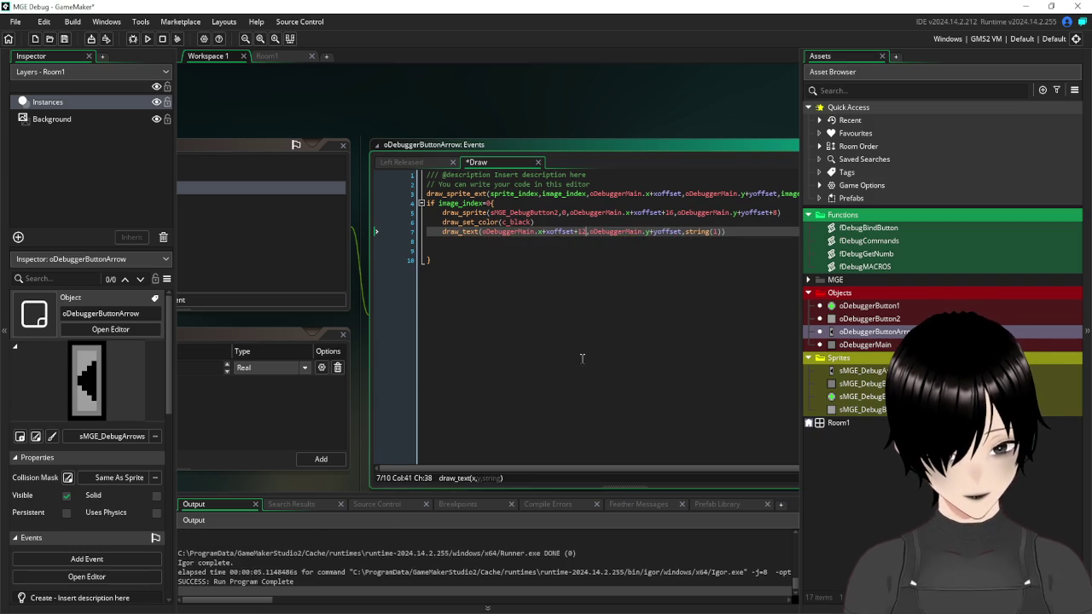
left_click(580, 361)
left_click(64, 38)
left_click(147, 38)
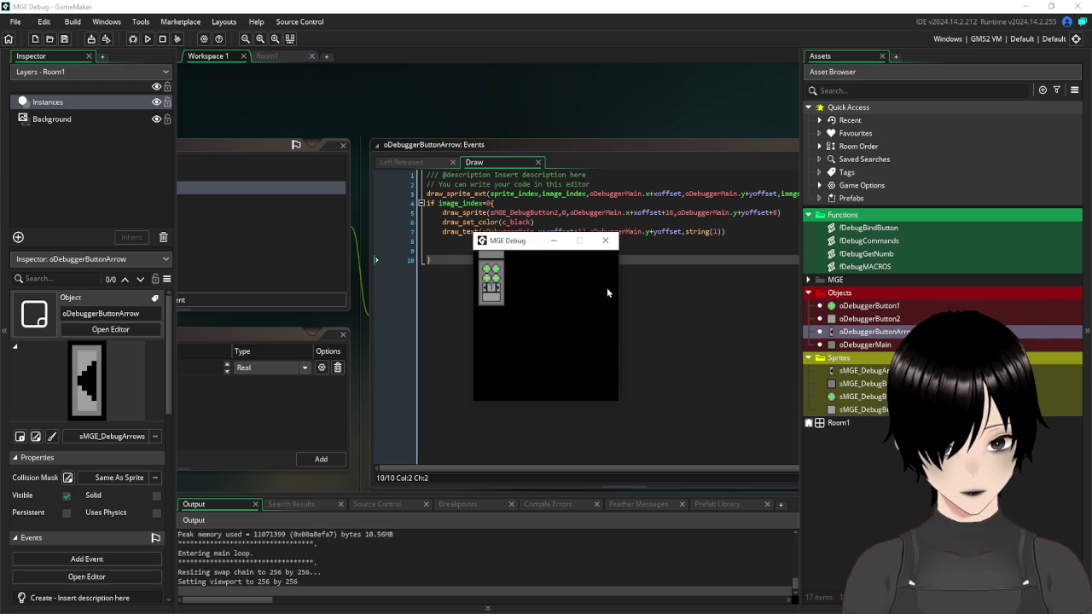
left_click(605, 241)
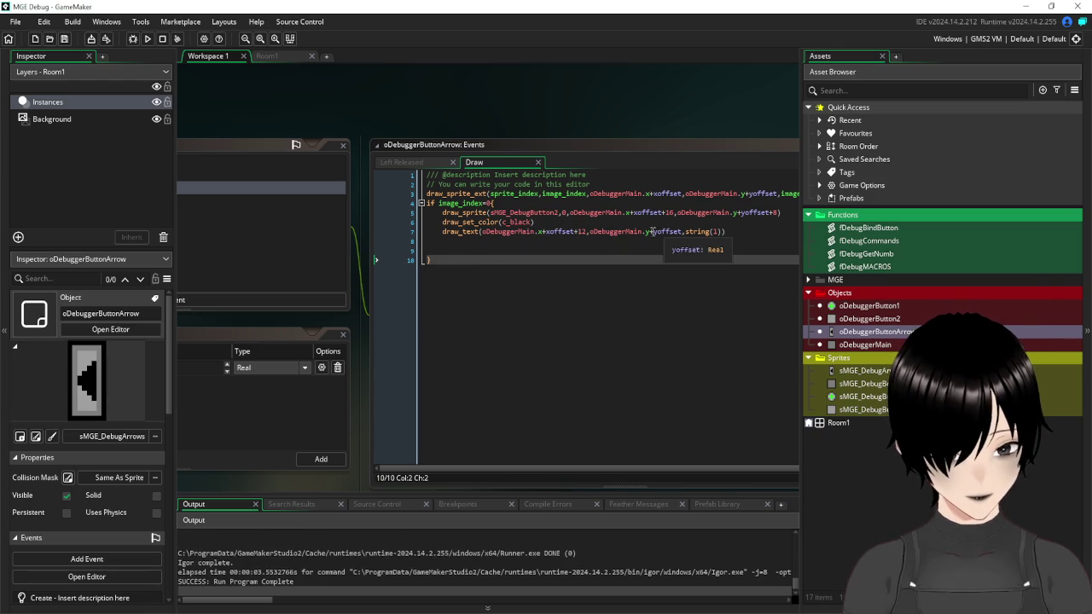
- Add +1 to the text's yoffset, save and test-run, then close the arrow object's editors
left_click(682, 232)
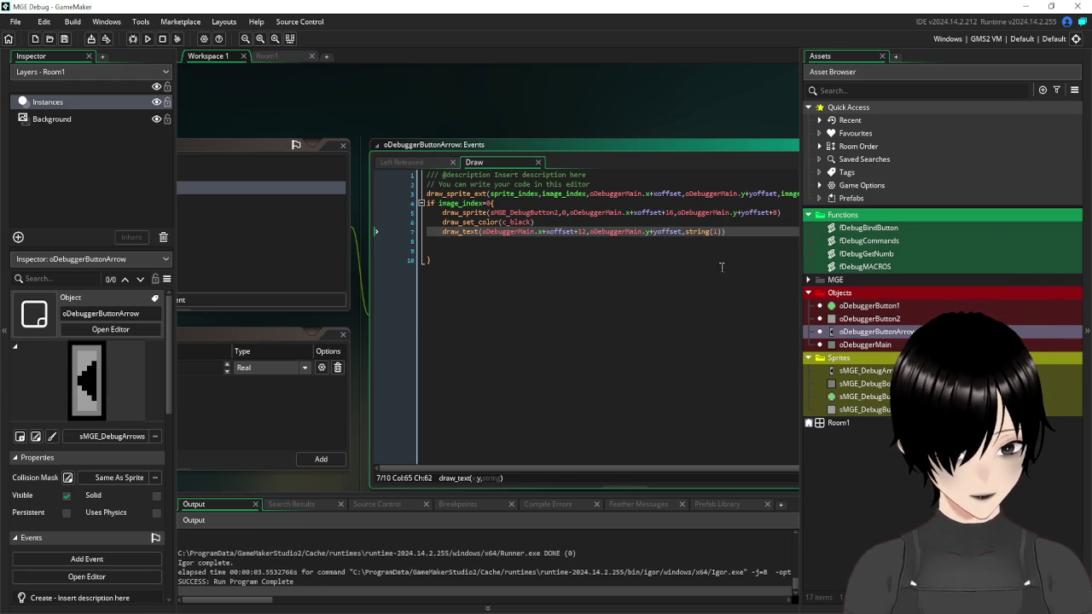
type("+1")
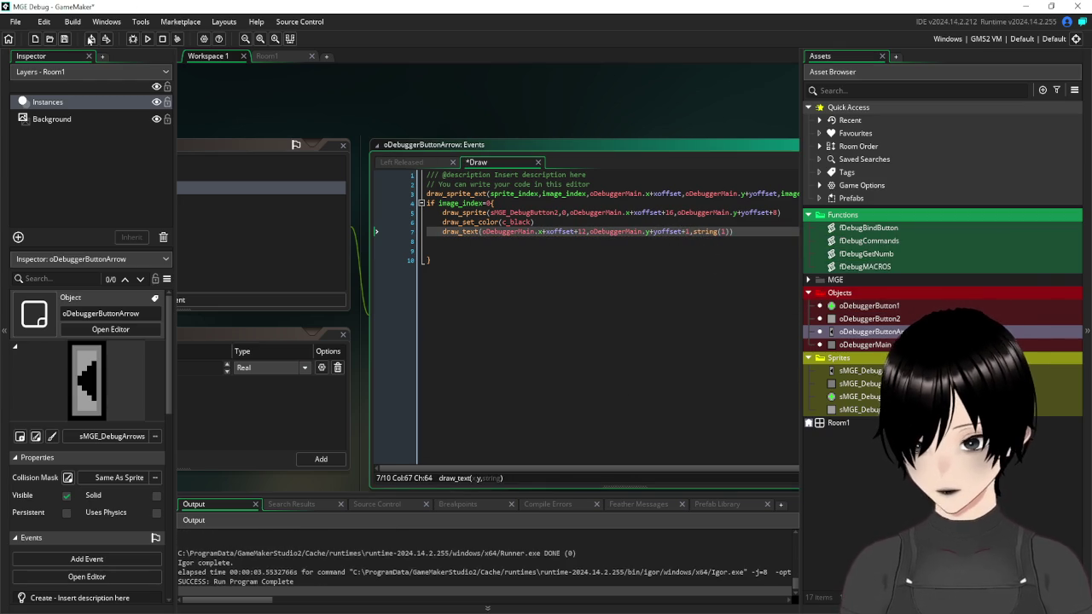
left_click(64, 39)
left_click(147, 39)
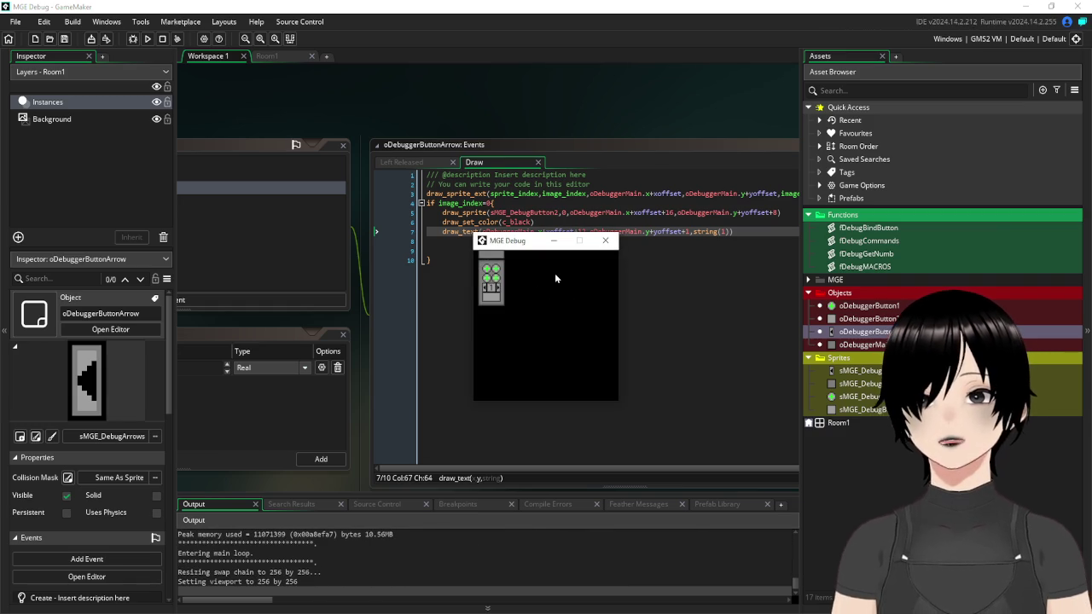
left_click(605, 240)
left_click_drag(217, 102, 576, 103)
left_click(351, 142)
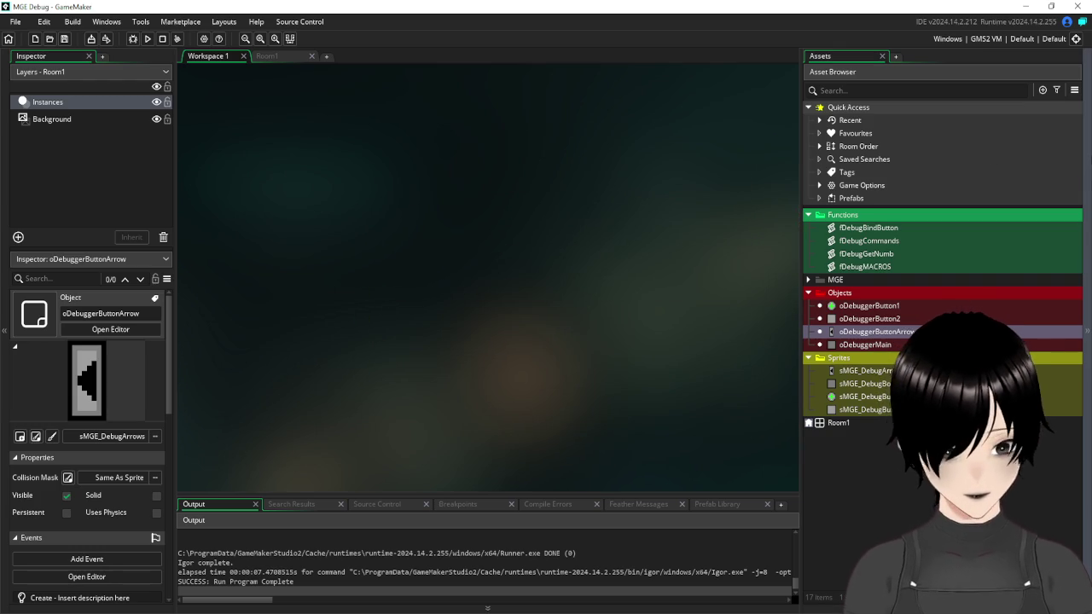
- Add global.numbPage=1 to oDebuggerMain's Create event
double_click(851, 345)
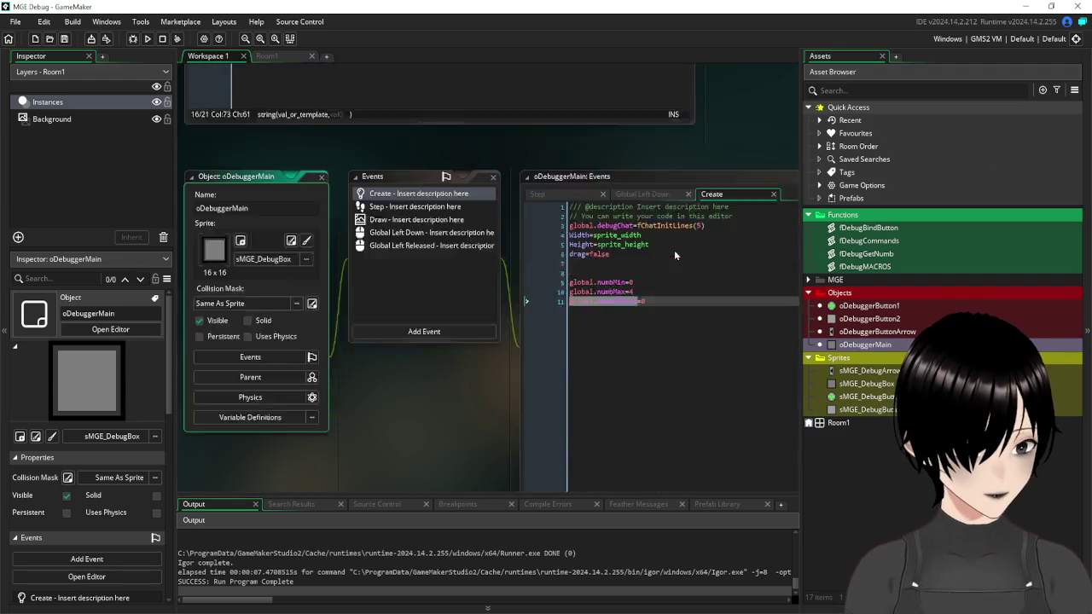
left_click(673, 226)
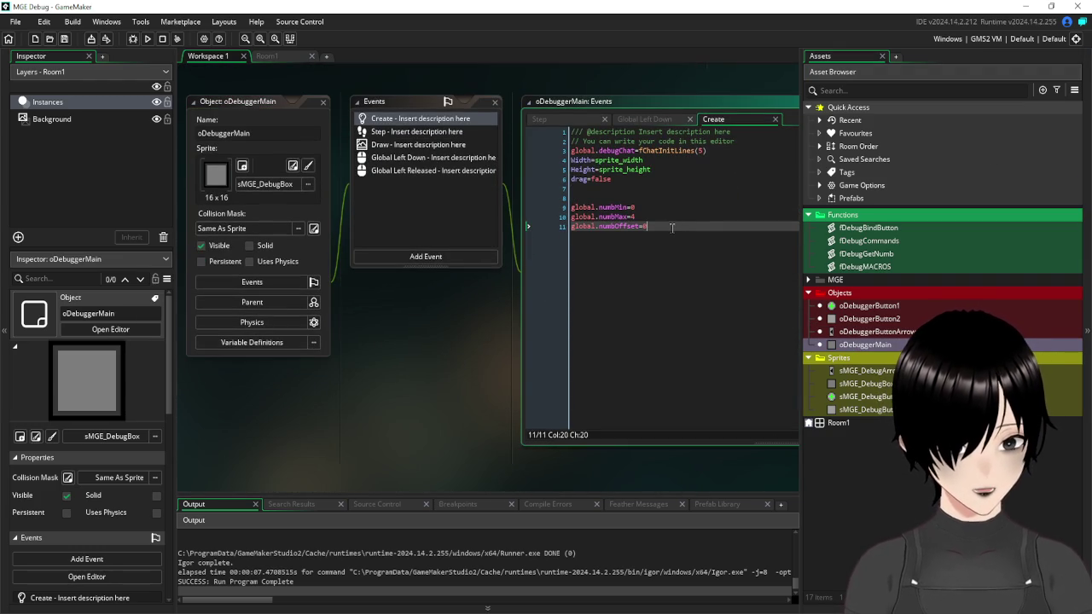
key("Return")
type("glo")
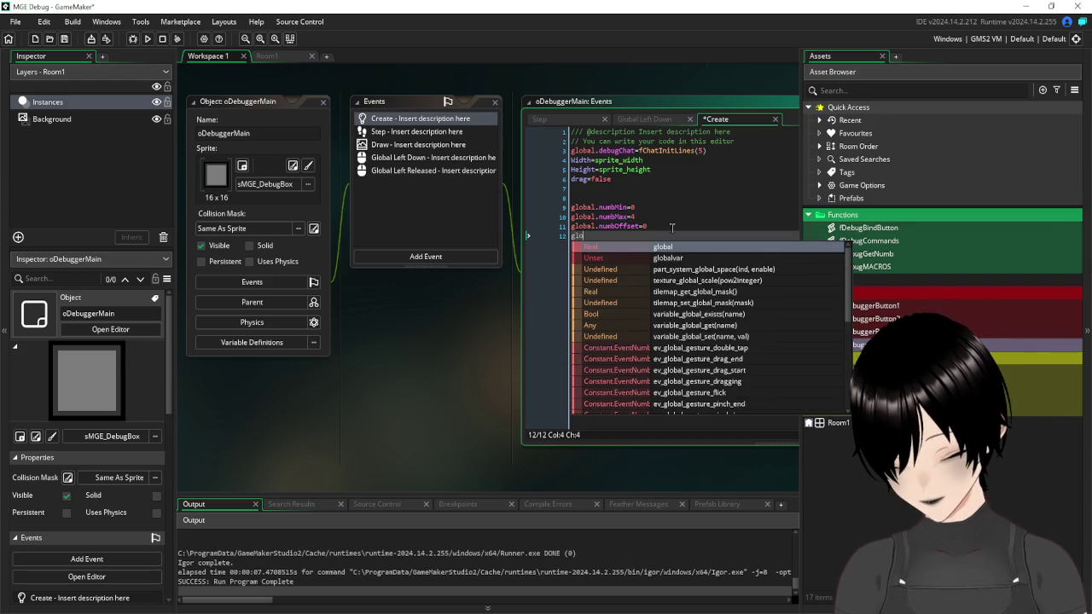
type("bal.page=1")
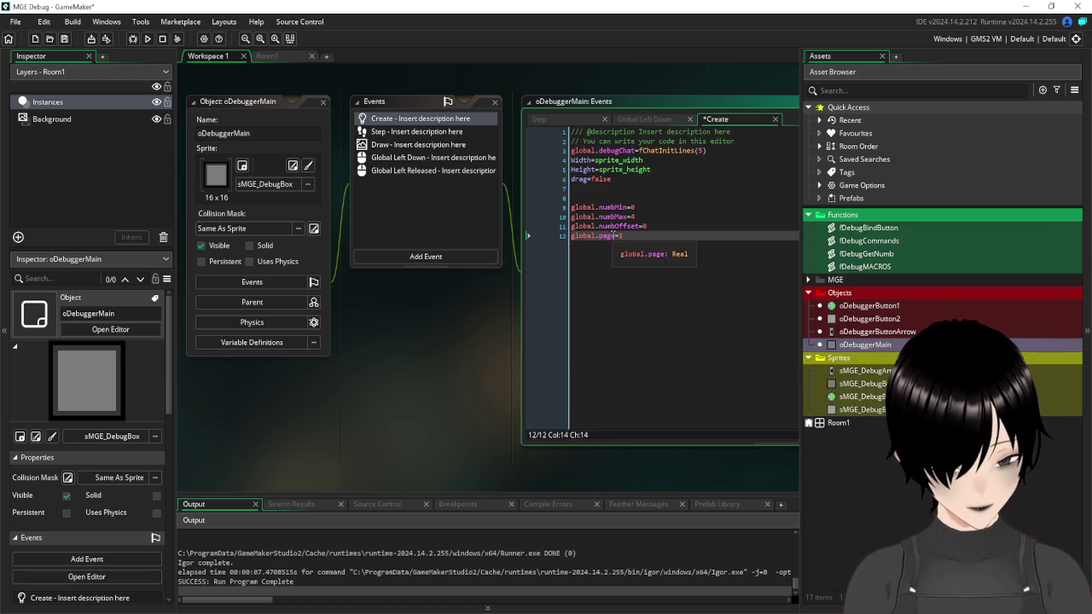
left_click(599, 236)
type("nu")
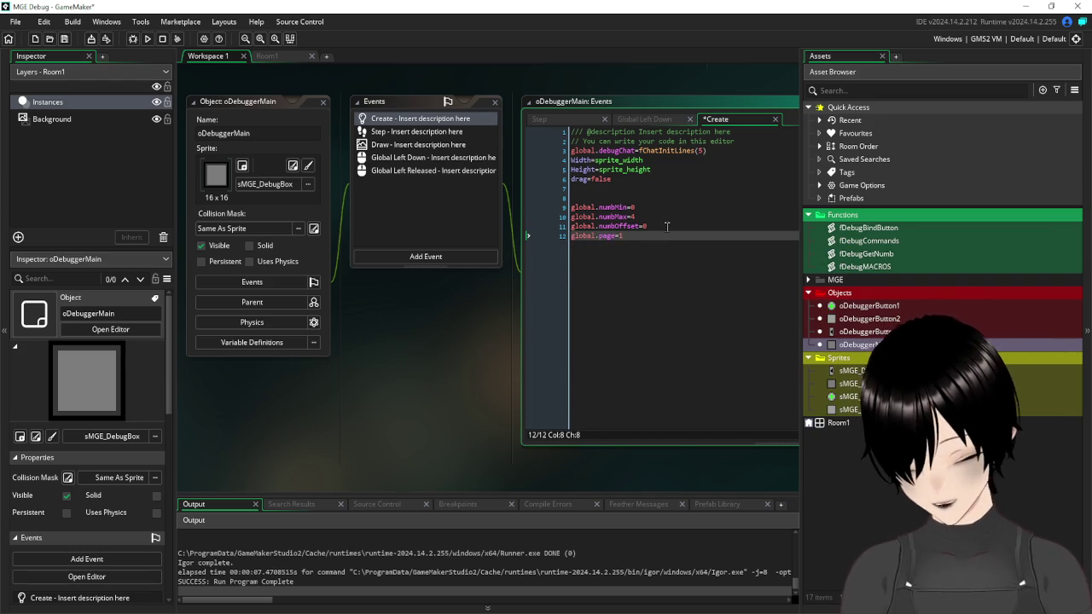
type("mb")
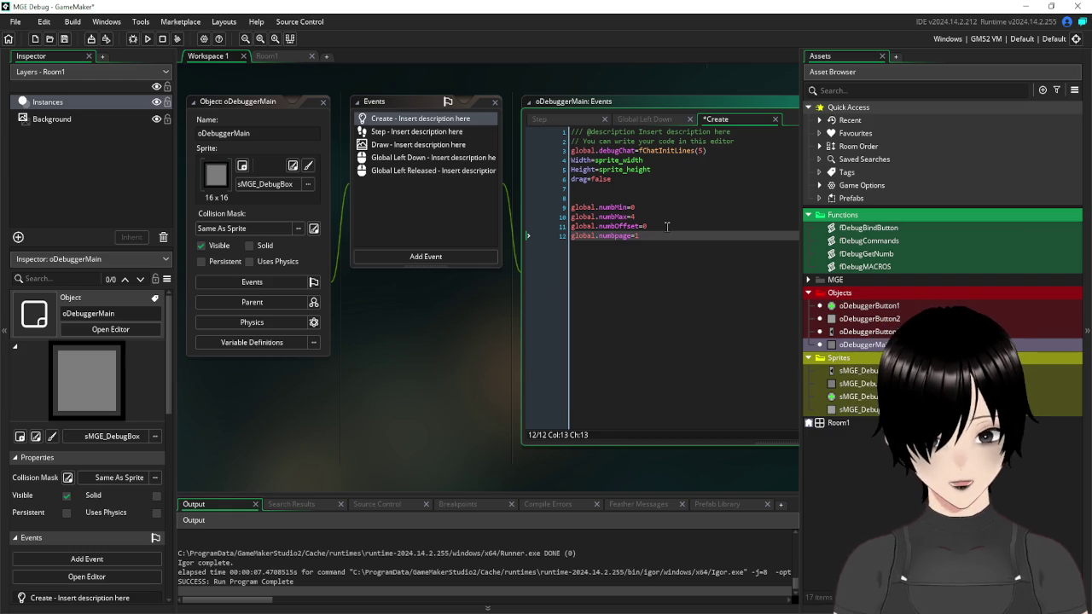
type("P")
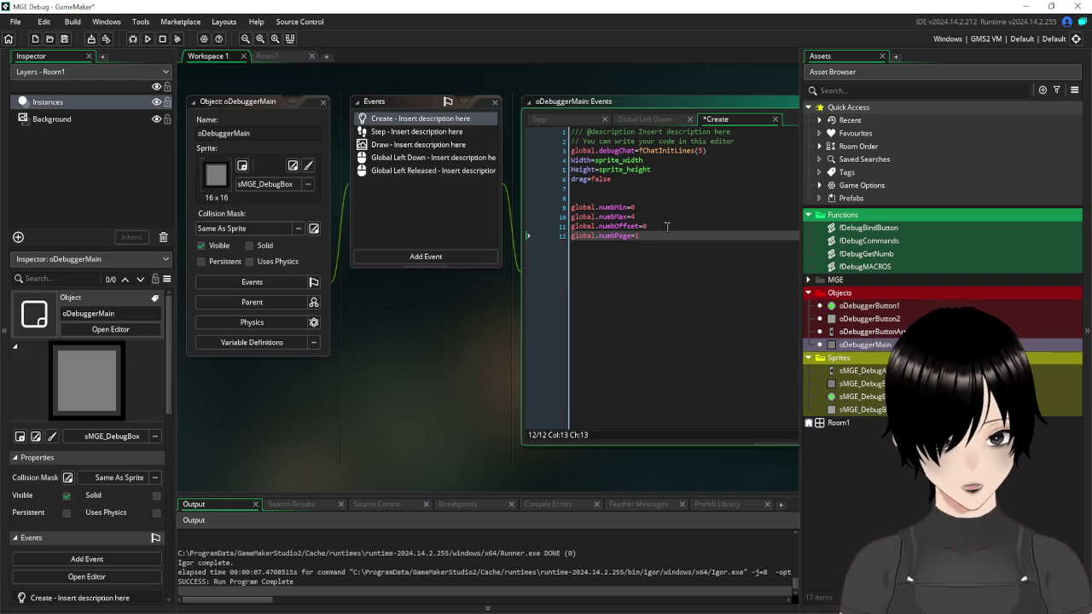
left_click_drag(637, 236, 557, 238)
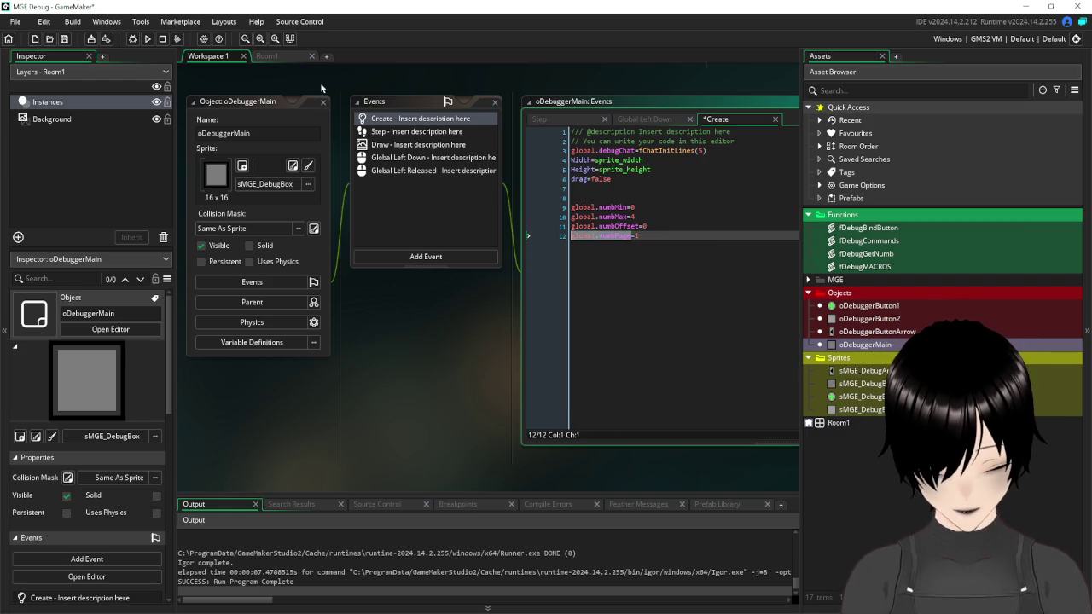
left_click(325, 101)
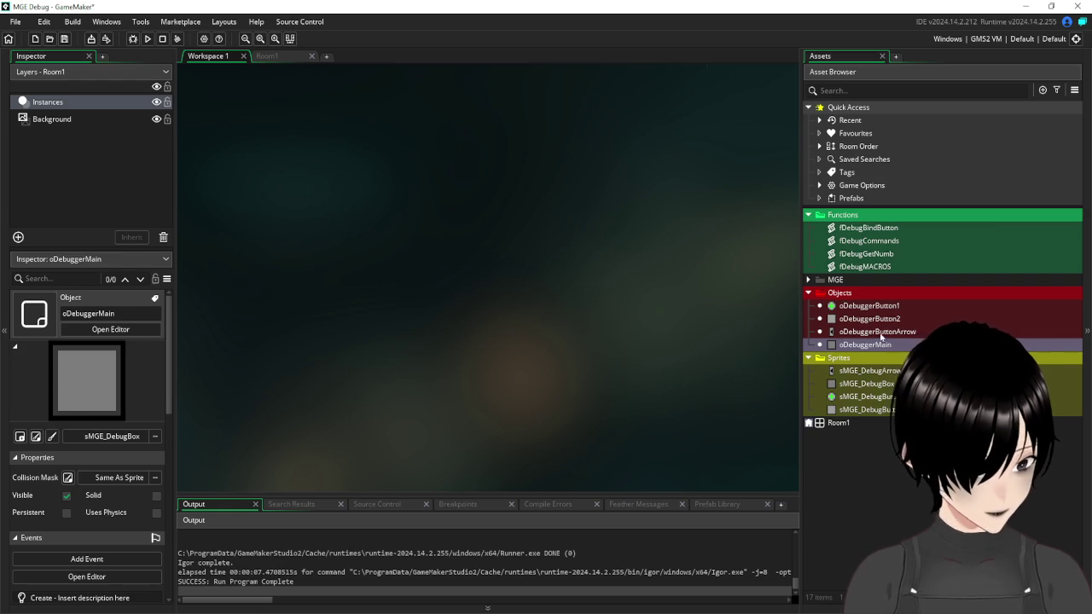
- In the arrow's Left Released event, make each branch change global.numbPage by -1 or +1, and save
double_click(877, 331)
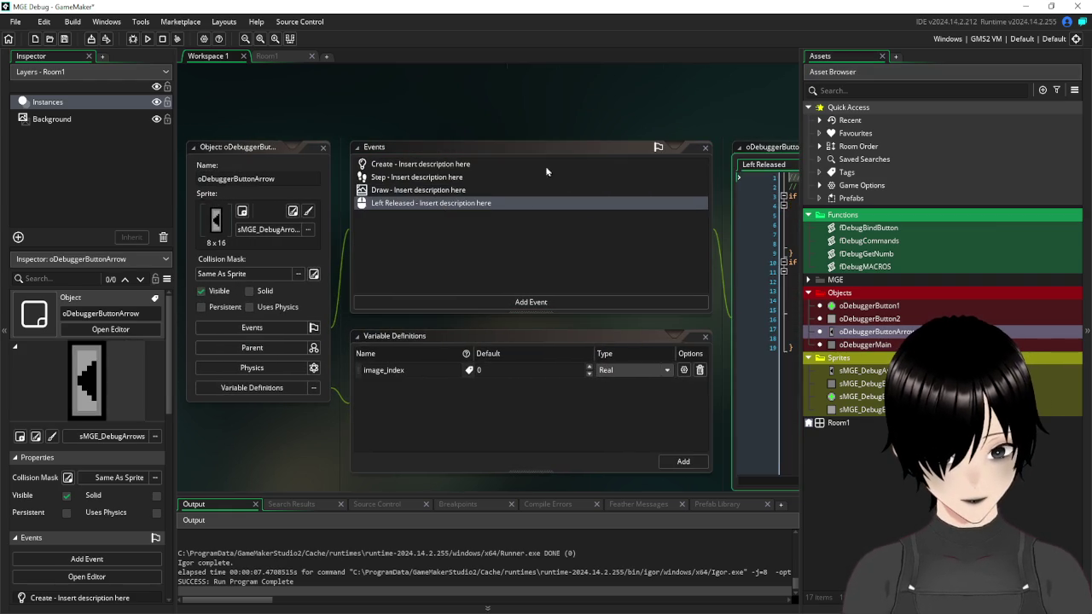
left_click_drag(716, 117, 344, 138)
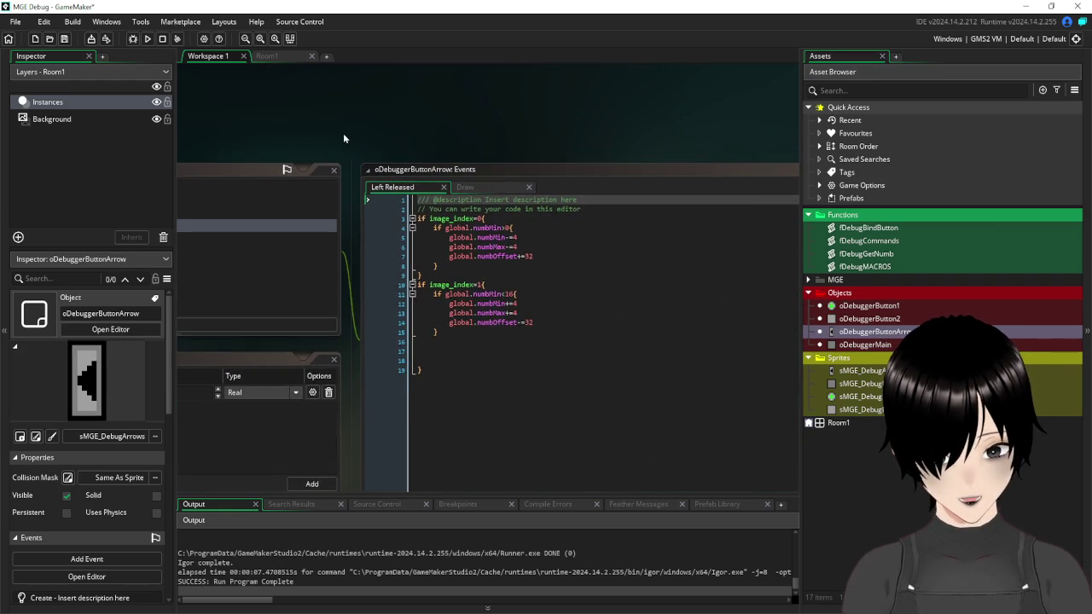
left_click(562, 258)
key("Return")
type("global.numbPage-=1")
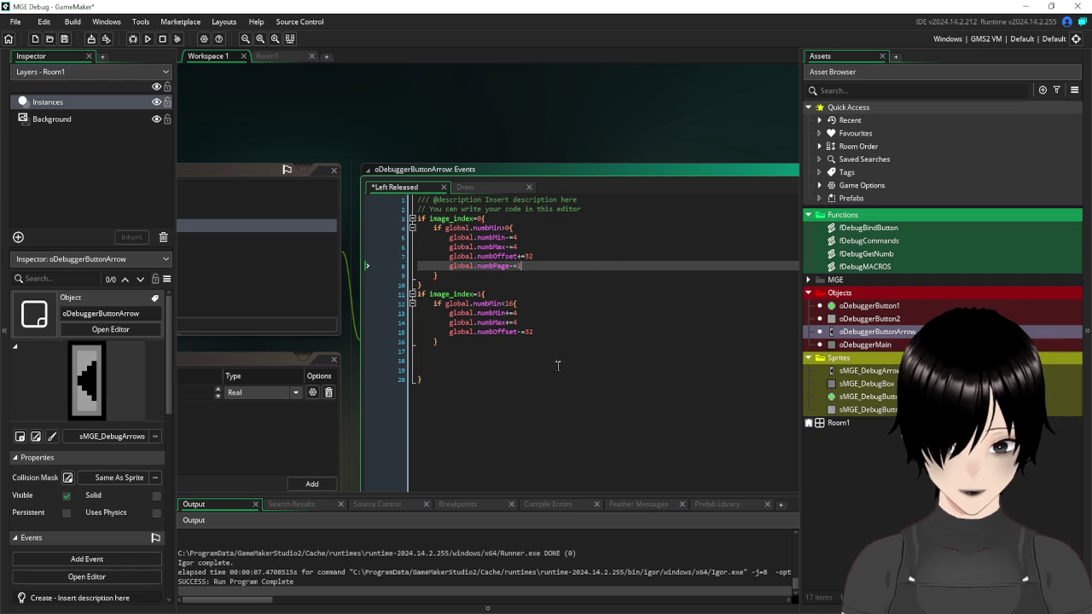
left_click(549, 332)
key("Return")
type("global.numbPage")
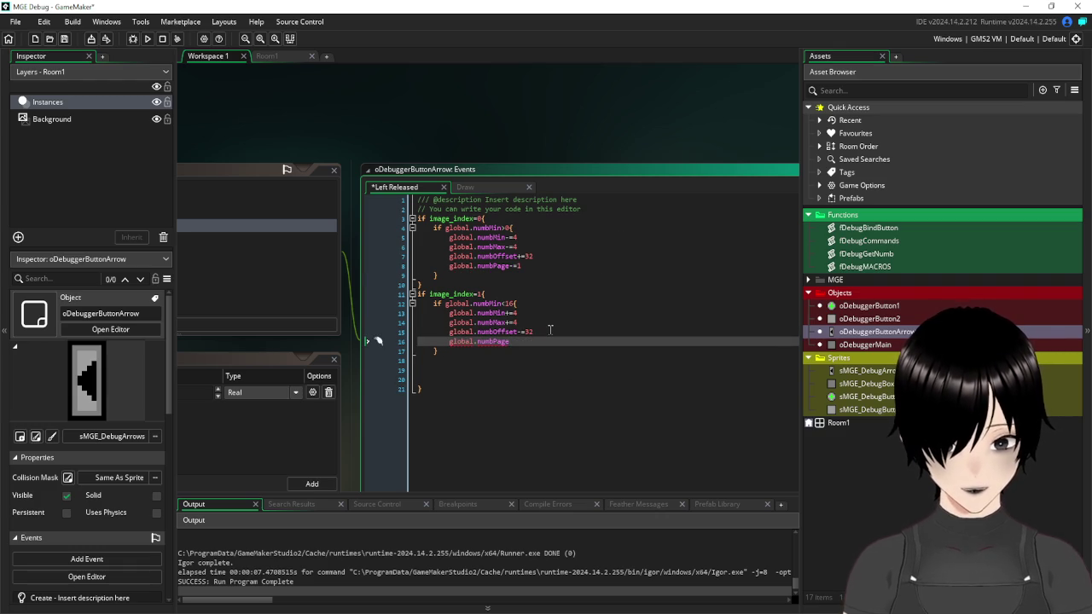
type("+=1")
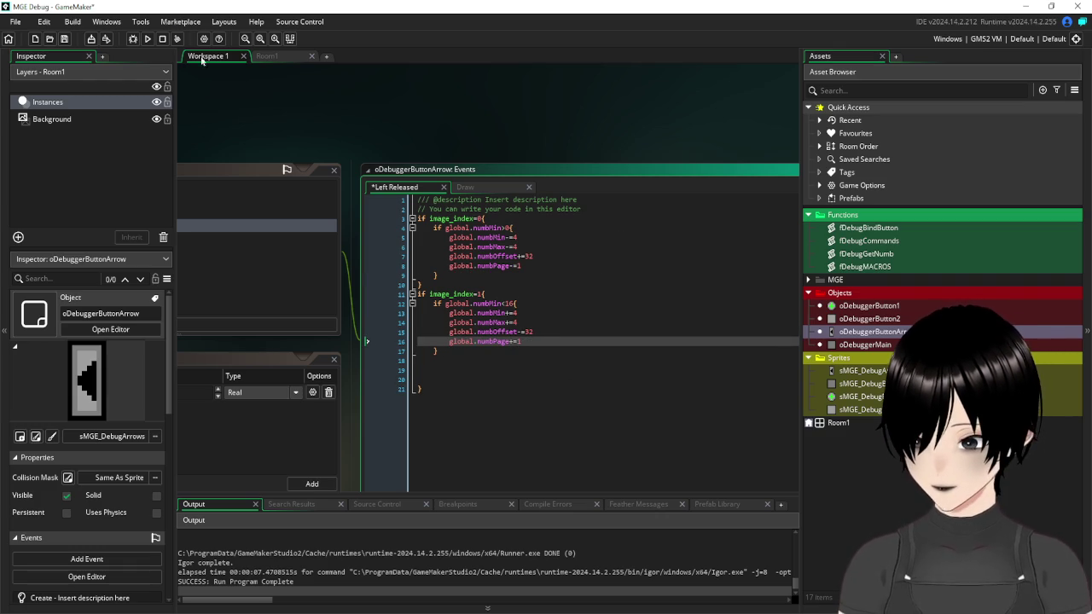
left_click(64, 38)
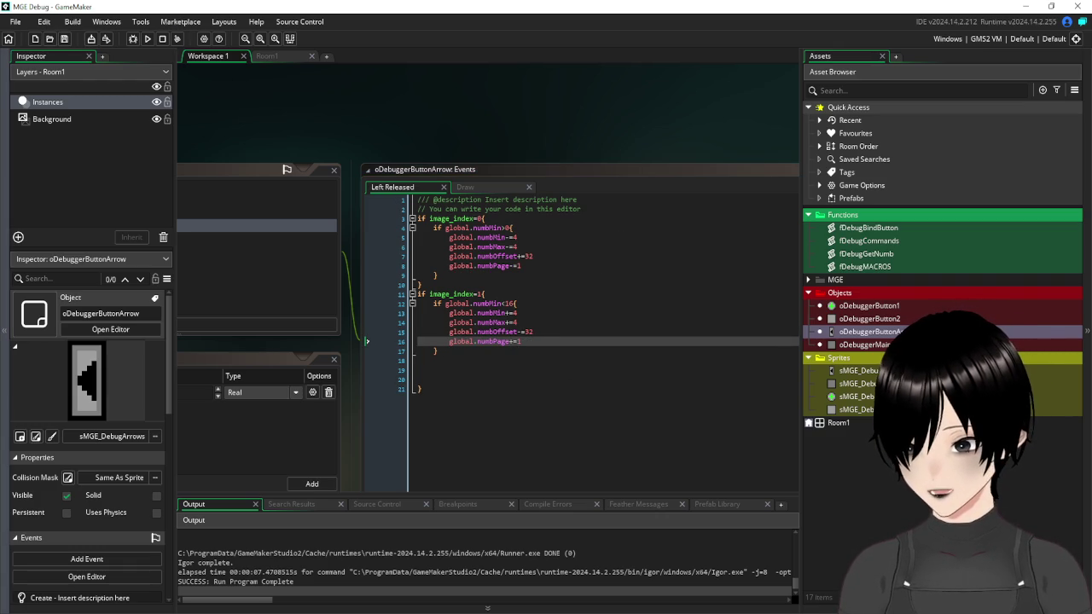
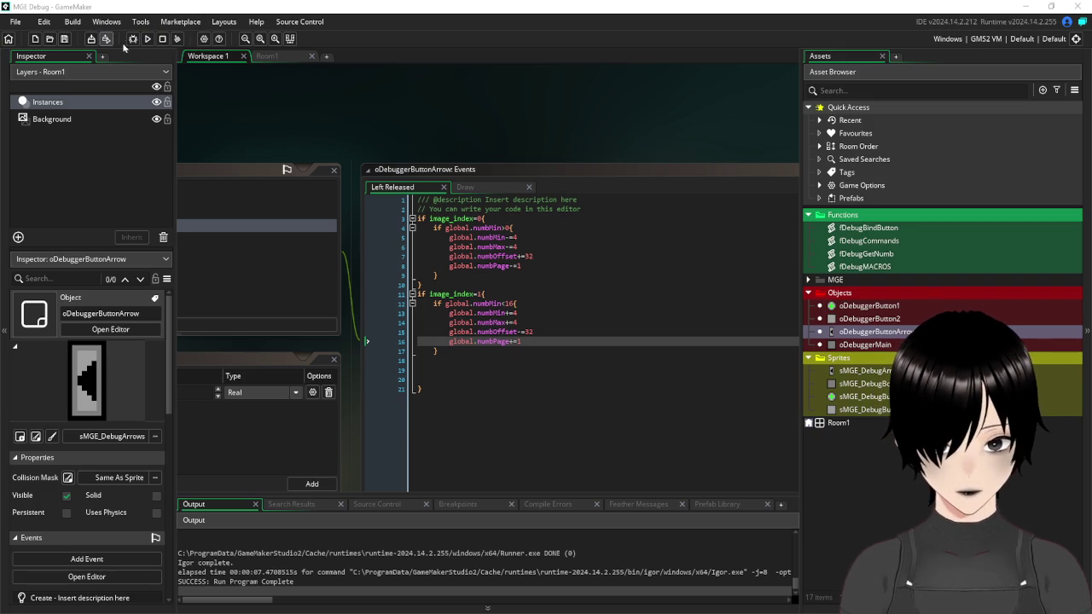
- Test-run the game, then put global.numbPage inside string() on line 7 of oDebuggerButtonArrow's Draw event
left_click(147, 39)
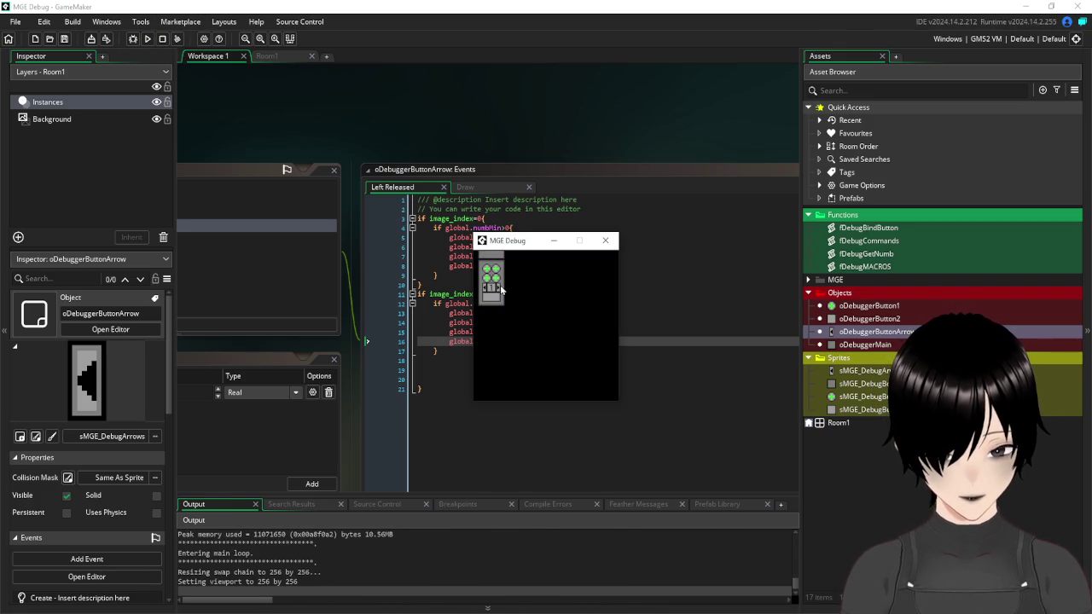
left_click(605, 240)
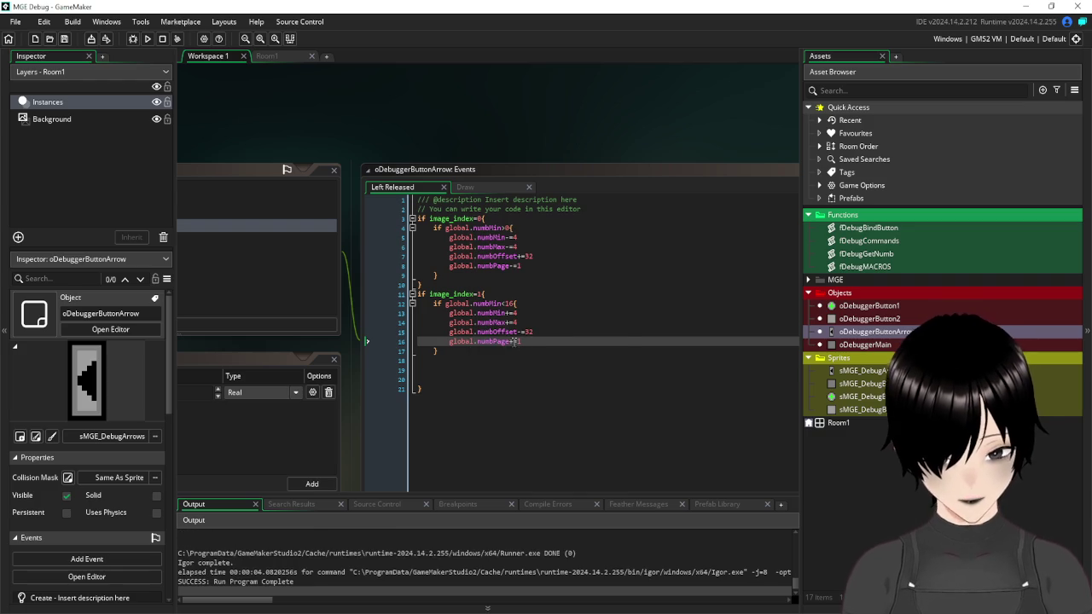
left_click_drag(510, 341, 450, 341)
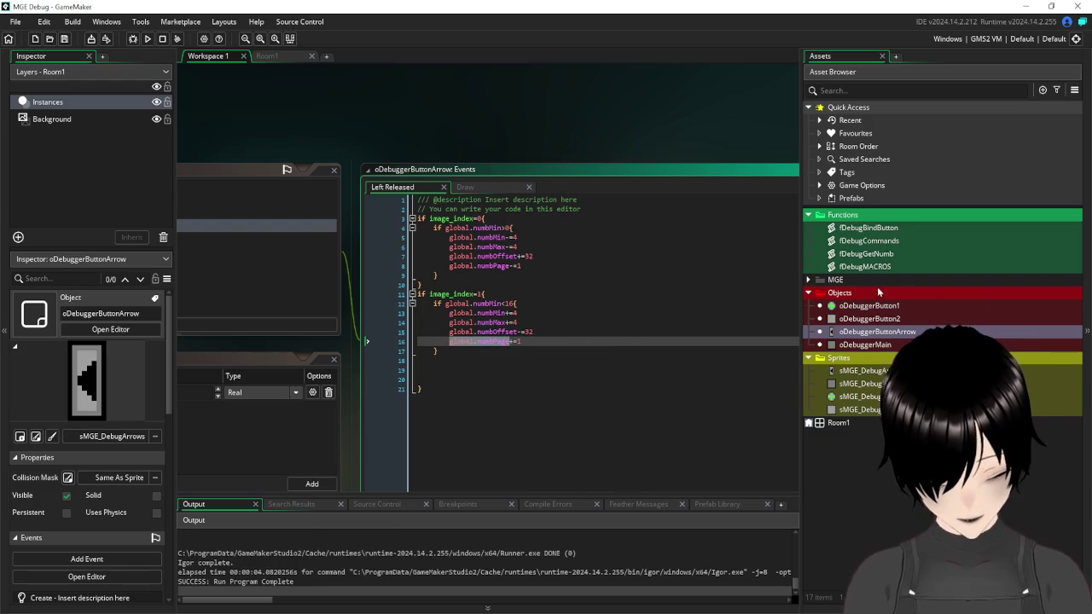
double_click(879, 332)
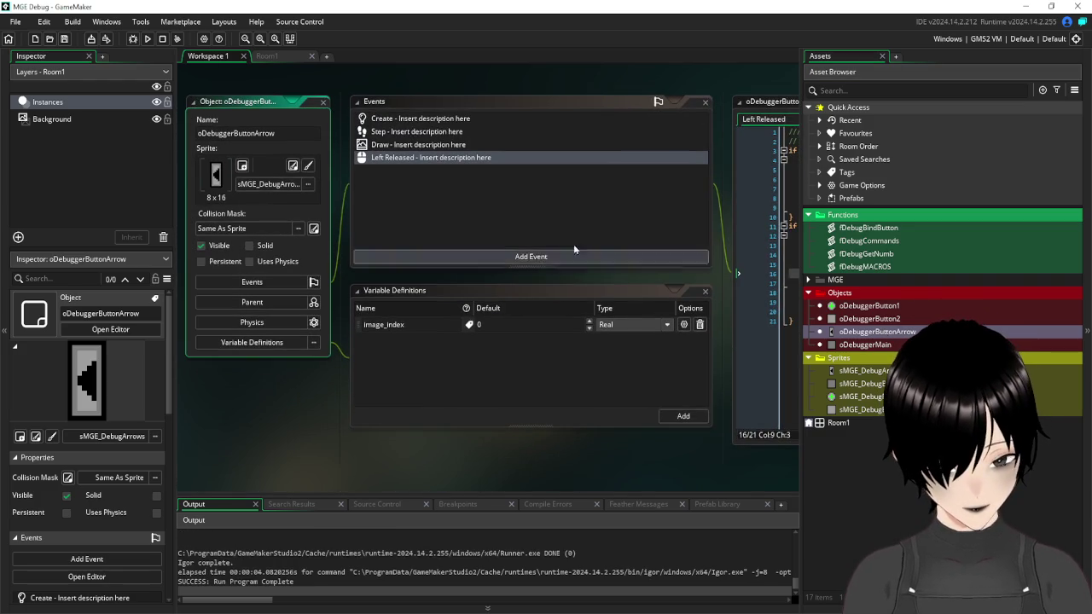
double_click(397, 146)
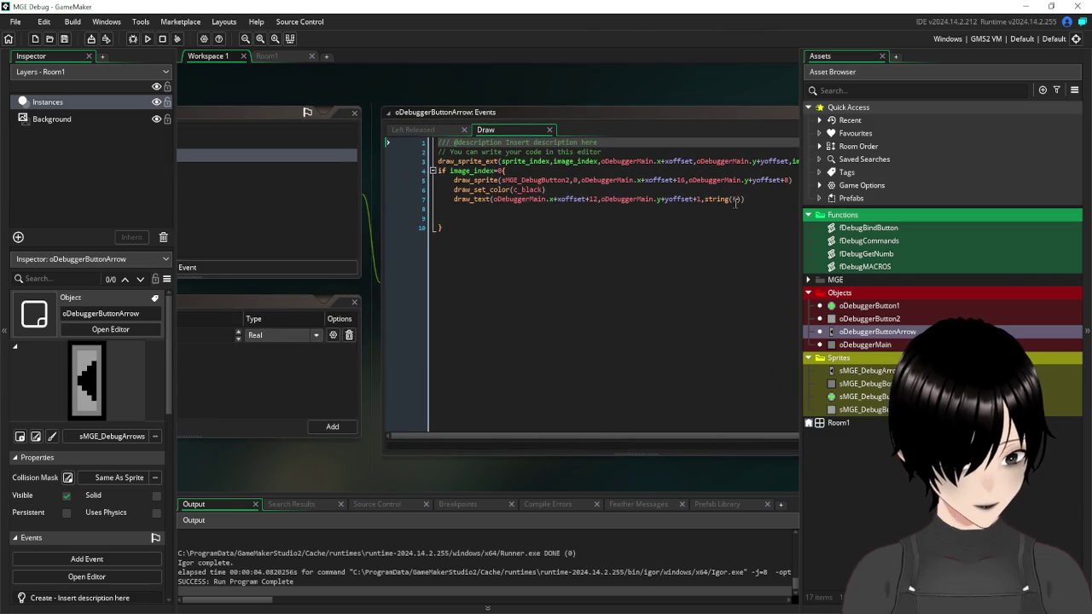
left_click(737, 199)
type("global.numbPage")
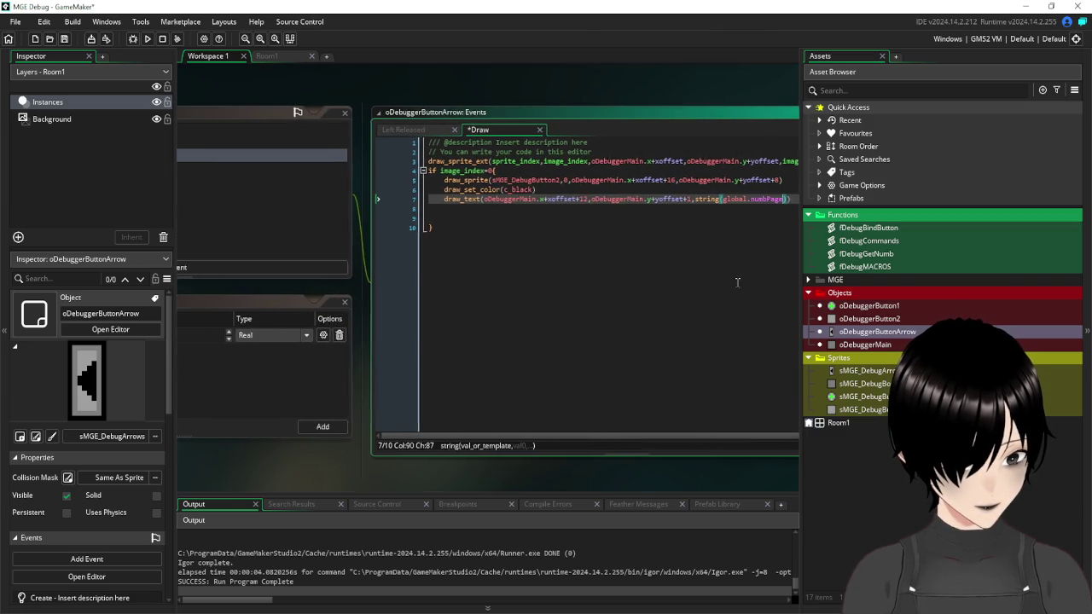
- Insert draw_set_halign(fa_center) on a new line before draw_text
left_click(655, 230)
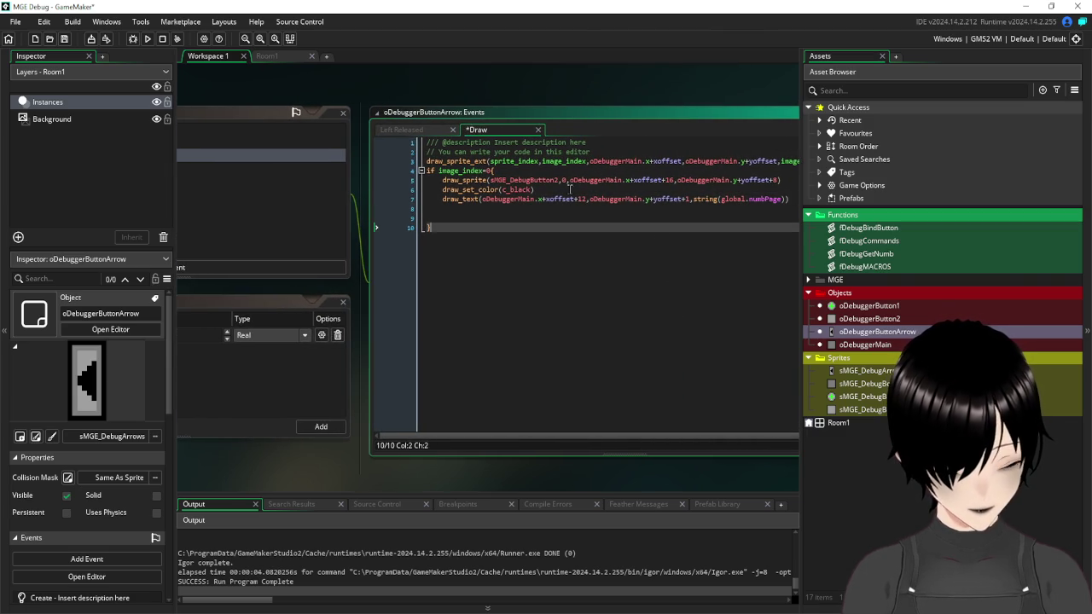
left_click(570, 190)
key("Return")
type("d")
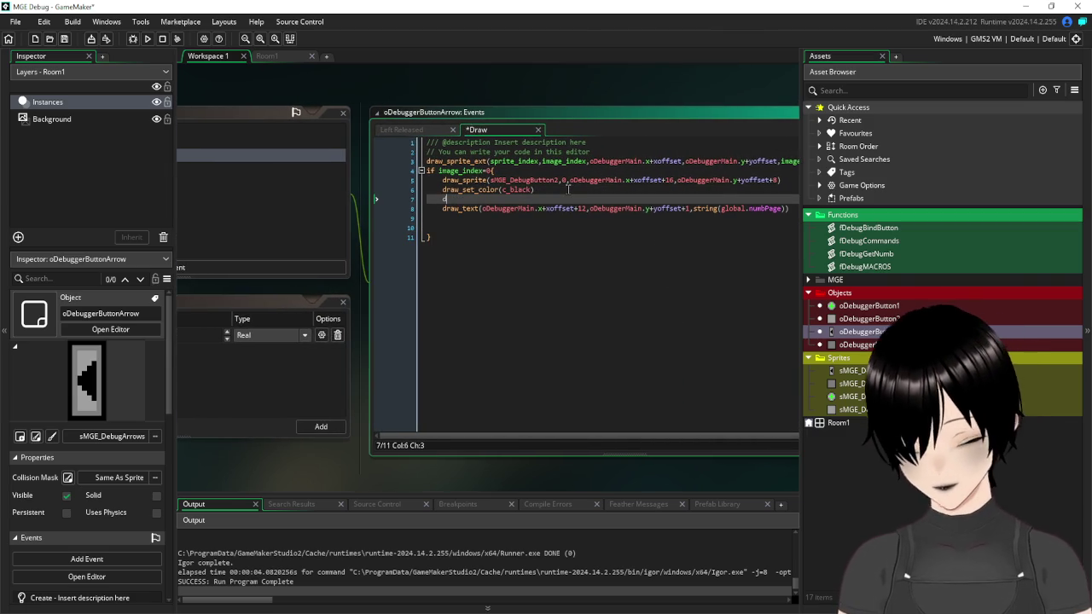
type("raw_set_")
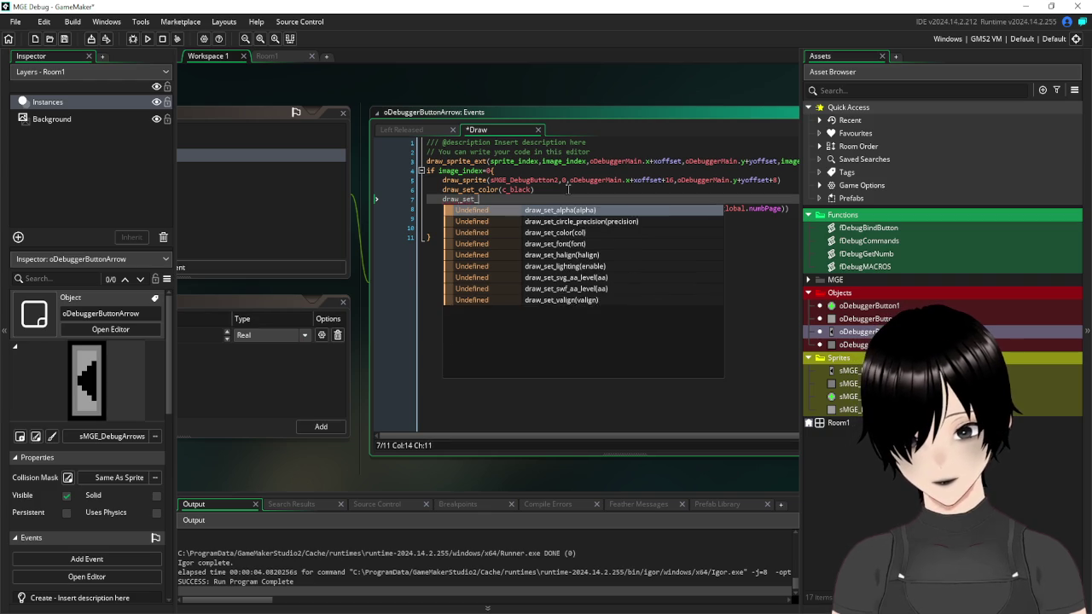
type("h")
key("Return")
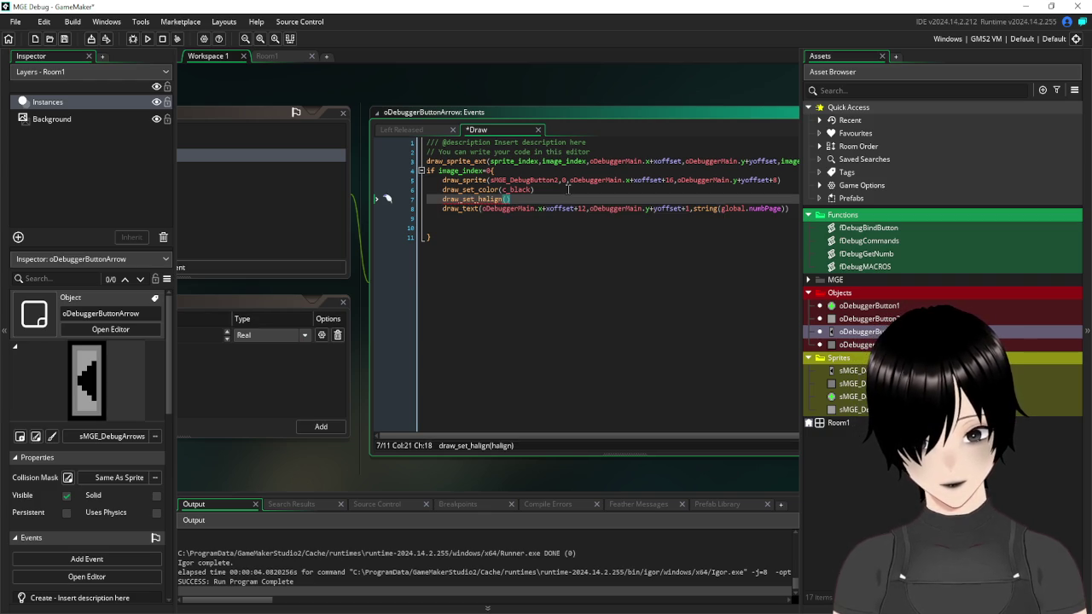
type("fa_ce")
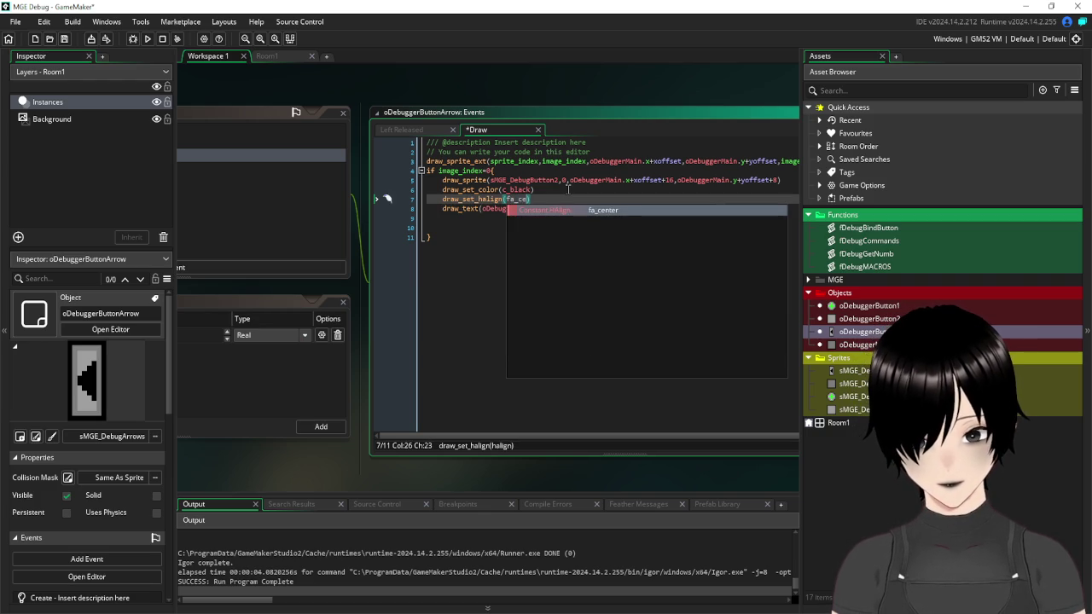
key("Return")
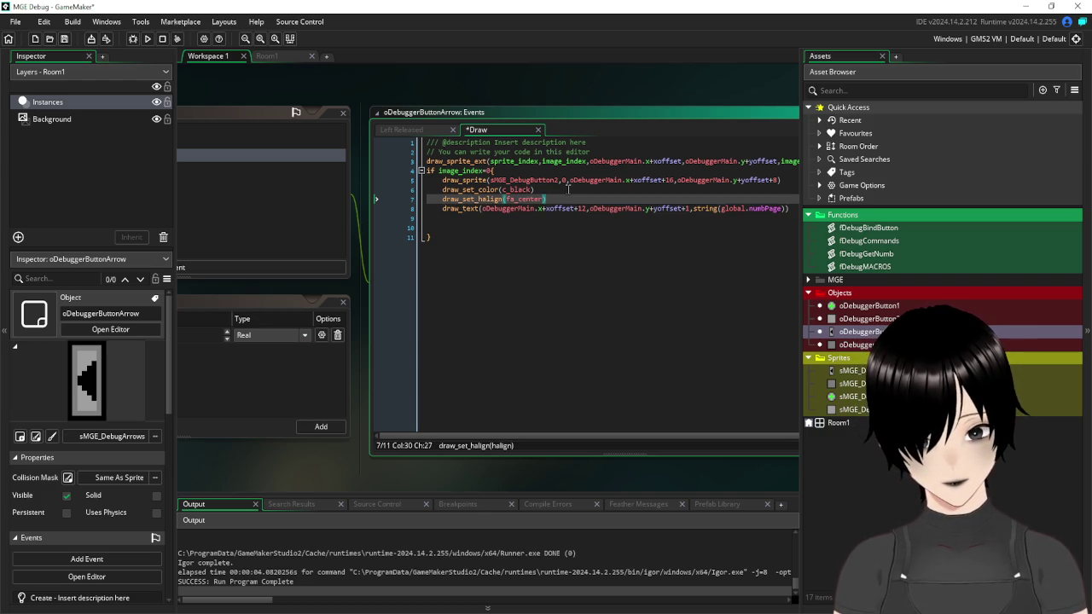
- Add draw_set_halign(fa_archive) after draw_text and save the Draw event
left_click(797, 215)
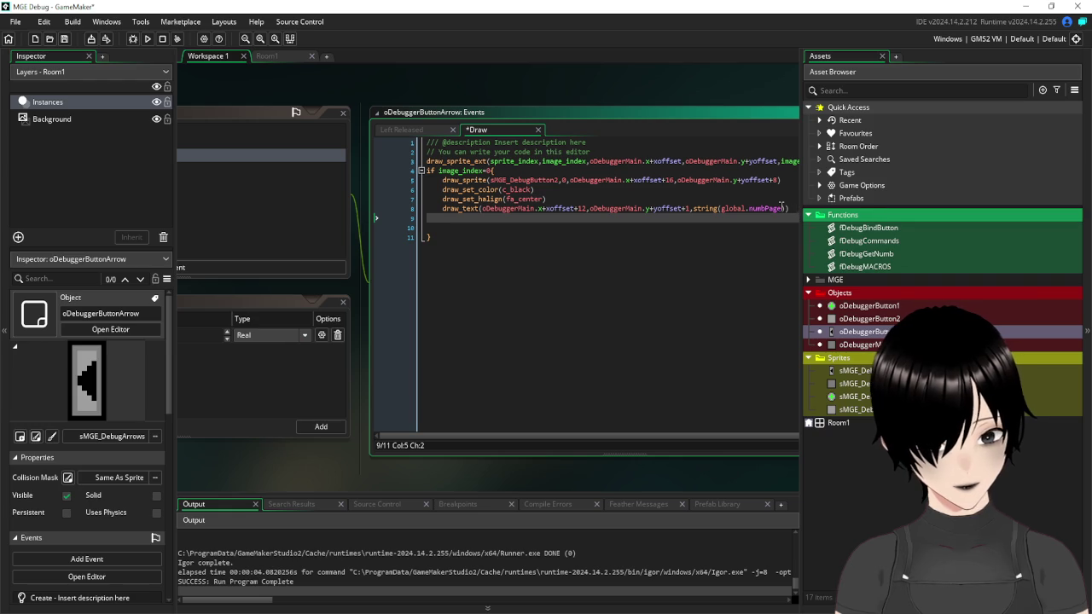
type("draw_set")
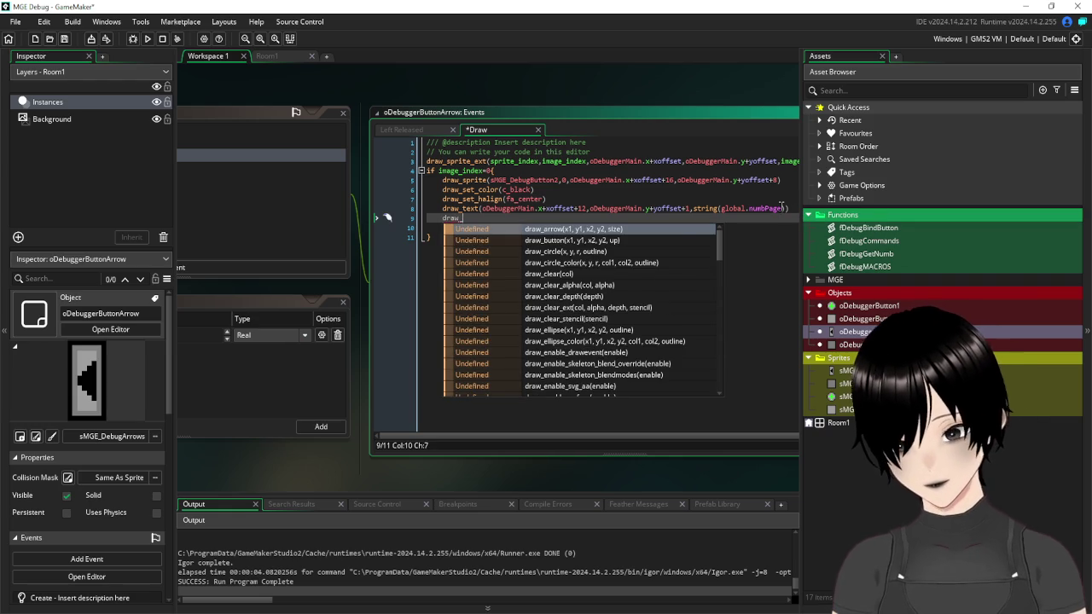
type("_ha")
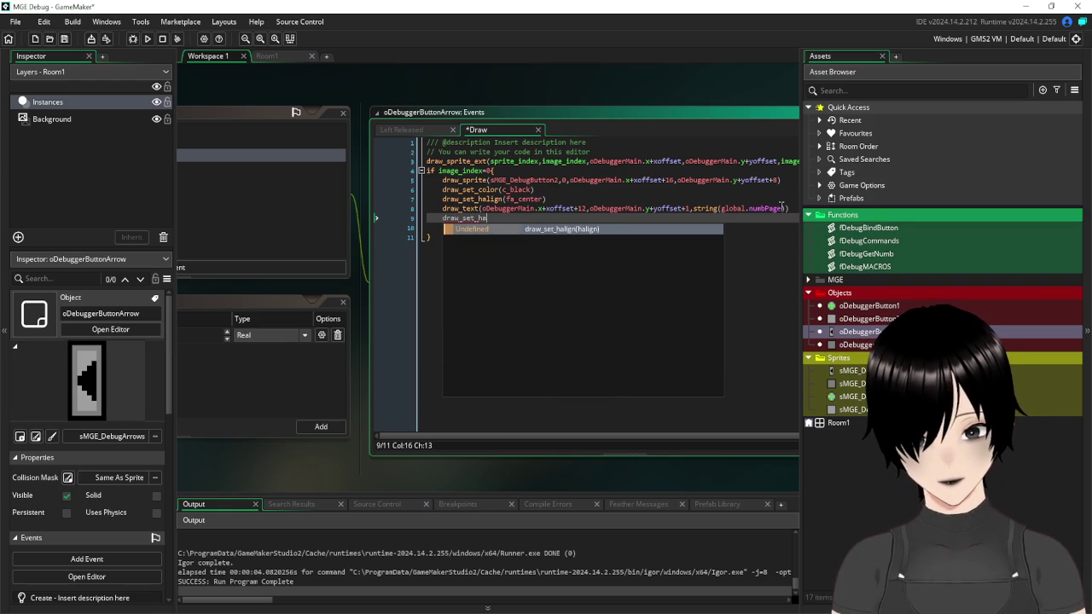
type("lign(fa_ar")
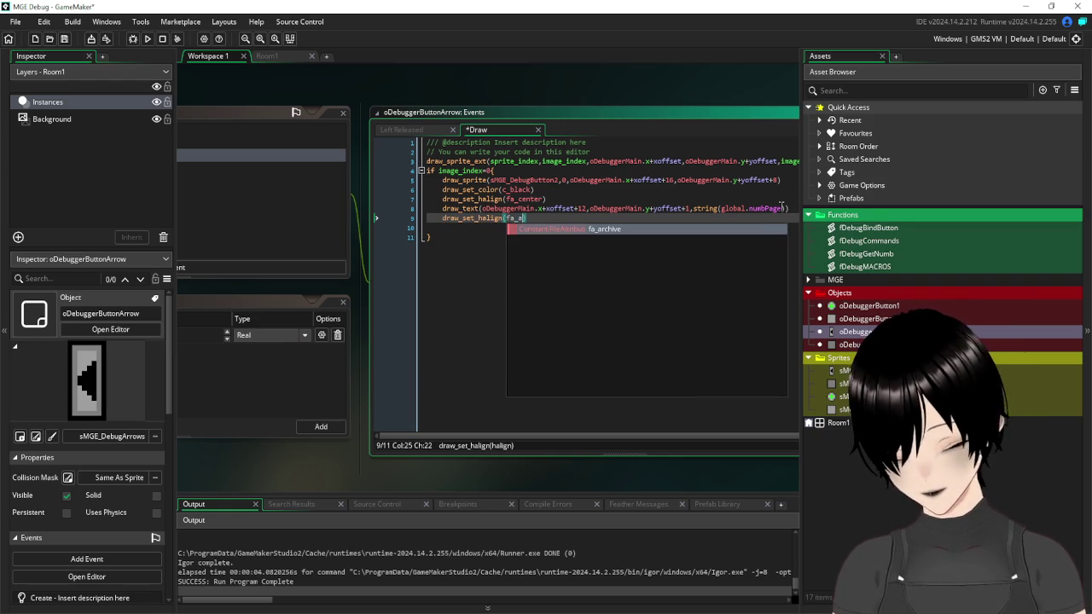
left_click(575, 230)
left_click(573, 334)
left_click(64, 38)
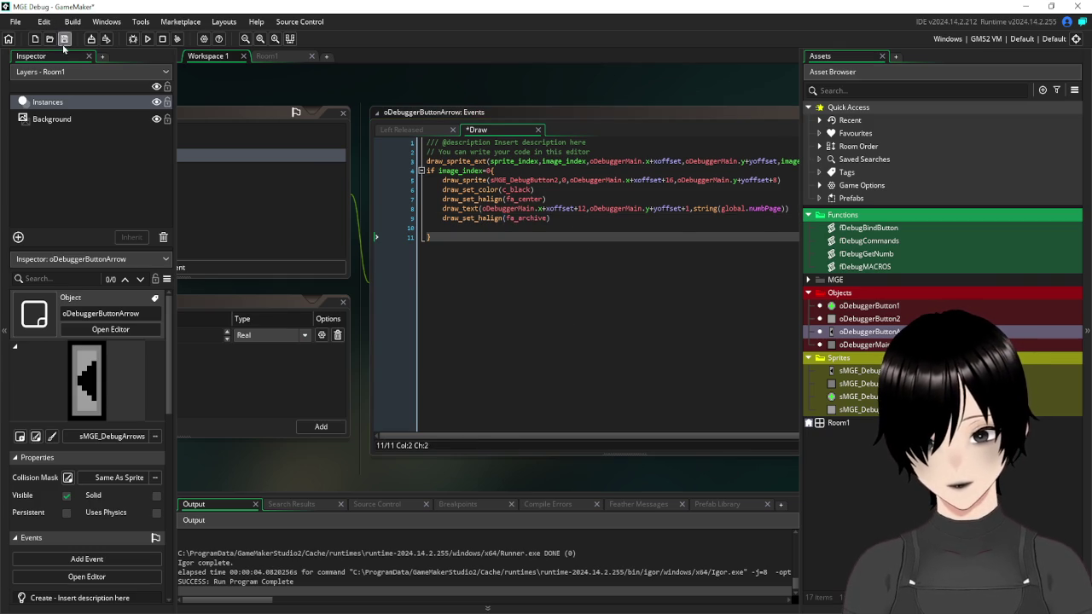
- Run the game and use the arrow to collapse and expand the debug button grid twice
left_click(148, 40)
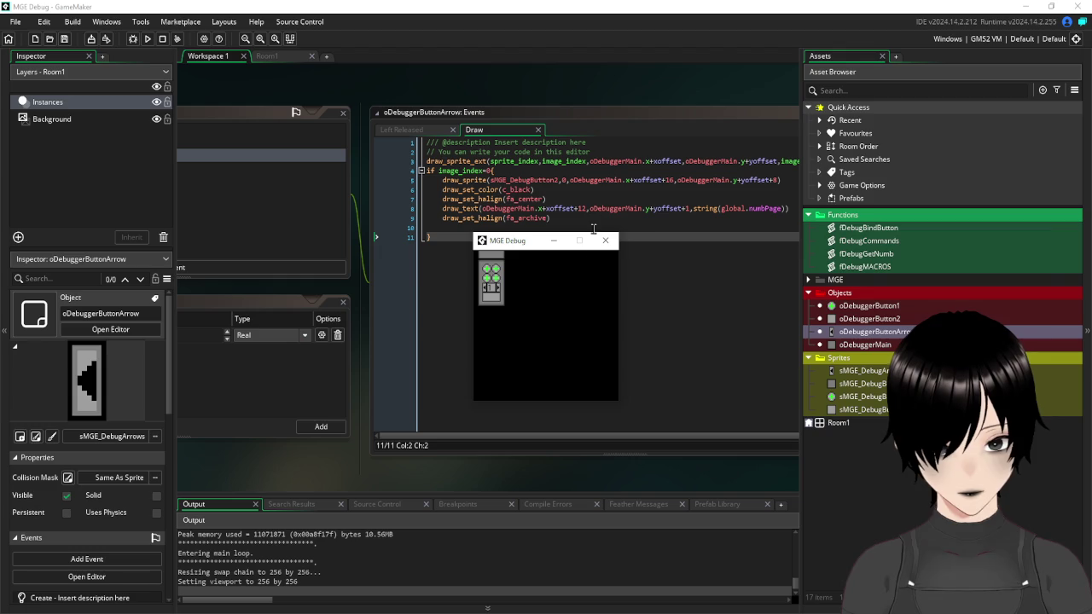
left_click(499, 290)
left_click(485, 291)
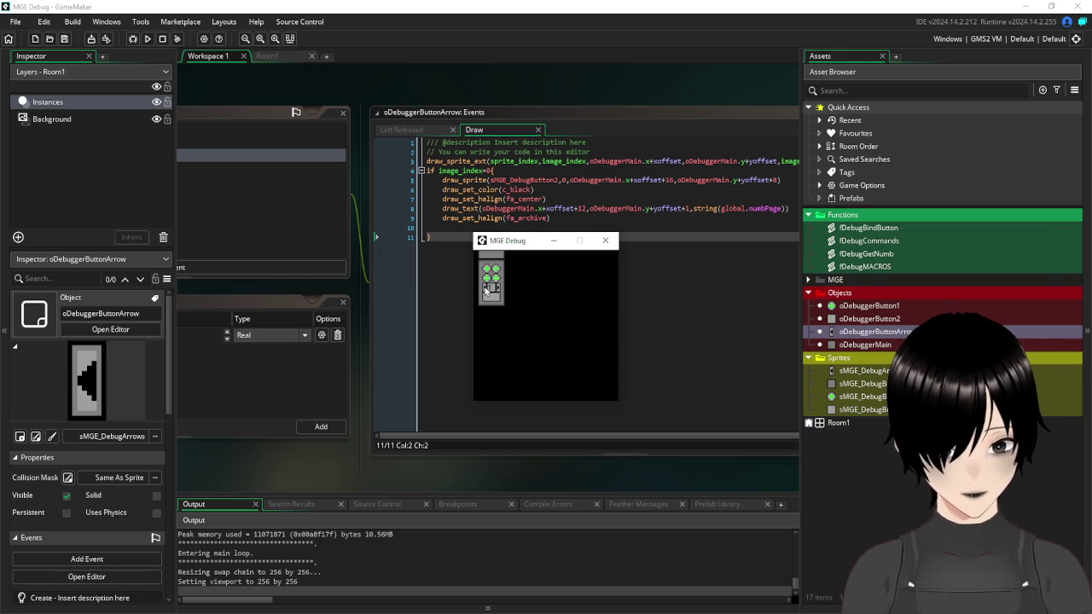
left_click(498, 290)
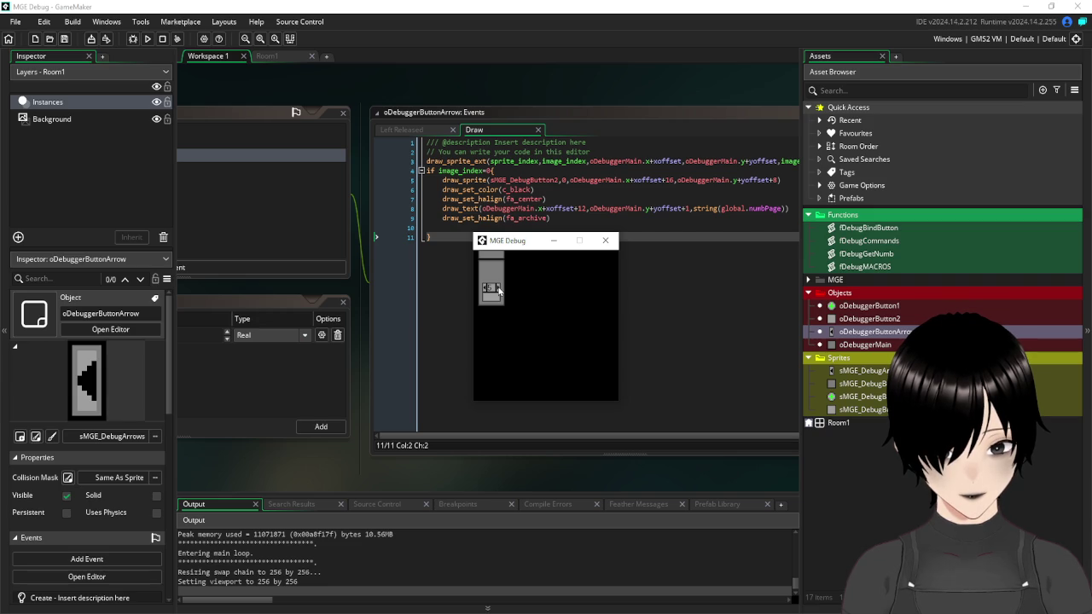
left_click(485, 291)
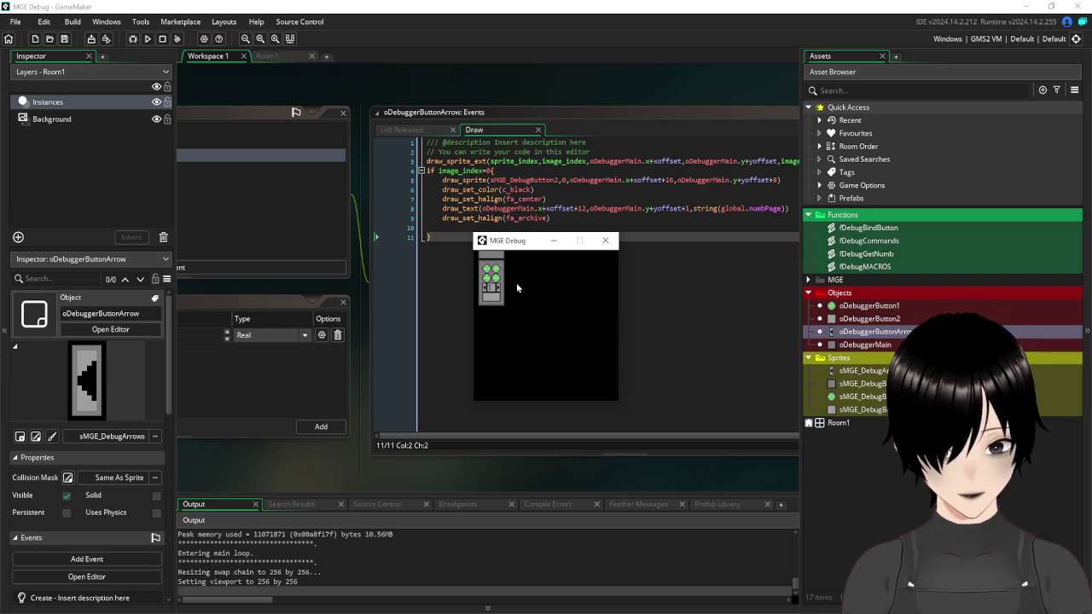
left_click(606, 243)
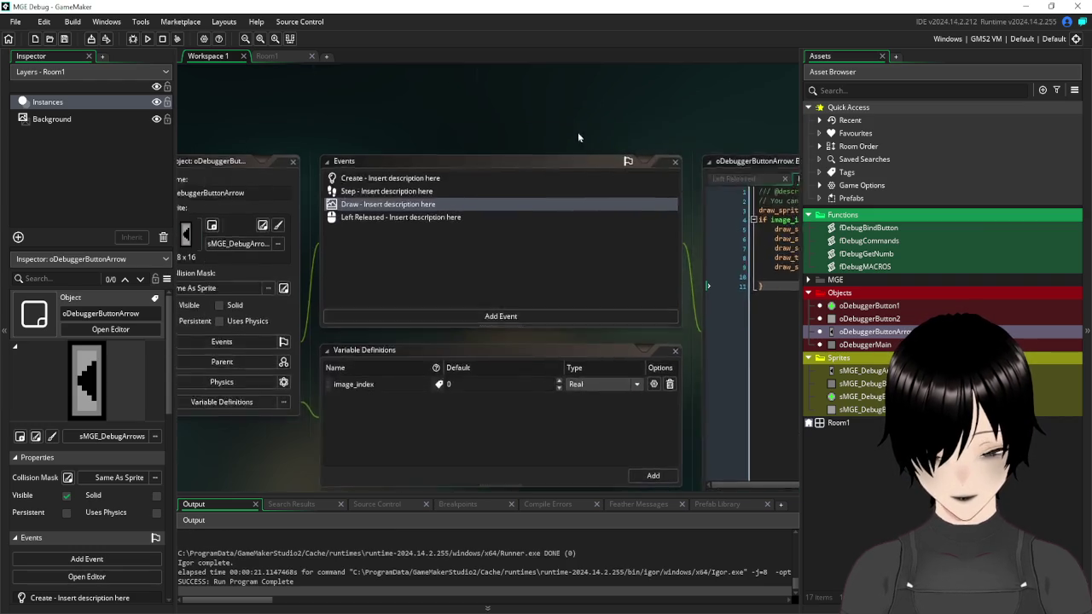
- Close the oDebuggerButtonArrow editor windows and resize the assets panel
left_click_drag(668, 126, 592, 112)
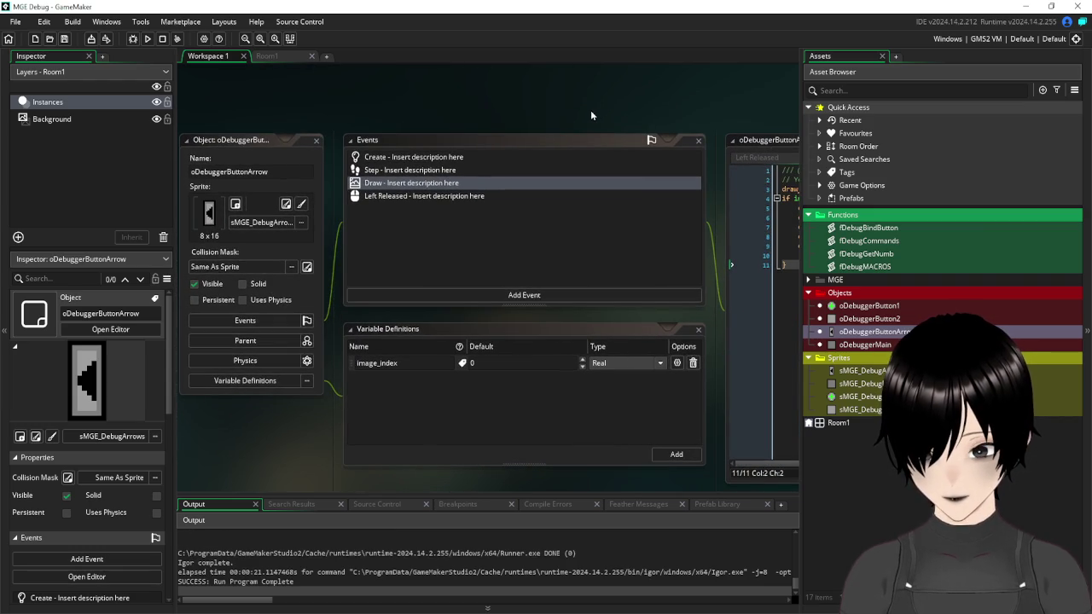
left_click(317, 140)
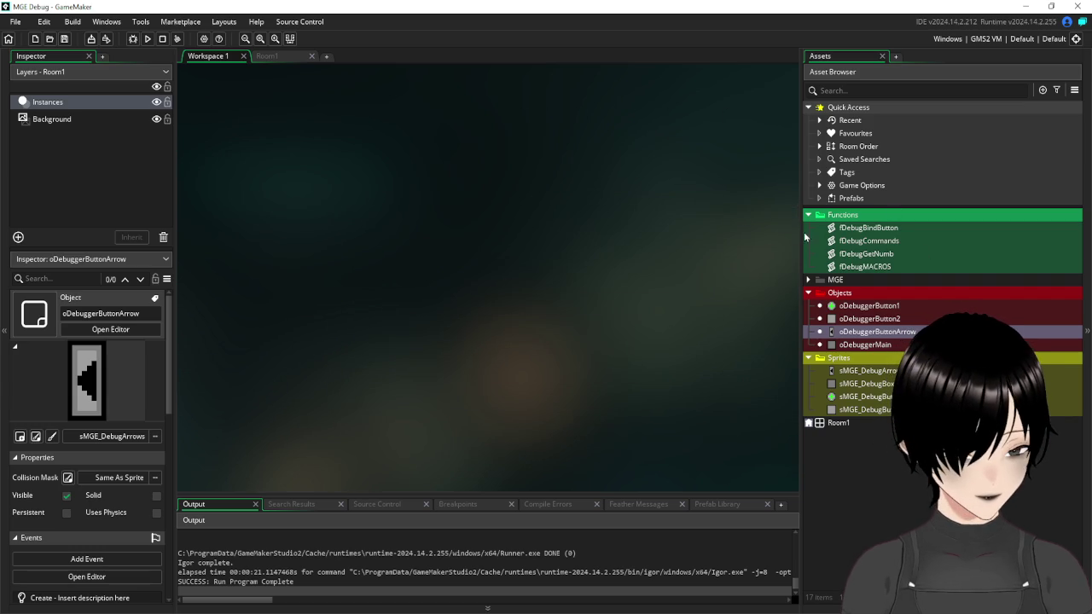
mouse_move(798, 216)
left_mouse_down()
mouse_move(639, 230)
mouse_move(1058, 266)
mouse_move(627, 273)
mouse_move(725, 290)
mouse_move(711, 293)
left_mouse_up()
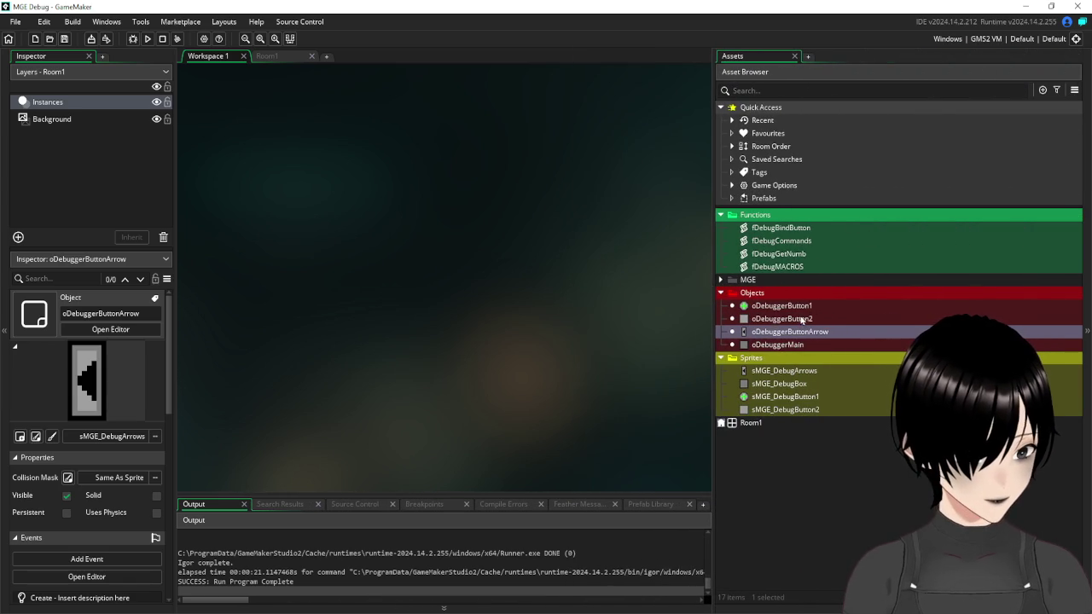
- Open oDebuggerButton1's Draw event code
double_click(772, 307)
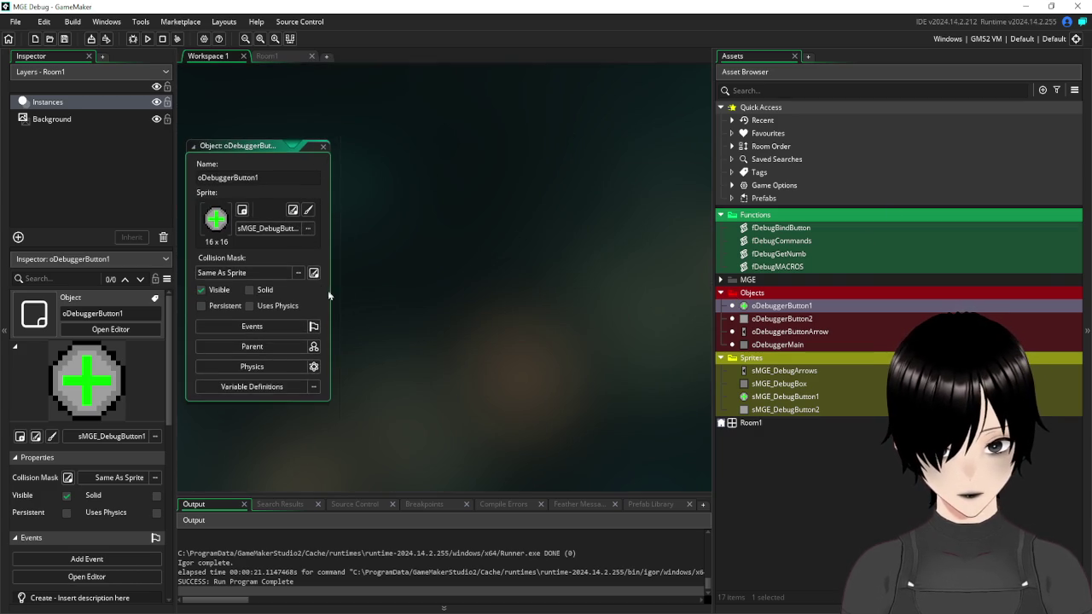
left_click(273, 328)
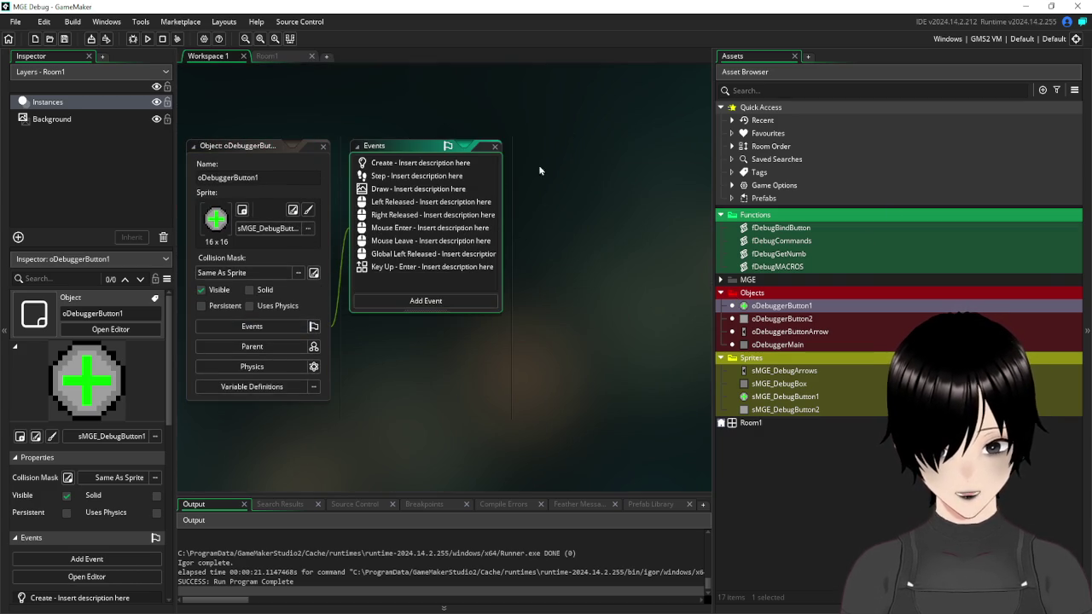
mouse_move(601, 196)
left_mouse_down()
mouse_move(504, 215)
mouse_move(606, 157)
mouse_move(488, 196)
left_mouse_up()
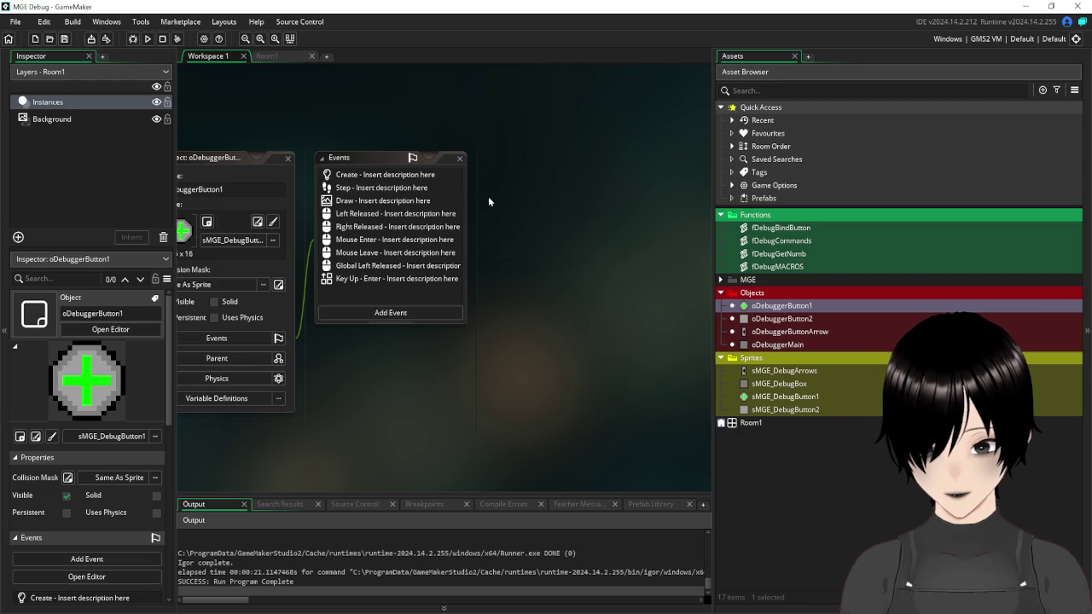
double_click(405, 202)
mouse_move(465, 407)
left_mouse_down()
mouse_move(171, 323)
mouse_move(195, 338)
left_mouse_up()
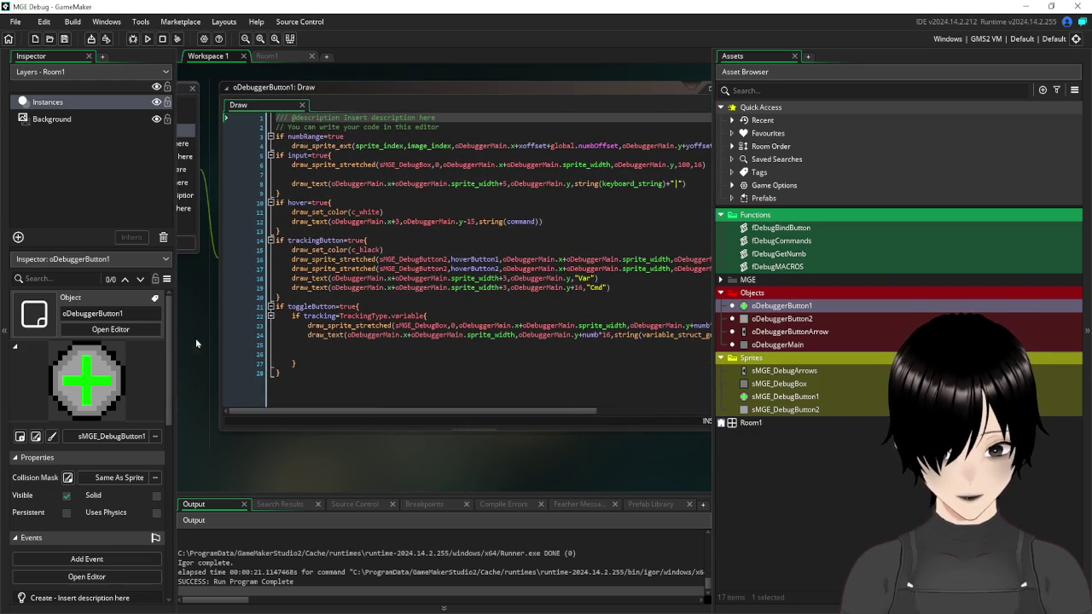
mouse_move(405, 414)
left_mouse_down()
mouse_move(491, 408)
mouse_move(511, 394)
left_mouse_up()
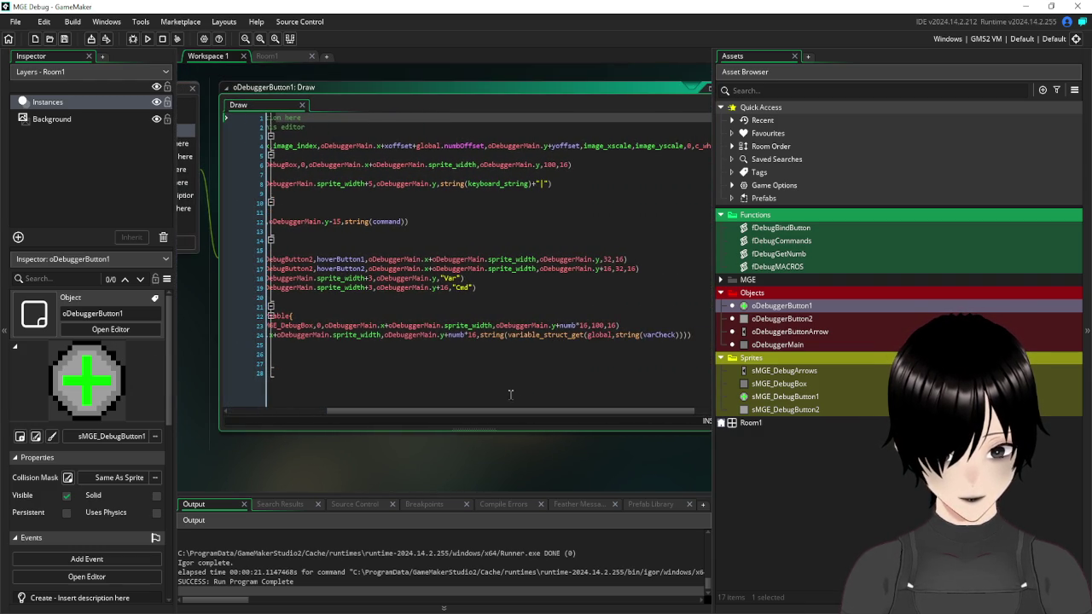
- Subtract global.numbMin*4 from the box's y position on line 23 and save
left_click(587, 324)
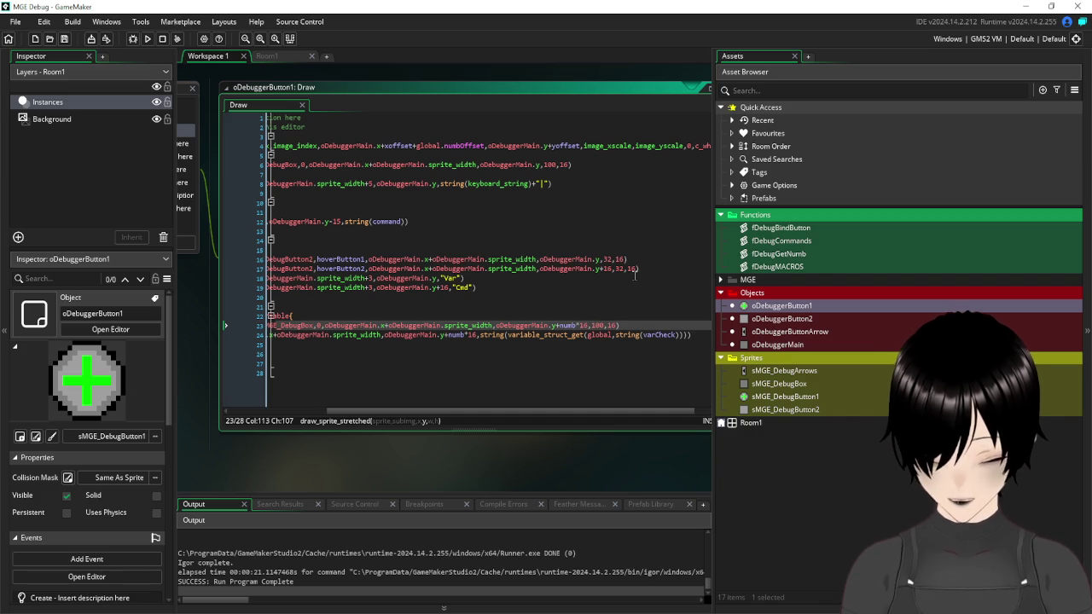
type("-")
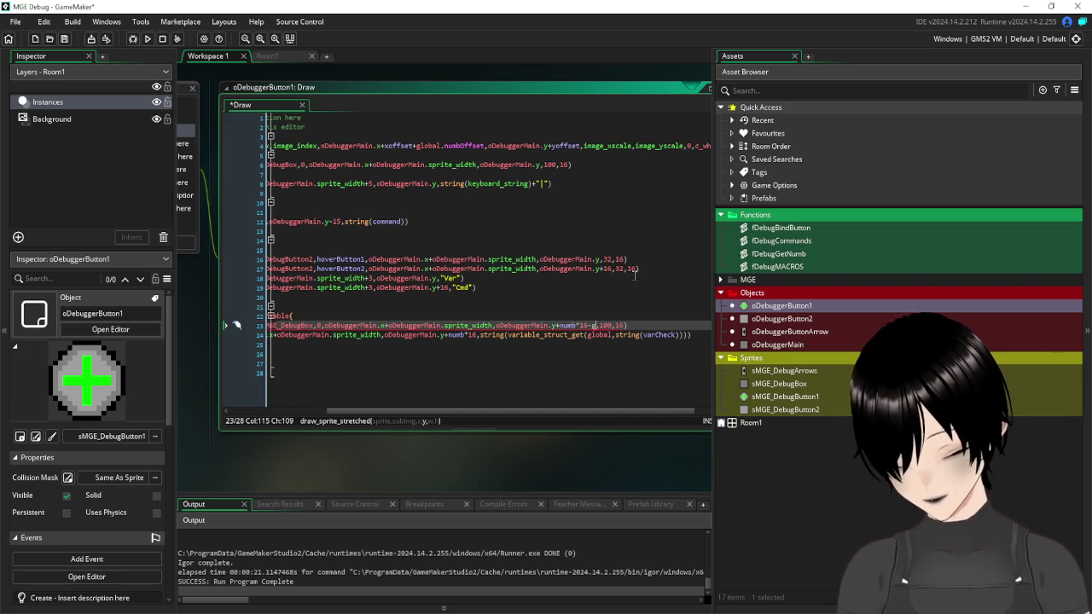
type("global.")
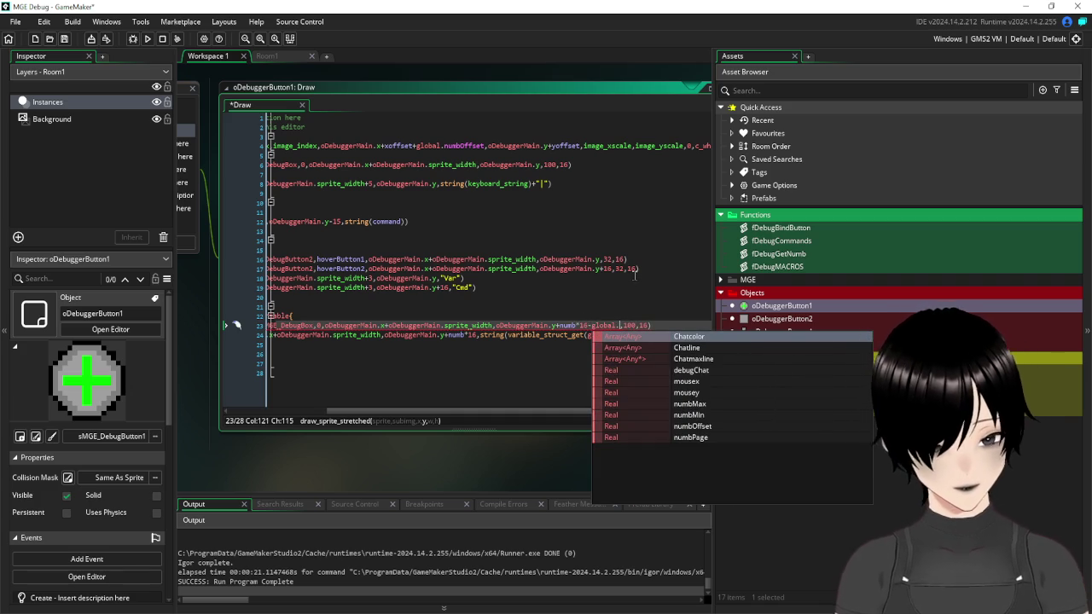
left_click(713, 417)
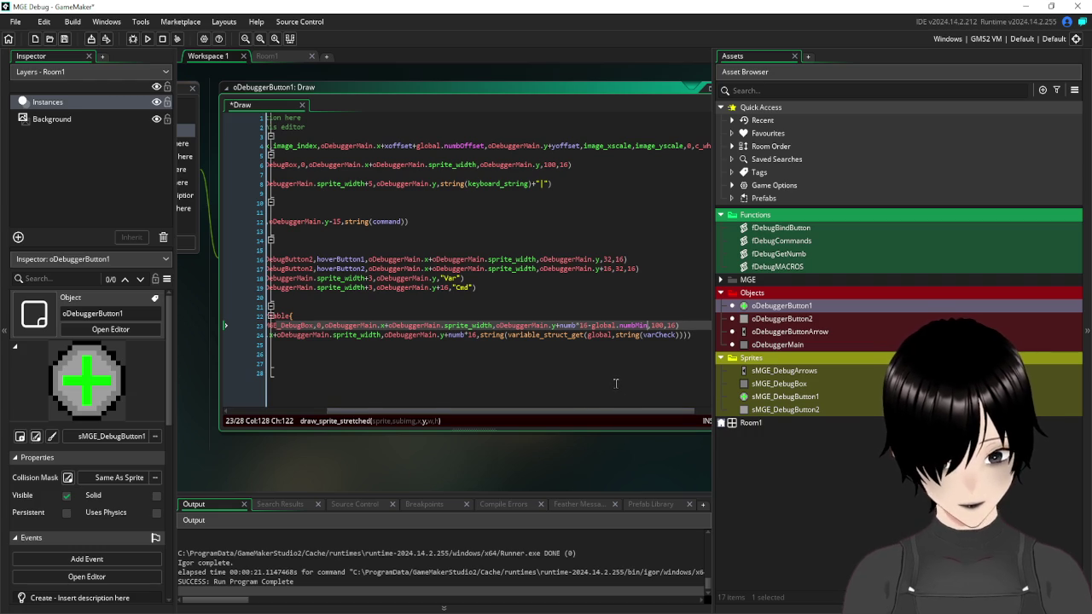
type("*1")
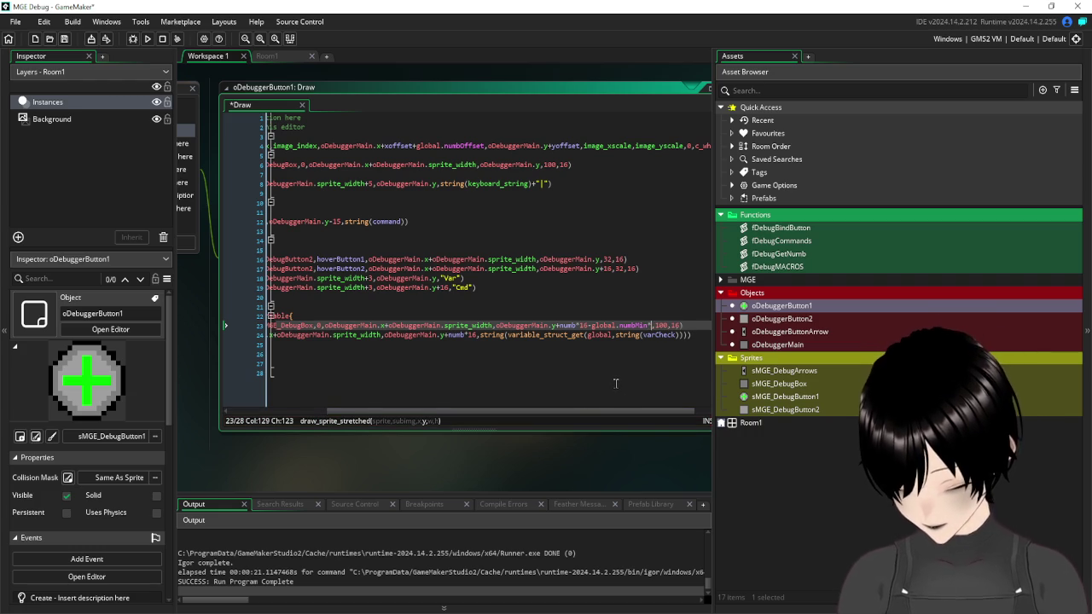
type("6")
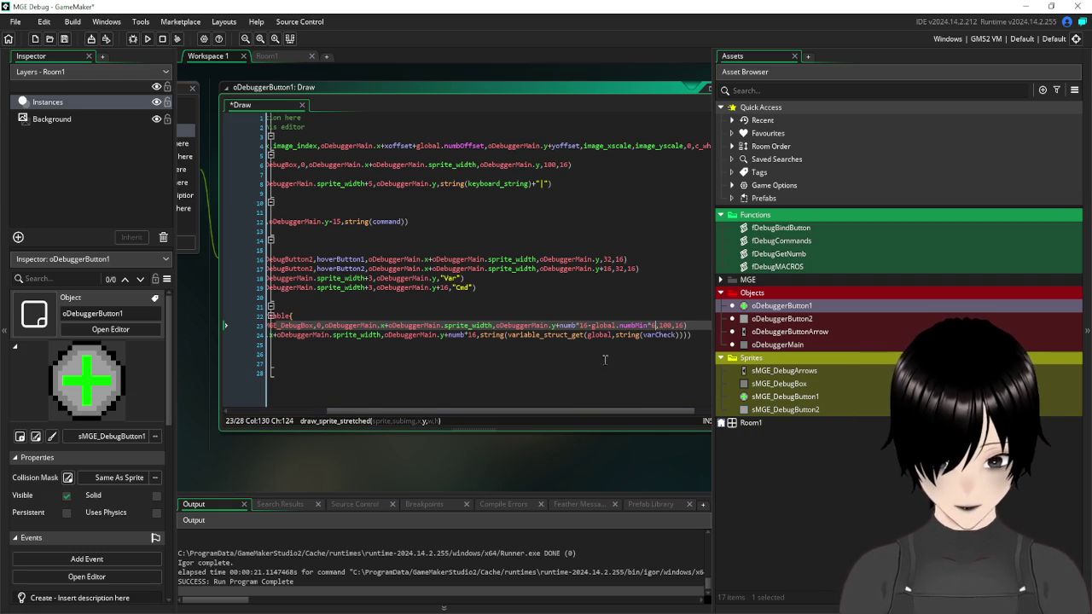
key("BackSpace")
type("4")
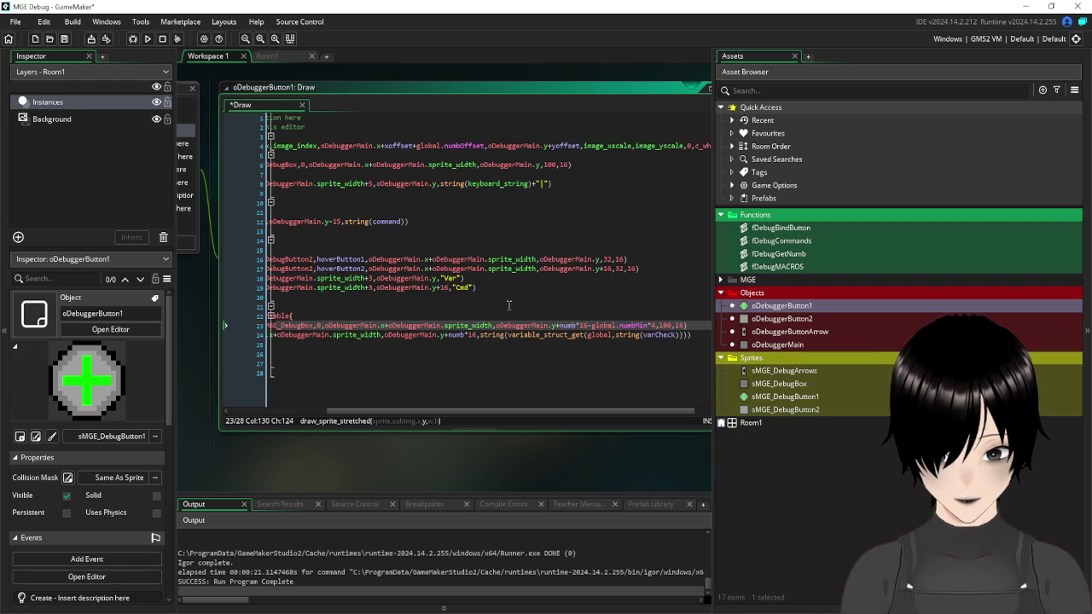
left_click(507, 306)
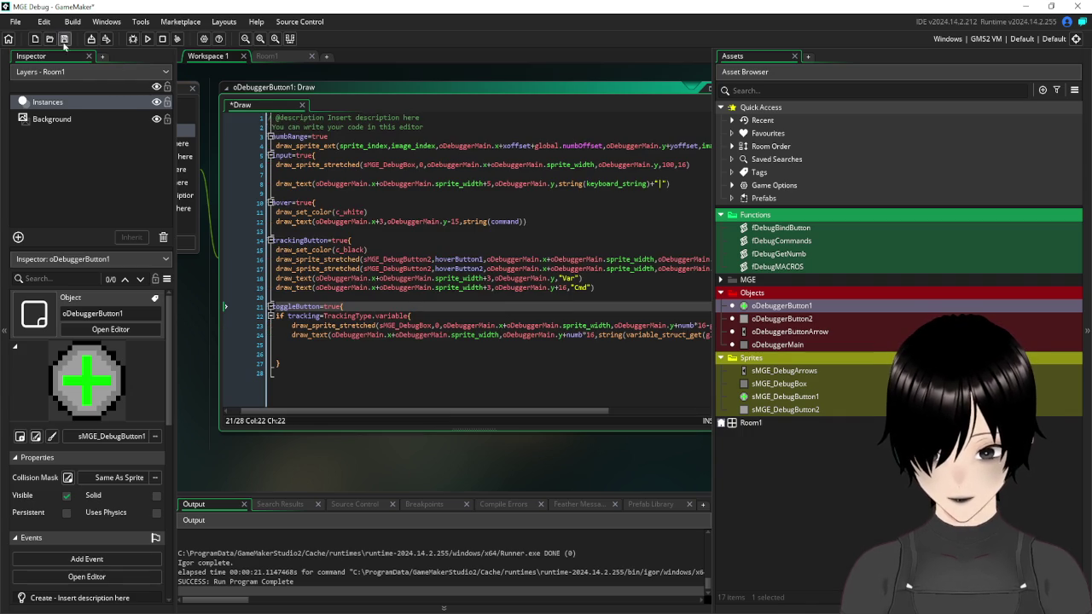
left_click(64, 40)
- Test-run the game, then bring the object windows back and open oDebuggerButtonArrow
left_click(149, 39)
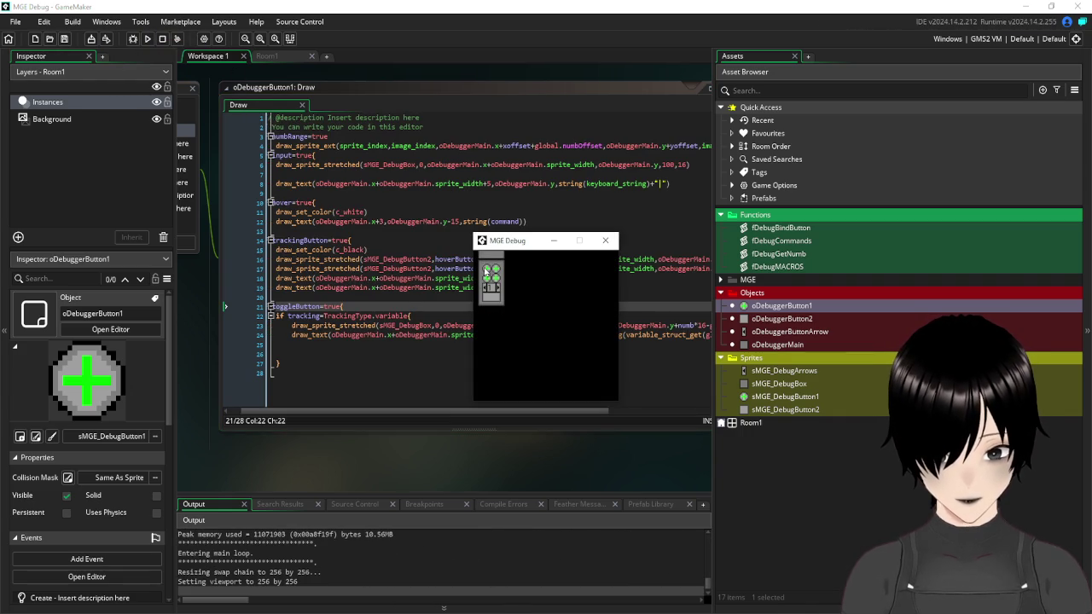
left_click(605, 241)
mouse_move(220, 73)
left_mouse_down()
mouse_move(518, 123)
mouse_move(611, 120)
left_mouse_up()
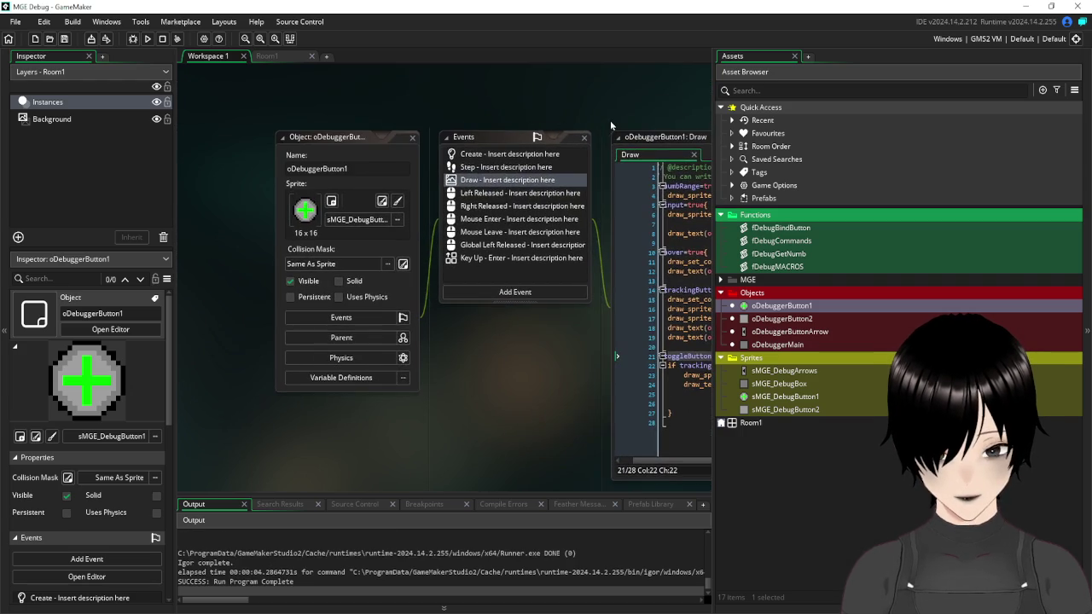
left_click(406, 142)
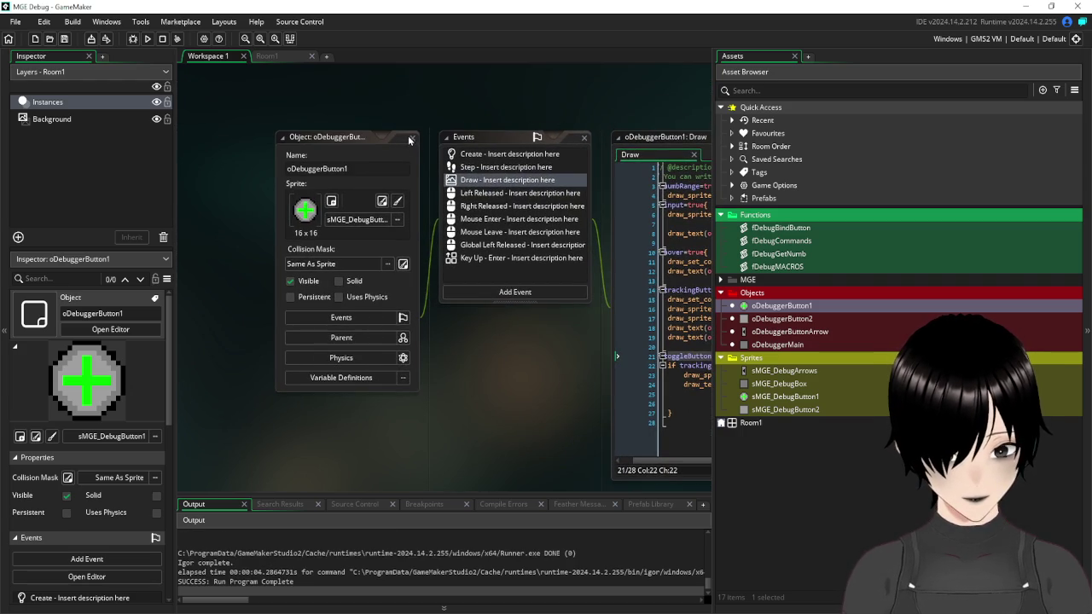
double_click(789, 332)
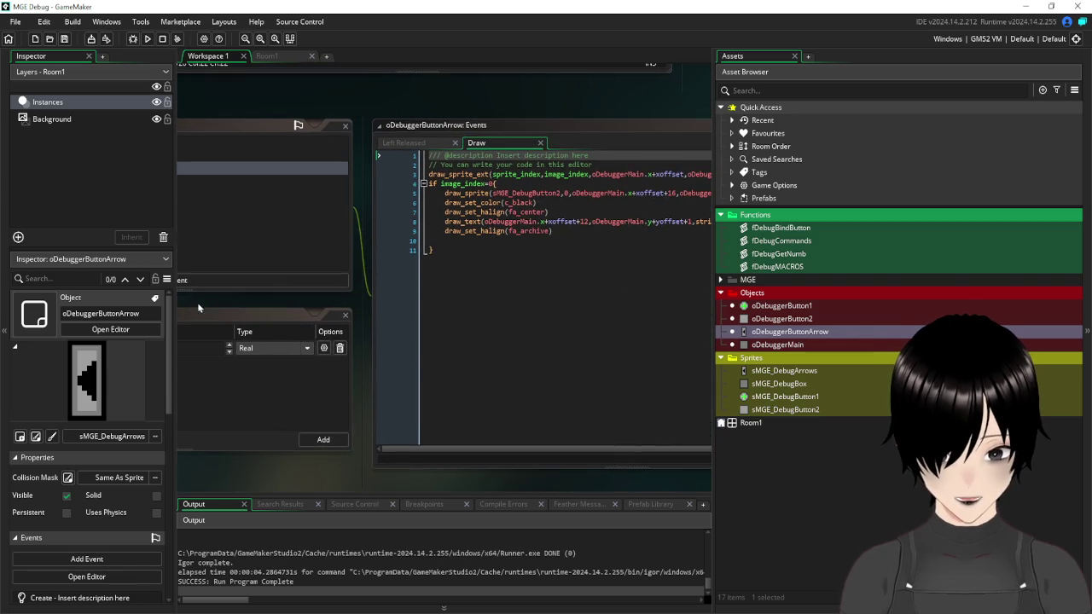
- Change line 8's page-text offset from xoffset+12 to xoffset+16, save, and run the game
left_click_drag(561, 107, 446, 115)
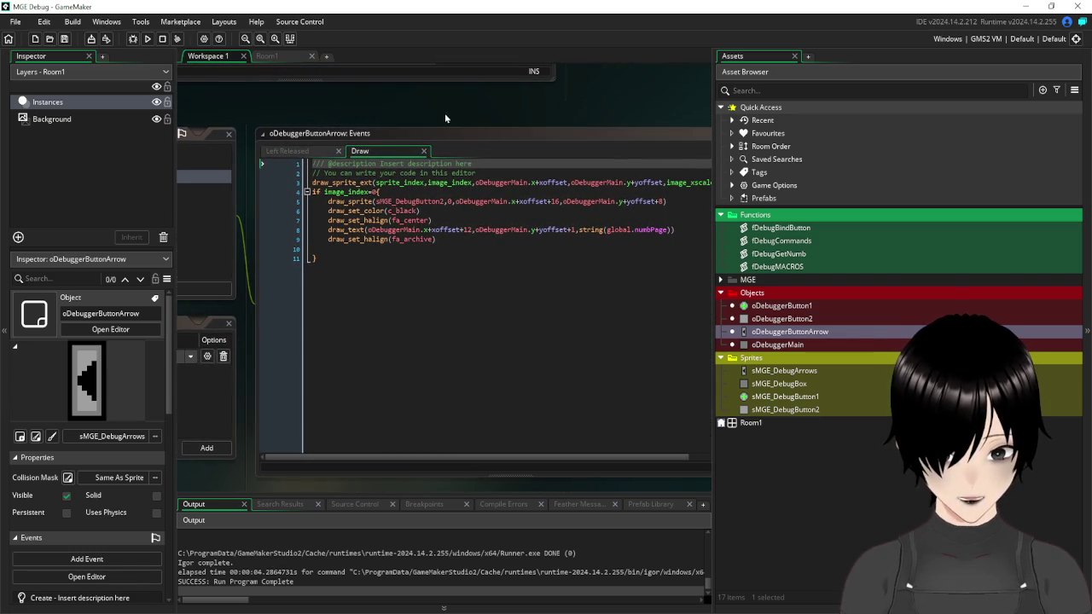
left_click(472, 230)
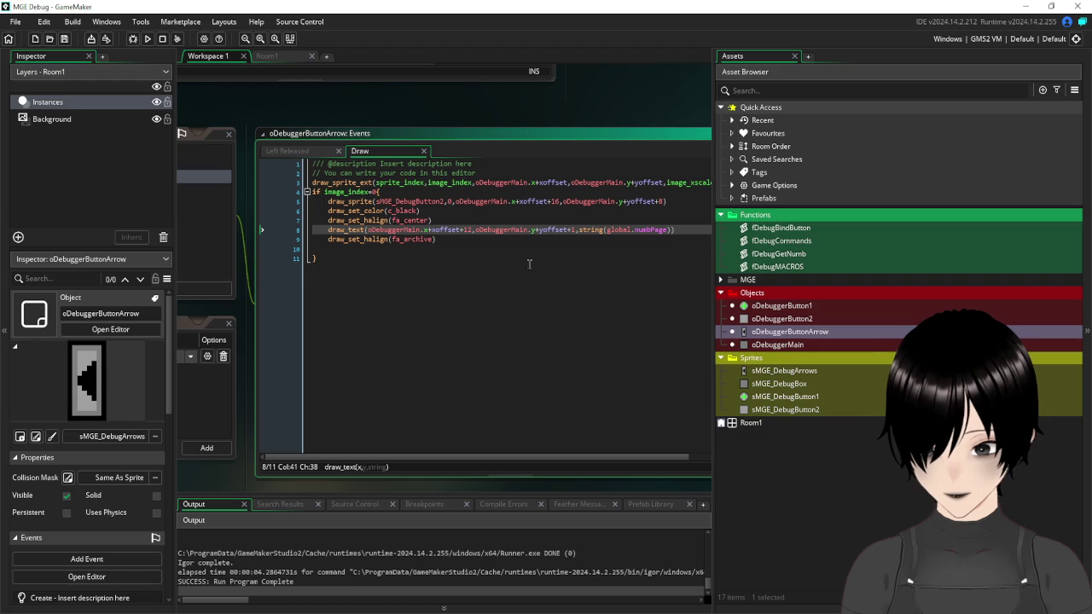
key("BackSpace")
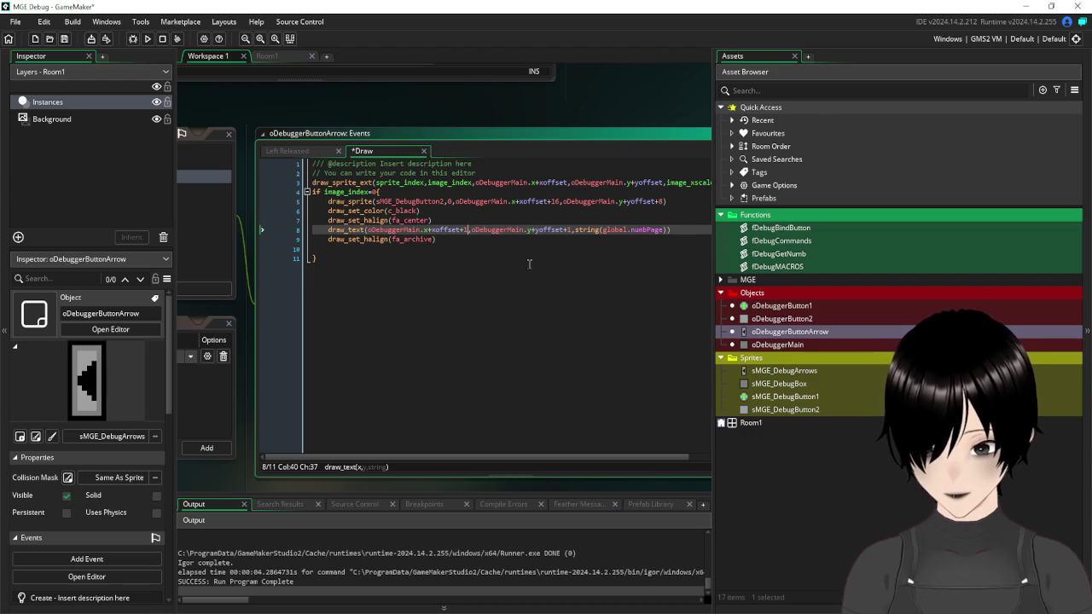
type("6")
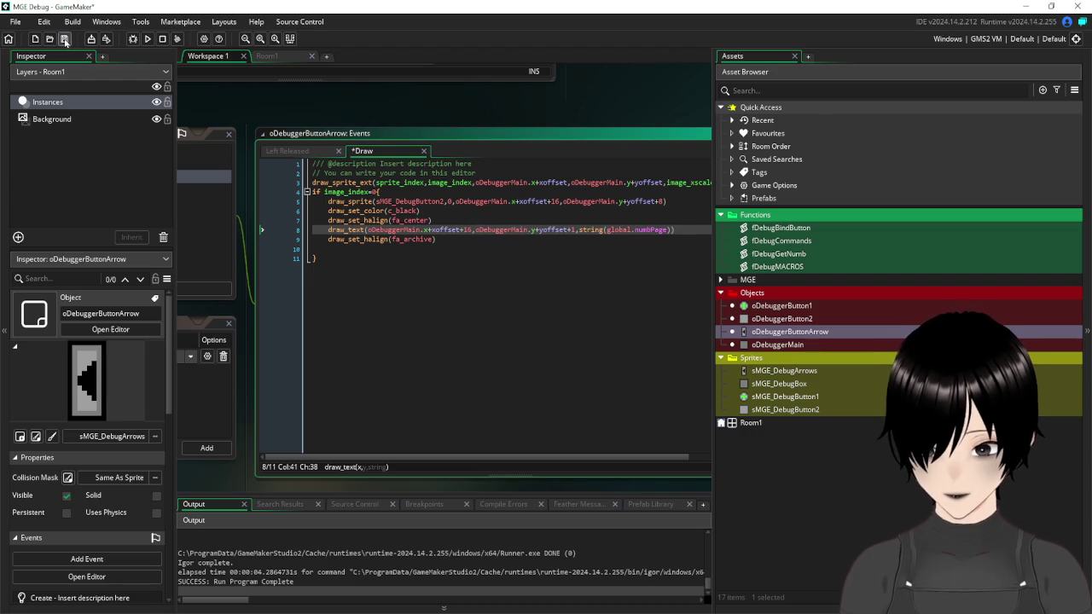
left_click(64, 38)
left_click(148, 38)
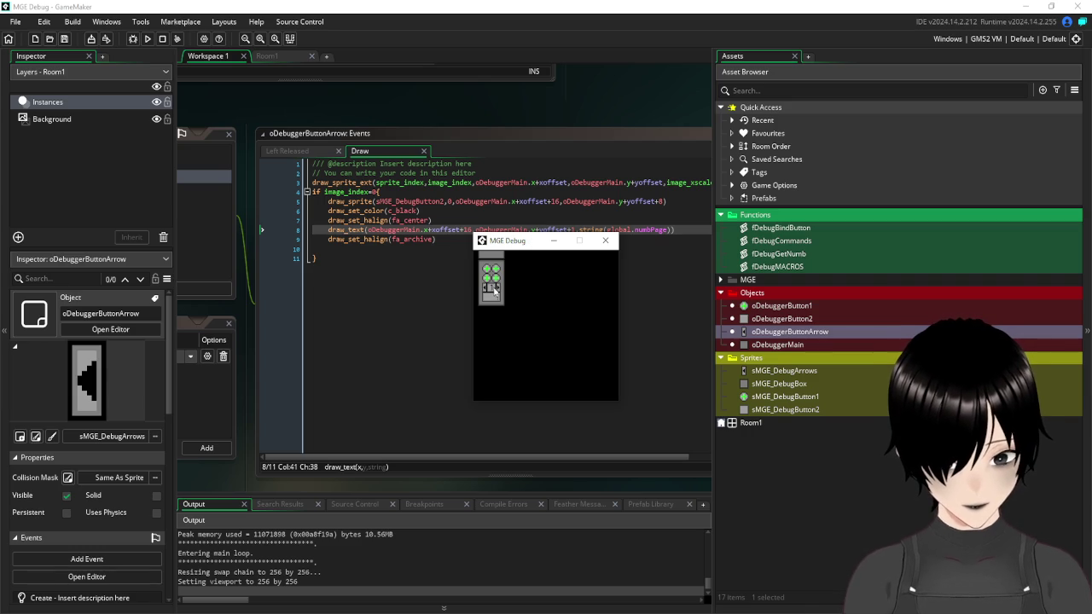
- Collapse and restore the tracking grid, then enter 'mousex' in the first button's input
left_click(497, 291)
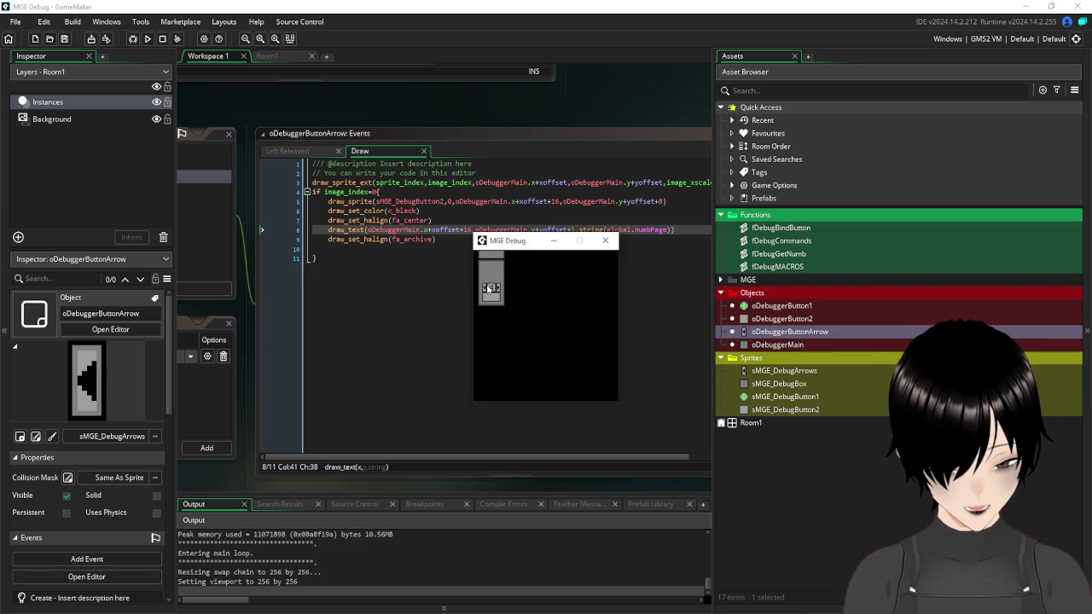
left_click(483, 294)
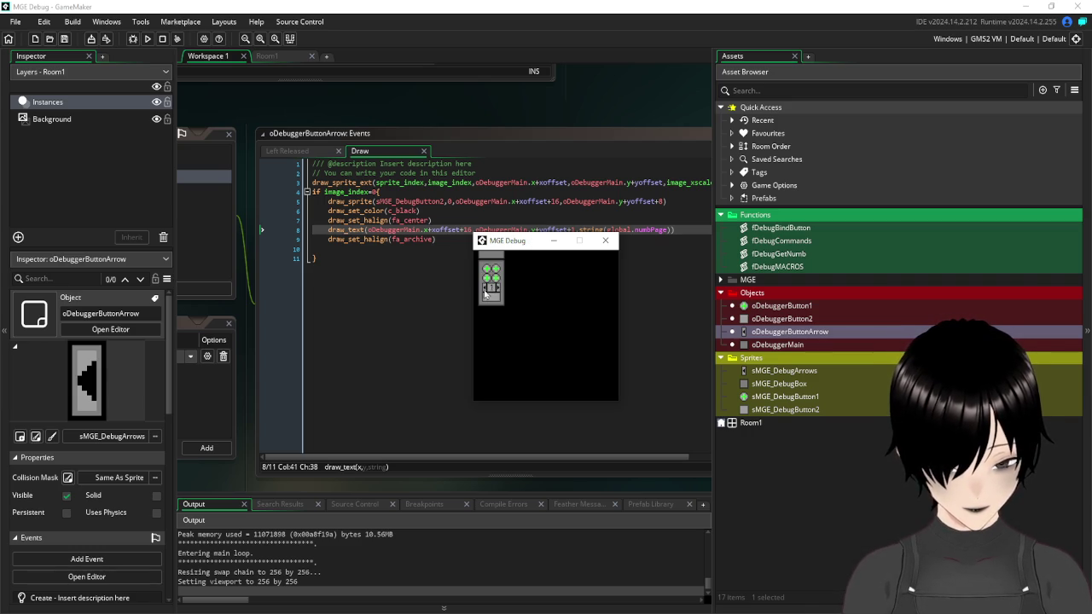
left_click(489, 272)
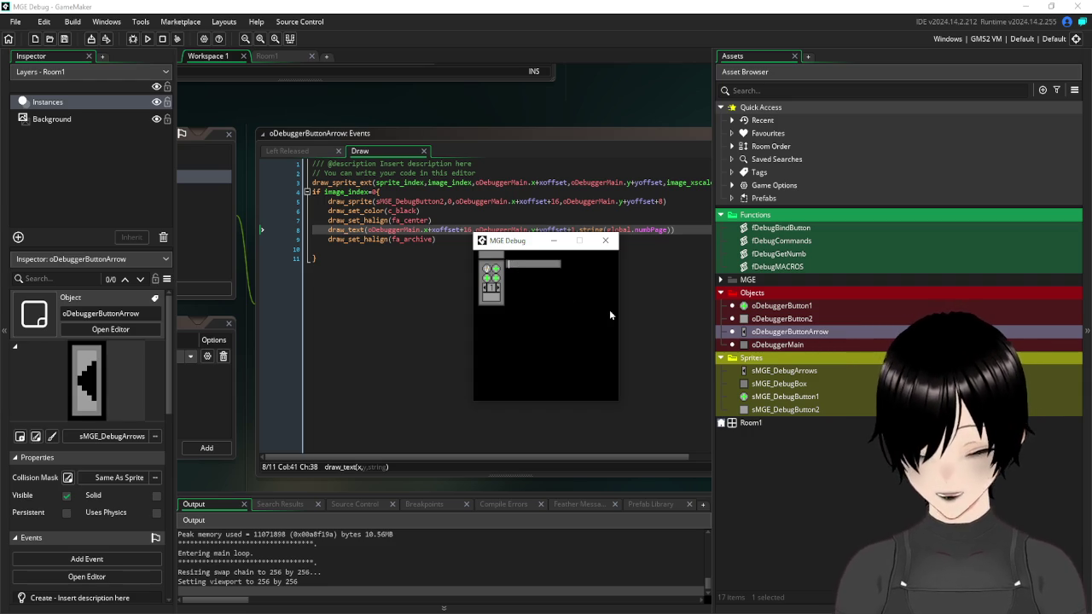
type("mousex")
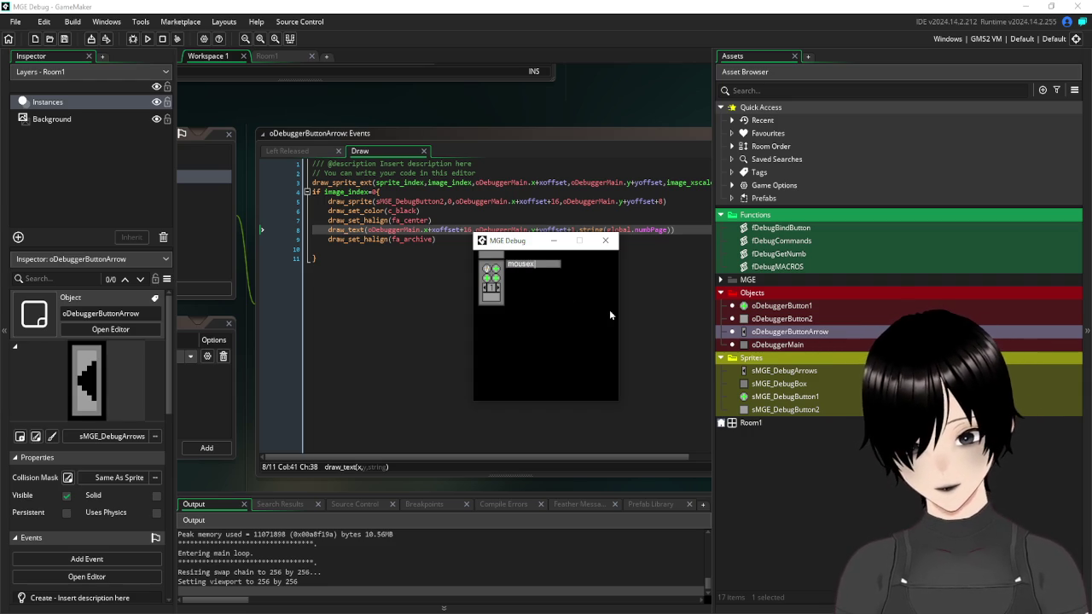
key("Return")
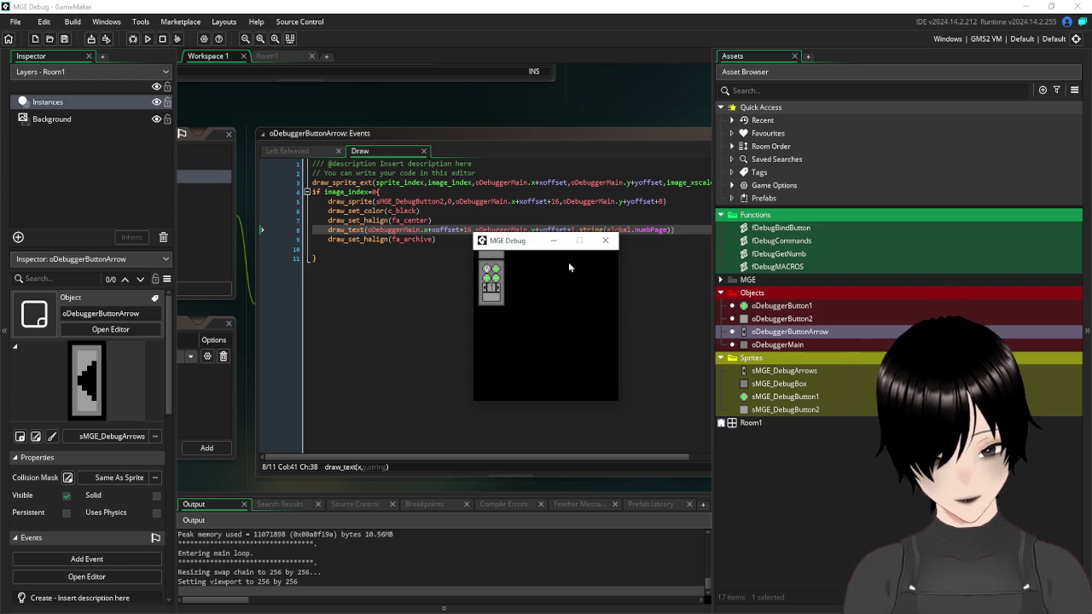
- Open and dismiss the top-right button's input bar, then change the arrow's page number
left_click(497, 270)
left_click(513, 273)
type("mousey!")
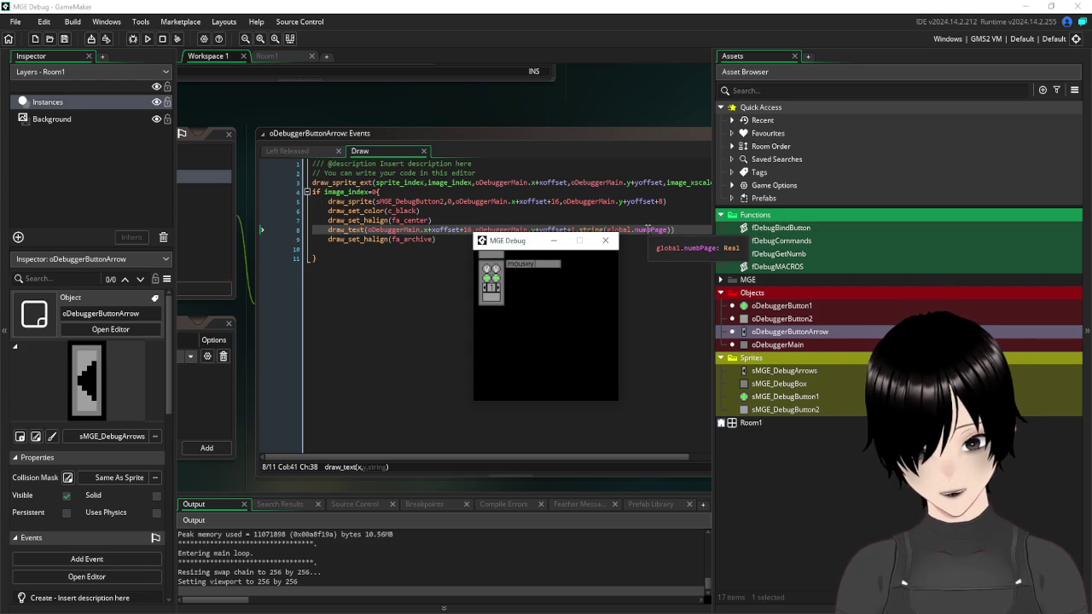
key("Return")
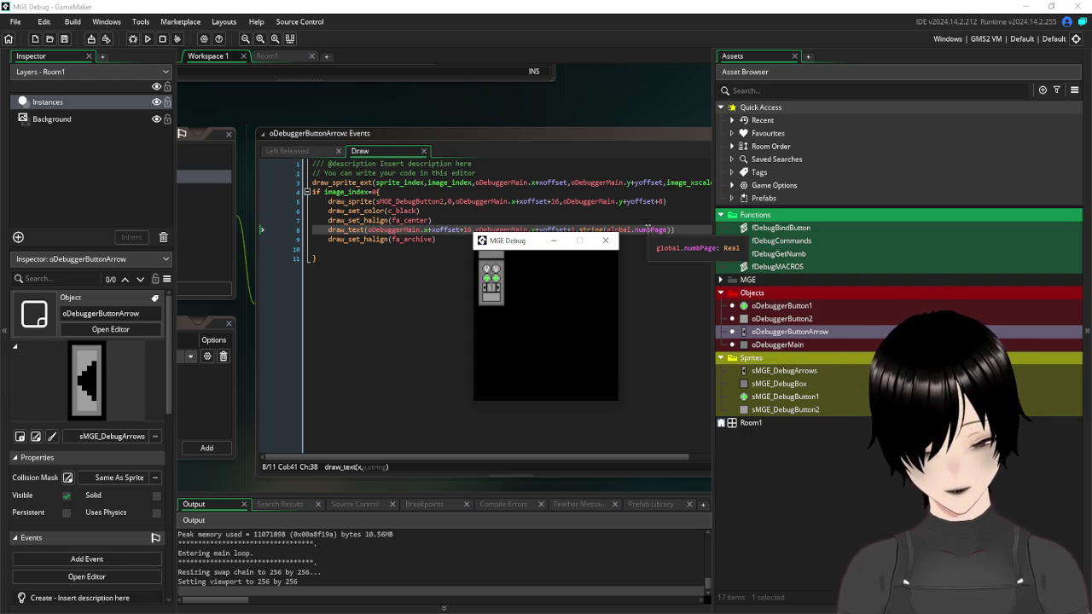
left_click(485, 272)
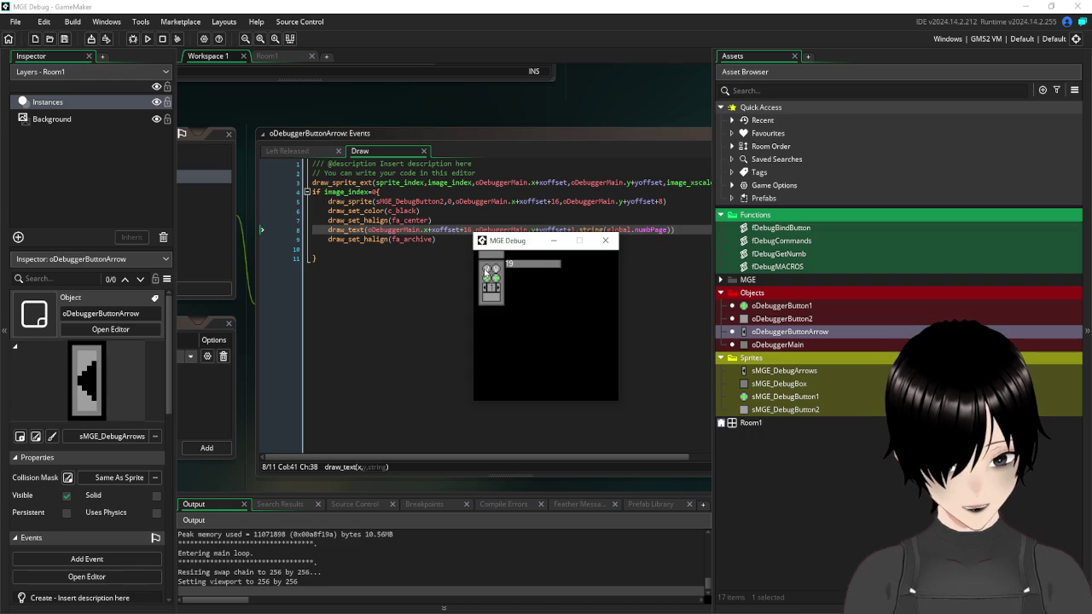
left_click(481, 272)
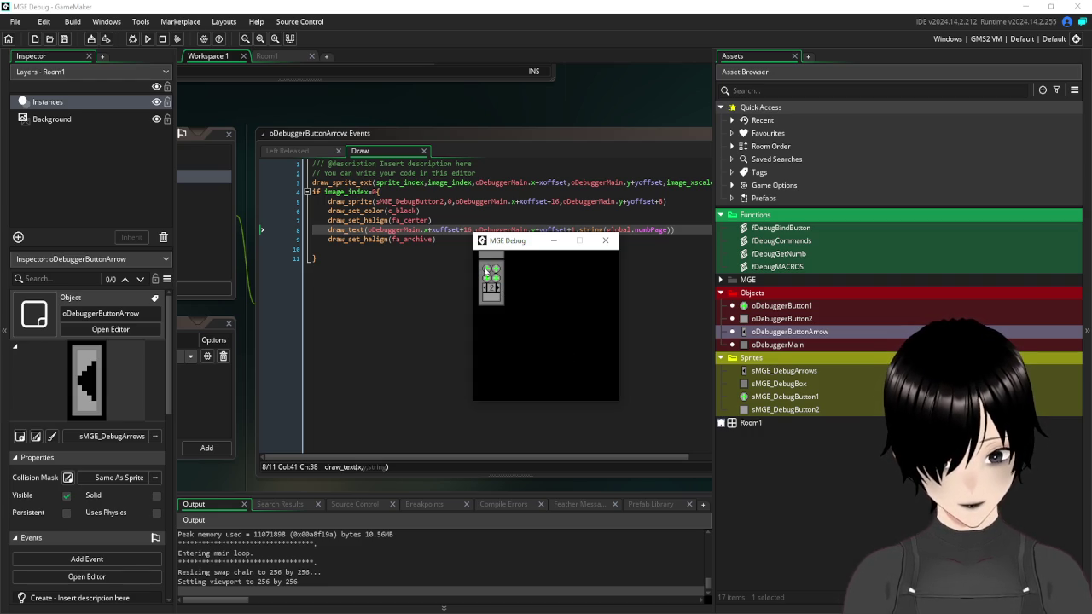
- Submit the mousex command and toggle the tracked-variable display on, off and on
left_click(487, 271)
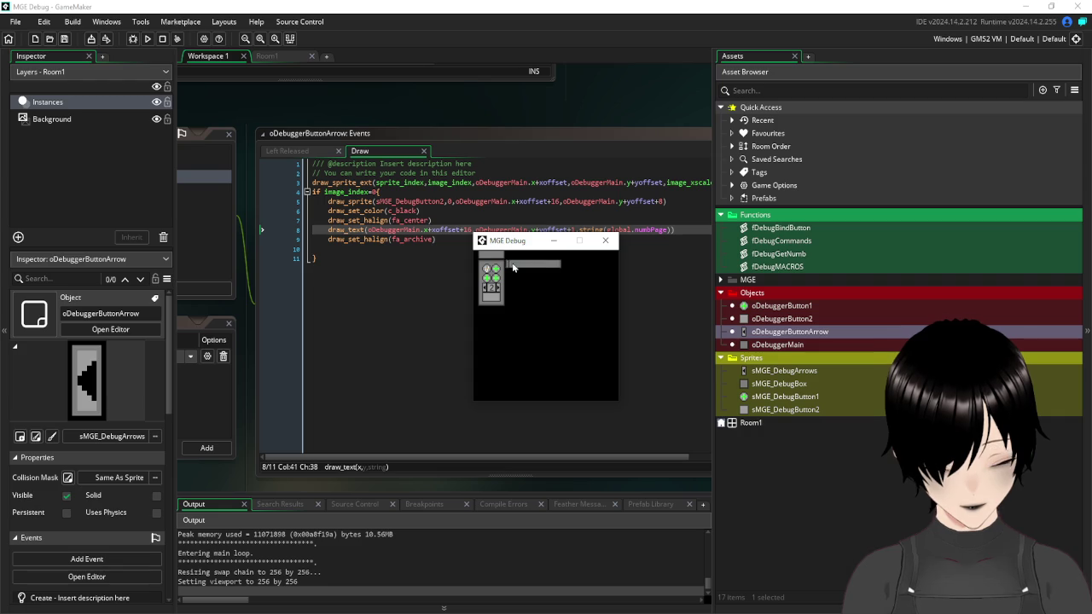
type("mousex")
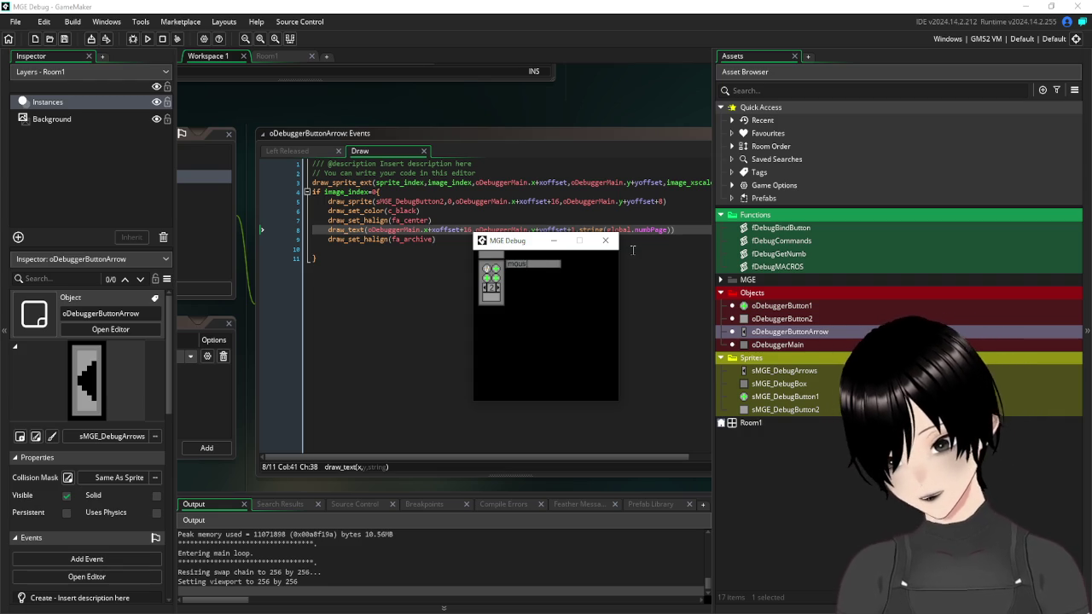
key("Return")
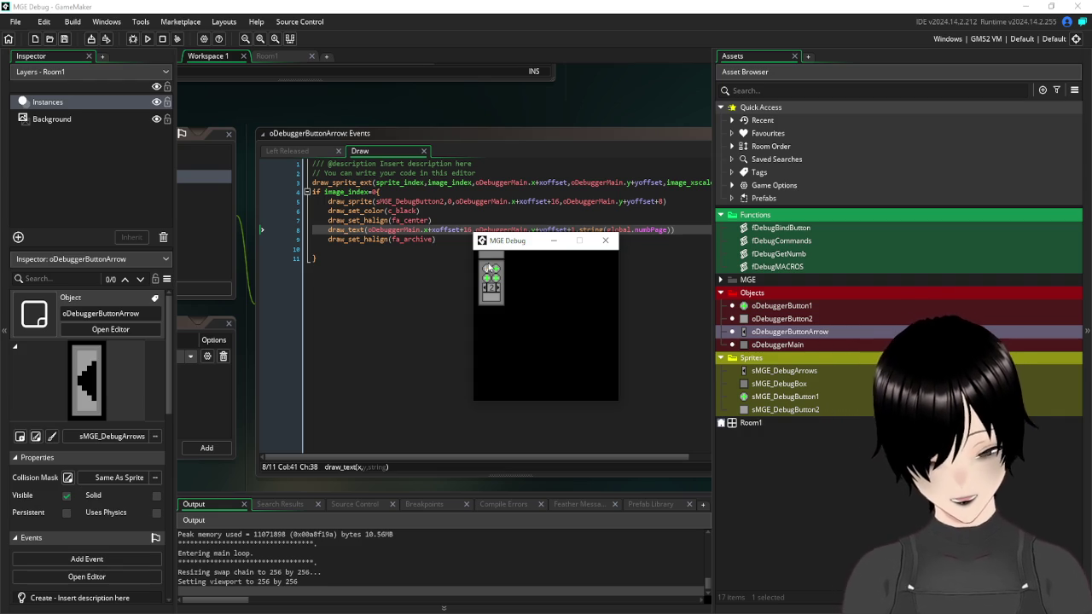
left_click(487, 271)
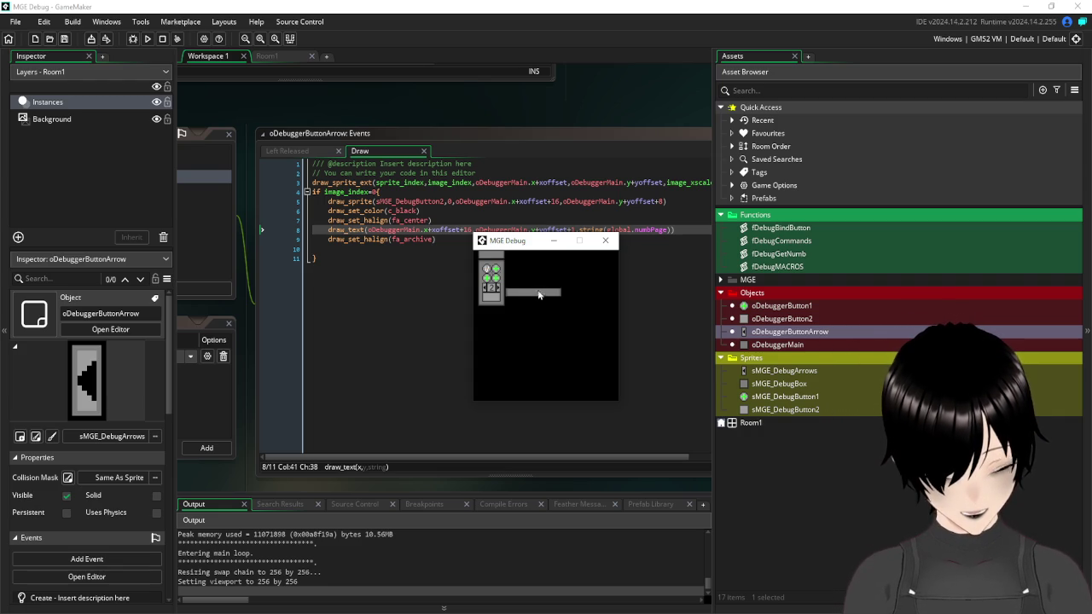
left_click(493, 272)
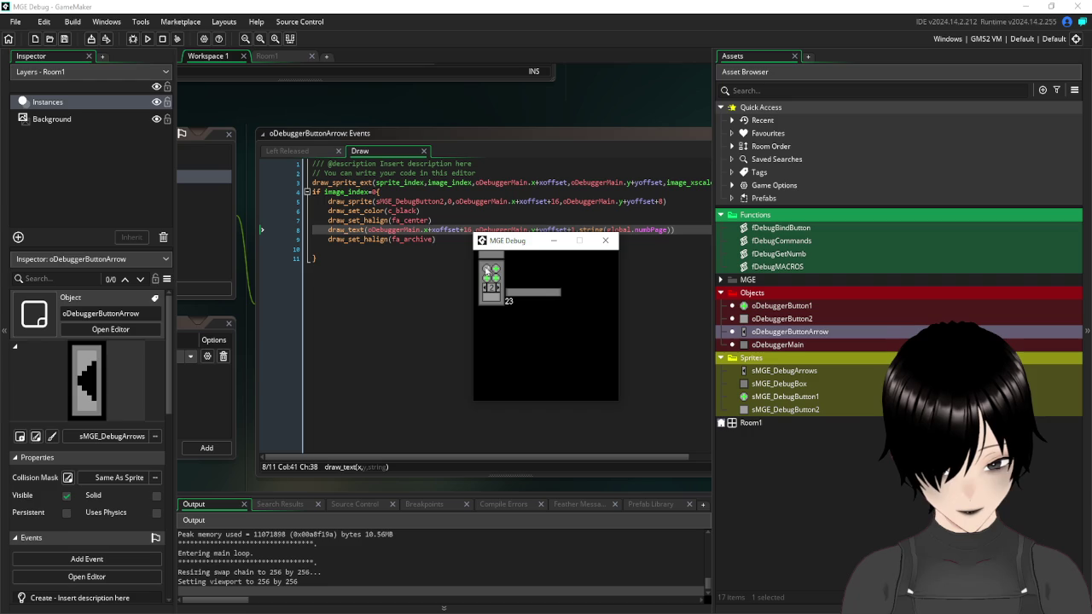
left_click(488, 273)
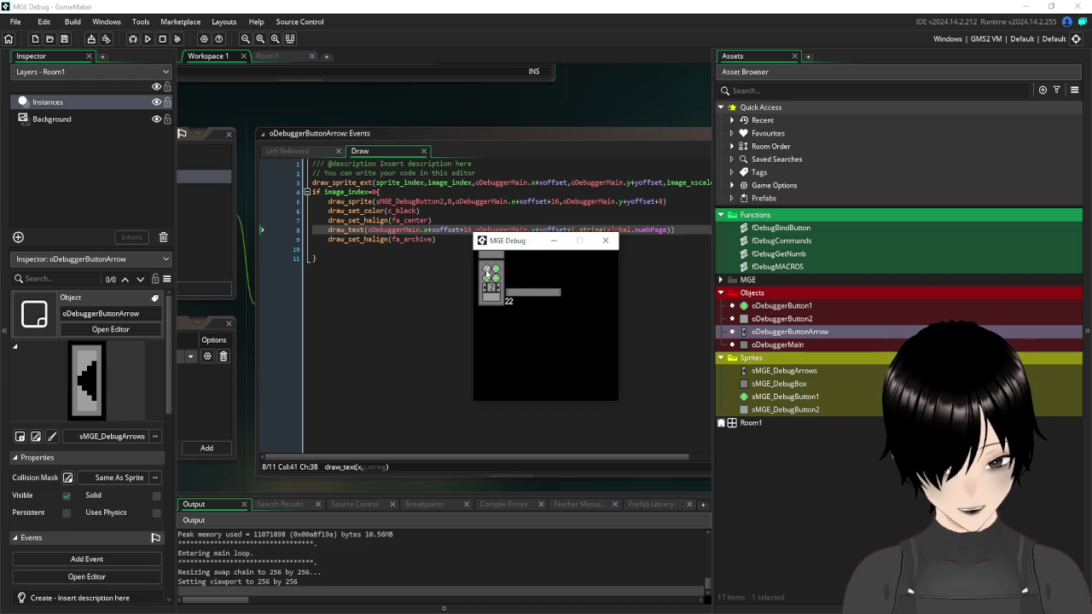
- Page the tracked list up and down, hide the display, and close the game
left_click(491, 288)
left_click(493, 288)
left_click(499, 290)
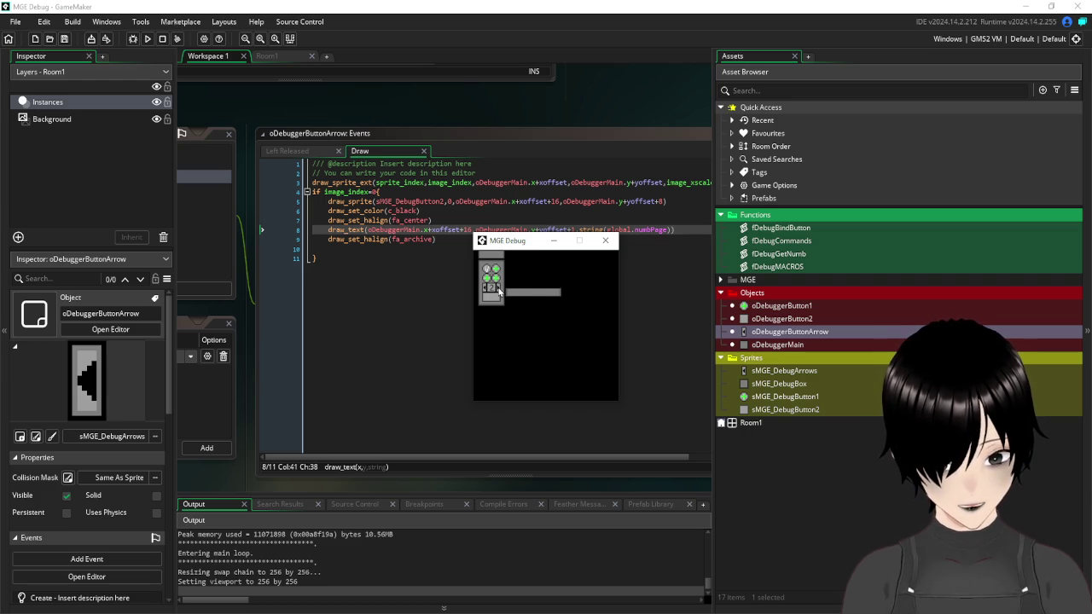
left_click(483, 291)
left_click(484, 291)
left_click(498, 293)
left_click(500, 294)
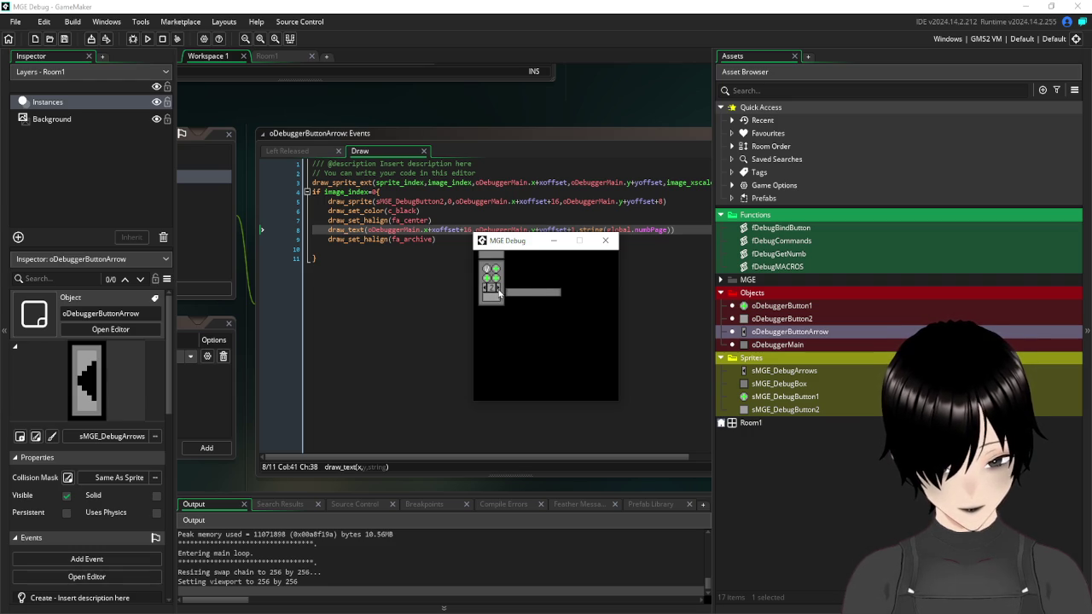
left_click(488, 271)
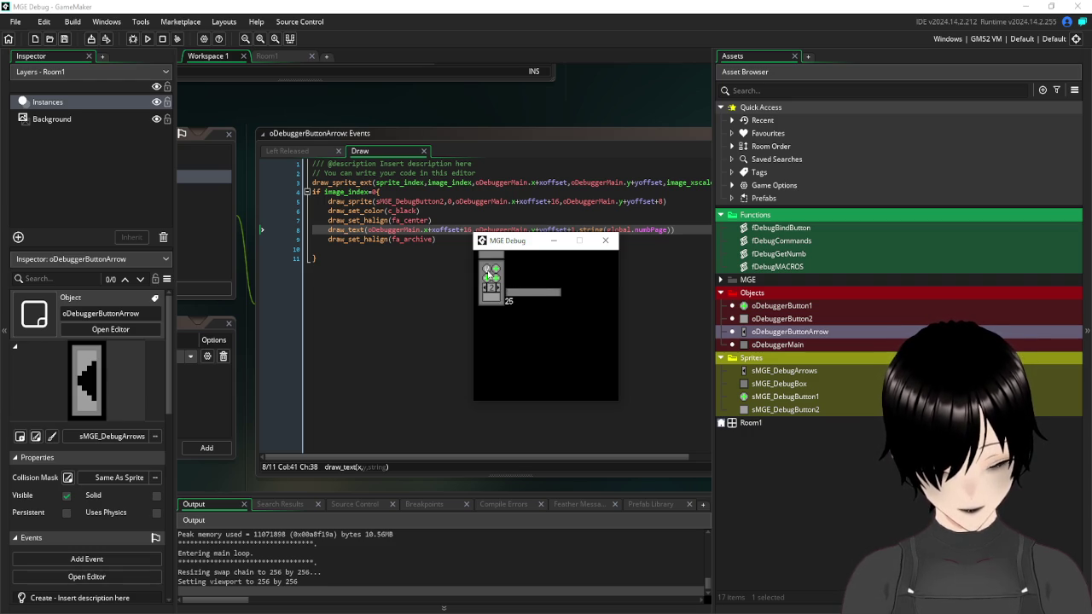
left_click(488, 273)
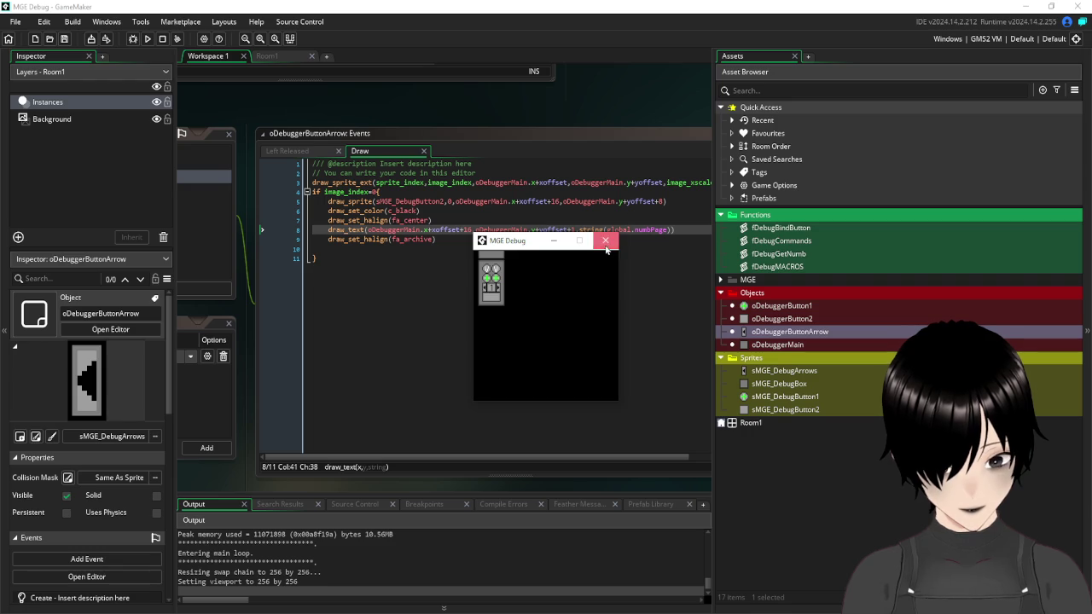
left_click(605, 241)
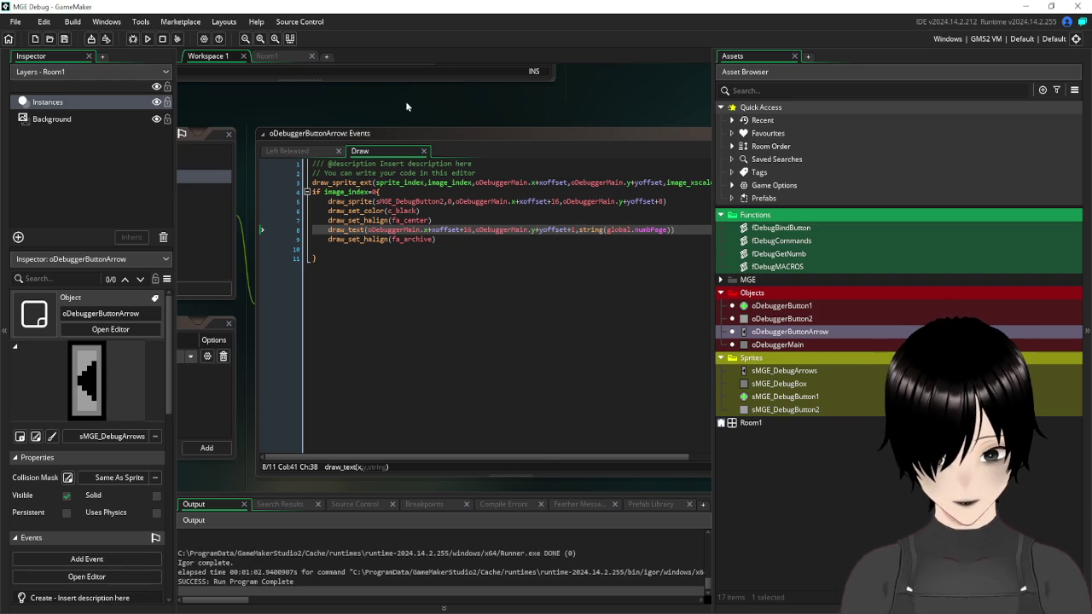
- Open oDebuggerButtonArrow's Left Released code and scroll through its page-arrow logic
mouse_move(349, 105)
left_mouse_down()
mouse_move(562, 373)
mouse_move(519, 131)
left_mouse_up()
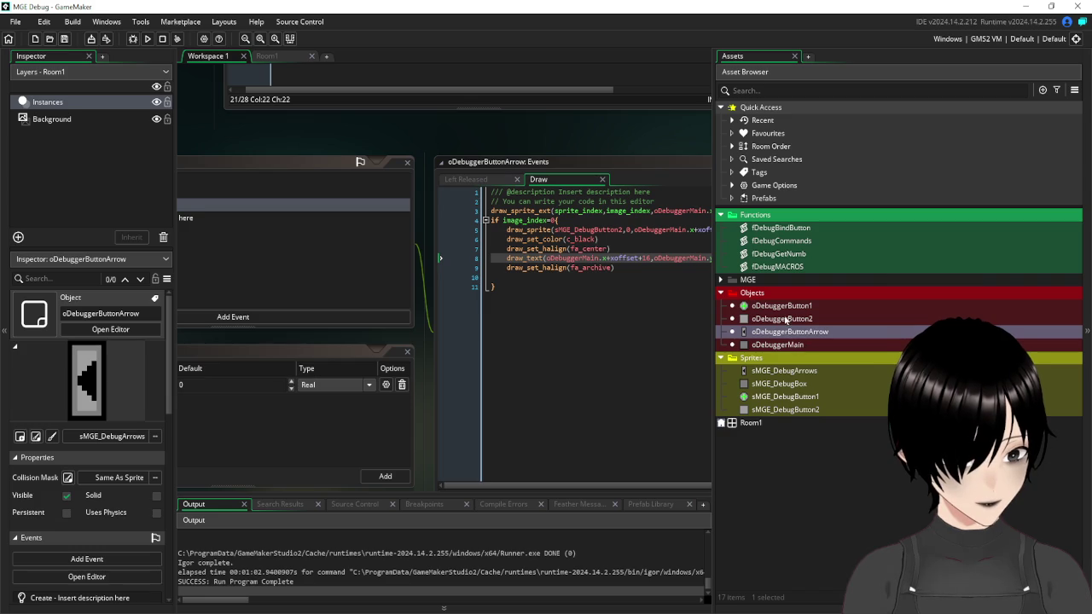
double_click(790, 333)
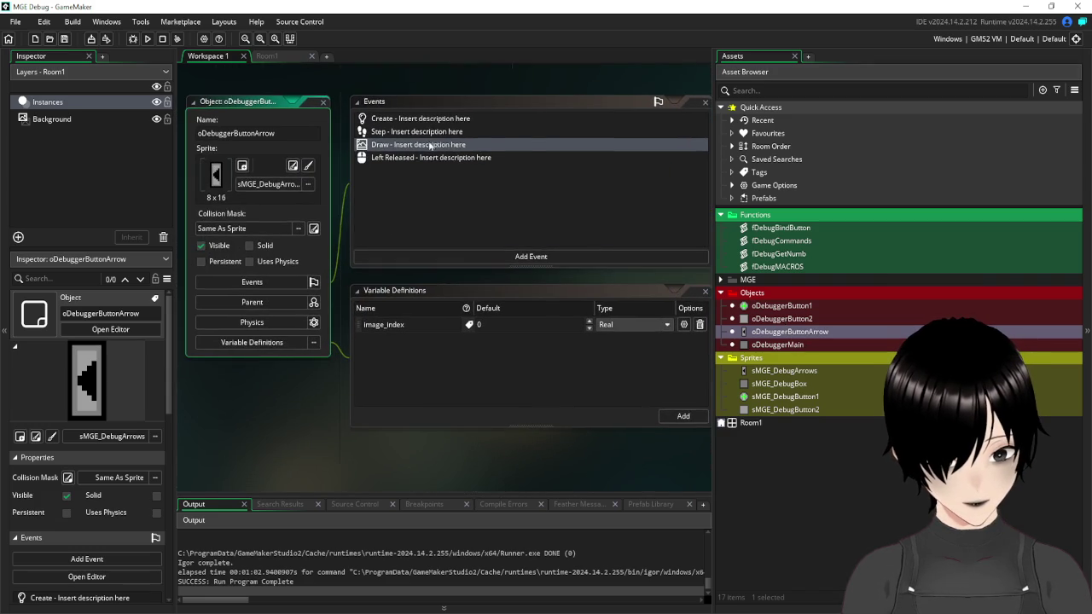
left_click(419, 158)
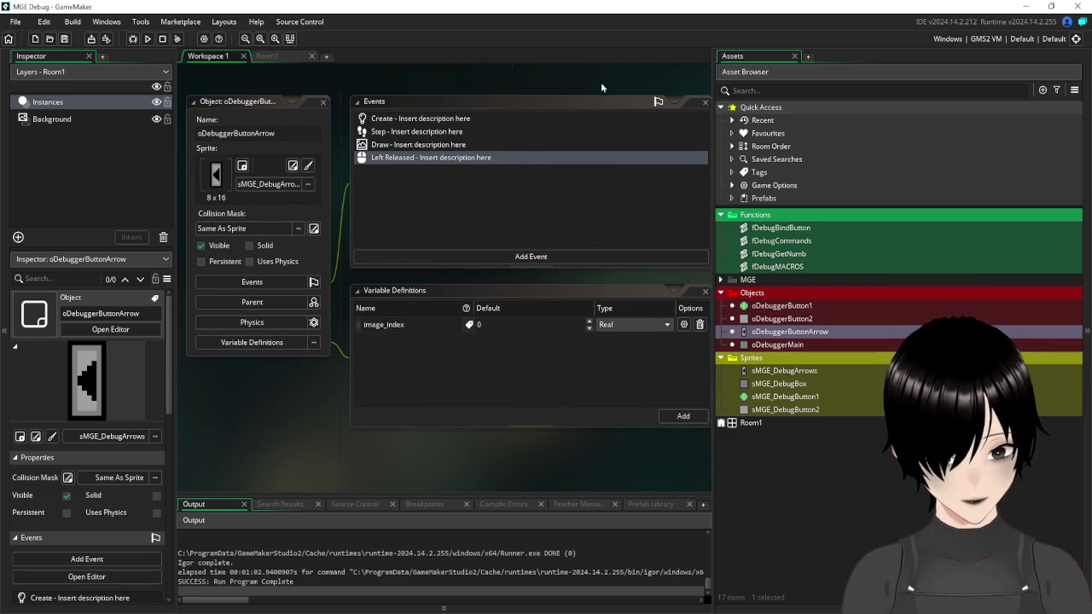
left_click_drag(601, 82, 278, 119)
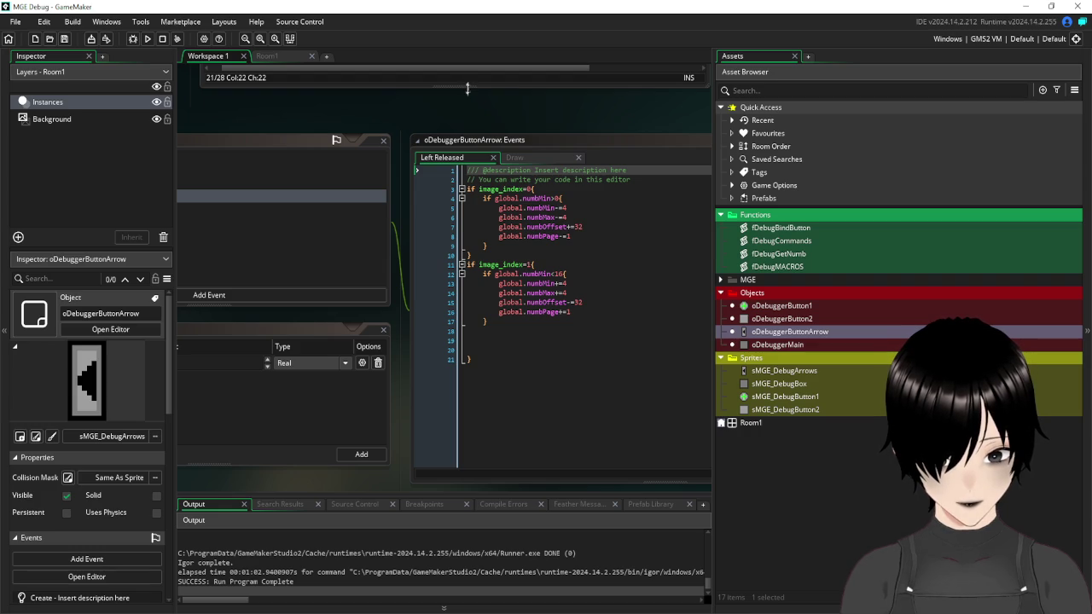
scroll(467, 89, "up", 3)
- Wrap line 23's offset in parentheses as (numb*16-global.numbMin*4) and save
scroll(329, 106, "up", 5)
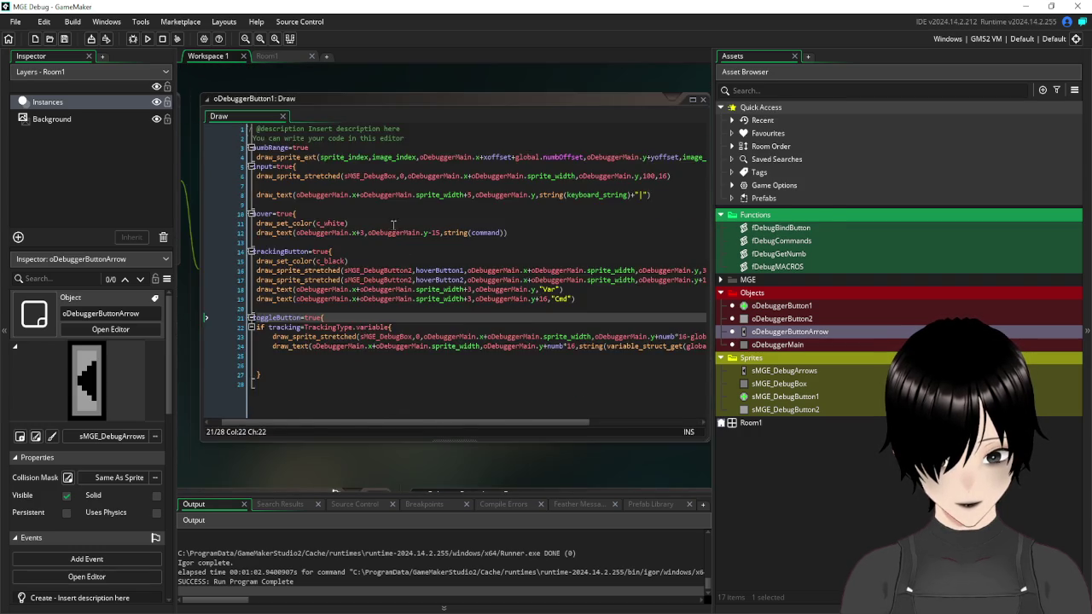
scroll(369, 157, "down", 3)
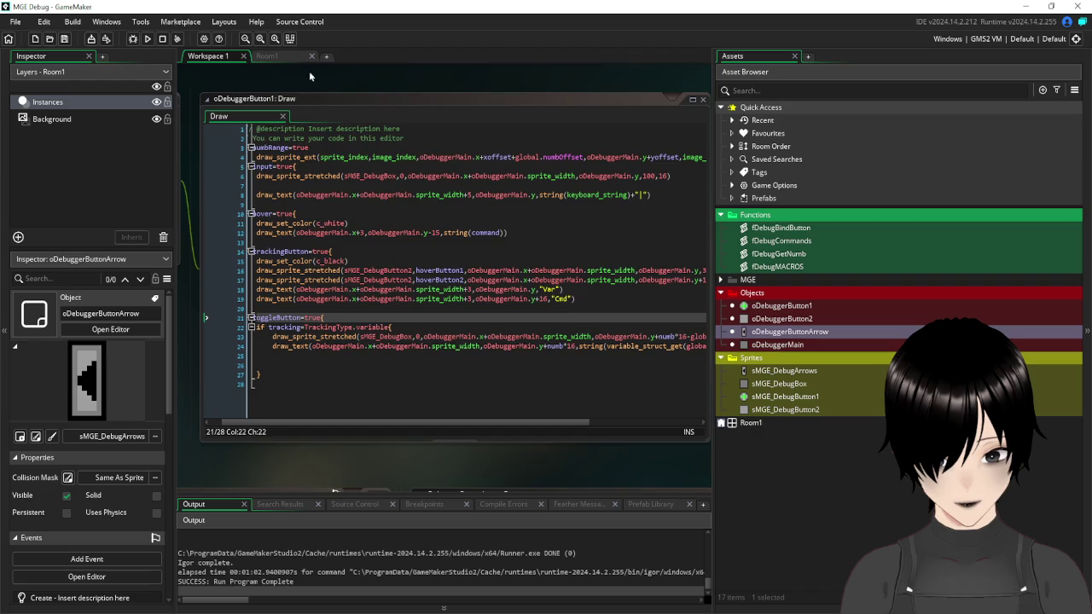
scroll(304, 81, "up", 1)
scroll(298, 111, "down", 1)
left_click_drag(354, 422, 471, 429)
mouse_move(508, 340)
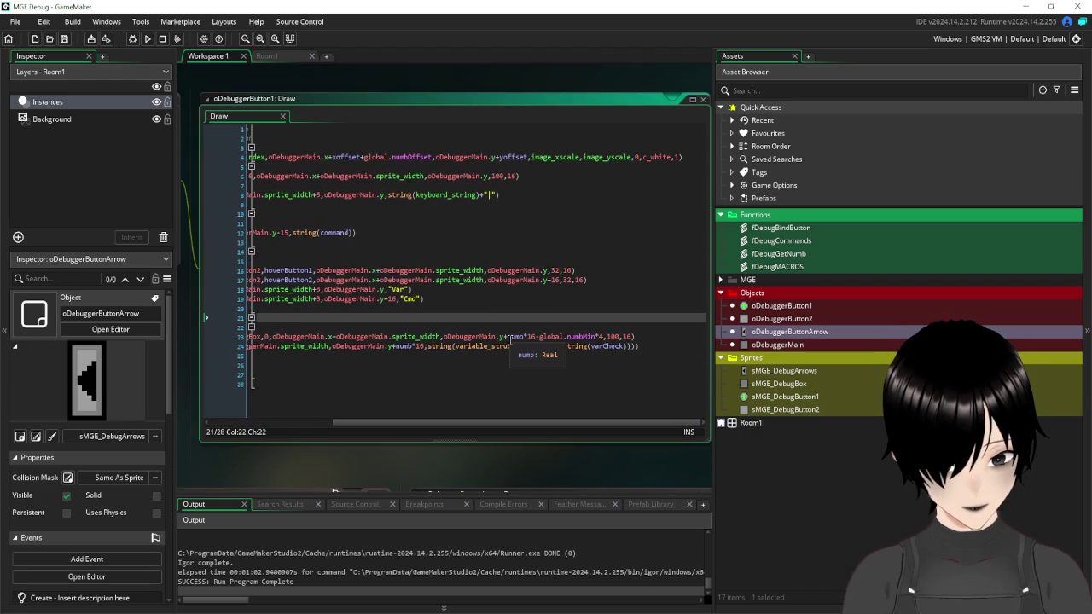
left_click(507, 336)
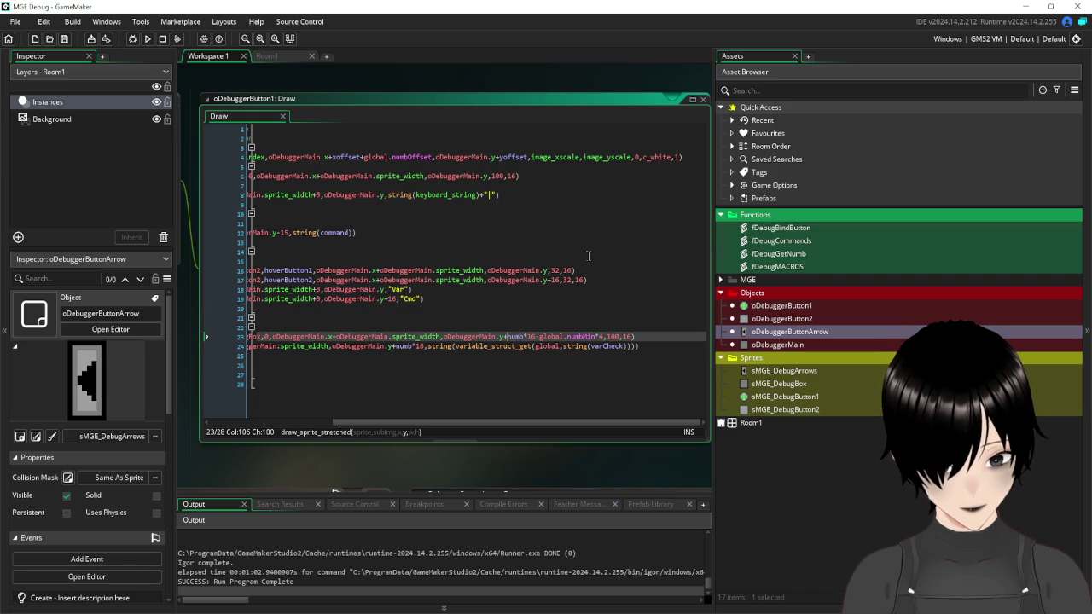
type("(")
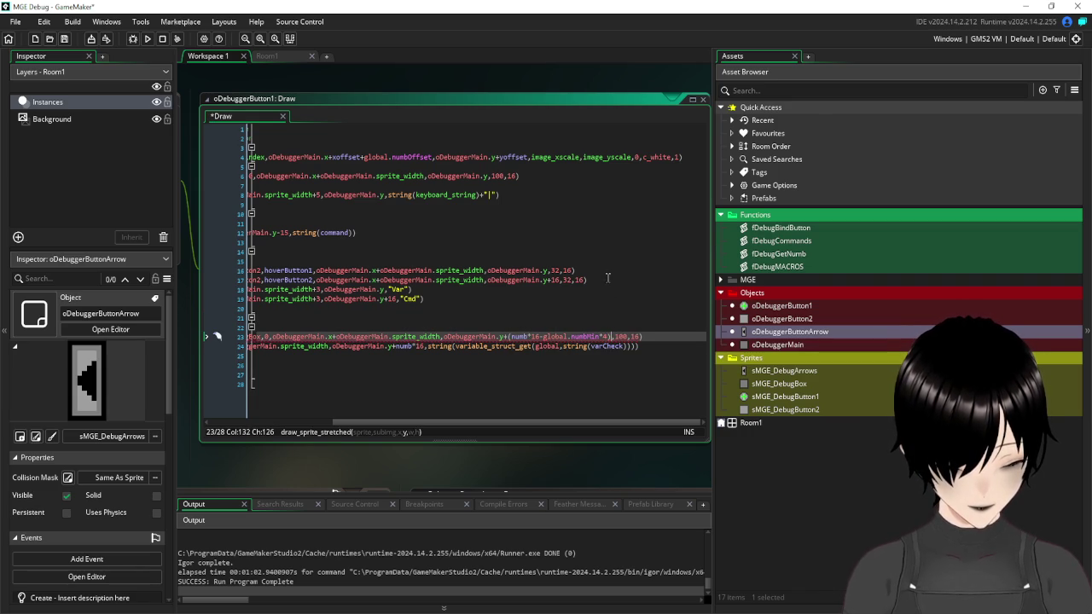
left_click(327, 261)
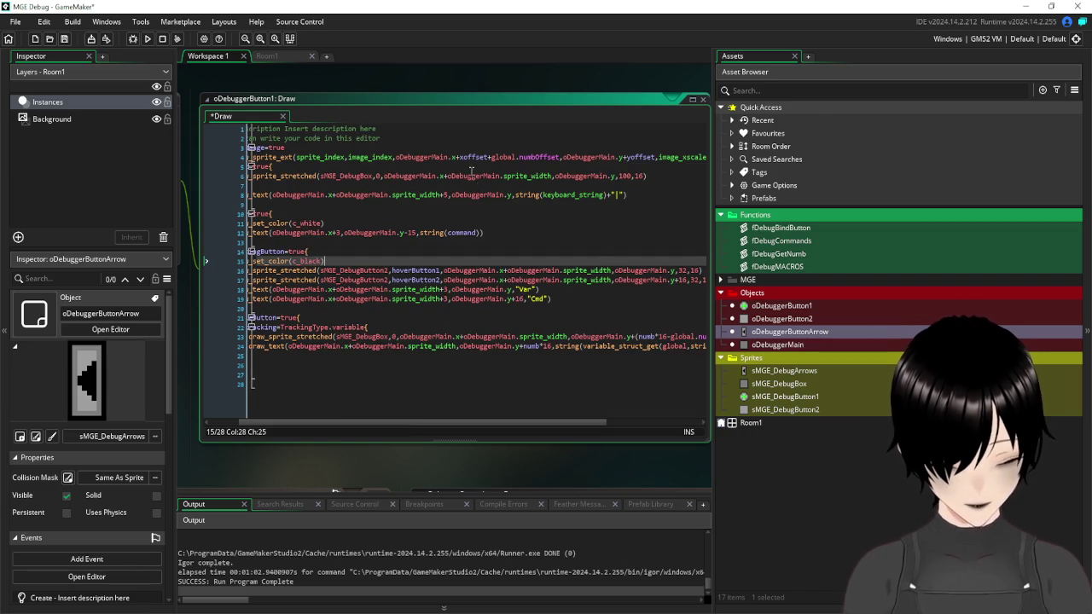
left_click(67, 40)
- Paste the (numb*16-global.numbMin*4) offset into line 24's draw_text, save, and run the game
left_click_drag(495, 424, 598, 423)
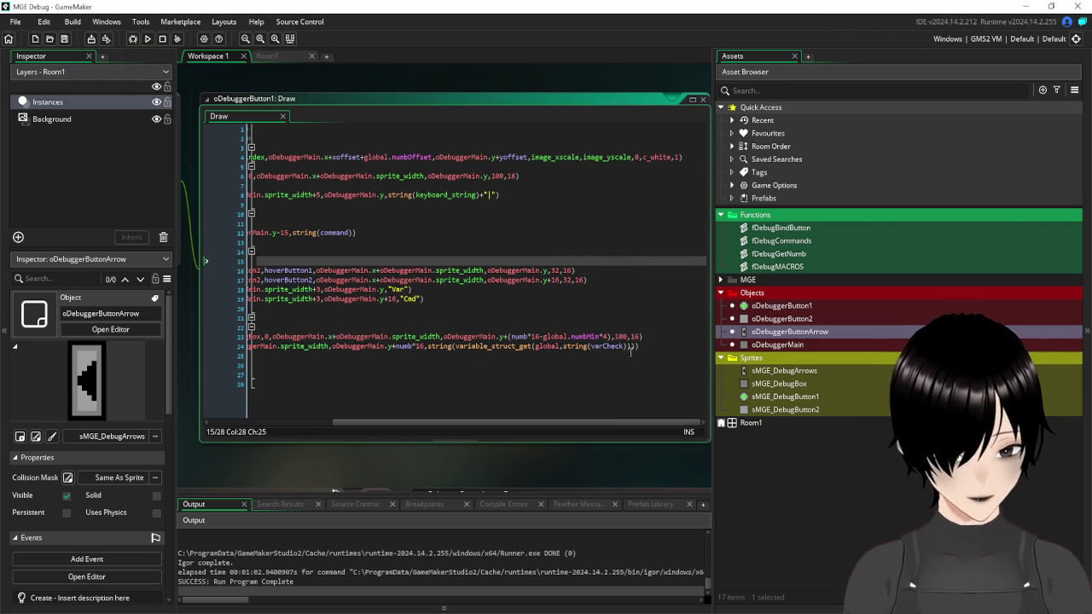
left_click_drag(607, 337, 540, 337)
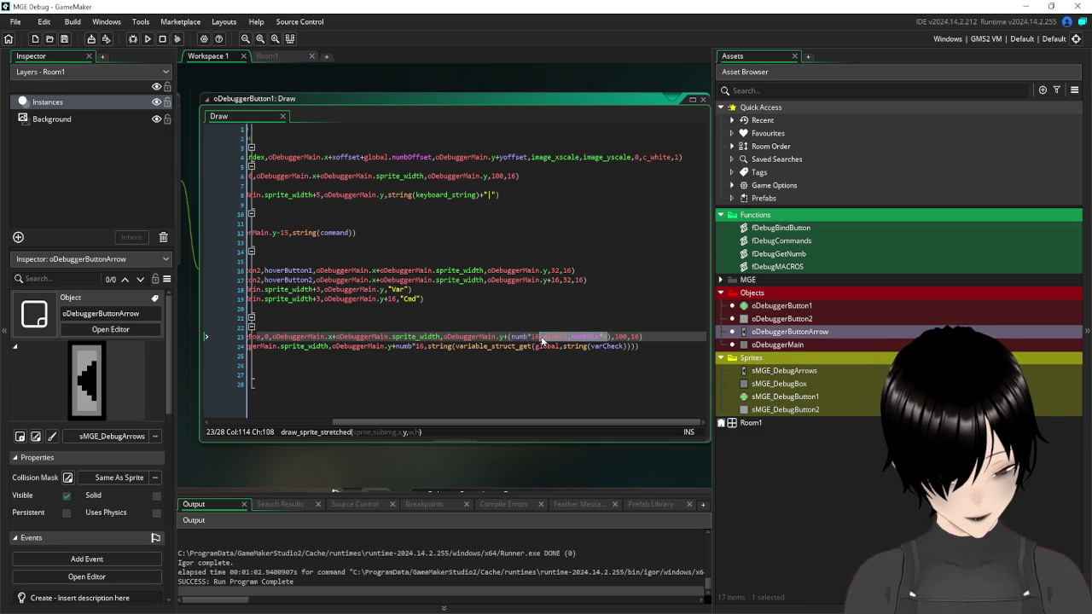
left_click(604, 336)
left_click_drag(604, 336, 508, 336)
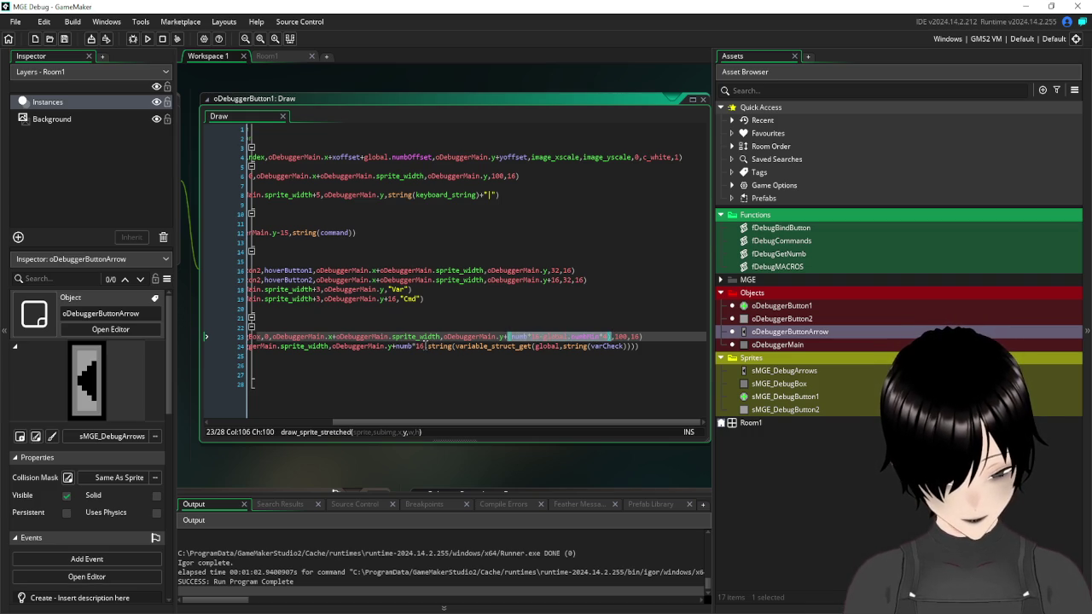
left_click_drag(249, 336, 401, 348)
left_click(424, 346)
type("(numb*16-global.numbMin*4)")
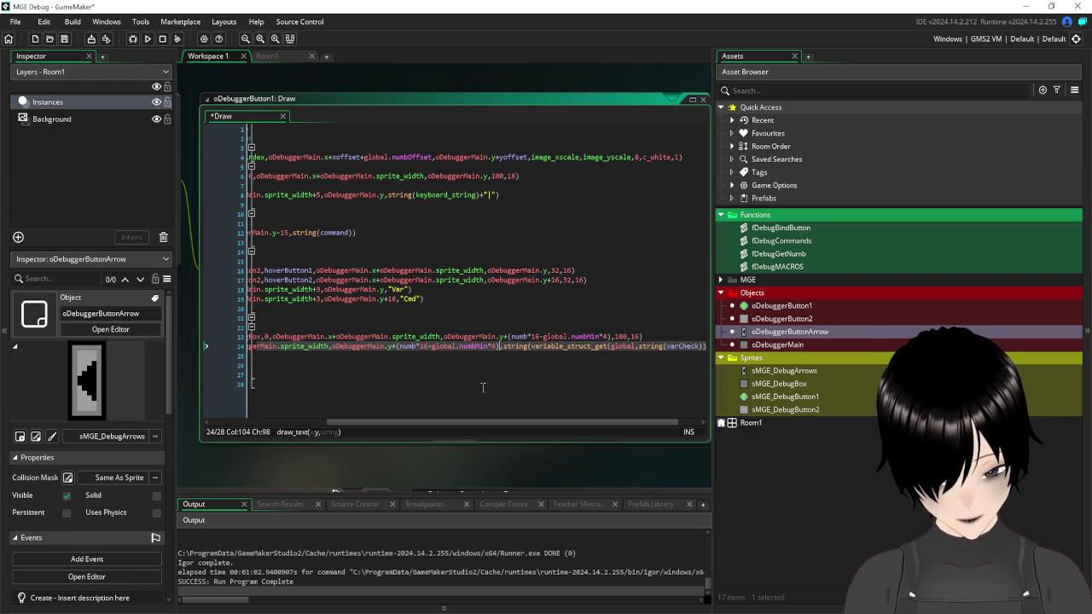
left_click(488, 406)
key("ctrl+s")
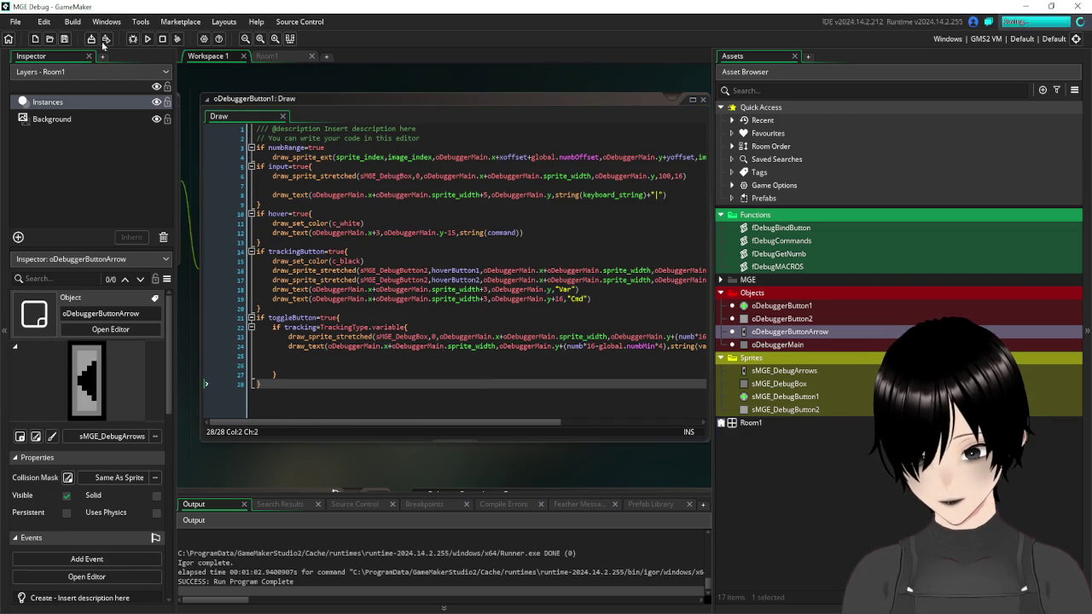
left_click(148, 40)
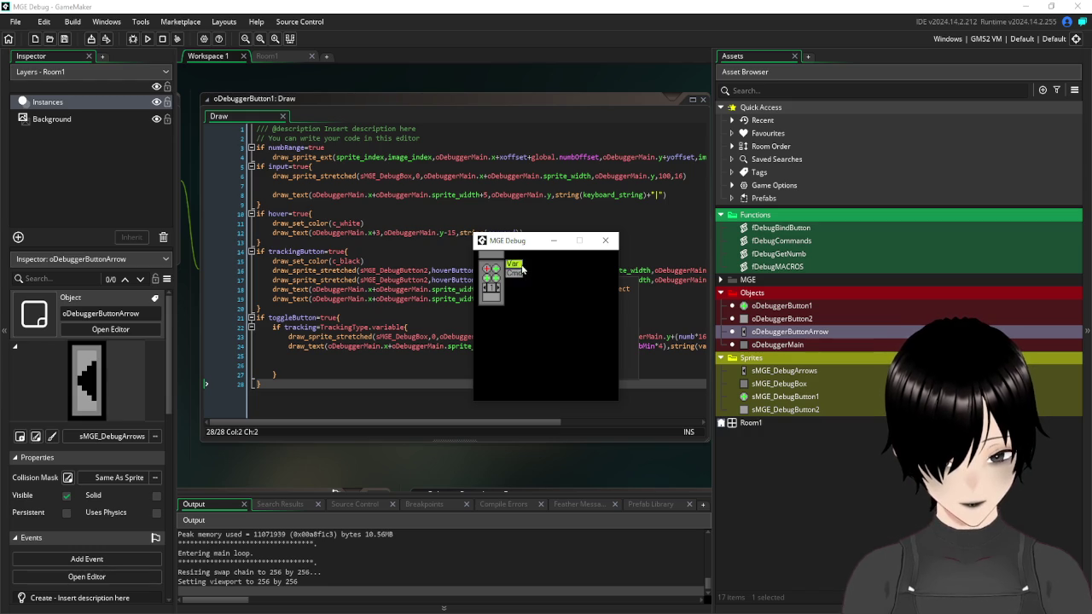
- Track mousex from the input bar and toggle its displayed value on and off
left_click(491, 271)
type("mousex")
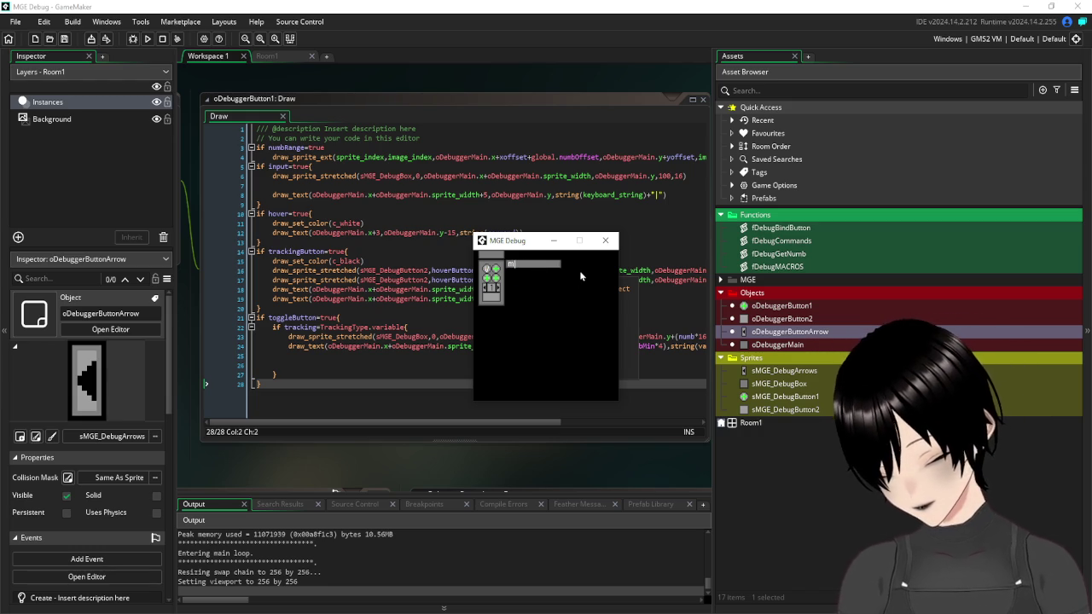
key("Return")
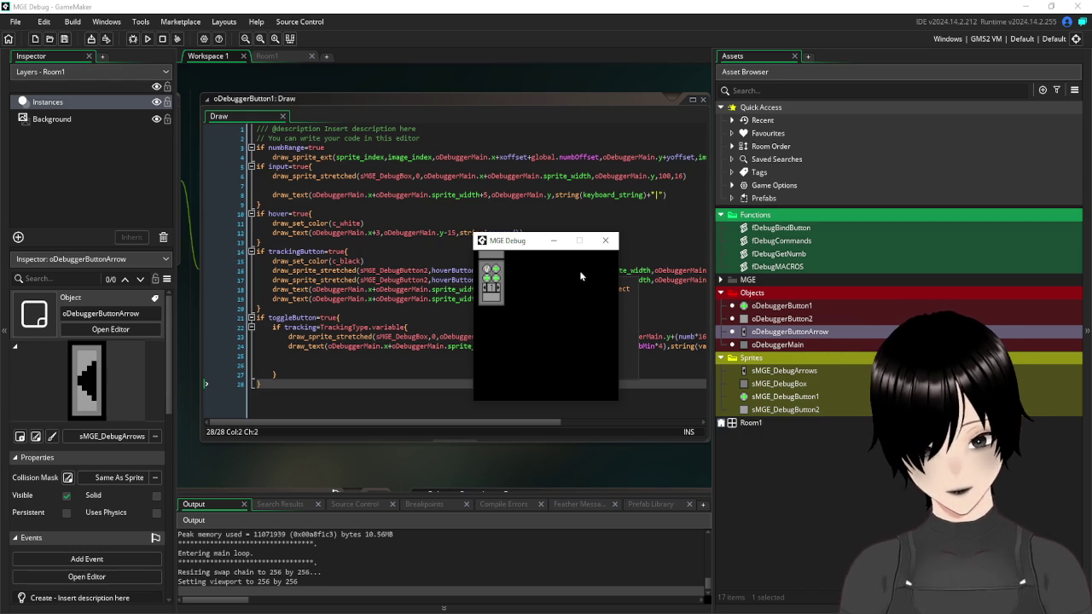
left_click(488, 272)
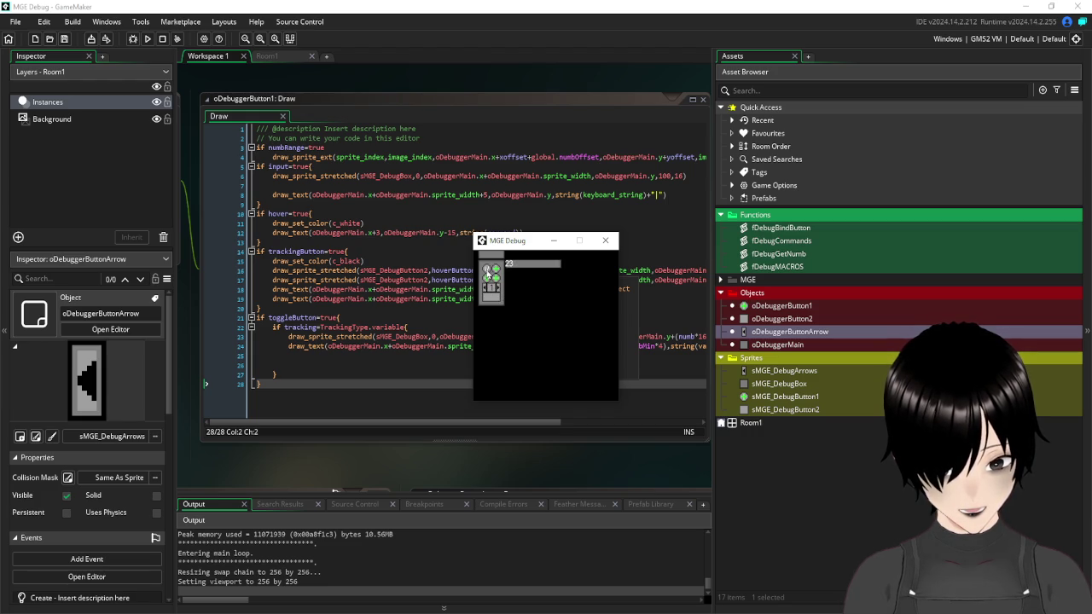
left_click(489, 273)
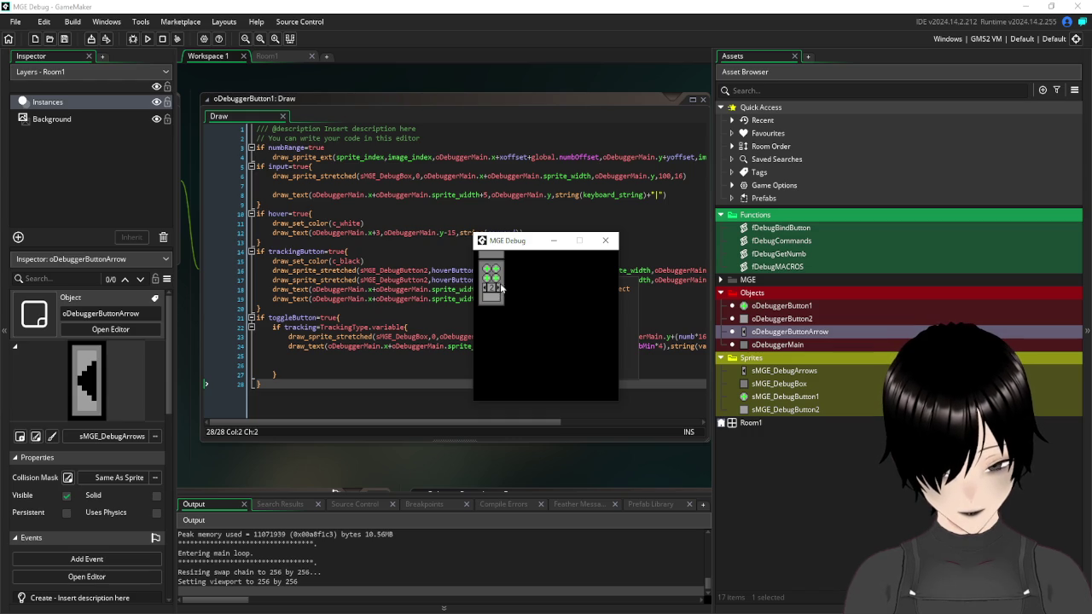
- Submit mousex again, reopen the input bar, and stop the game
left_click(490, 272)
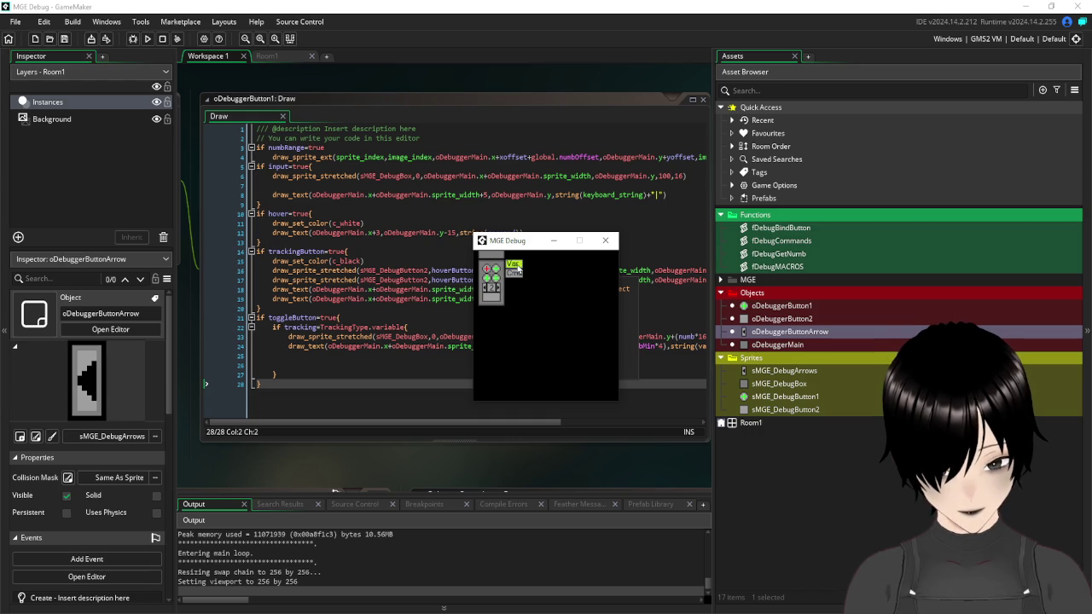
type("mousex")
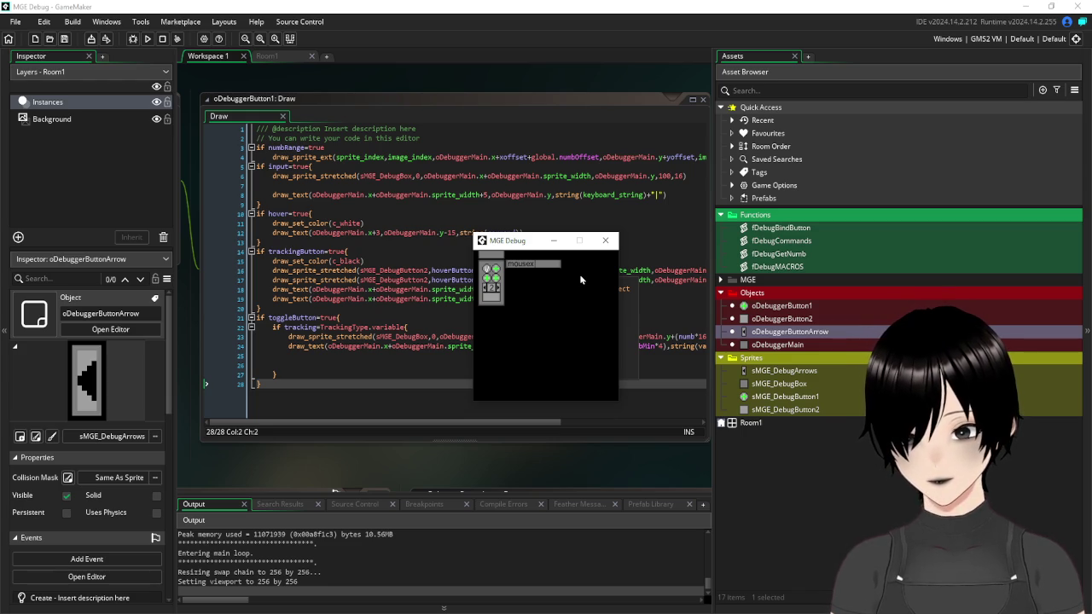
key("Return")
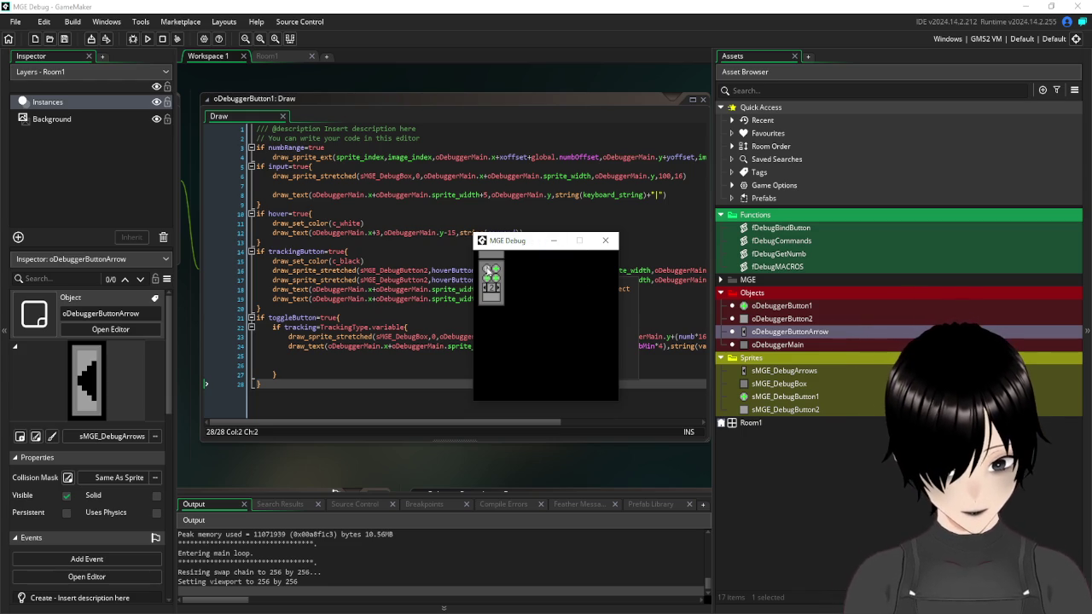
left_click(488, 272)
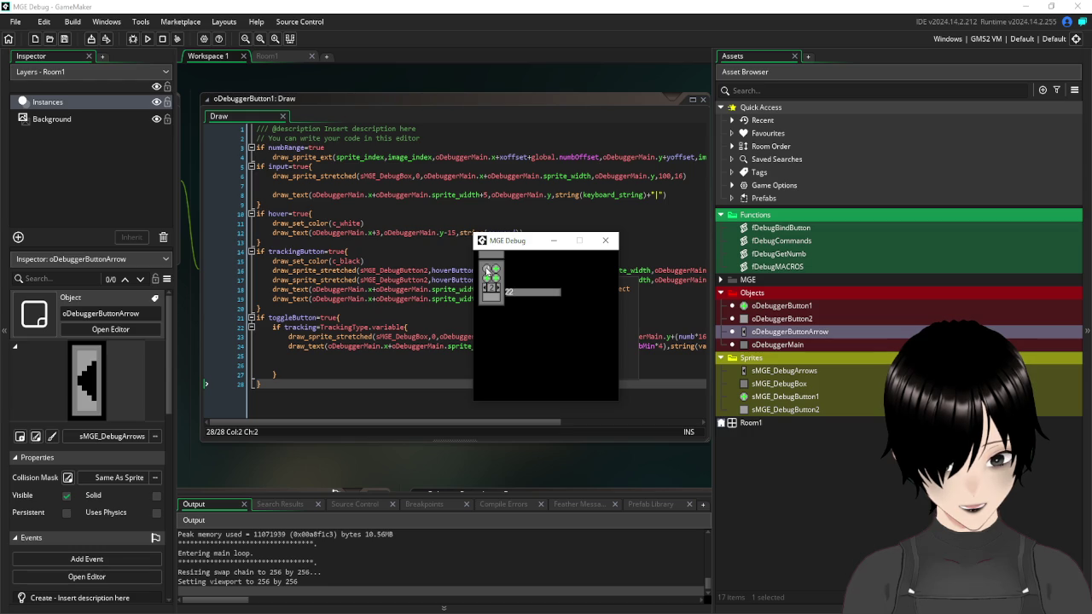
left_click(605, 240)
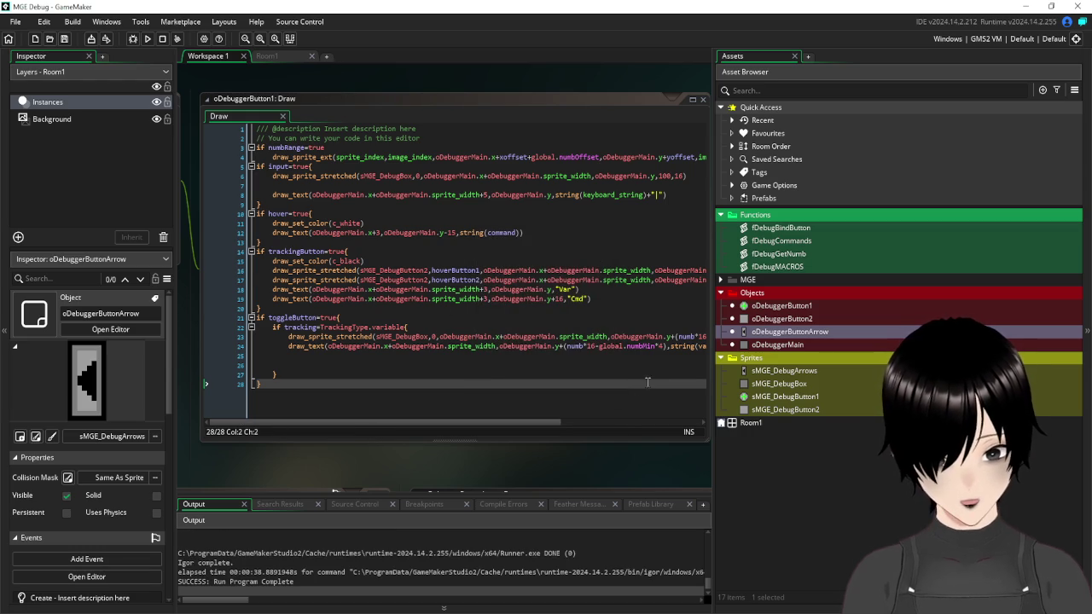
- Change the global.numbMin multiplier from 4 to 16 on both toggleButton lines
left_click_drag(535, 472, 336, 463)
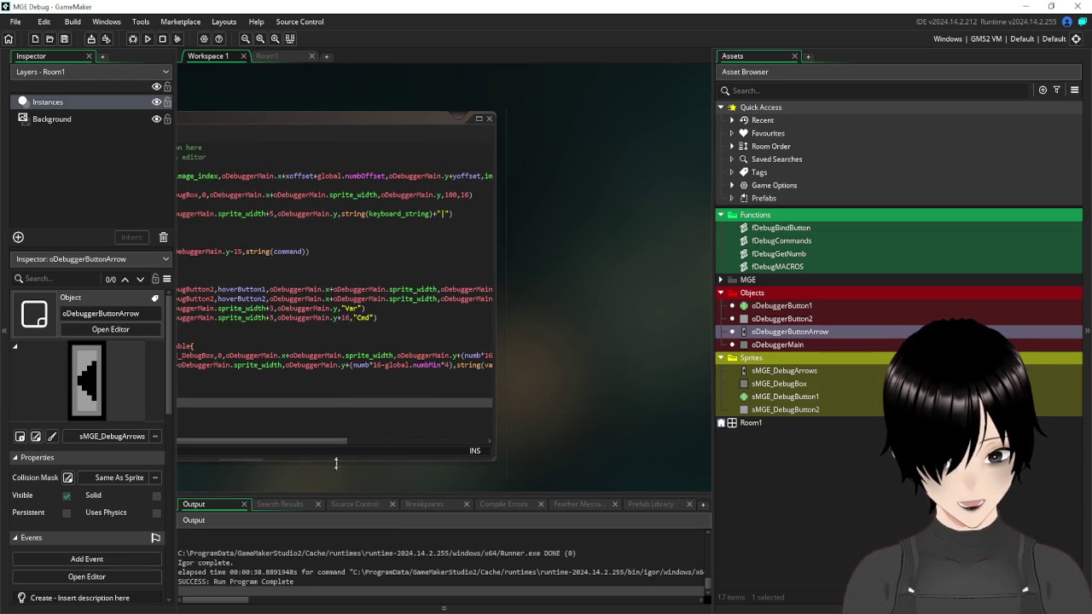
left_click_drag(498, 373, 610, 378)
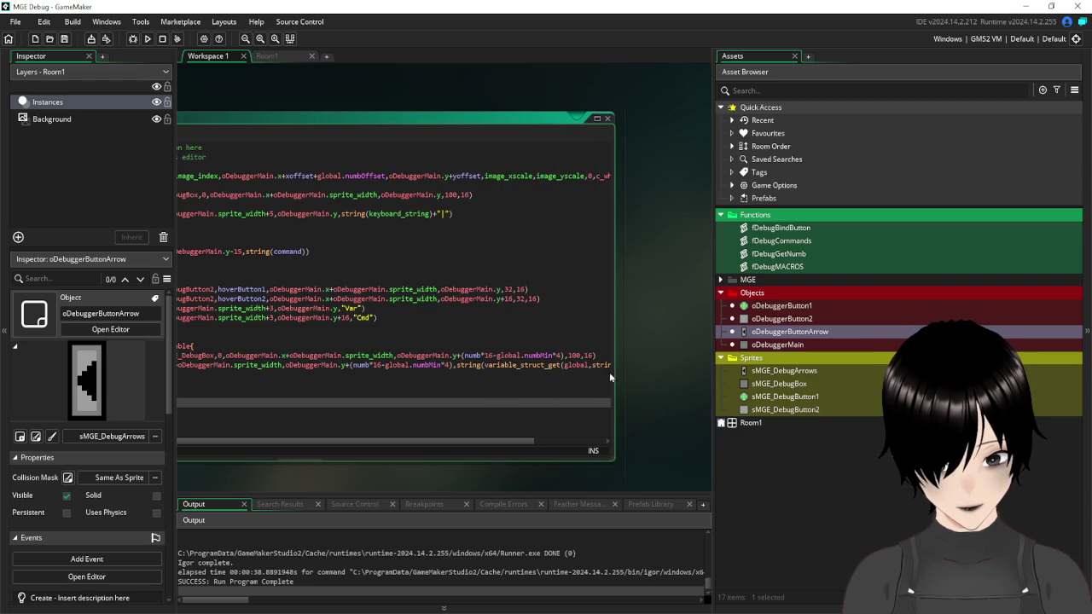
left_click(559, 355)
type("16")
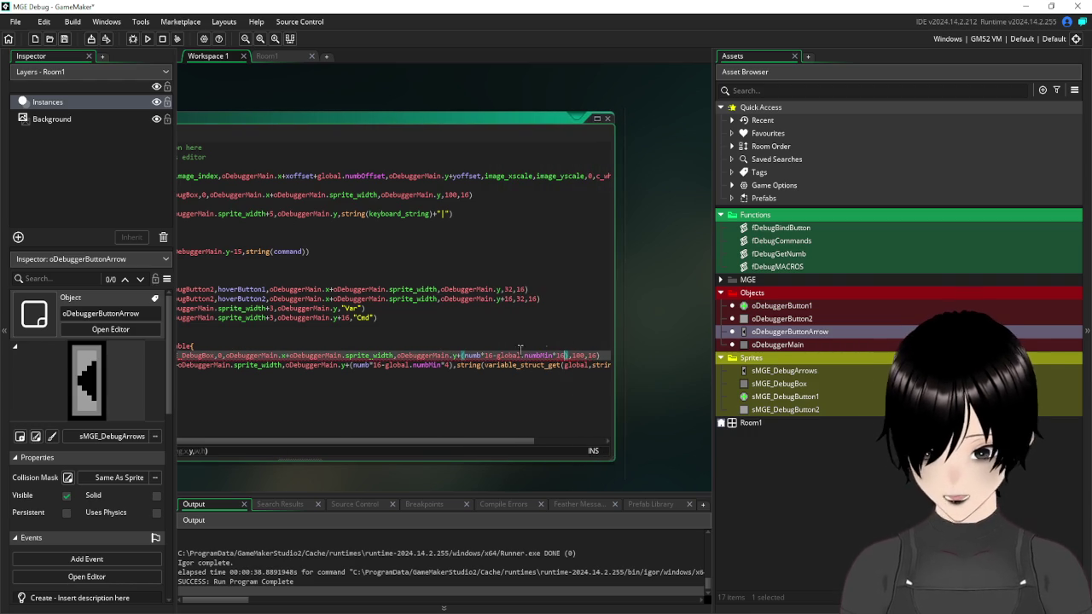
left_click(450, 364)
key("BackSpace")
type("16")
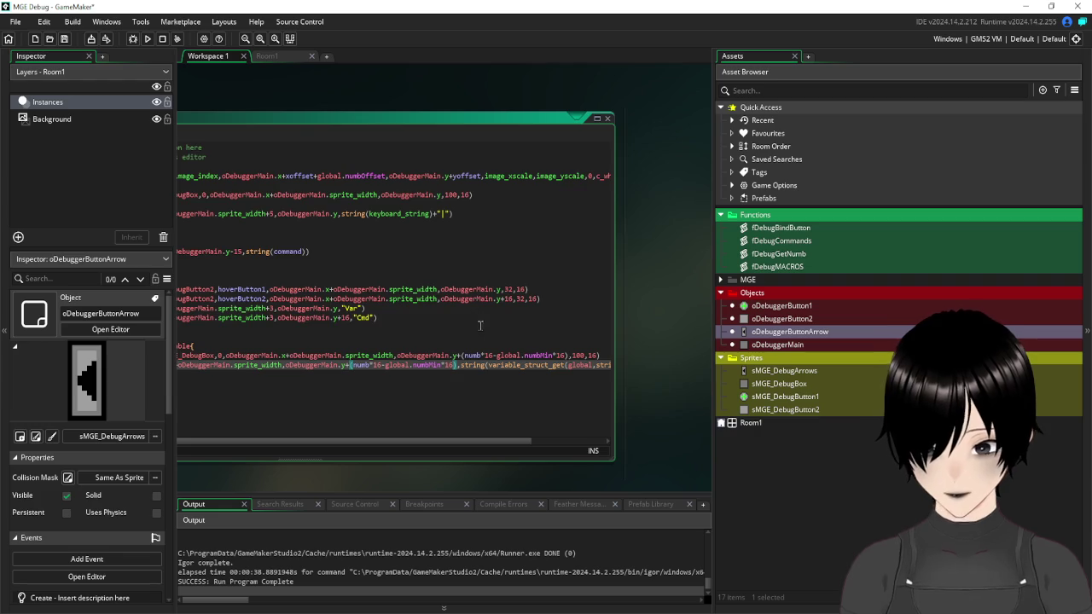
key("Up")
key("Up")
key("Up")
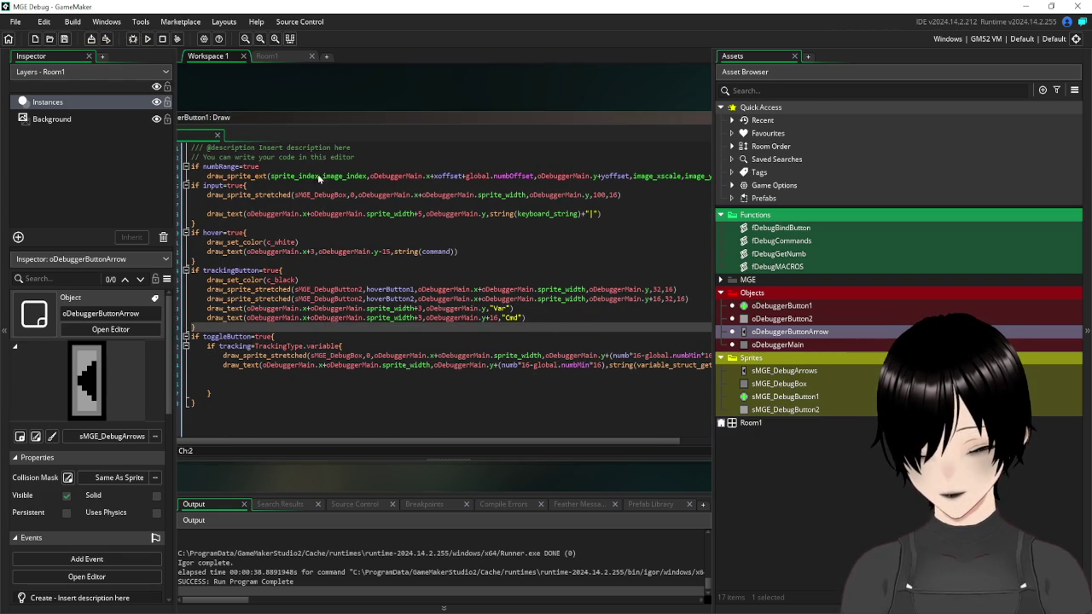
- Check where numbRange is set in oDebuggerButton1's Step event
left_click_drag(260, 114, 514, 144)
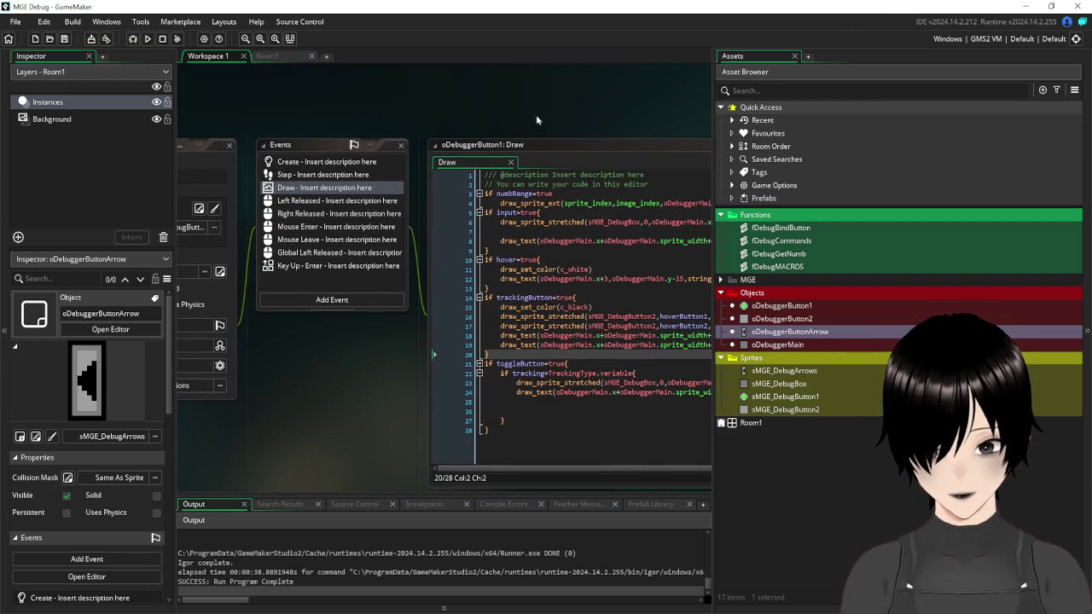
double_click(311, 175)
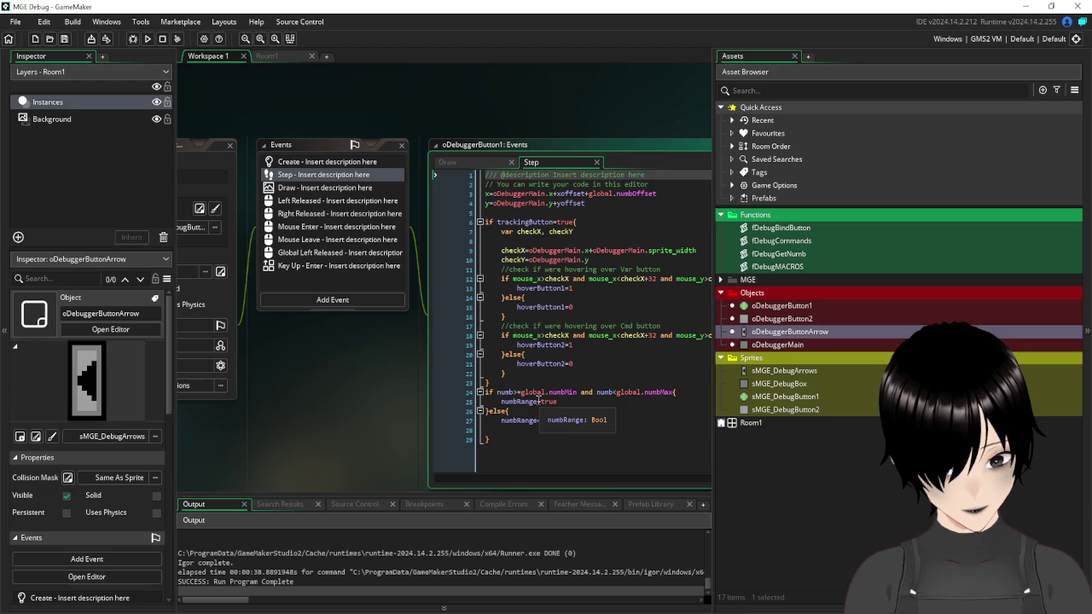
double_click(529, 401)
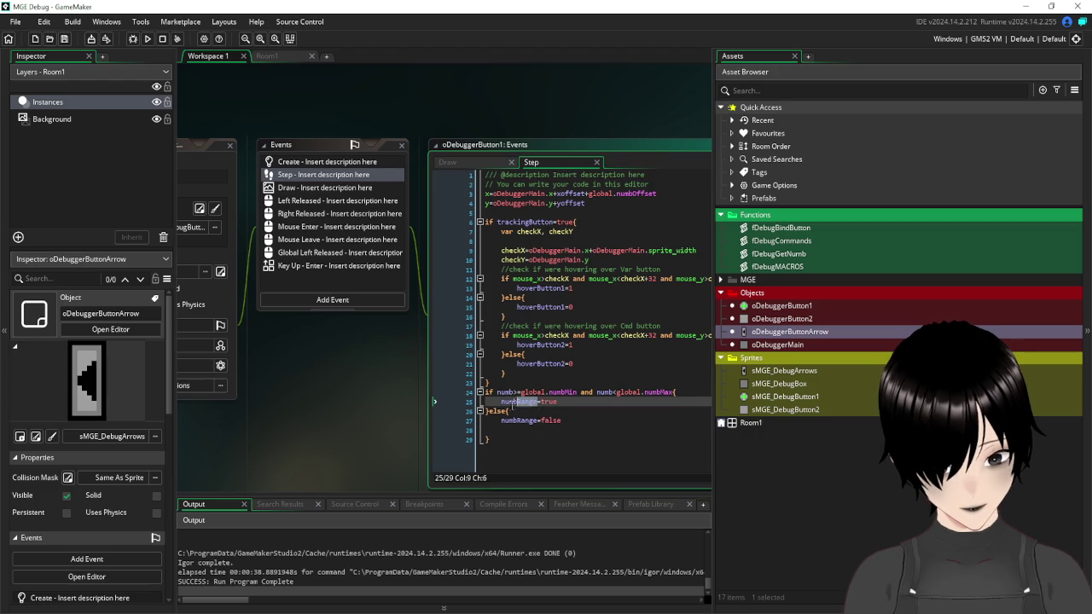
- Append 'and numbRange=true' to line 22's if condition in the Draw code and save
double_click(327, 189)
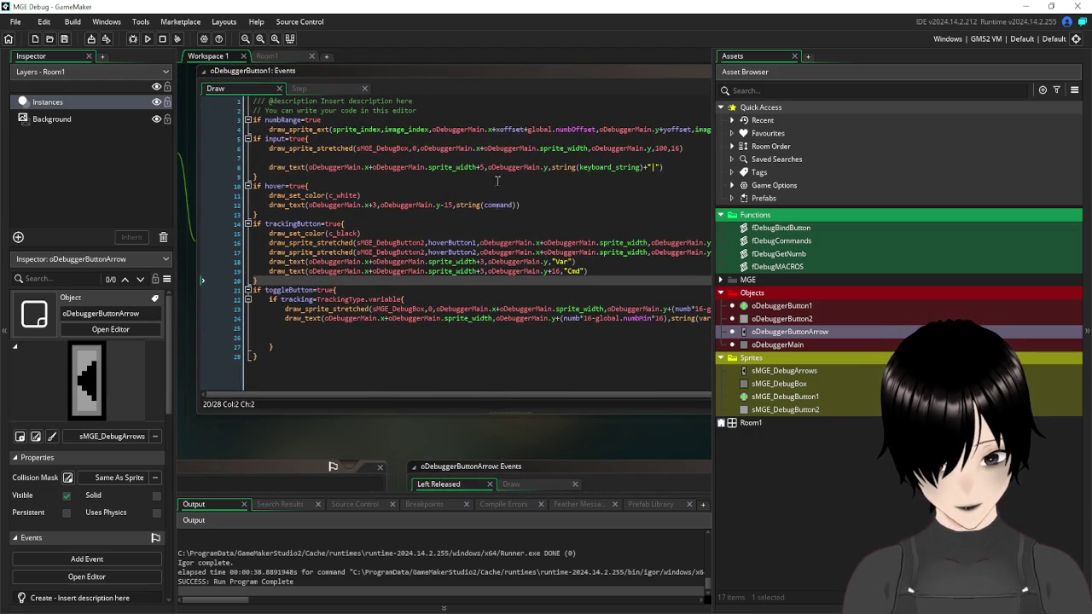
left_click(424, 299)
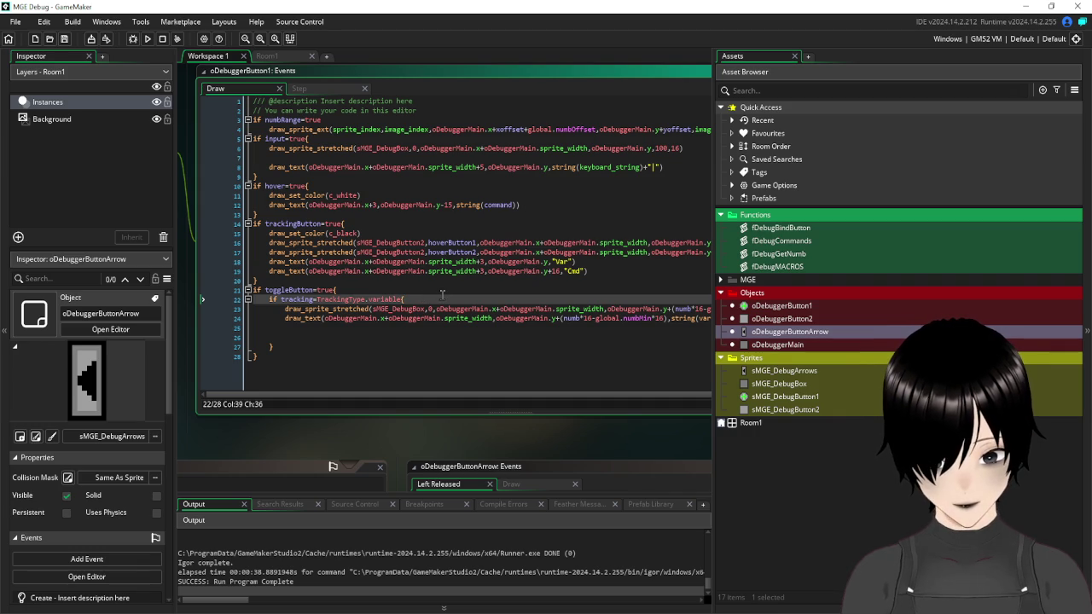
key("Left")
key("Left")
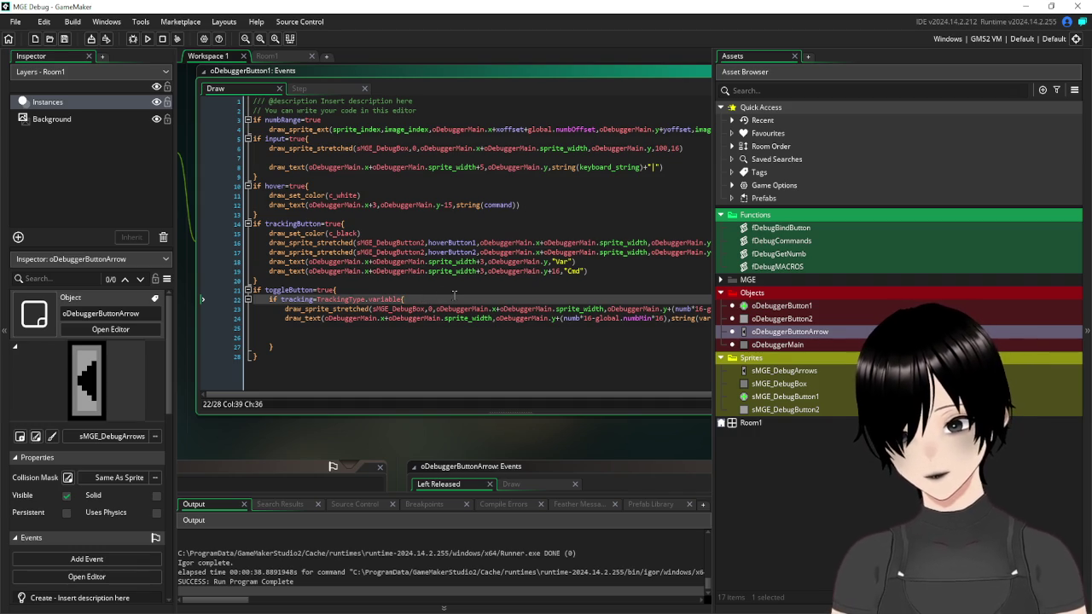
type("and numbRange")
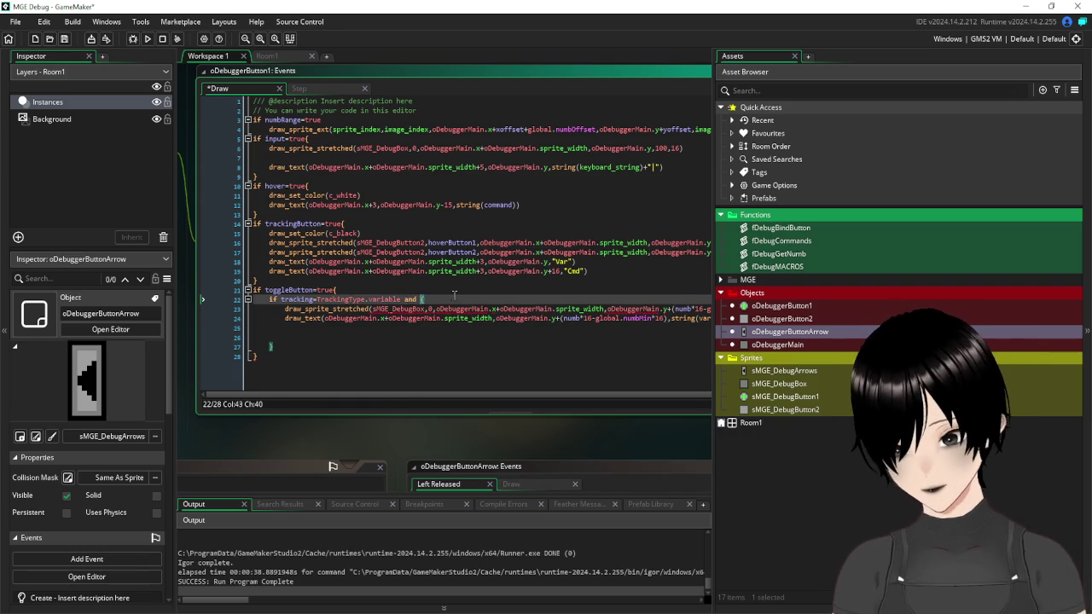
type("=true")
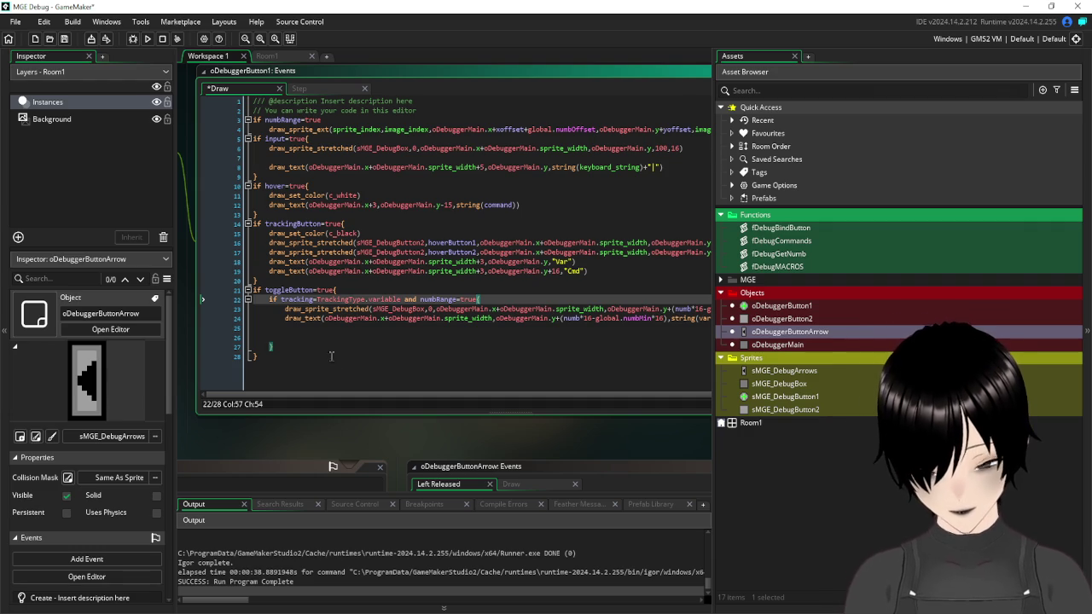
left_click(64, 38)
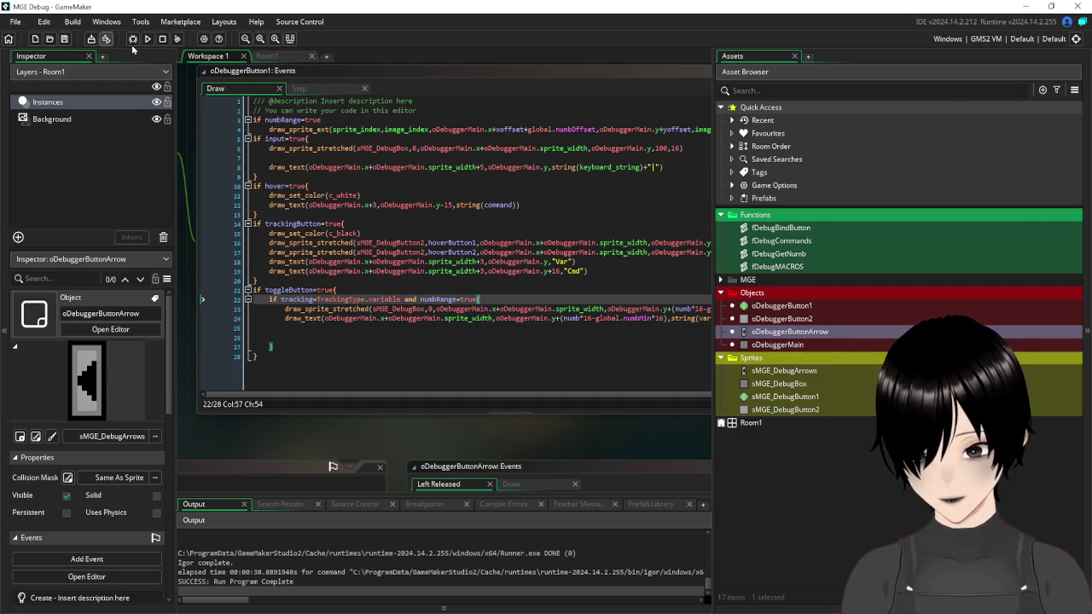
- Run the game and enter mousex as the debug overlay's tracked variable
left_click(147, 38)
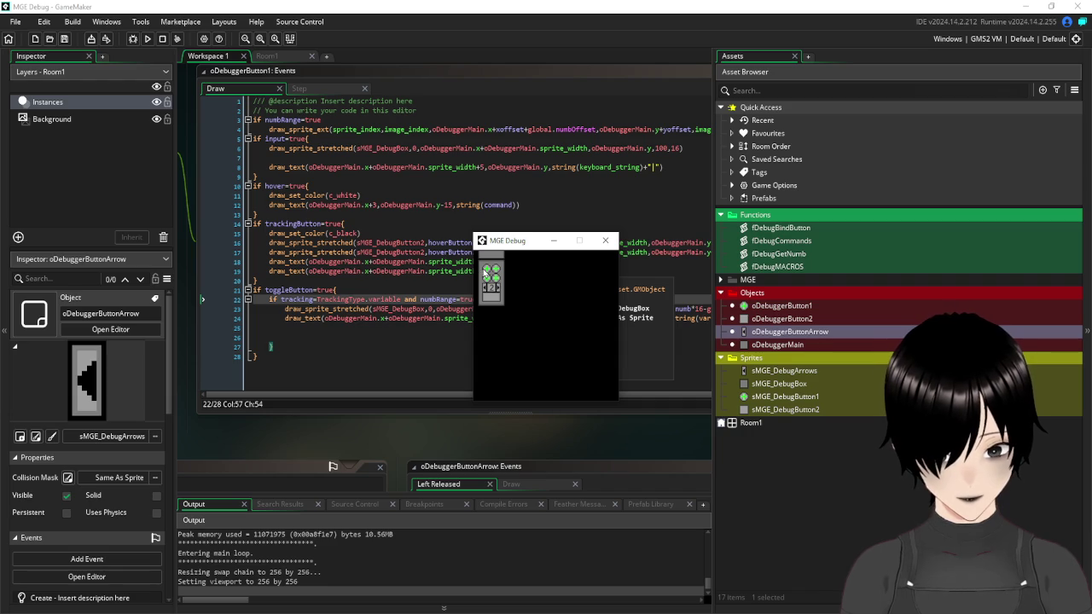
left_click(487, 272)
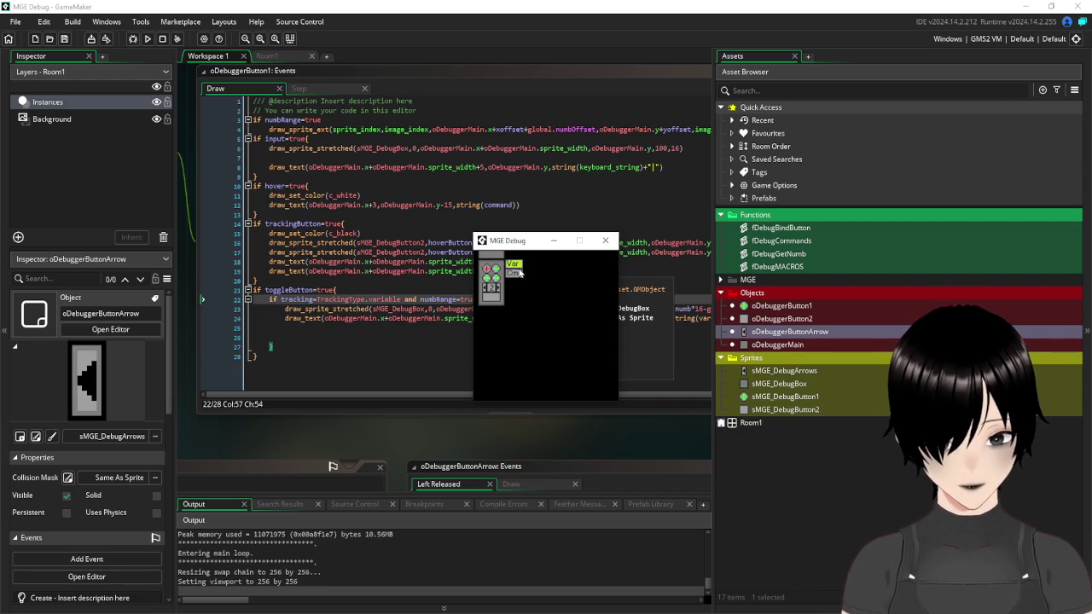
left_click(513, 268)
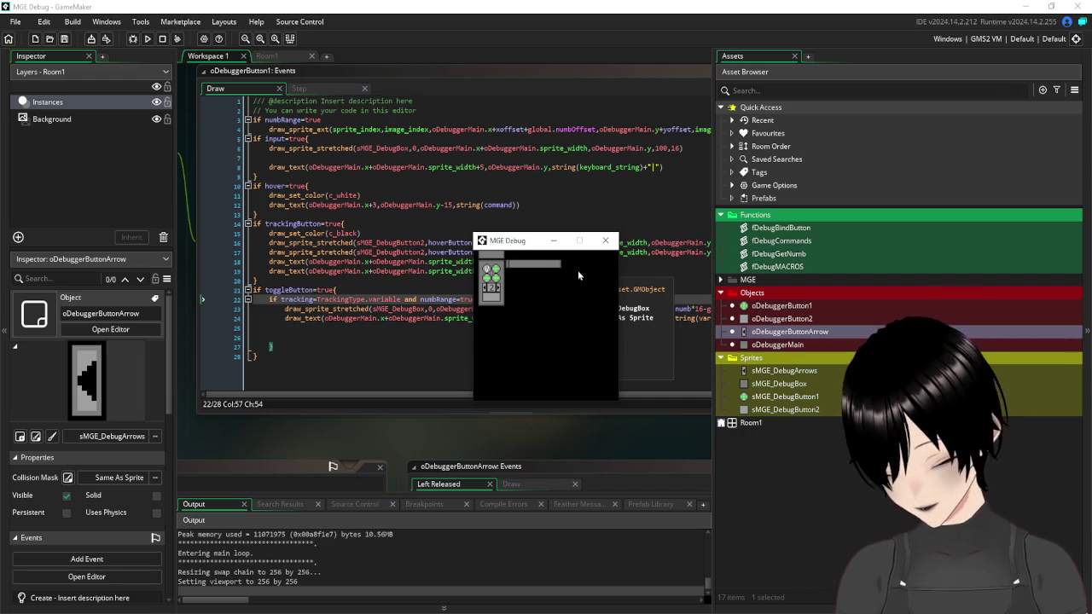
type("mous")
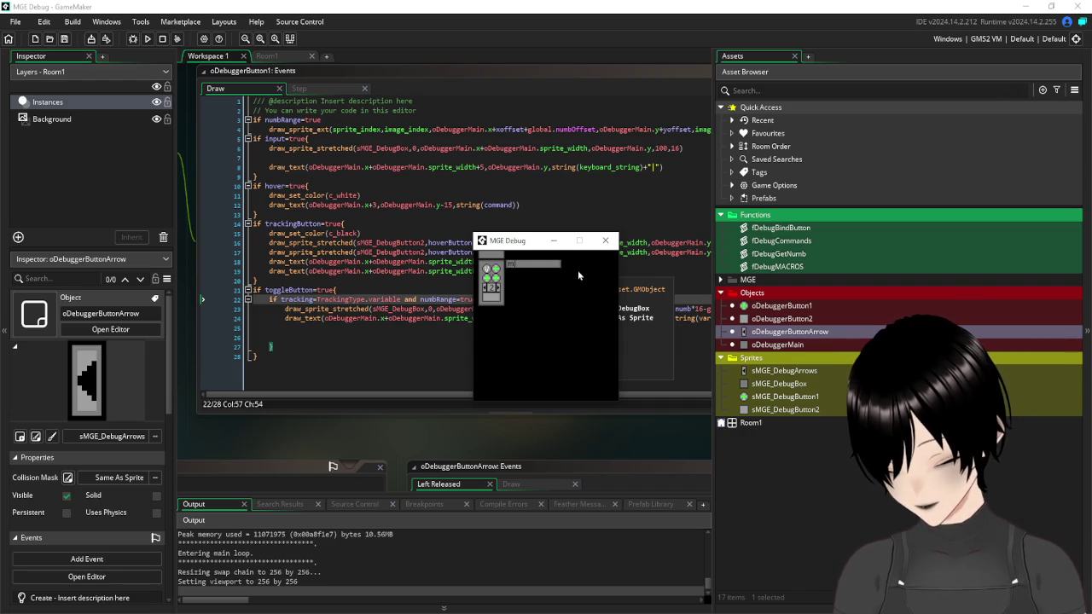
key("BackSpace")
key("BackSpace")
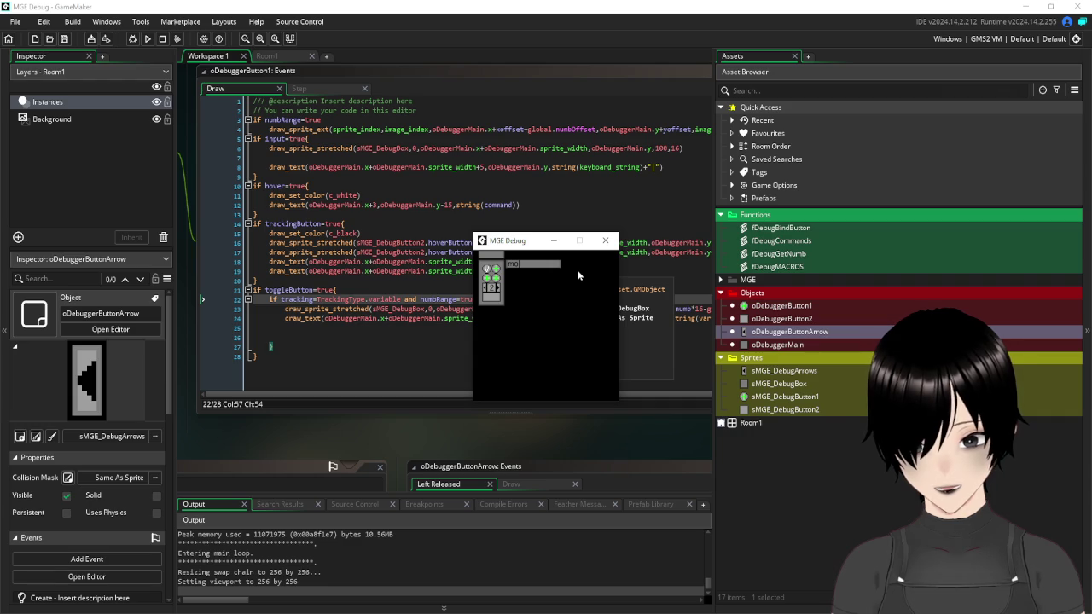
type("usex")
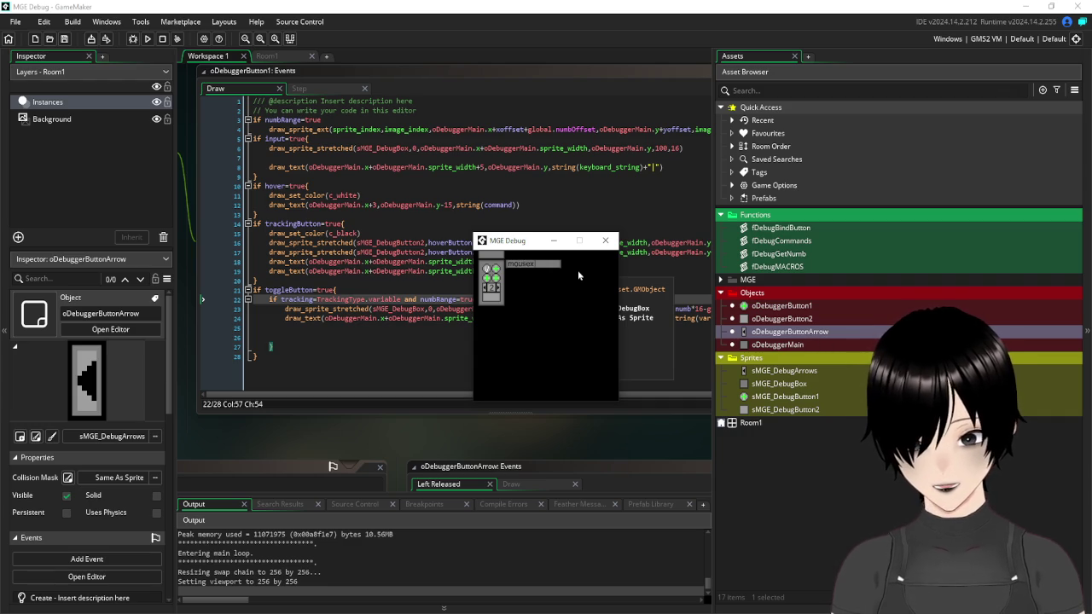
key("Return")
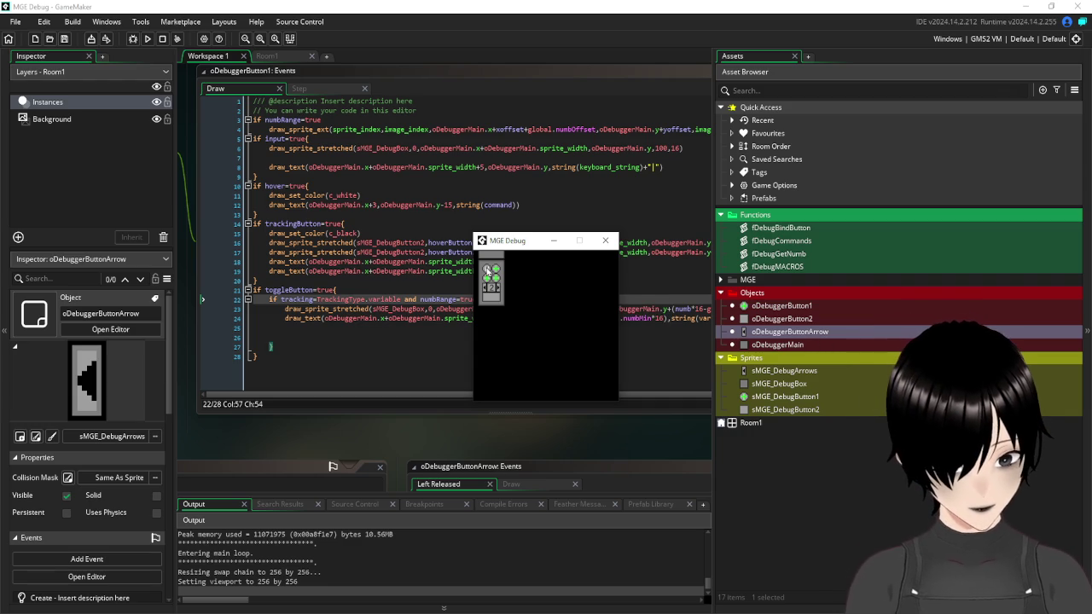
- Show the mousex readout beside the buttons, then close the game window
left_click(488, 271)
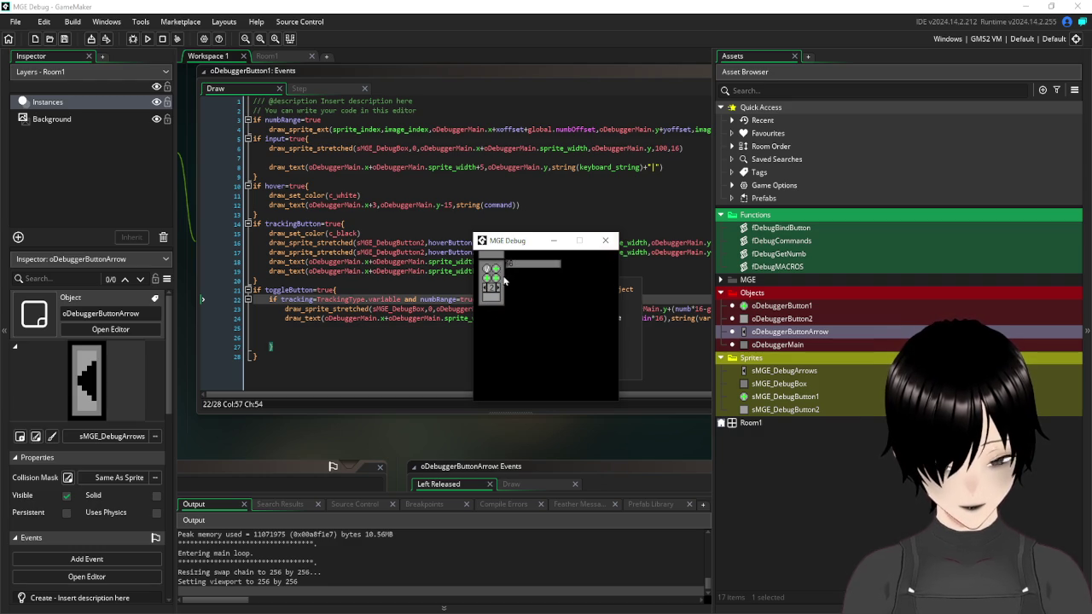
left_click(605, 242)
left_click_drag(262, 427, 513, 438)
- Open oDebuggerButton2, review its Key Up - Enter toggleButton=true code, and bring up its Draw event
left_click_drag(290, 327, 429, 363)
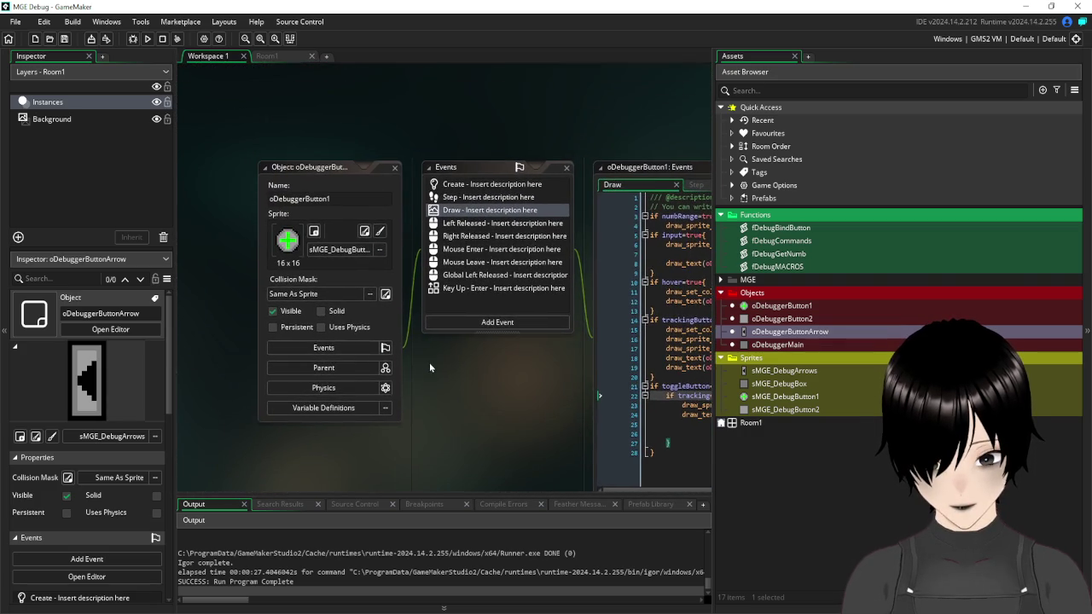
scroll(545, 388, "down", 3)
mouse_move(390, 181)
left_mouse_down()
mouse_move(548, 56)
mouse_move(562, 63)
mouse_move(443, 171)
mouse_move(471, 363)
mouse_move(385, 392)
mouse_move(312, 361)
mouse_move(466, 254)
mouse_move(466, 209)
left_mouse_up()
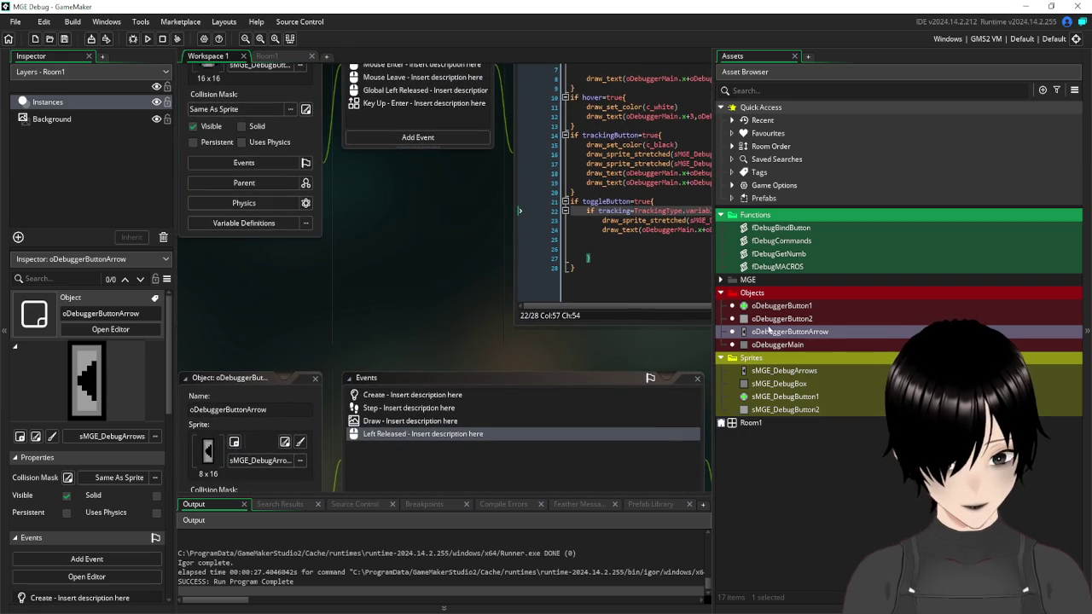
double_click(779, 320)
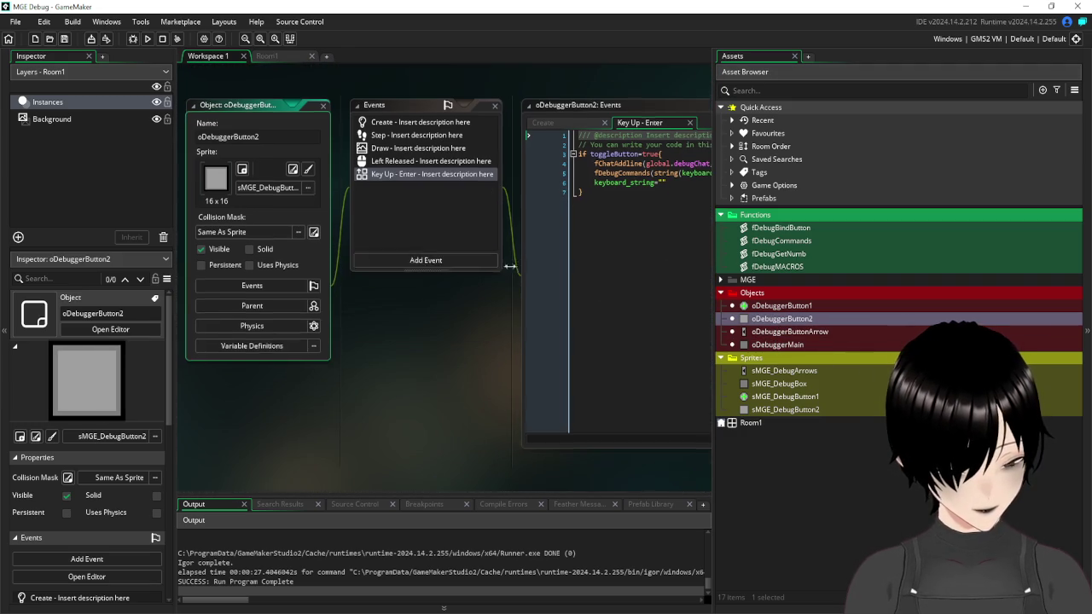
left_click_drag(451, 346, 371, 444)
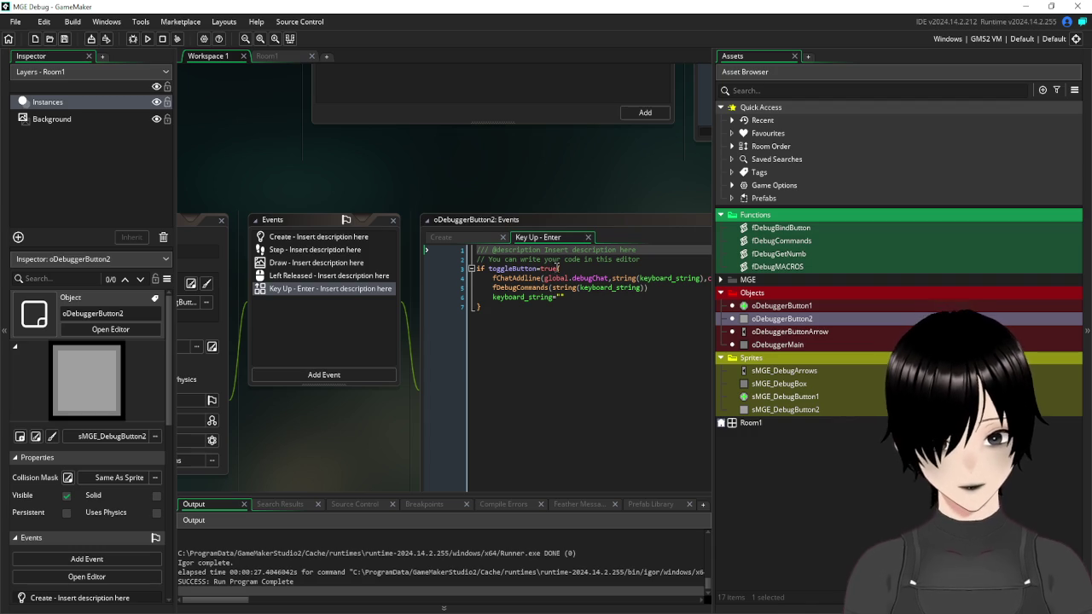
left_click_drag(556, 269, 491, 272)
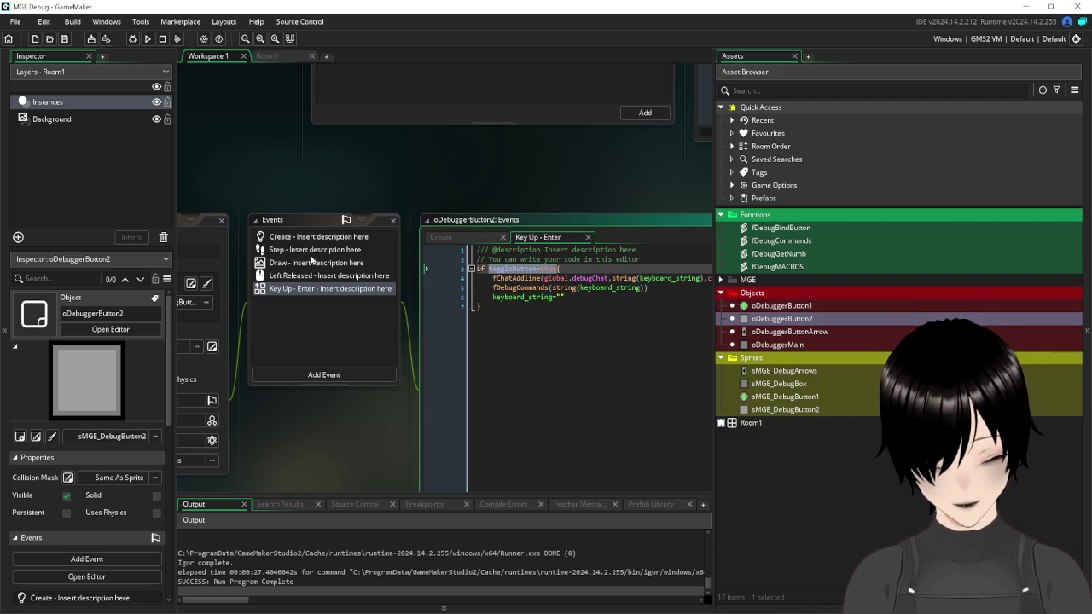
left_click(310, 265)
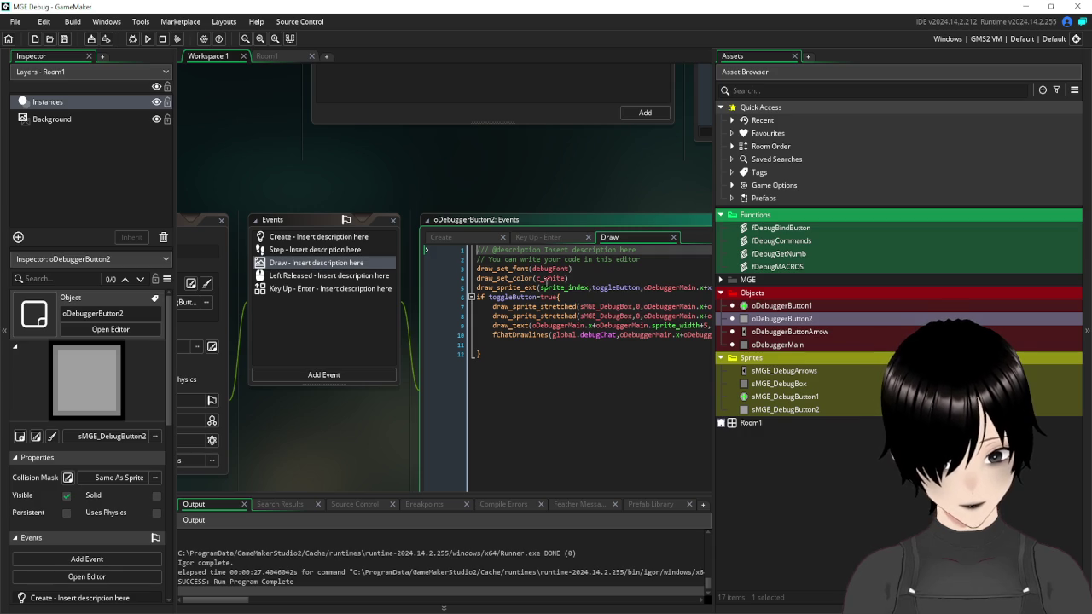
- Pan back to oDebuggerButton1's Draw code and place the caret after the hover block
mouse_move(291, 152)
left_mouse_down()
mouse_move(413, 156)
mouse_move(334, 445)
left_mouse_up()
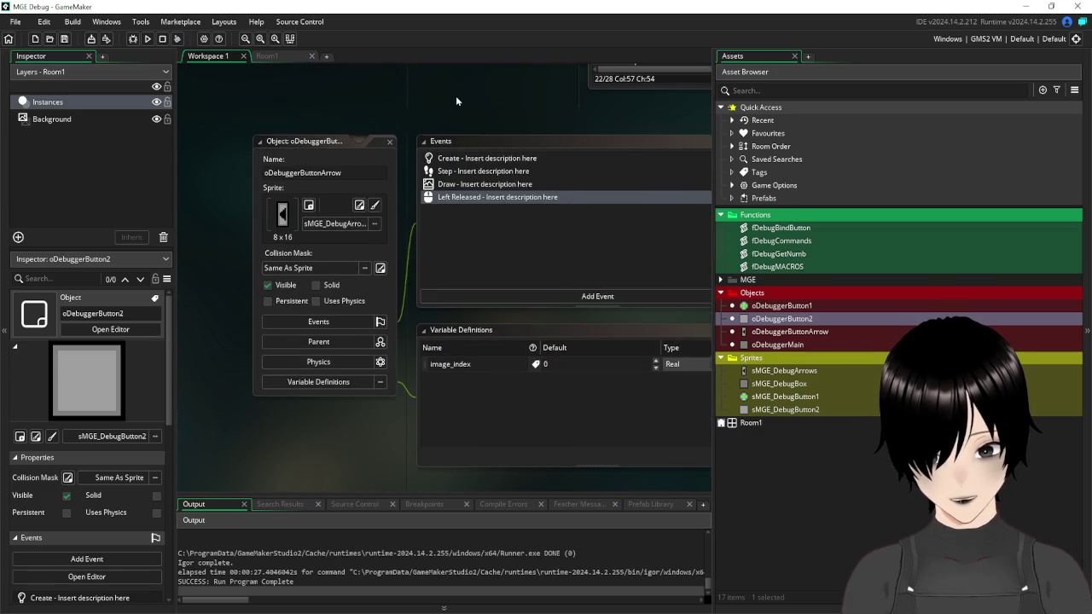
left_click_drag(456, 95, 481, 371)
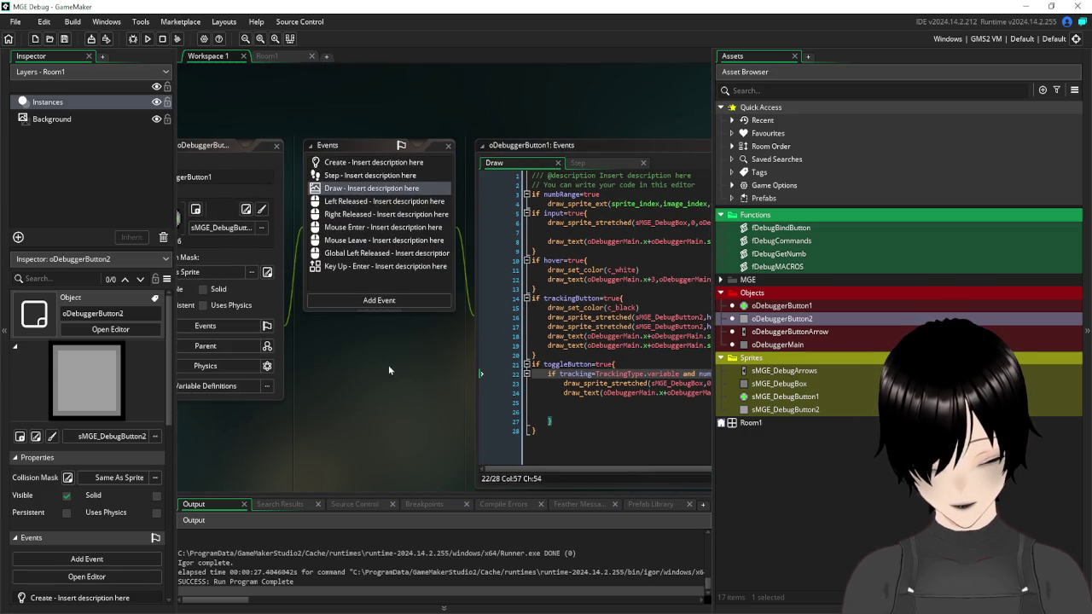
left_click_drag(431, 377, 361, 356)
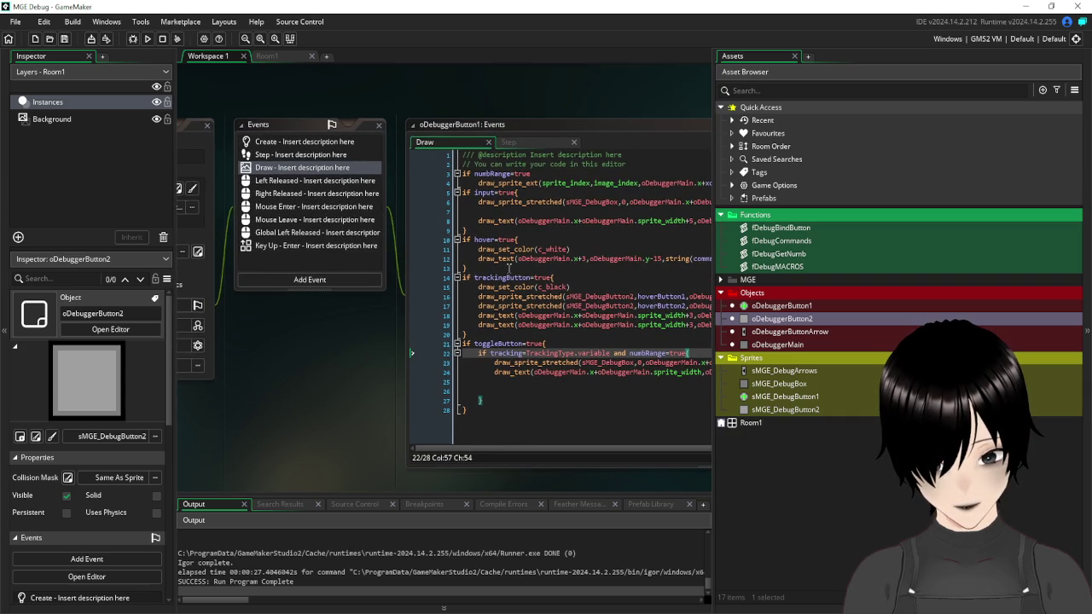
mouse_move(632, 86)
left_mouse_down()
mouse_move(522, 64)
mouse_move(585, 83)
mouse_move(606, 74)
left_mouse_up()
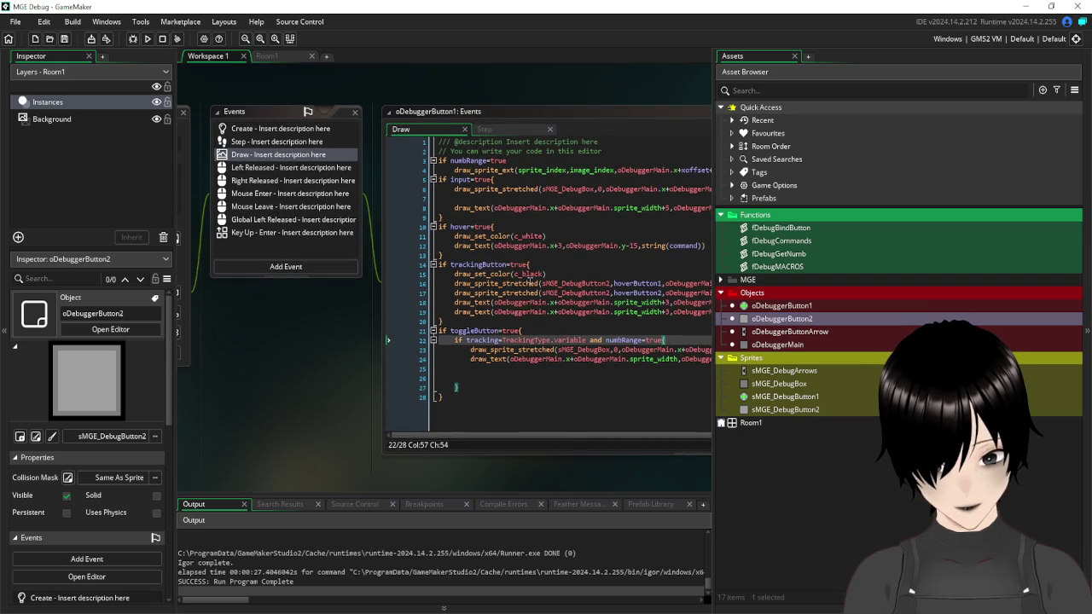
left_click(483, 256)
- Add the line 'if oDebuggerButton2.toggleButton=false{' after the hover block
key("Return")
type("if")
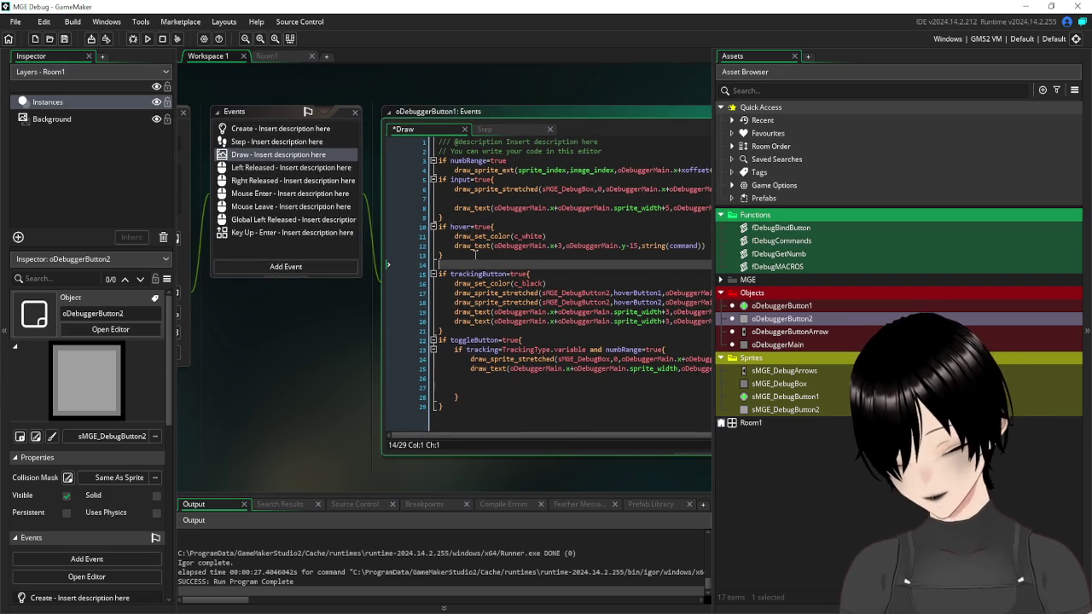
type(" toggleButton=true")
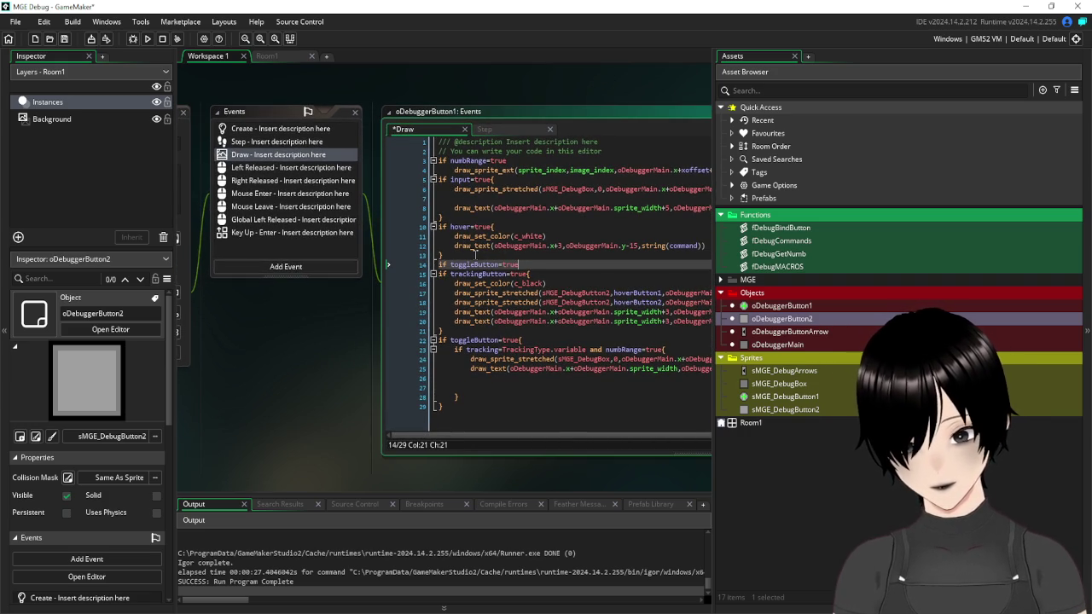
key("Left")
key("Left")
key("Left")
key("Right")
type("oDebuggerButton2.")
key("BackSpace")
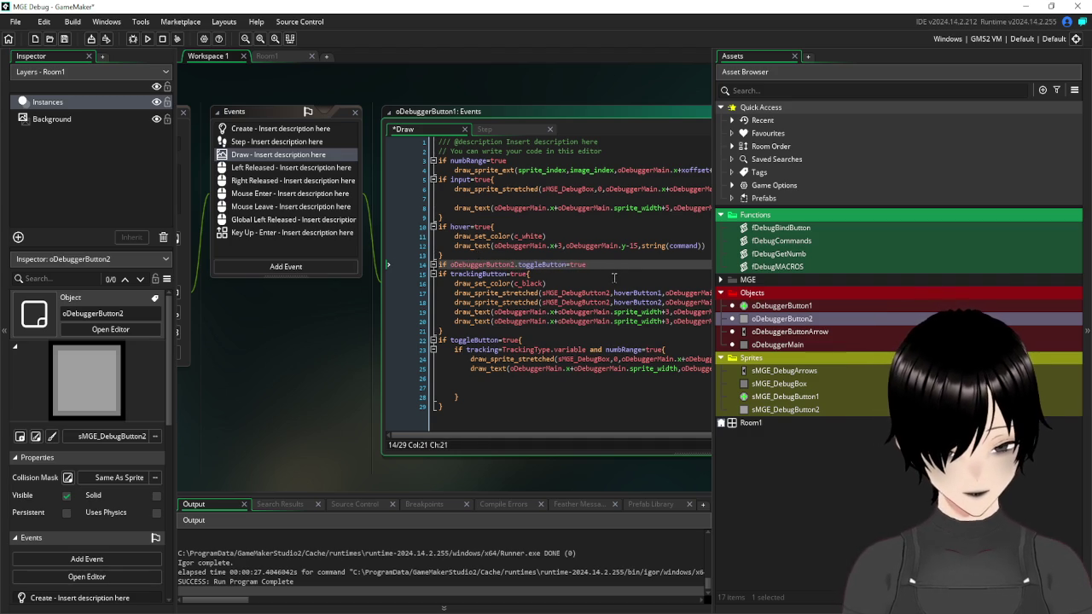
left_click(605, 265)
key("BackSpace")
key("BackSpace")
key("BackSpace")
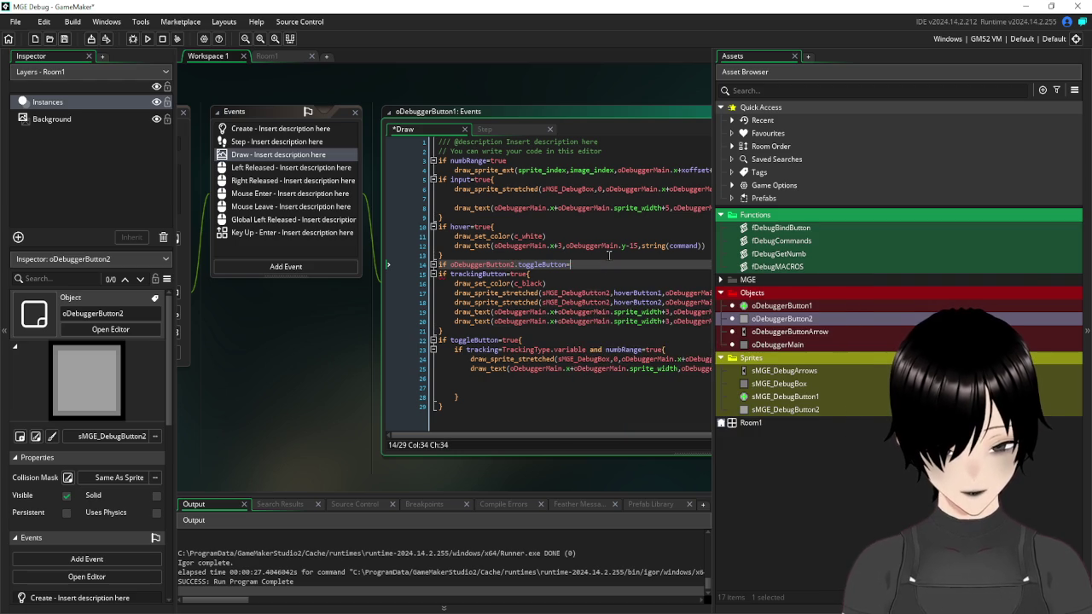
type("false")
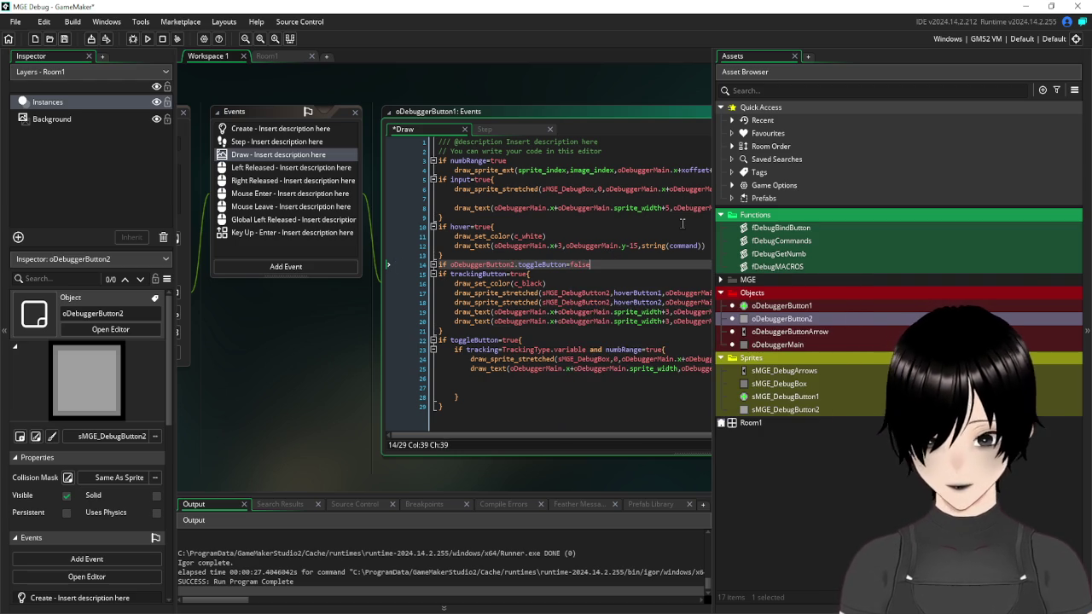
type("{")
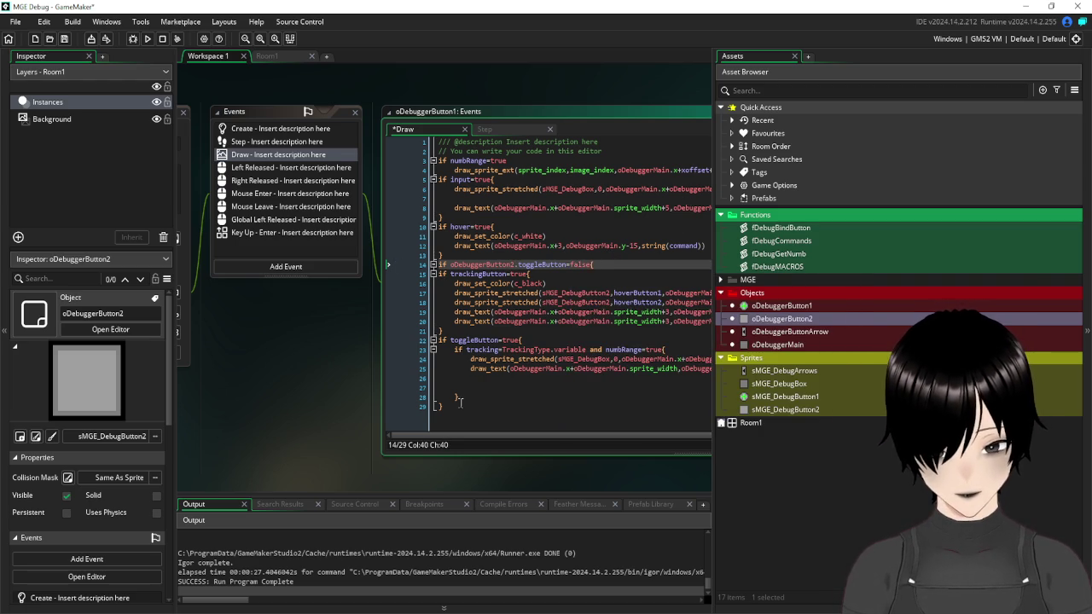
- Add a new line at the end of the Draw code for the closing brace
left_click(459, 405)
key("Return")
mouse_move(560, 368)
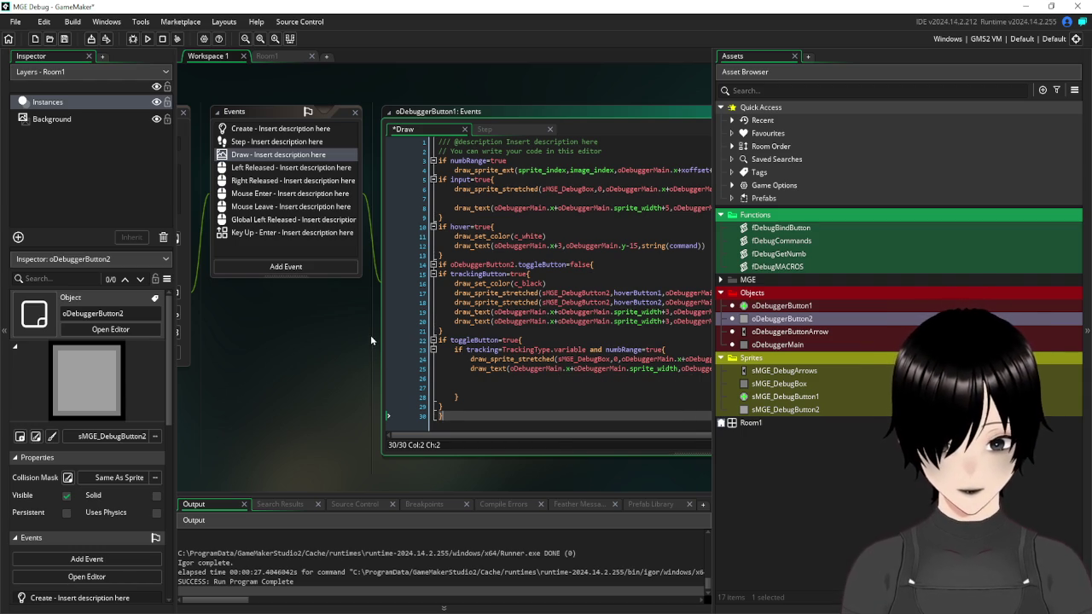
mouse_move(284, 410)
left_mouse_down()
mouse_move(398, 354)
mouse_move(447, 315)
mouse_move(287, 369)
mouse_move(267, 413)
mouse_move(254, 372)
left_mouse_up()
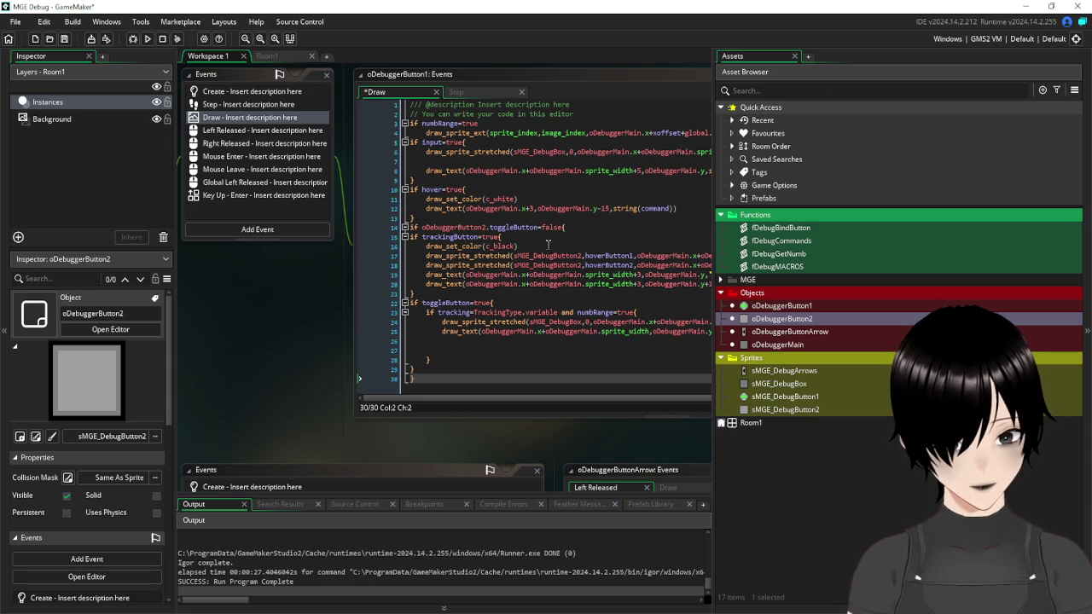
- Bring the tracked-variable draw_text line of the Draw code into view
left_click_drag(548, 246, 426, 247)
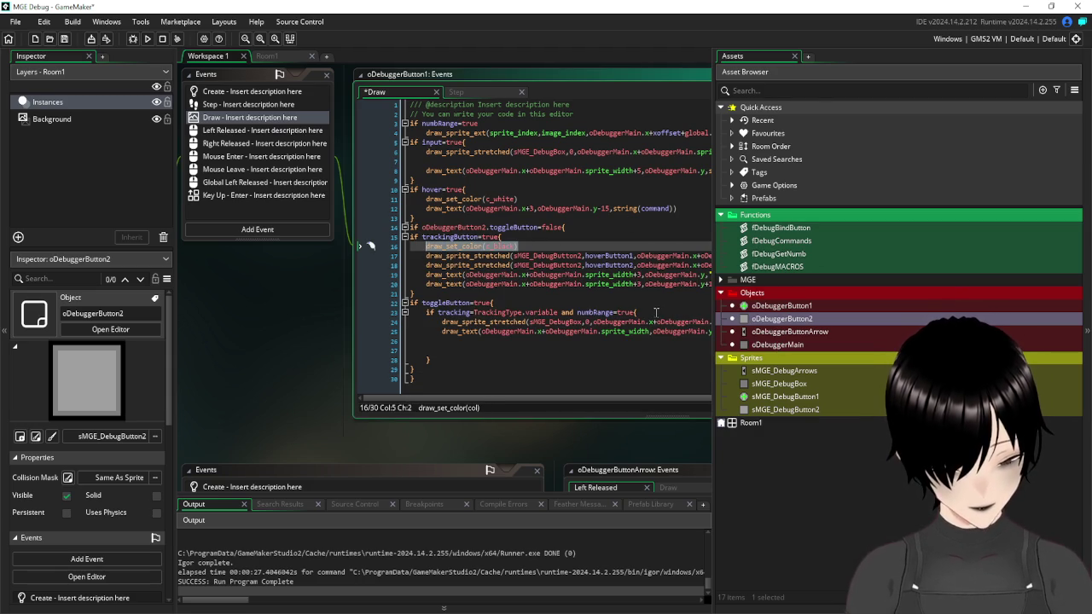
left_click(656, 312)
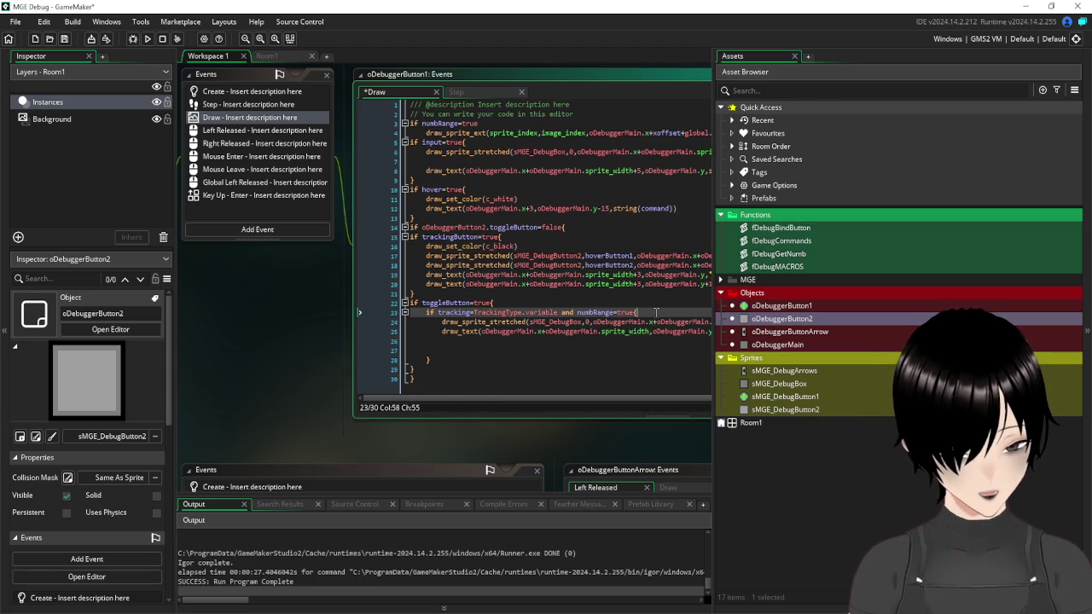
left_click_drag(406, 379, 263, 302)
mouse_move(628, 413)
left_mouse_down()
mouse_move(524, 432)
mouse_move(604, 434)
left_mouse_up()
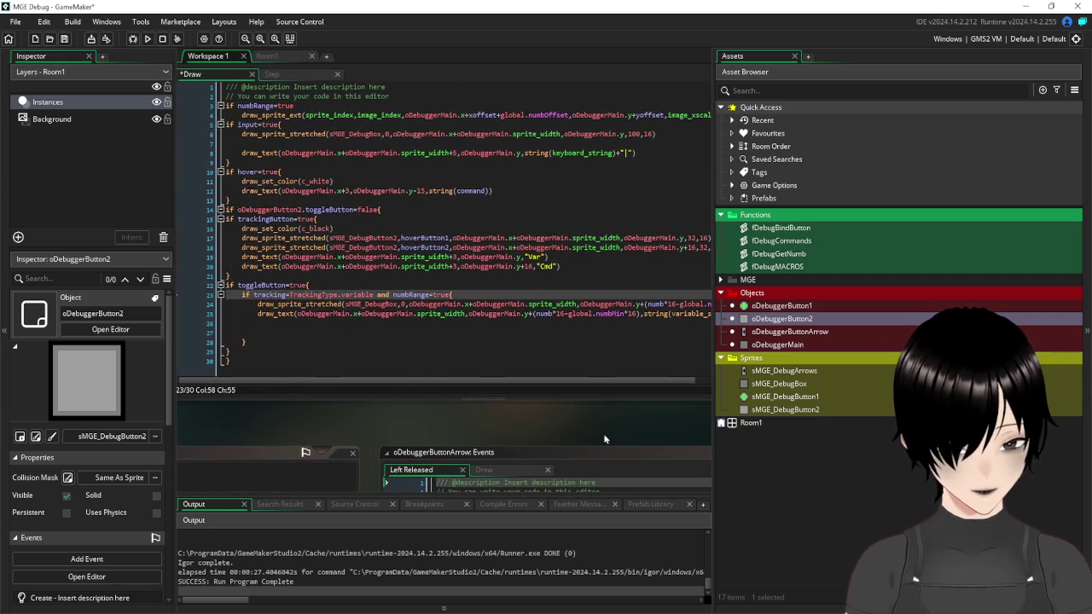
mouse_move(423, 381)
left_mouse_down()
mouse_move(517, 383)
mouse_move(409, 379)
left_mouse_up()
mouse_move(294, 416)
left_mouse_down()
mouse_move(377, 431)
mouse_move(271, 419)
left_mouse_up()
left_click_drag(500, 383, 534, 383)
- Insert string(varCheck)+"="+ before the variable_struct_get value in the draw_text line
left_click(682, 314)
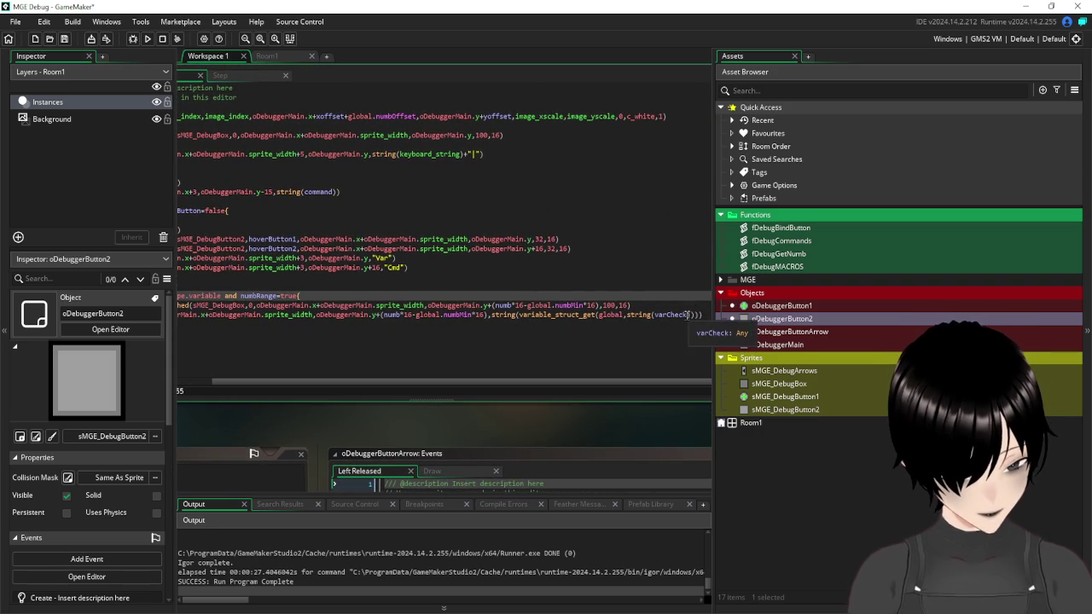
left_click_drag(629, 315, 691, 315)
key("ctrl+c")
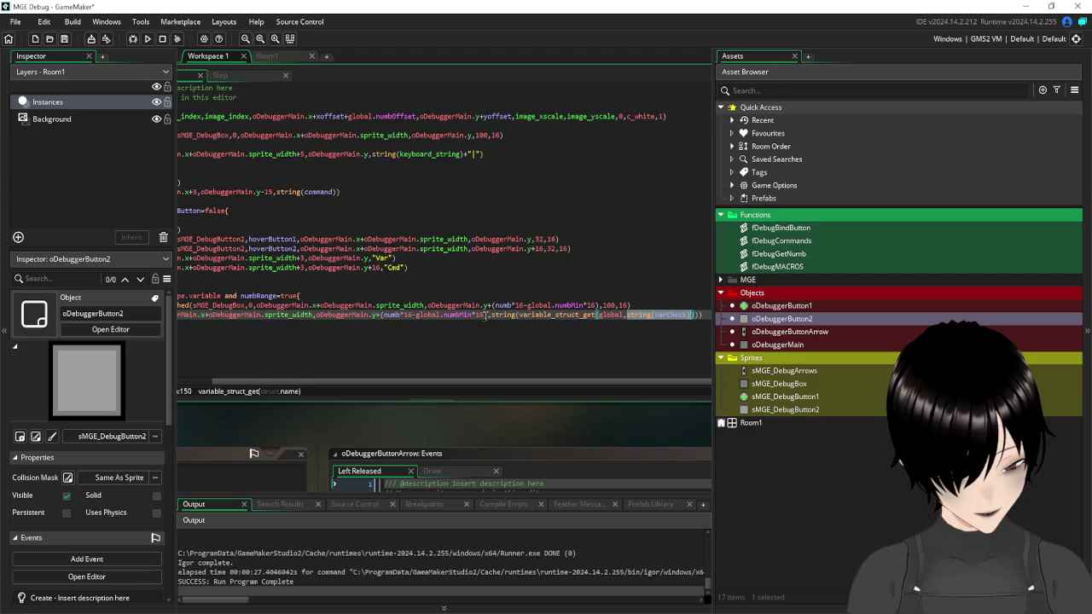
left_click(492, 315)
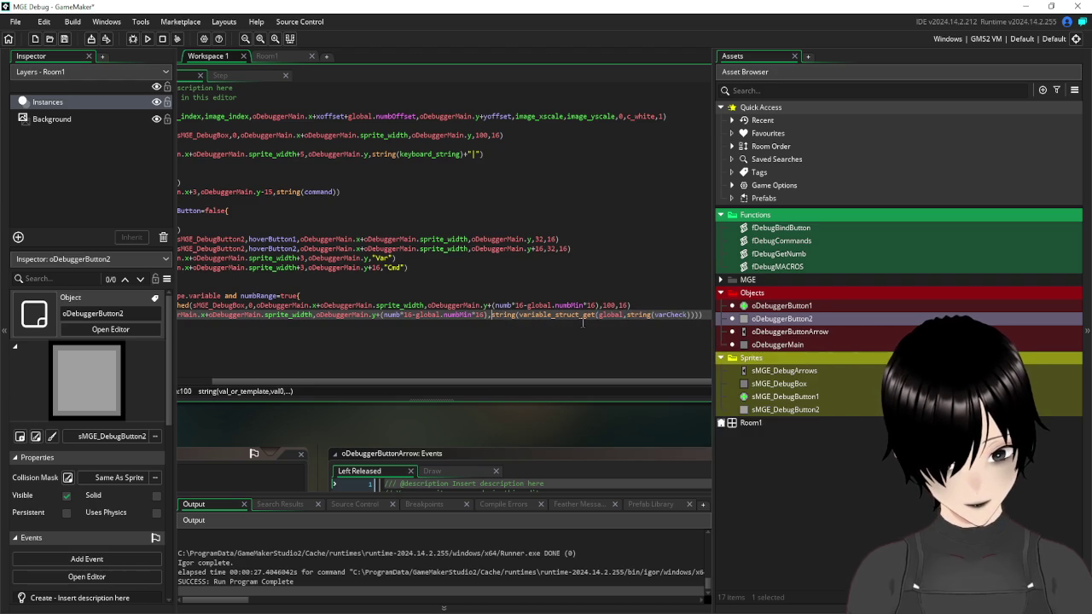
key("ctrl+v")
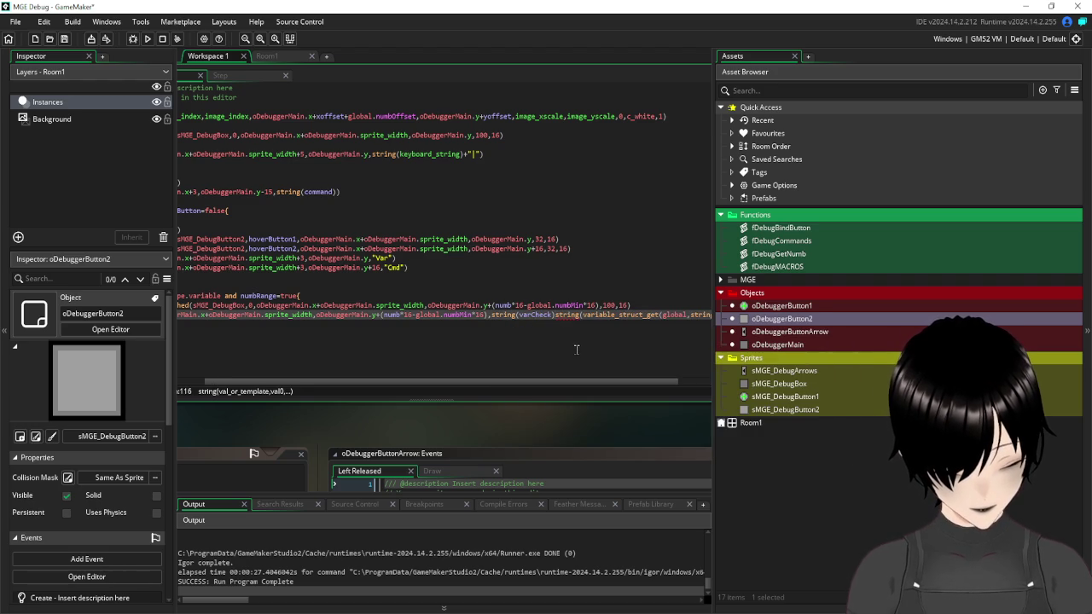
type("+")
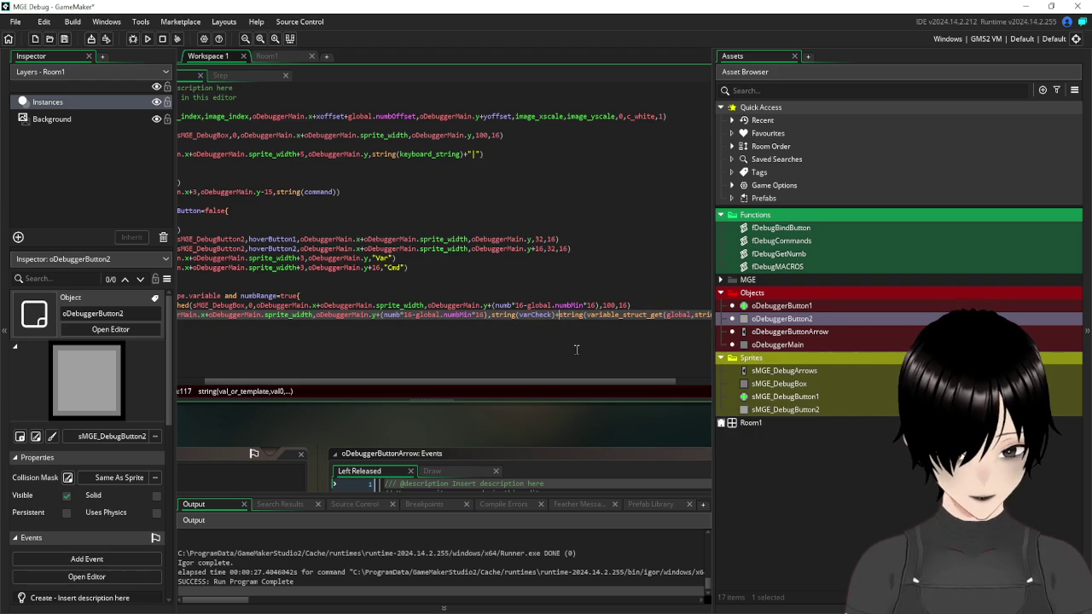
type("\"")
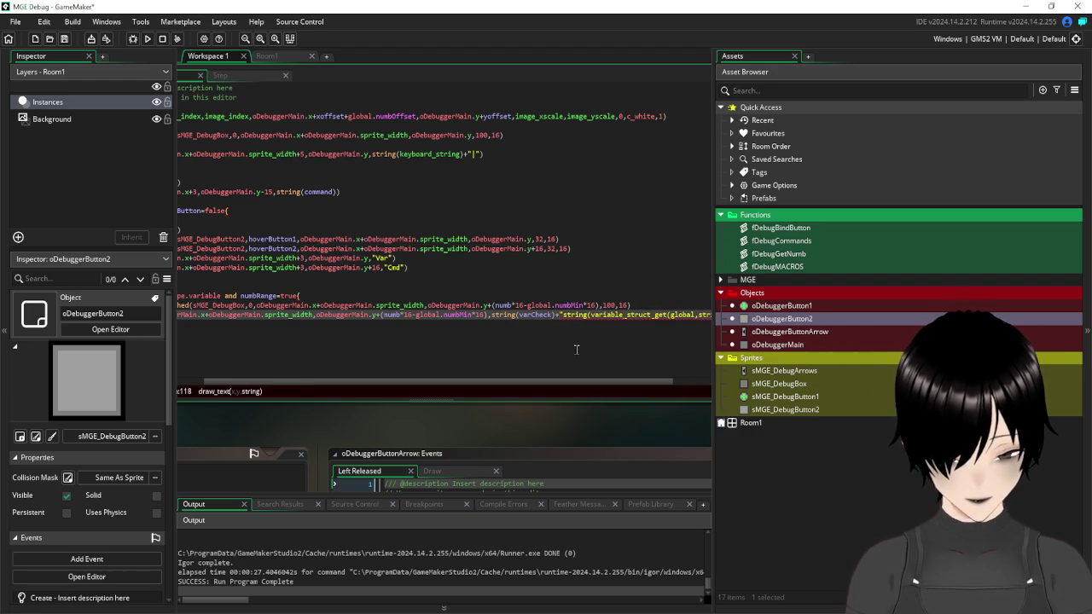
type("=")
type("+")
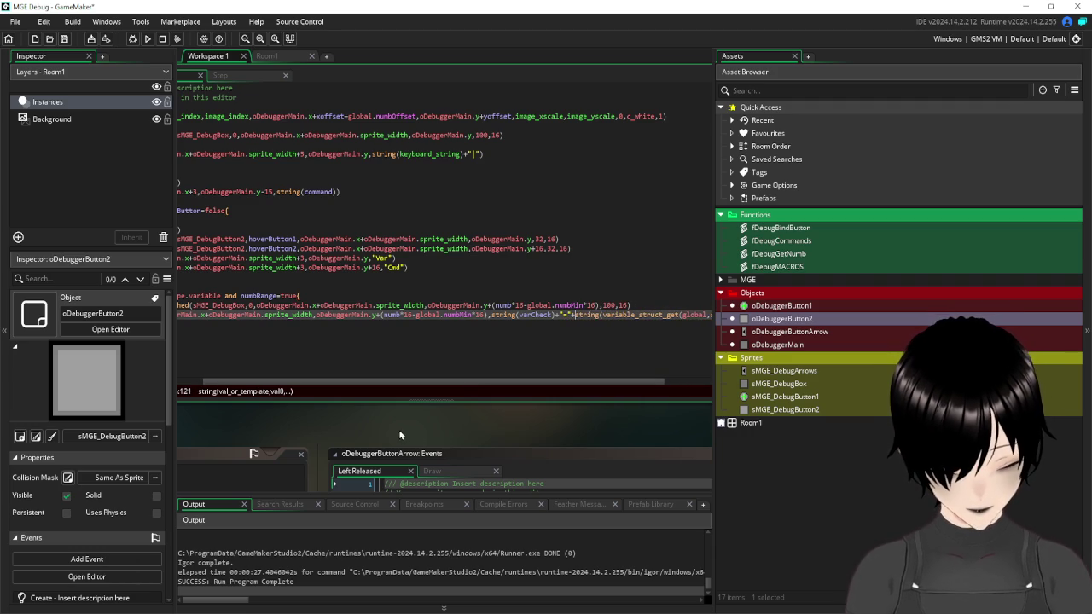
mouse_move(301, 428)
left_mouse_down()
mouse_move(549, 391)
mouse_move(636, 350)
mouse_move(625, 349)
left_mouse_up()
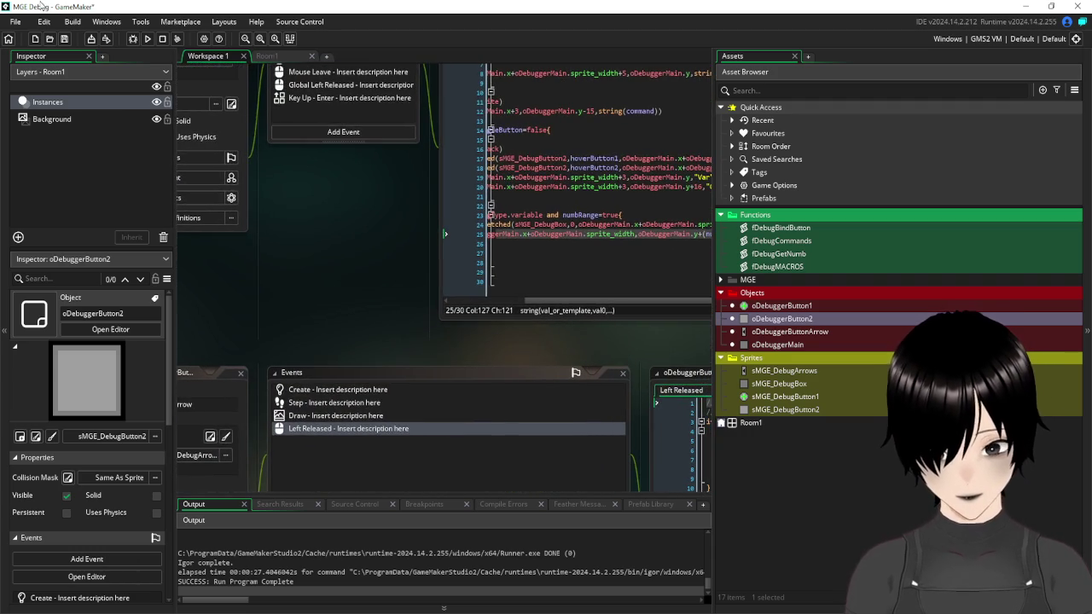
left_click(148, 40)
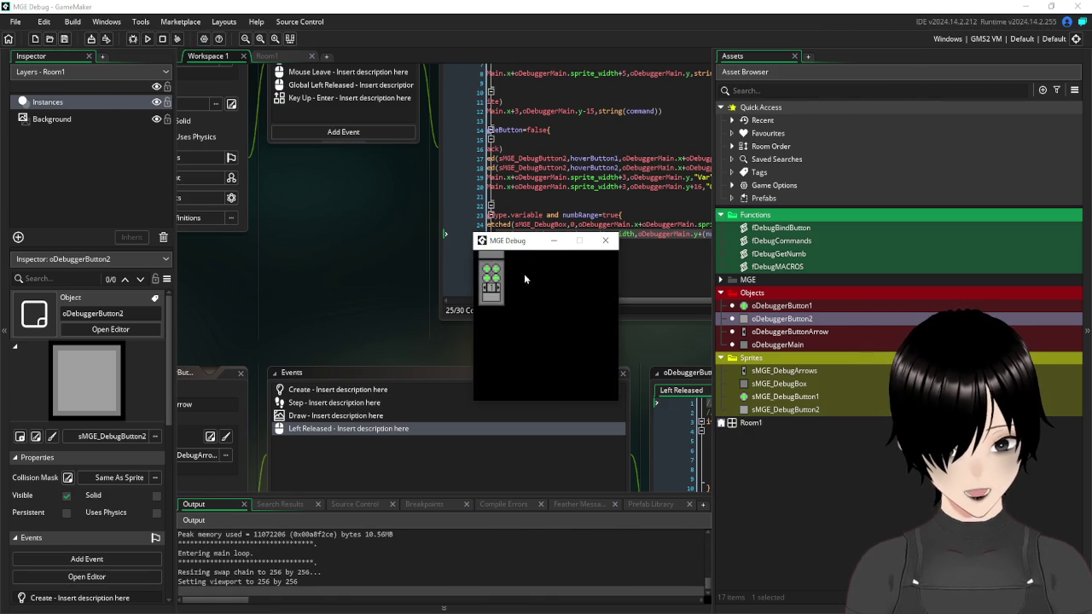
left_click(515, 272)
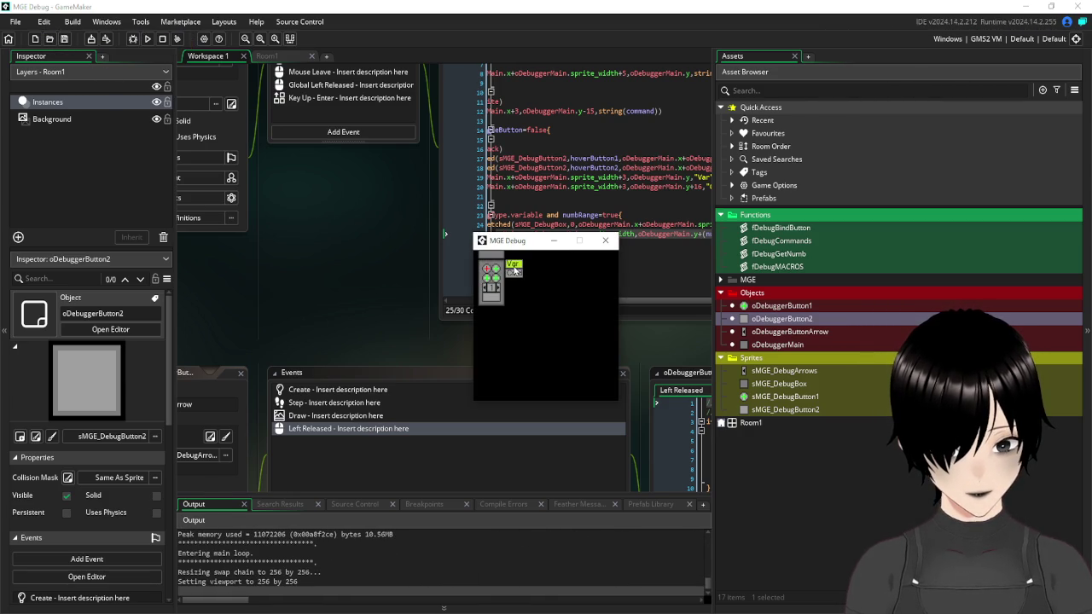
type("mousex")
key("Return")
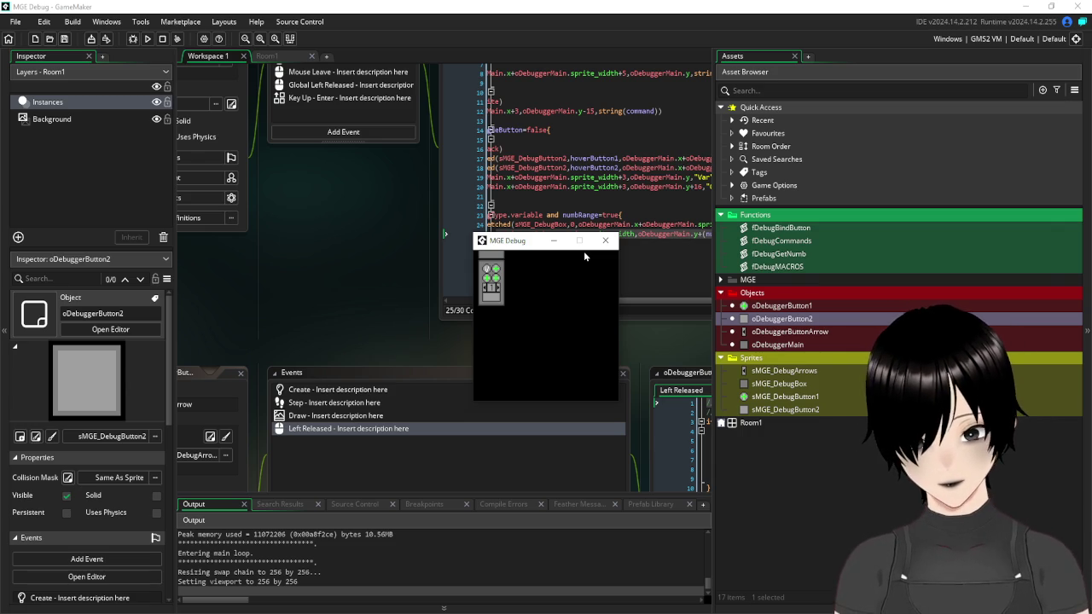
left_click(488, 270)
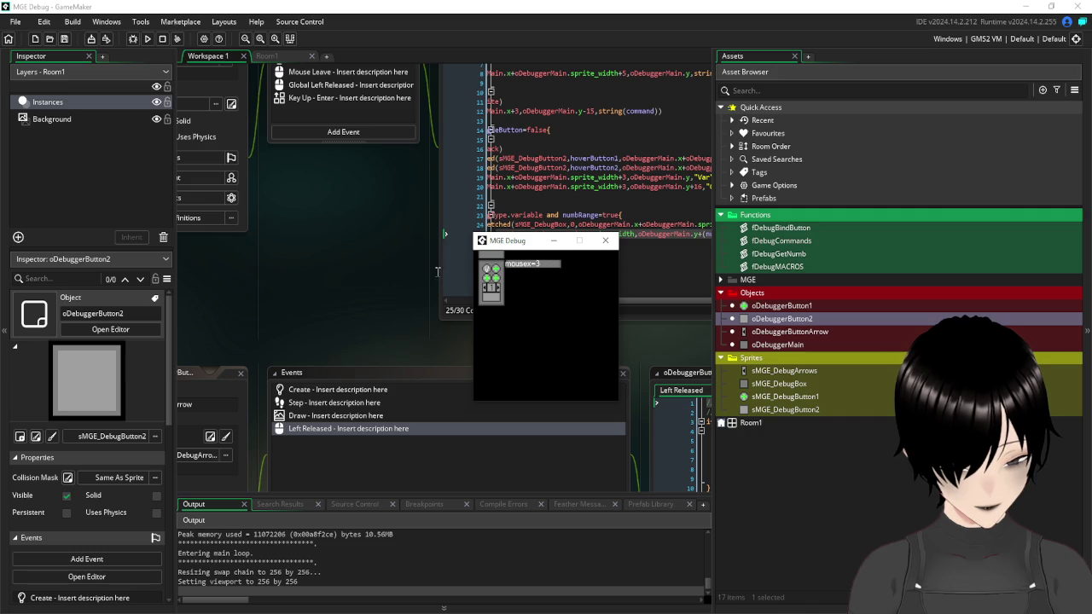
left_click(605, 239)
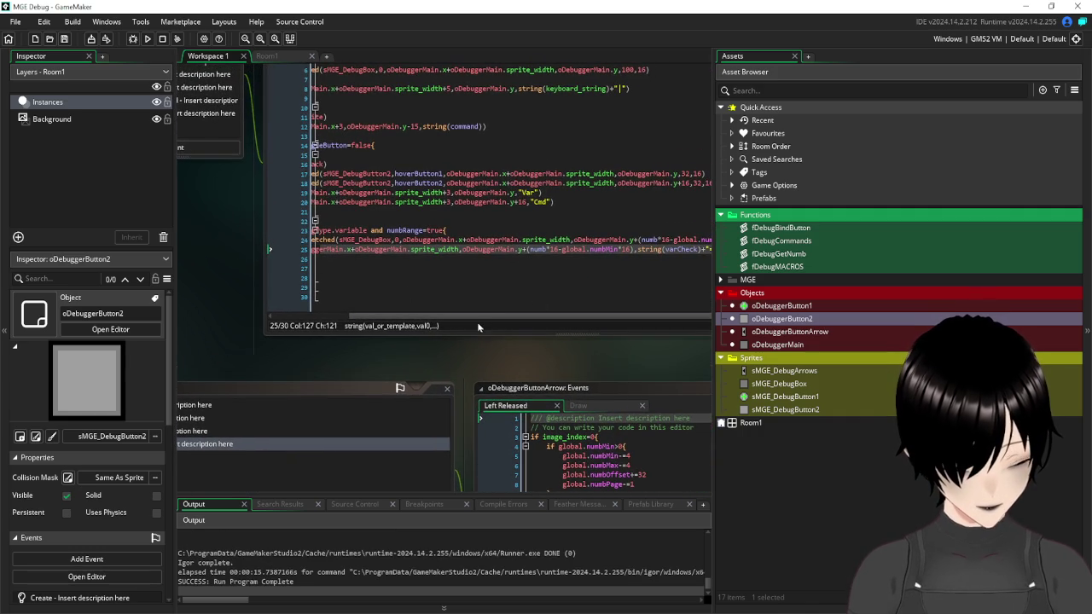
- Change sprite_width to sprite_width+4 on line 25 to shift the readout right
left_click_drag(465, 316, 386, 321)
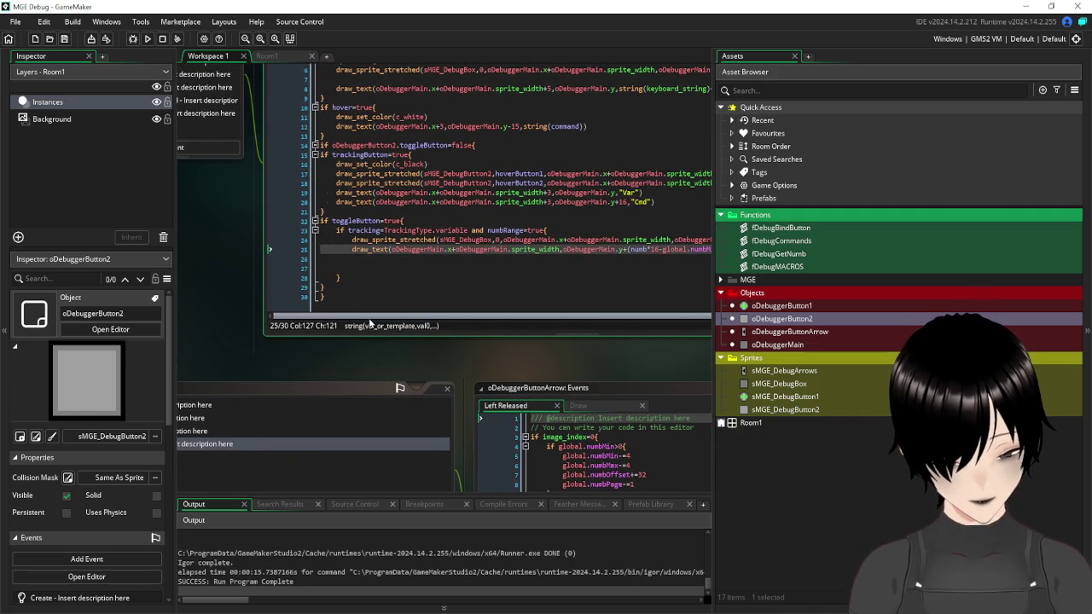
left_click(560, 250)
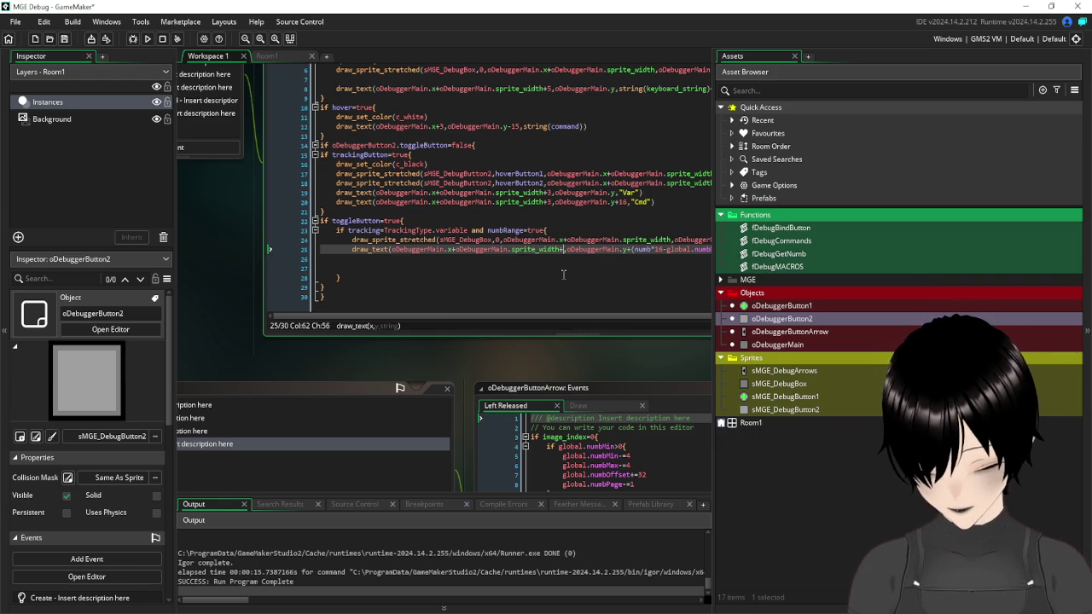
type("+")
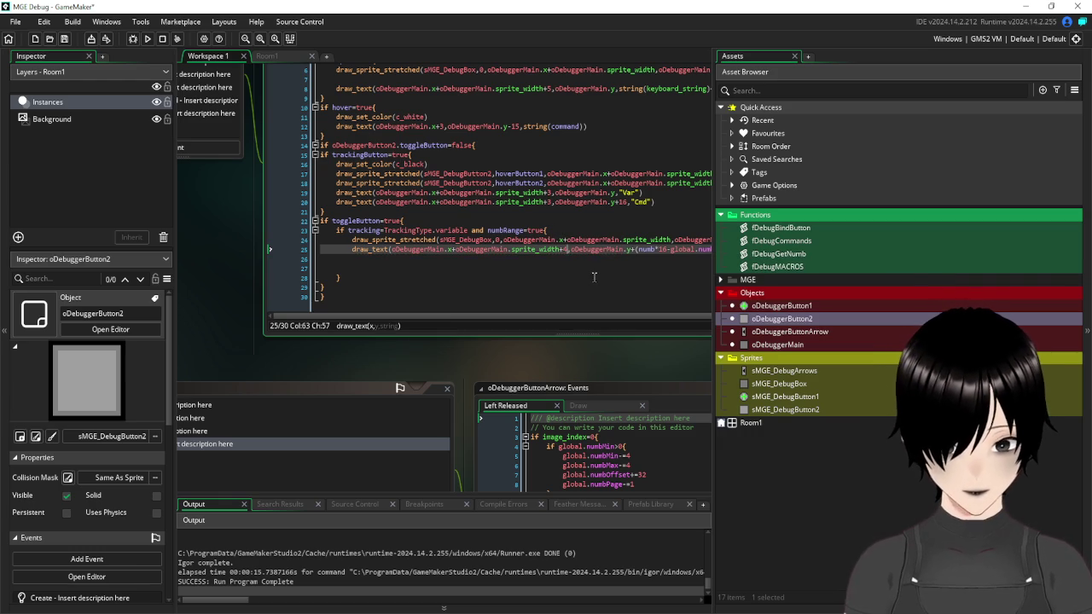
- Retest the mousex readout in the game, close it, and open the Right Released event code
left_click(148, 38)
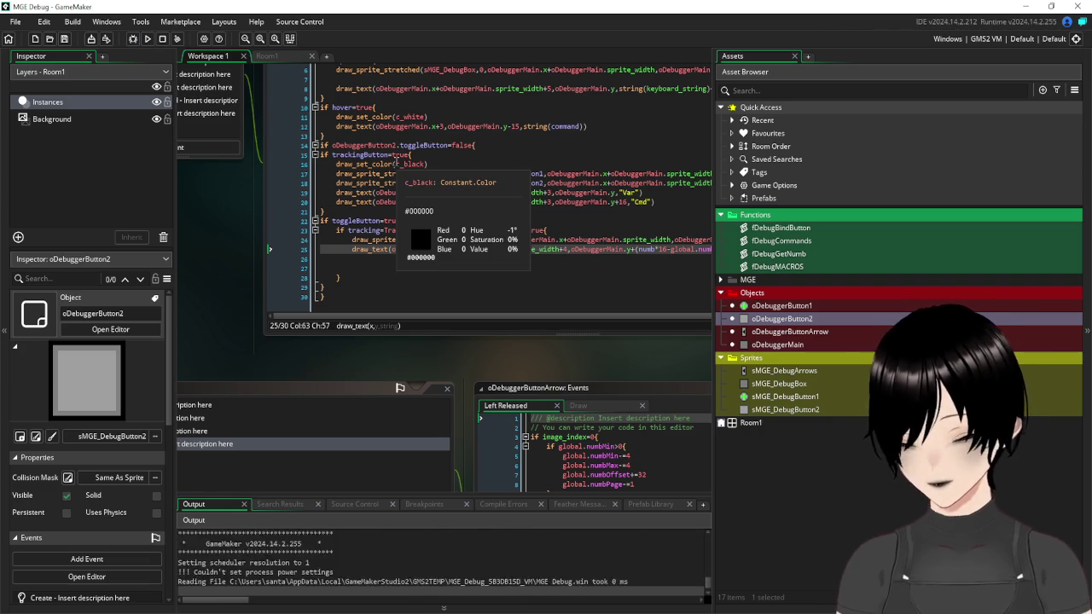
left_click(491, 270)
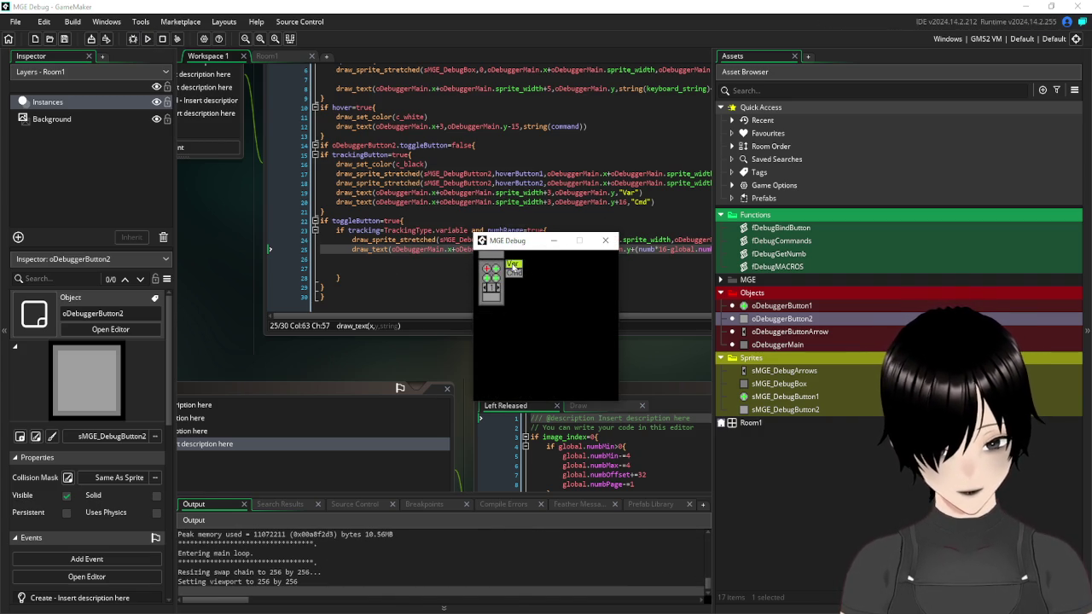
left_click(513, 264)
type("mousex")
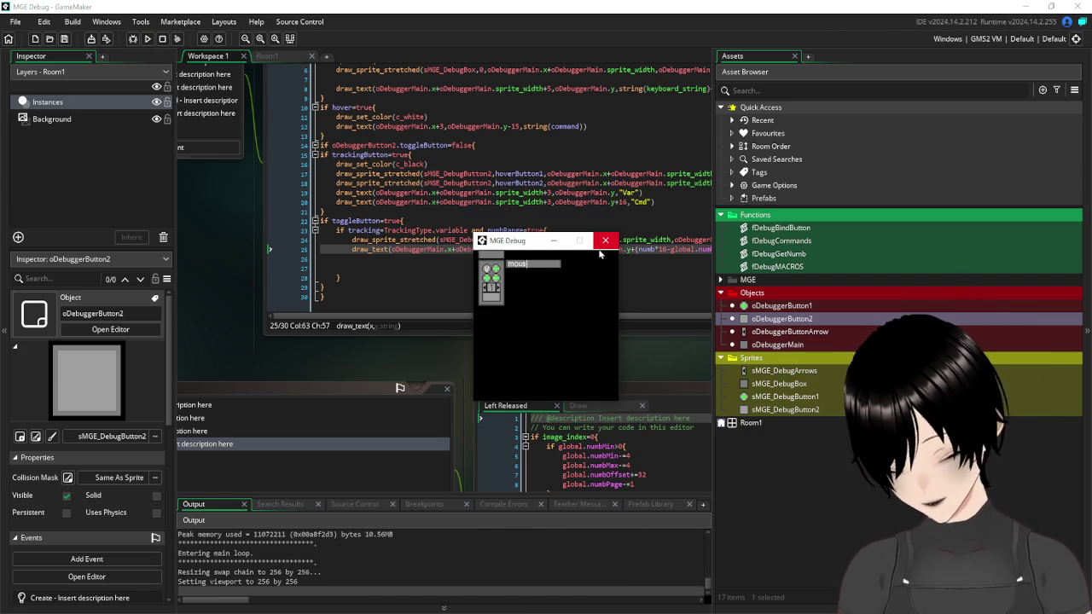
key("Return")
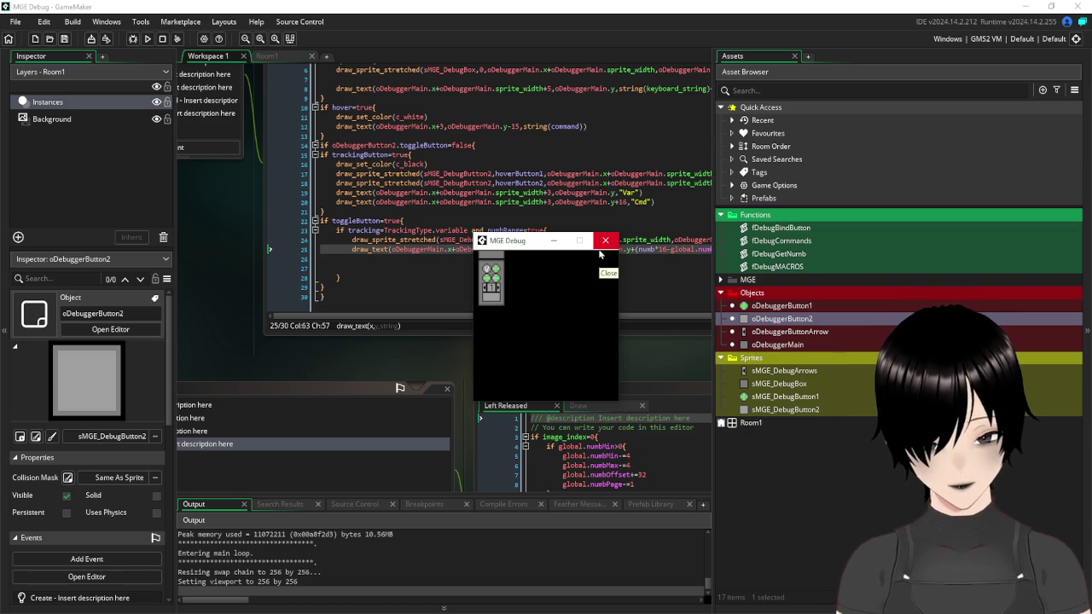
left_click(489, 269)
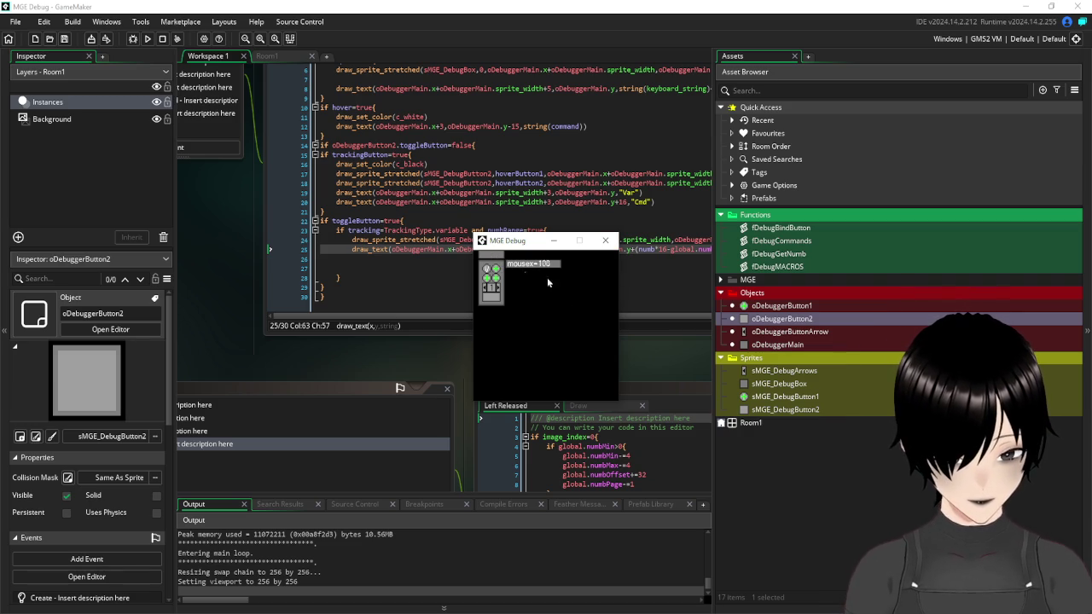
left_click(500, 291)
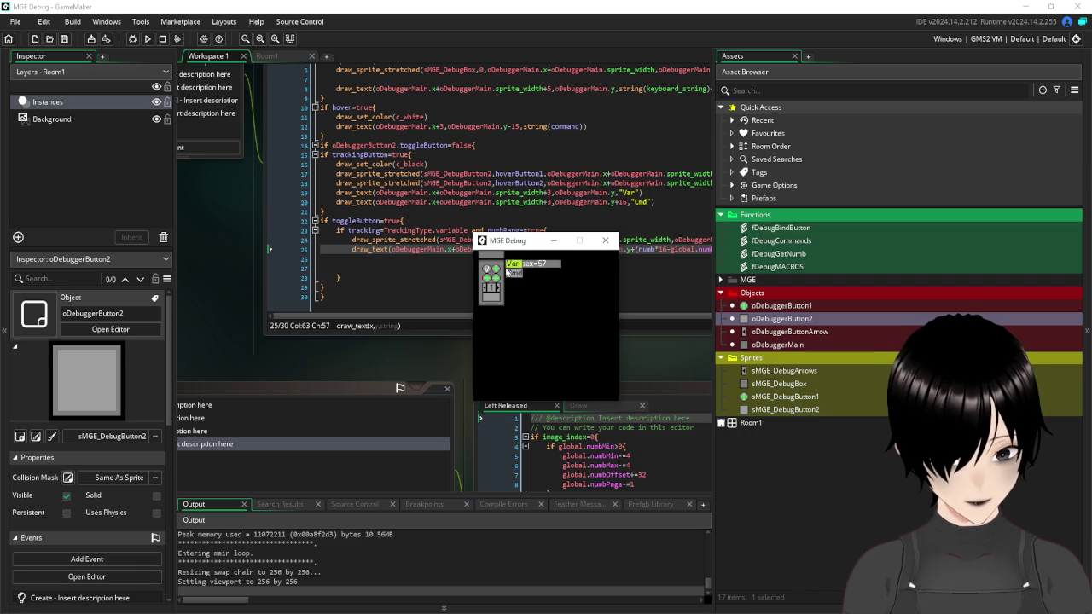
left_click(605, 240)
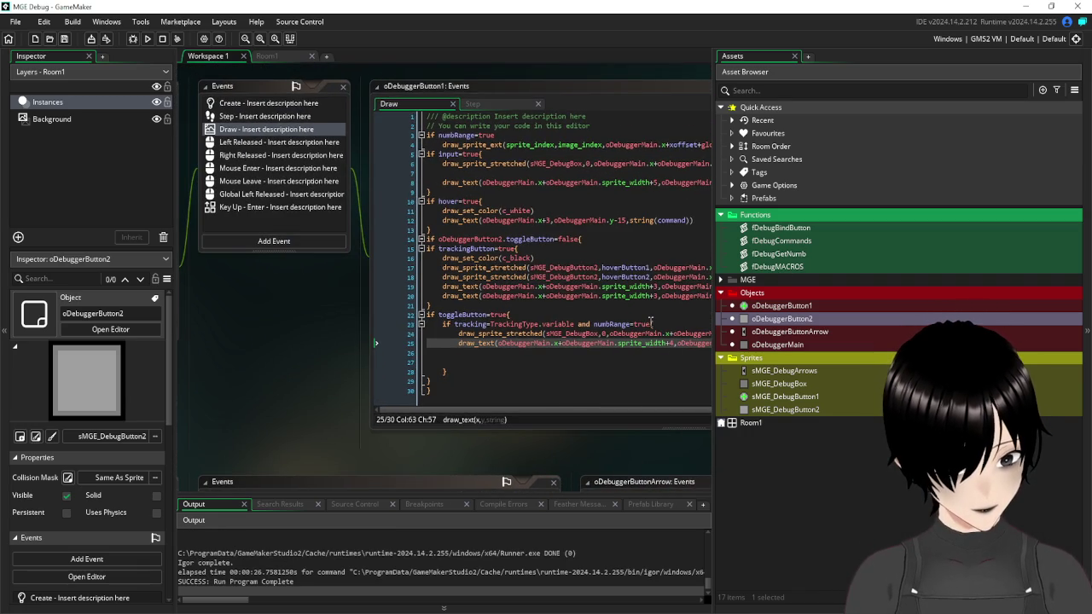
left_click_drag(652, 324, 595, 325)
key("ctrl+c")
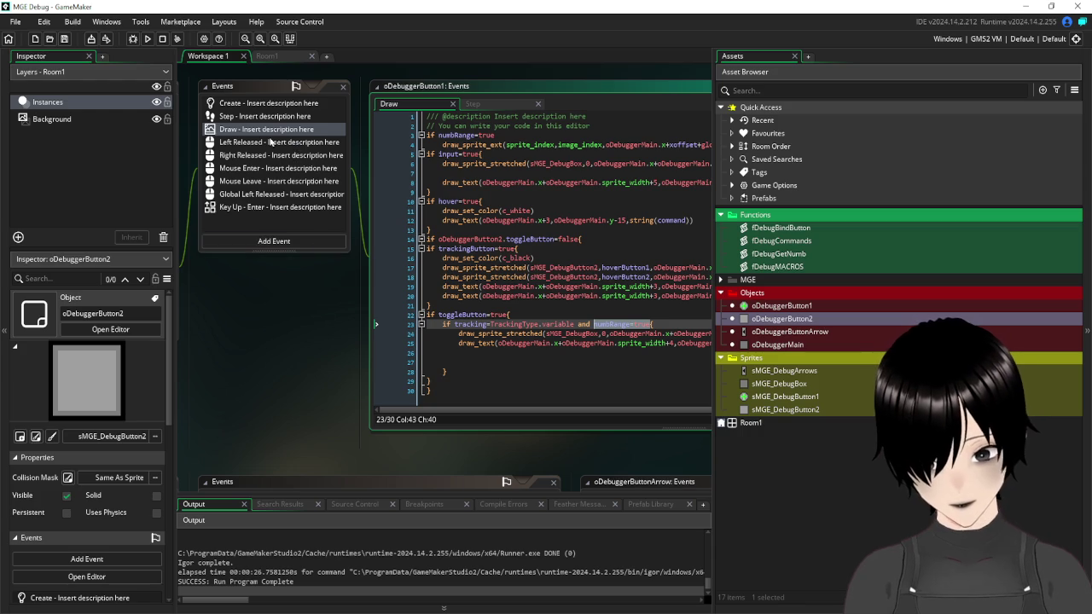
left_click(262, 157)
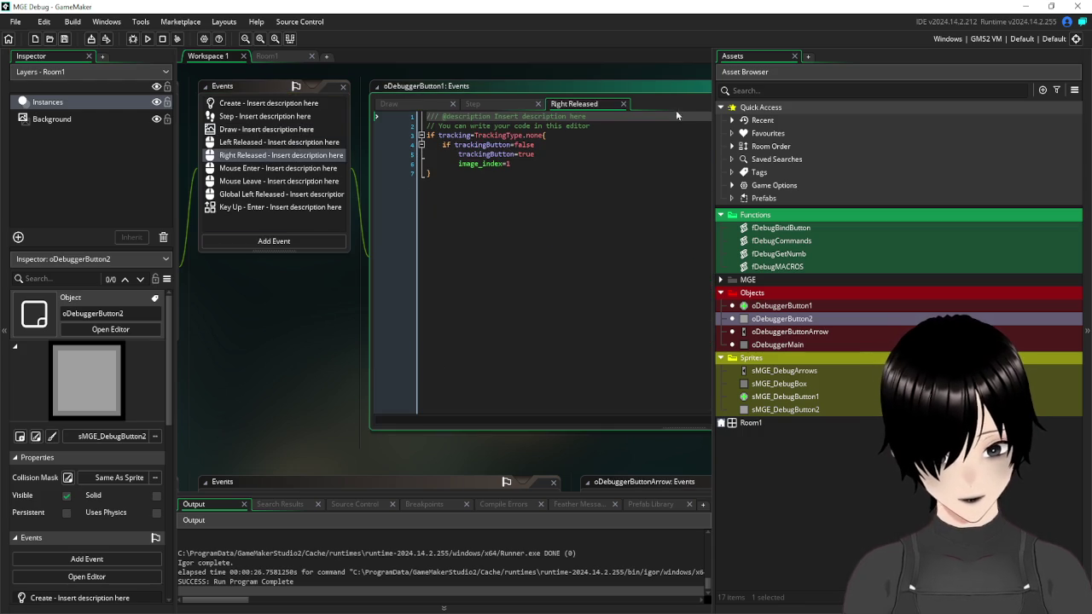
- Add an 'and numbRange' condition to line 3 of the Right Released code and save
left_click(542, 135)
type("and")
key("ctrl+v")
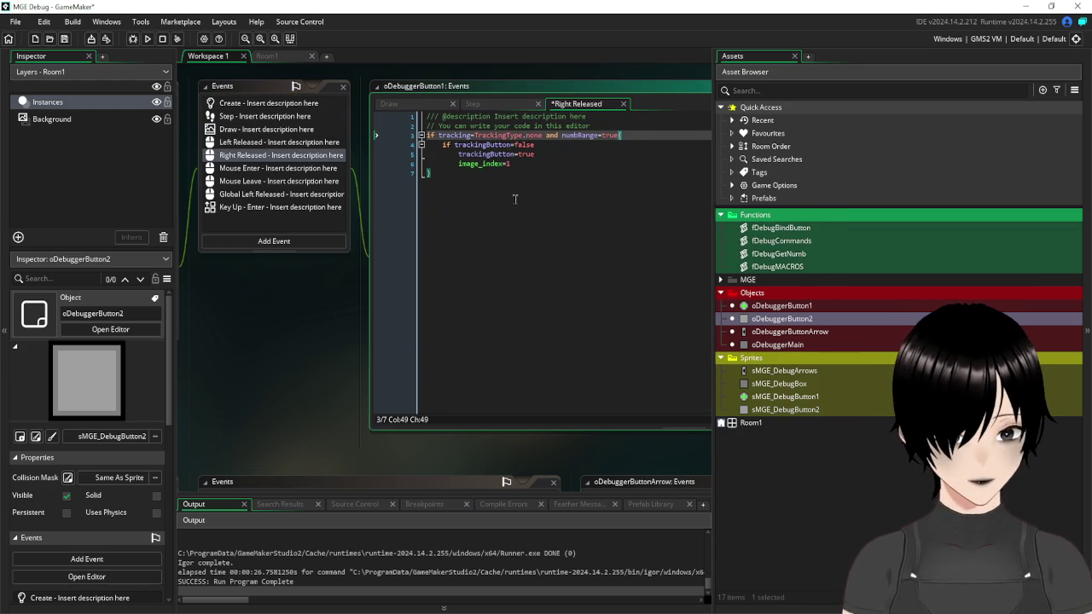
left_click(509, 247)
left_click(64, 39)
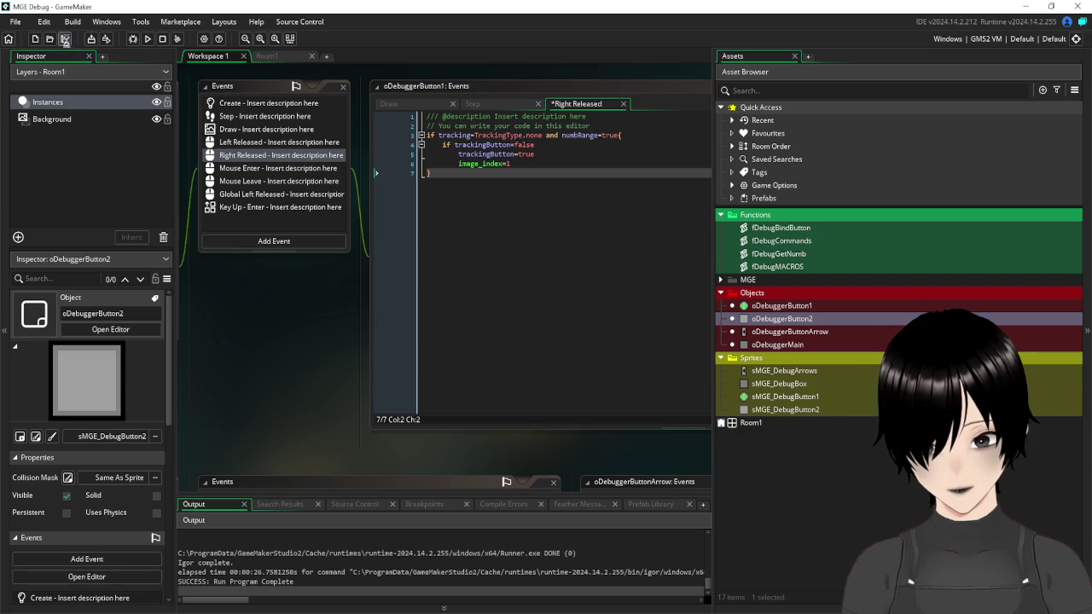
- Run the game, try the Cmd entry and toggle the tracking buttons, then close it
left_click(147, 39)
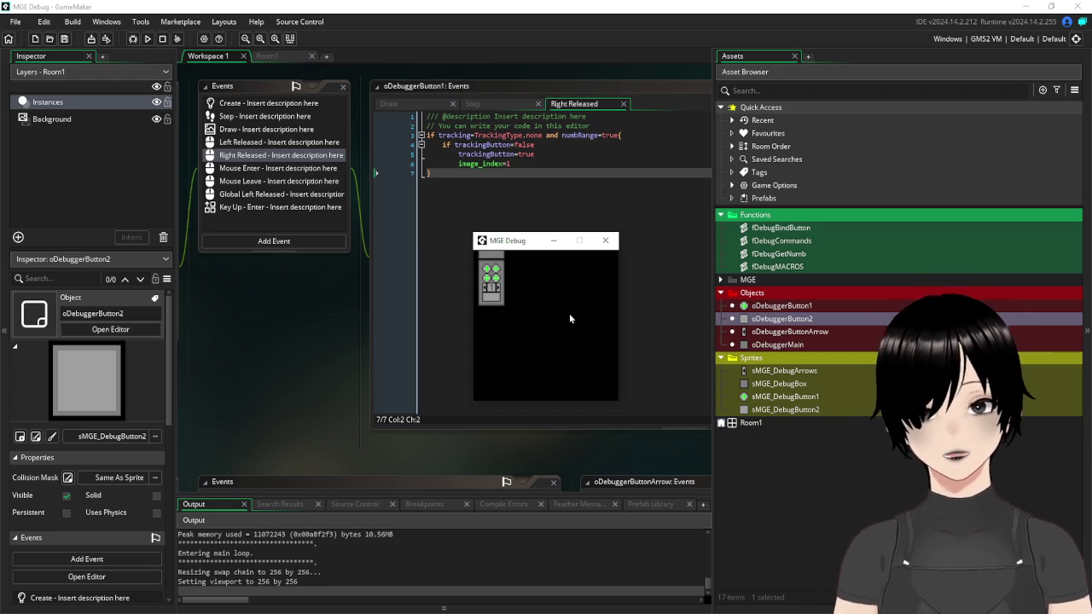
right_click(488, 274)
left_click(516, 273)
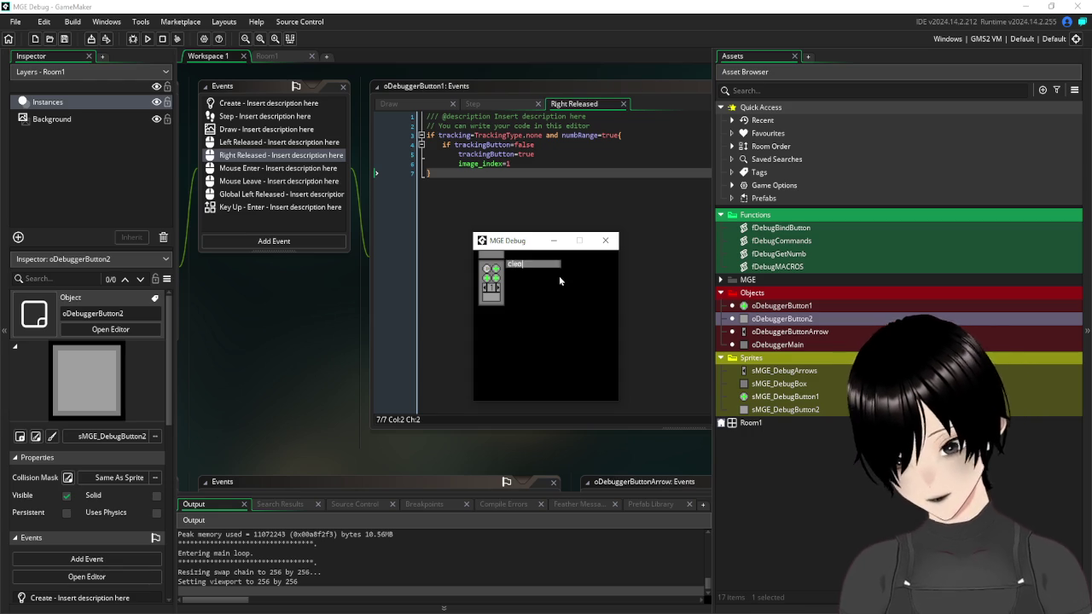
key("BackSpace")
key("BackSpace")
key("BackSpace")
type("/")
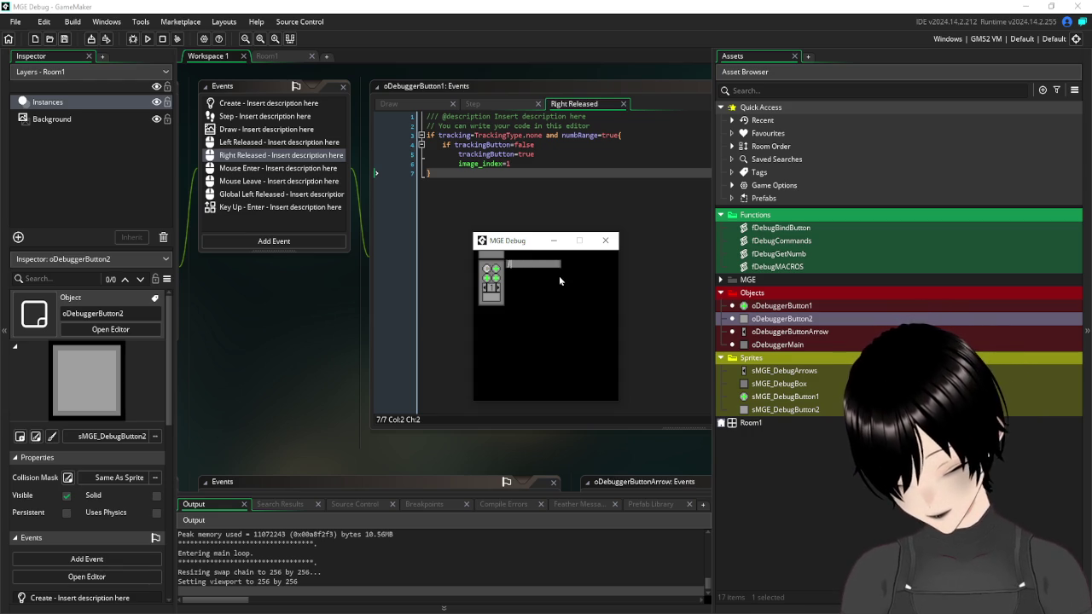
key("Return")
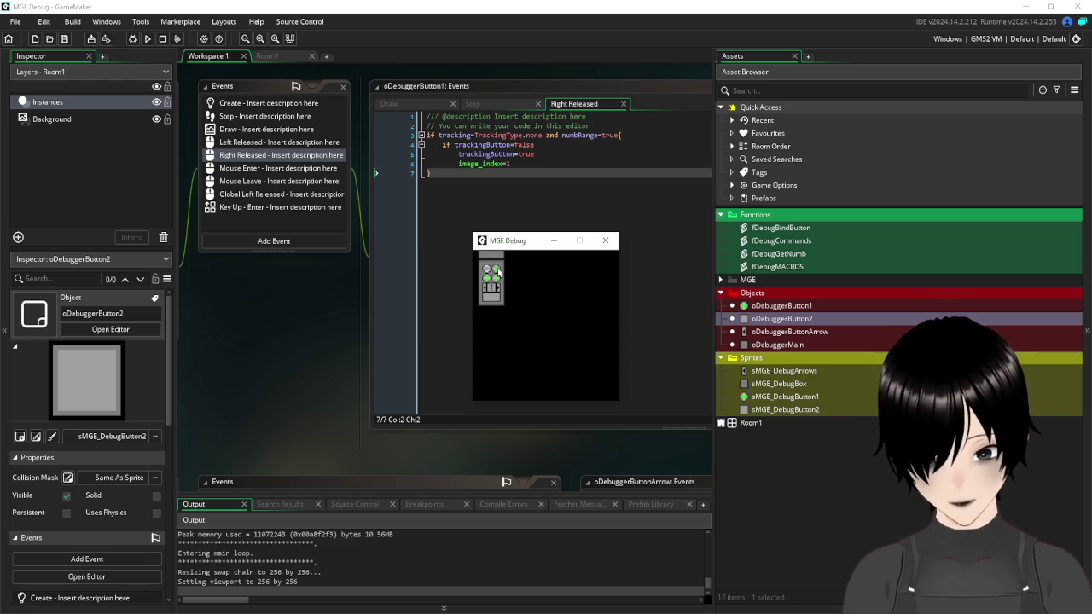
left_click(501, 291)
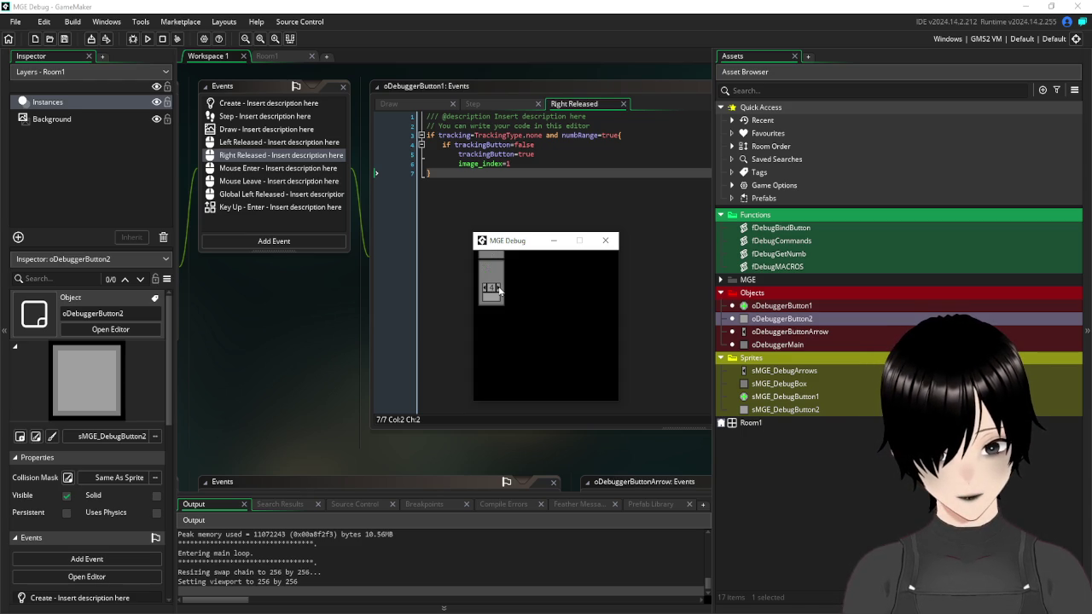
left_click(485, 291)
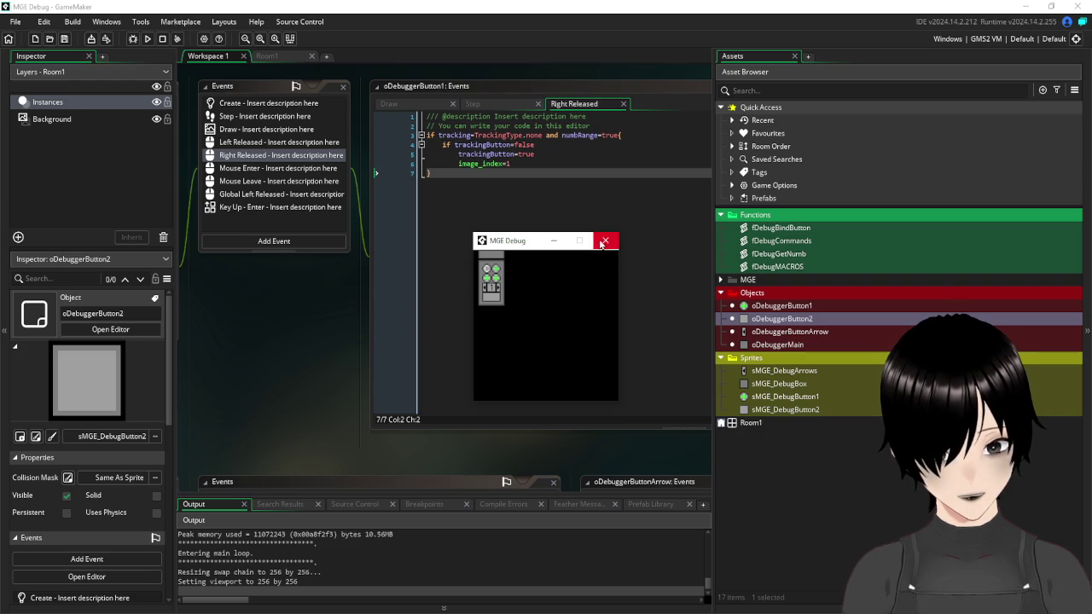
left_click(604, 242)
mouse_move(236, 293)
left_mouse_down()
mouse_move(497, 382)
mouse_move(520, 341)
mouse_move(434, 352)
mouse_move(399, 325)
left_mouse_up()
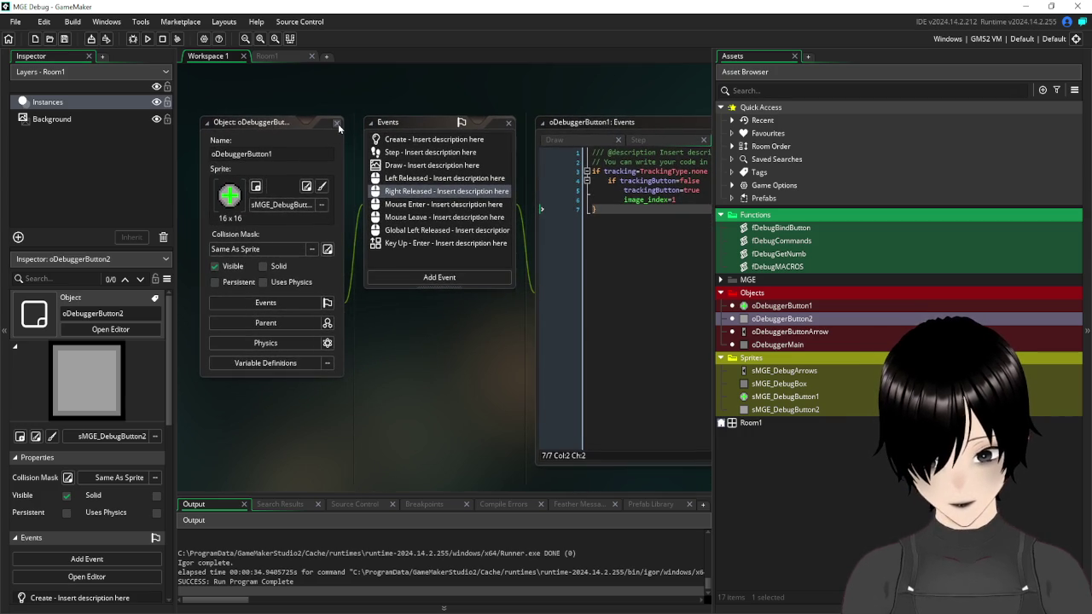
- Place oDebuggerButton1 instances in Room1 to form two long rows of tracking buttons
left_click(276, 56)
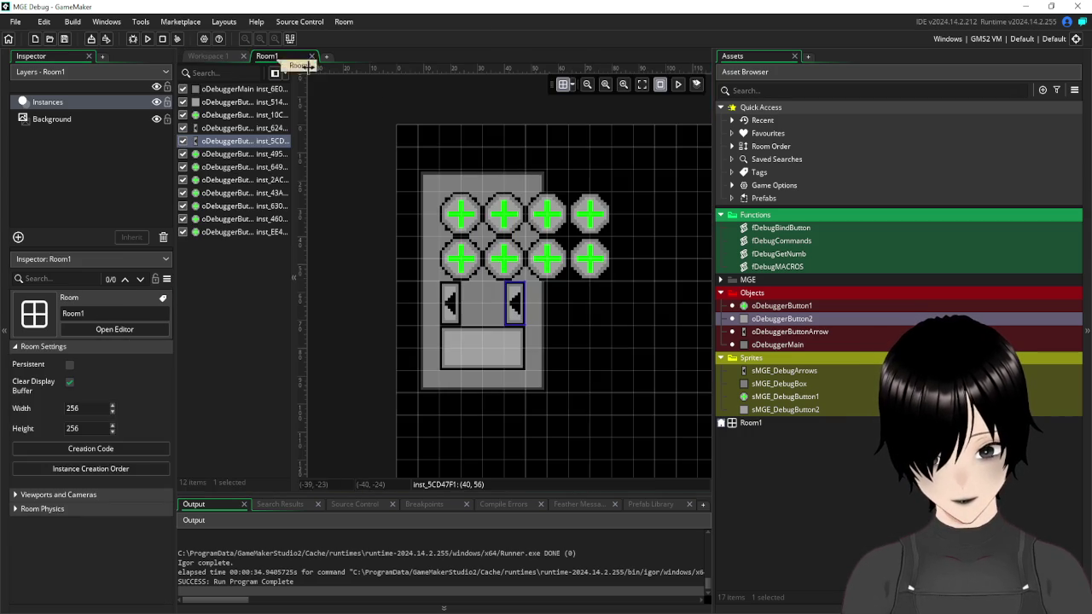
mouse_move(669, 359)
left_mouse_down()
mouse_move(561, 354)
mouse_move(579, 362)
left_mouse_up()
mouse_move(798, 307)
left_mouse_down()
mouse_move(808, 310)
mouse_move(556, 217)
left_mouse_up()
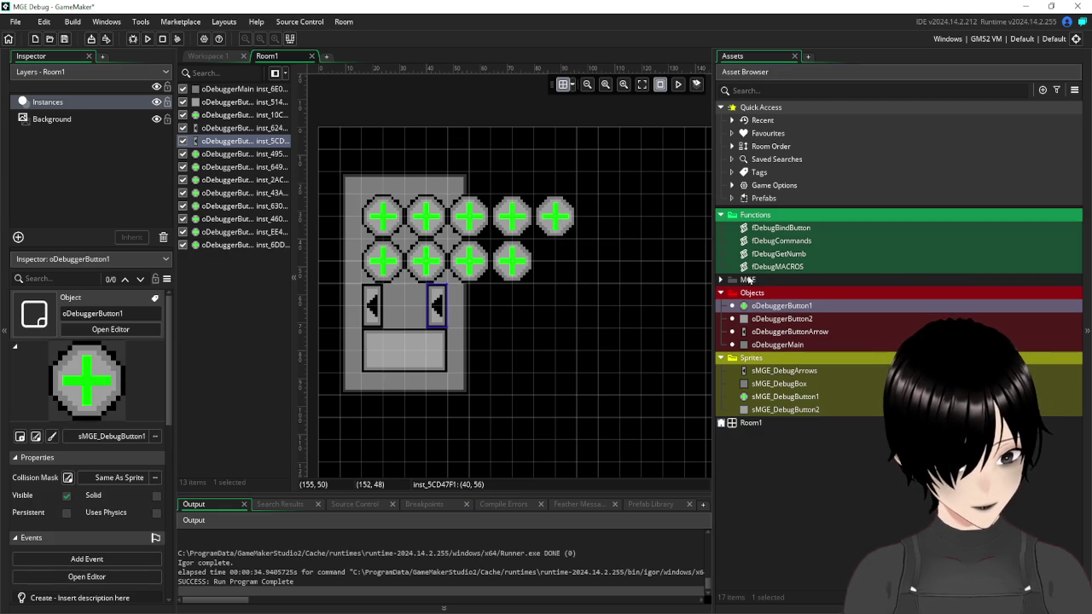
mouse_move(782, 307)
left_mouse_down()
mouse_move(594, 215)
mouse_move(721, 295)
mouse_move(556, 260)
left_mouse_up()
mouse_move(778, 311)
left_mouse_down()
mouse_move(641, 285)
mouse_move(599, 260)
mouse_move(682, 260)
mouse_move(641, 216)
mouse_move(750, 295)
mouse_move(684, 218)
left_mouse_up()
mouse_move(777, 306)
left_mouse_down()
mouse_move(641, 260)
mouse_move(683, 260)
left_mouse_up()
left_click_drag(662, 314, 518, 325)
mouse_move(782, 306)
left_mouse_down()
mouse_move(742, 282)
mouse_move(581, 243)
mouse_move(772, 307)
mouse_move(623, 243)
left_mouse_up()
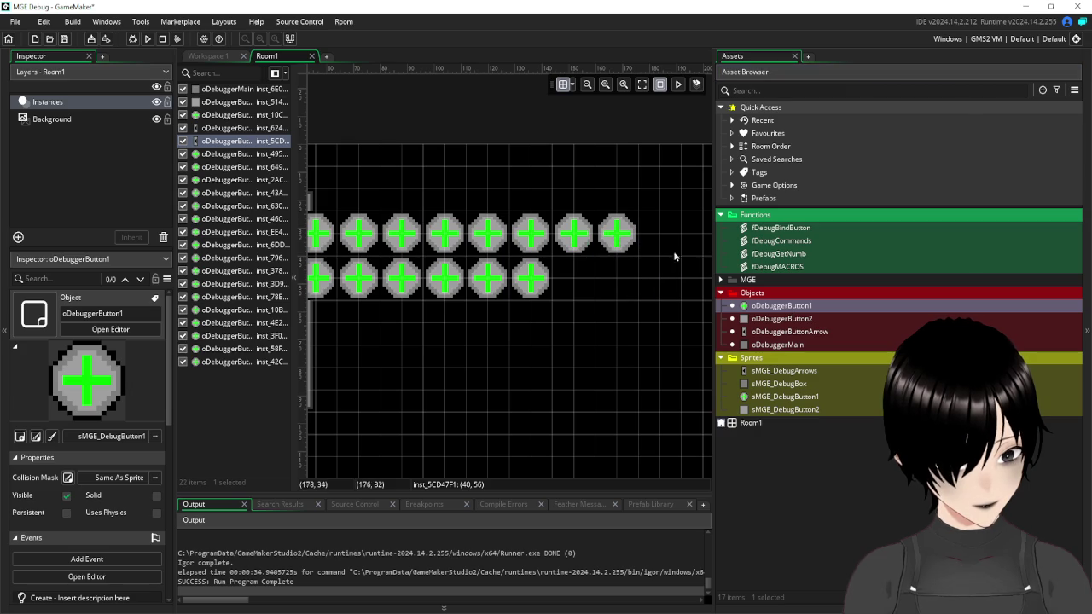
mouse_move(781, 305)
left_mouse_down()
mouse_move(645, 283)
mouse_move(580, 287)
left_mouse_up()
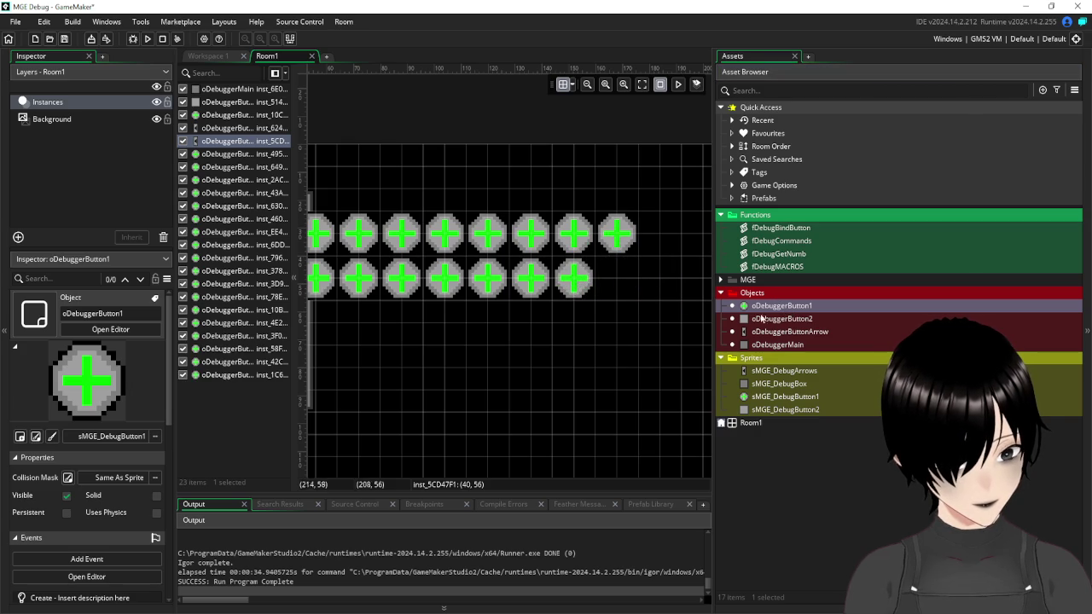
left_click_drag(780, 305, 623, 287)
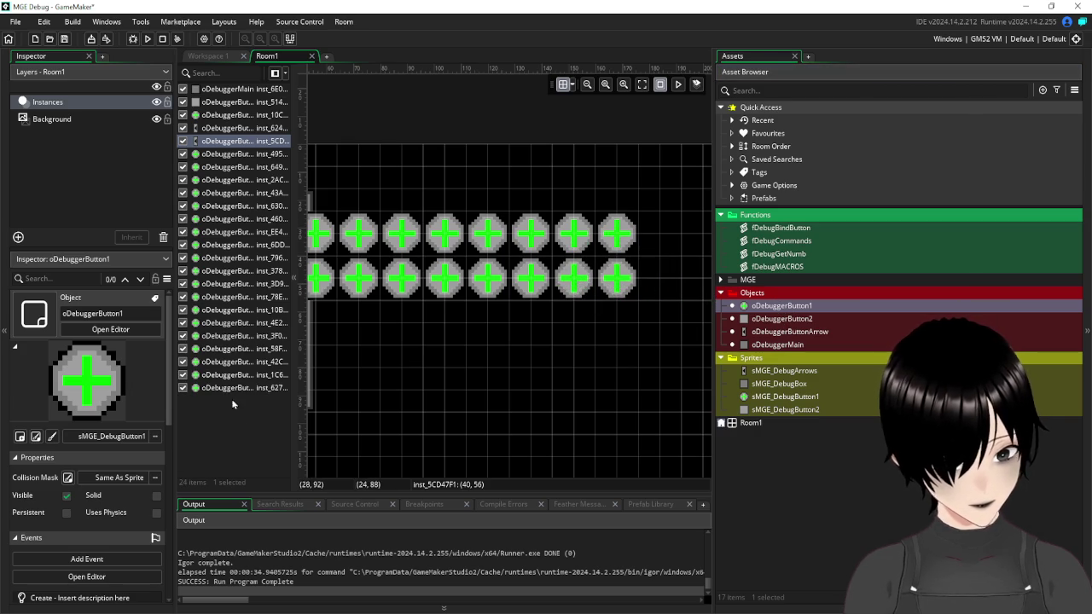
- Check each button instance's position in the instance list, then run the game with F5
left_click(239, 435)
left_click(239, 155)
scroll(505, 366, "left", 3)
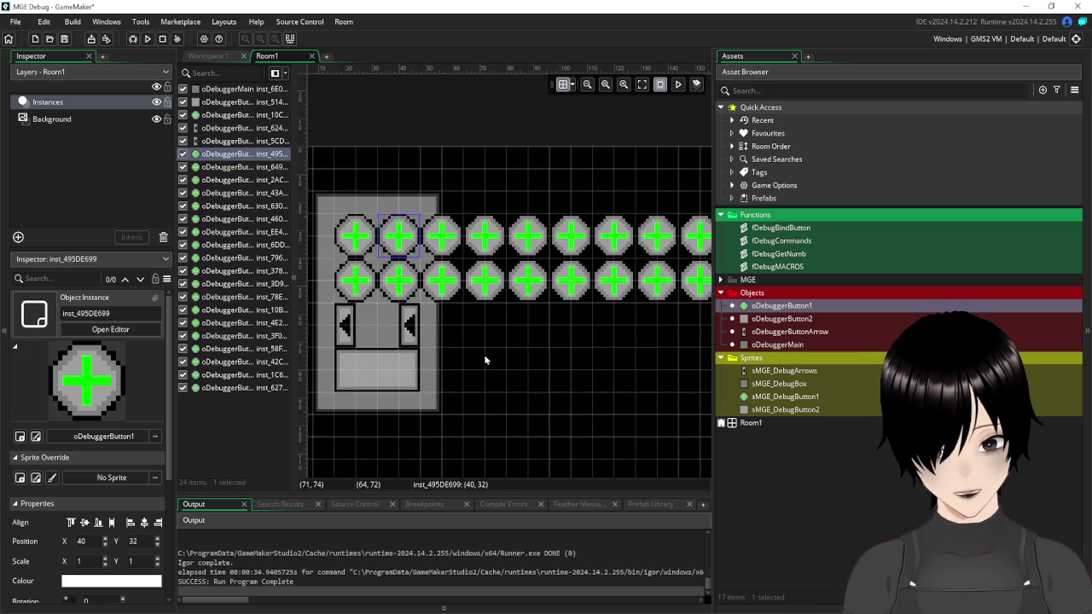
left_click(230, 168)
left_click(236, 180)
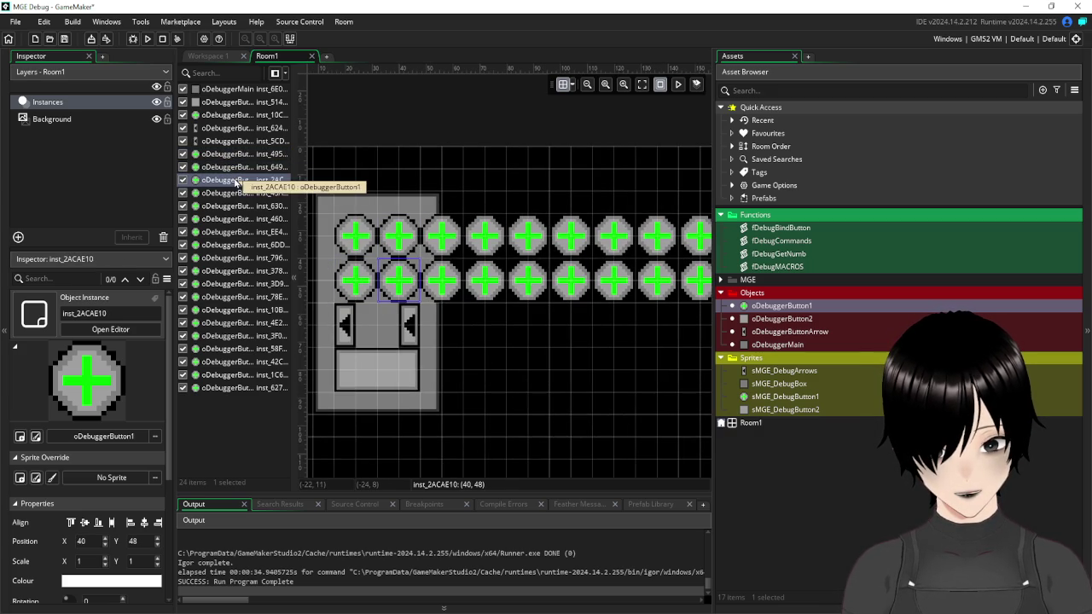
key("Down")
key("Down")
key("Down")
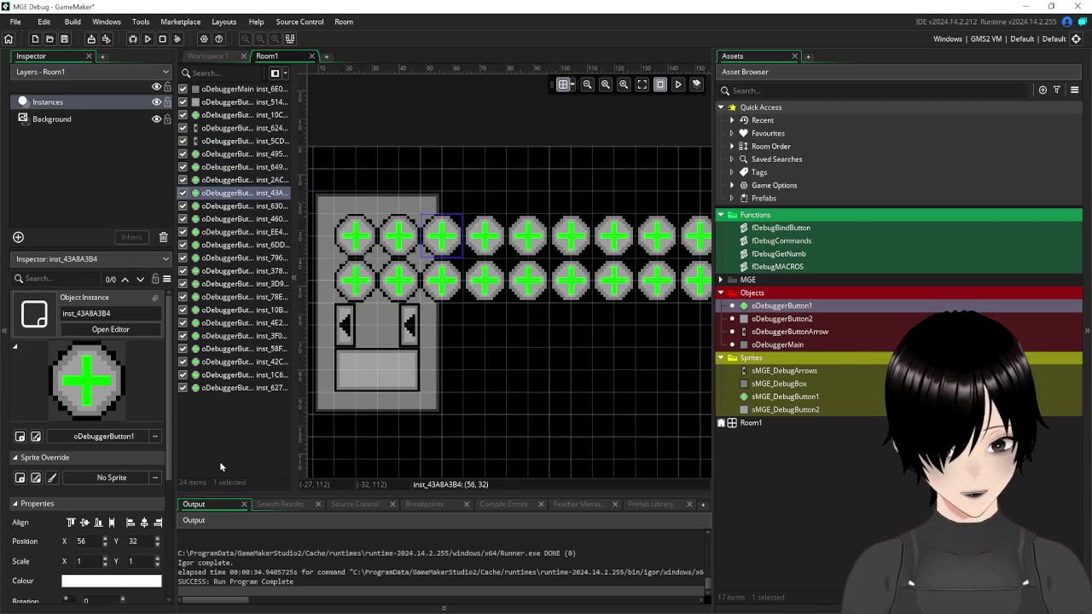
key("Down")
key("Down")
key("Down")
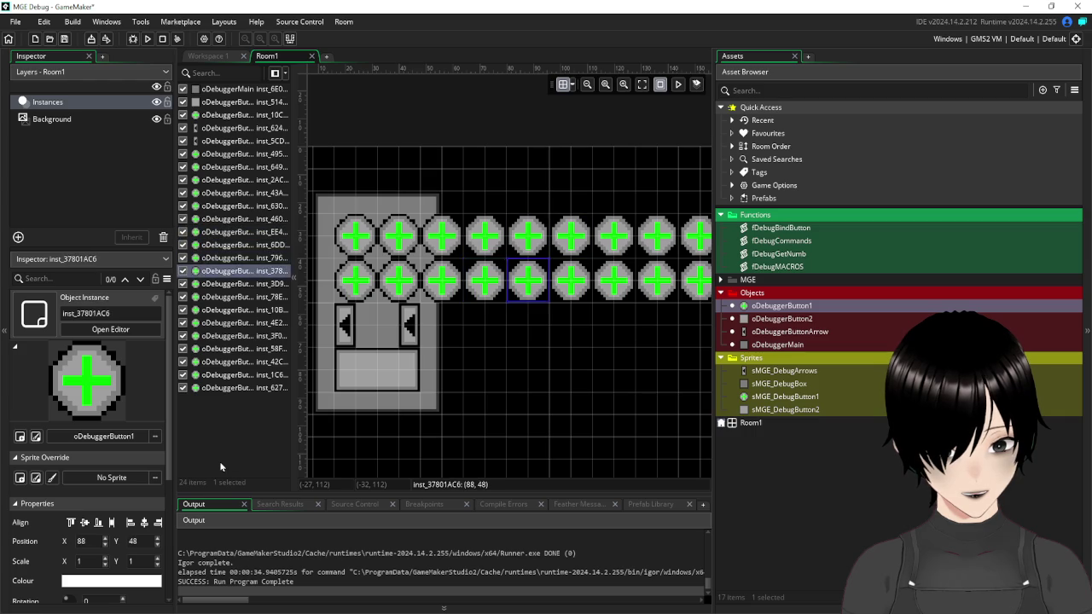
key("Down")
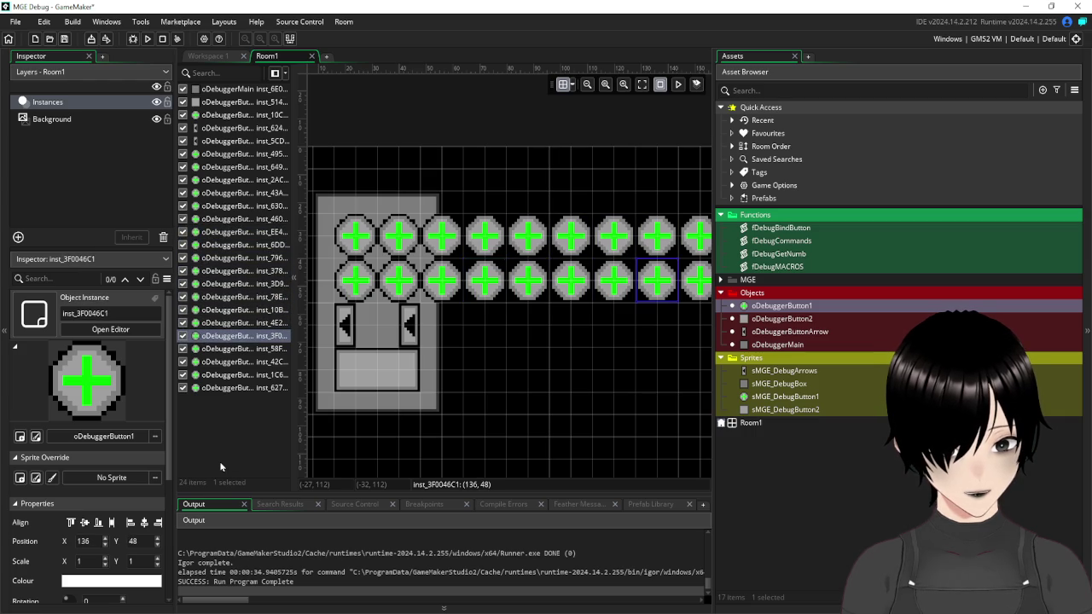
left_click_drag(700, 392, 537, 385)
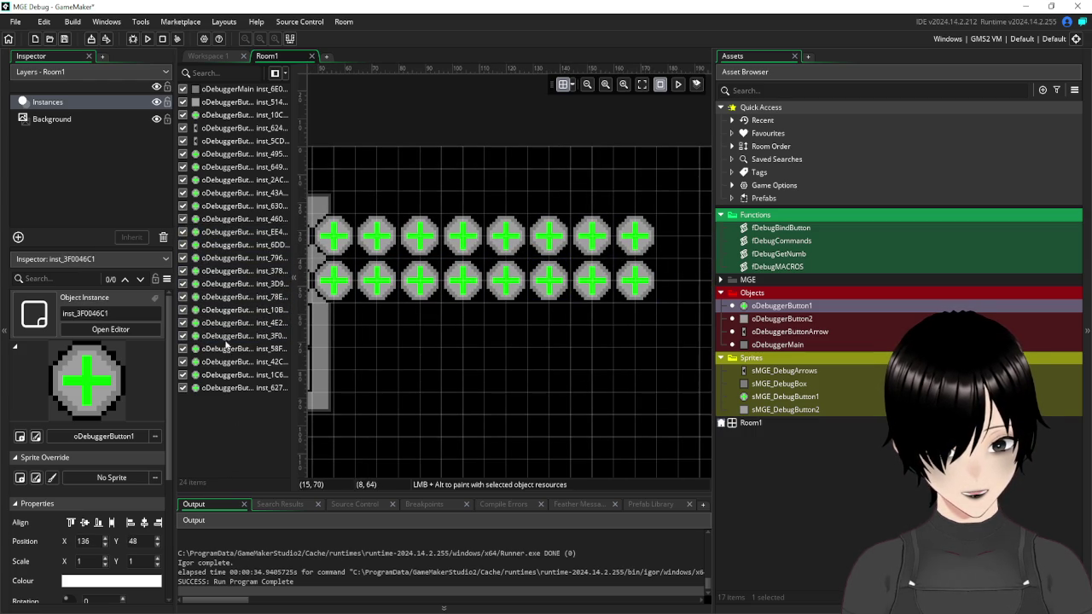
key("Down")
key("Down")
key("Down")
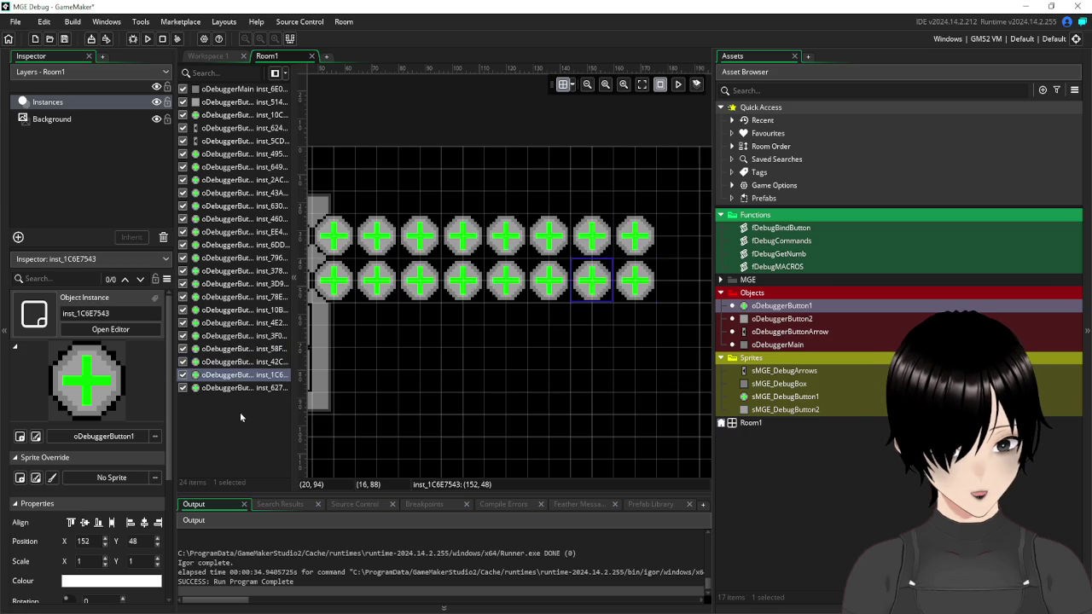
key("F5")
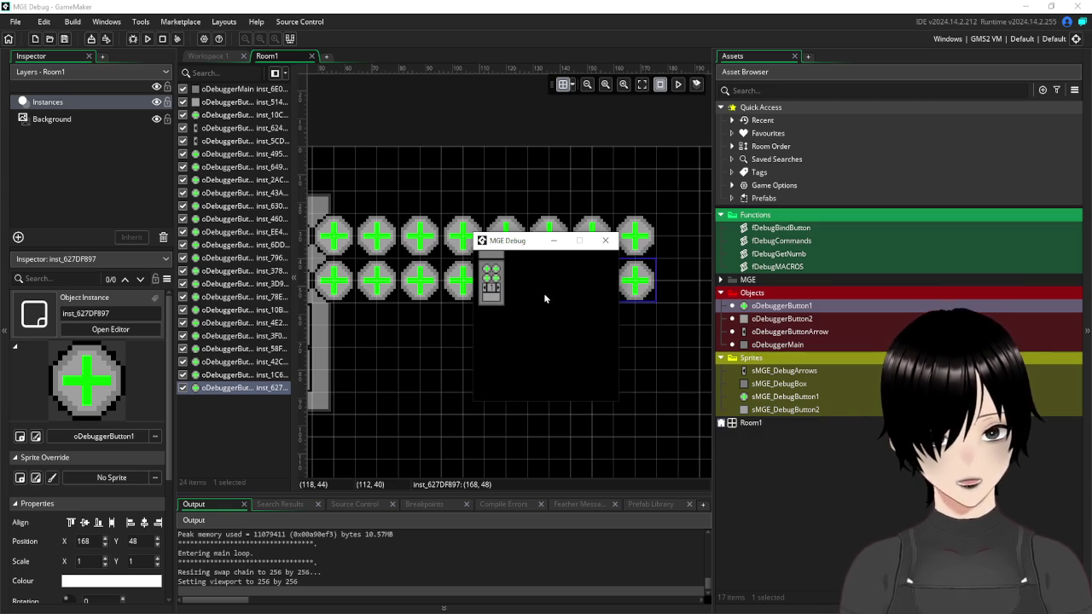
- Open the debug command input, submit /help, then close the game
left_click(492, 299)
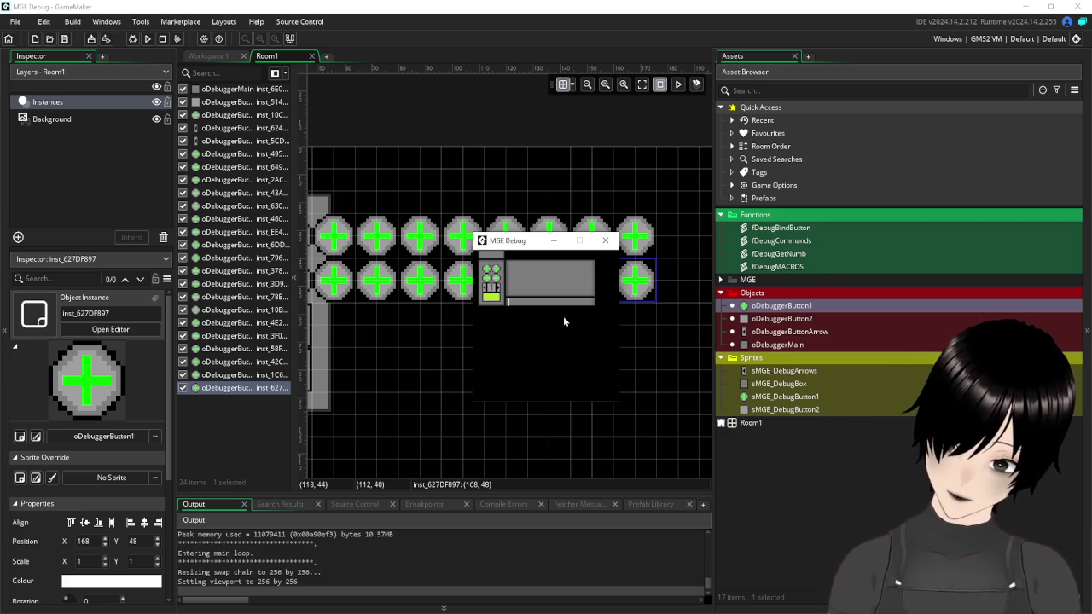
type("/help")
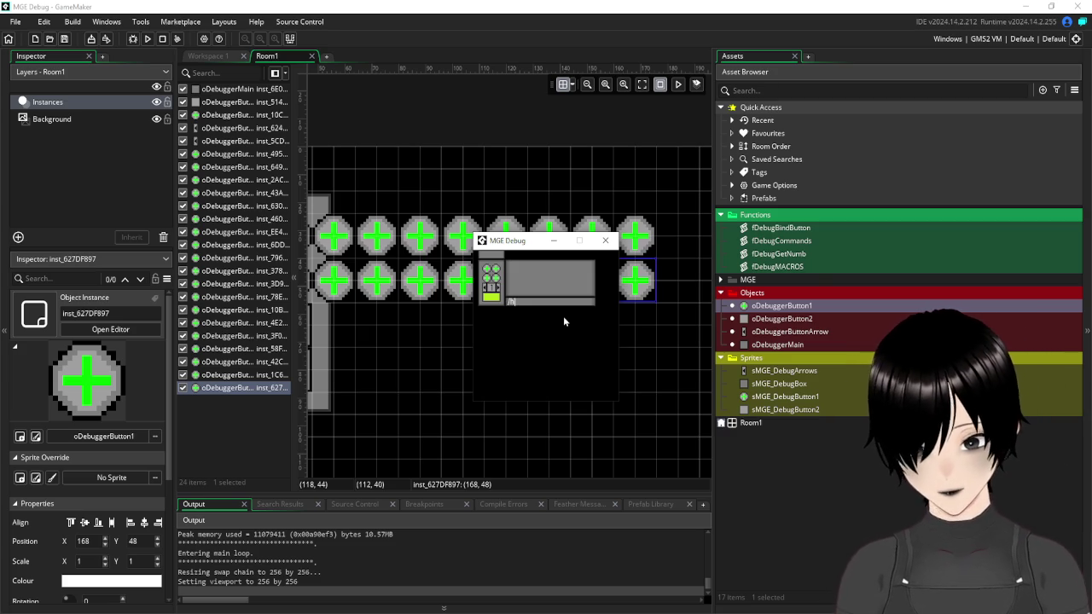
key("Return")
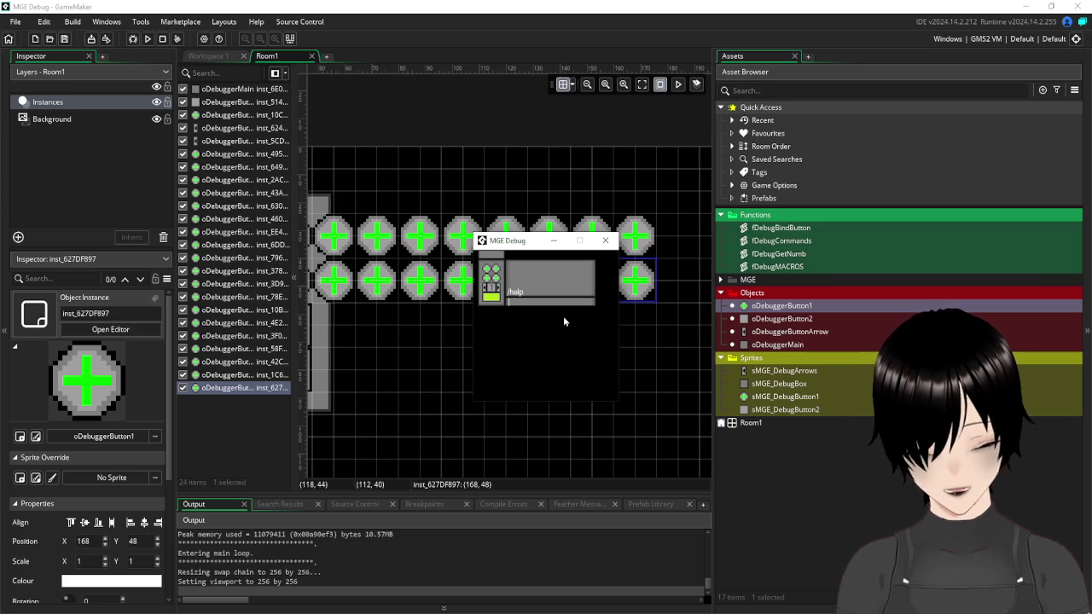
left_click(605, 242)
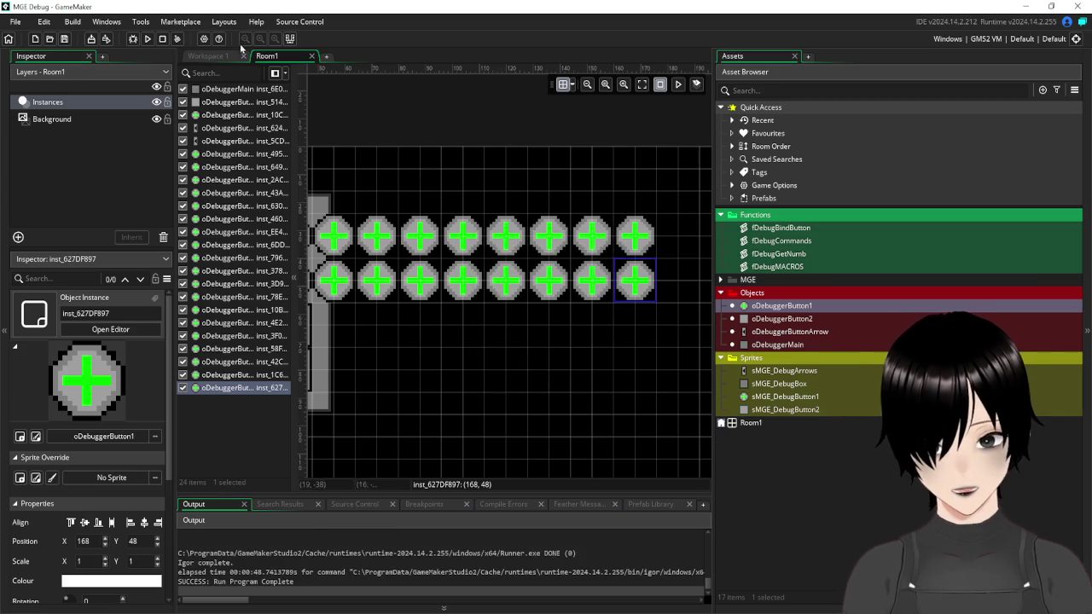
- In Workspace 1, close oDebuggerButton1's editor and open oDebuggerButton2's Key Up - Enter code
left_click(217, 56)
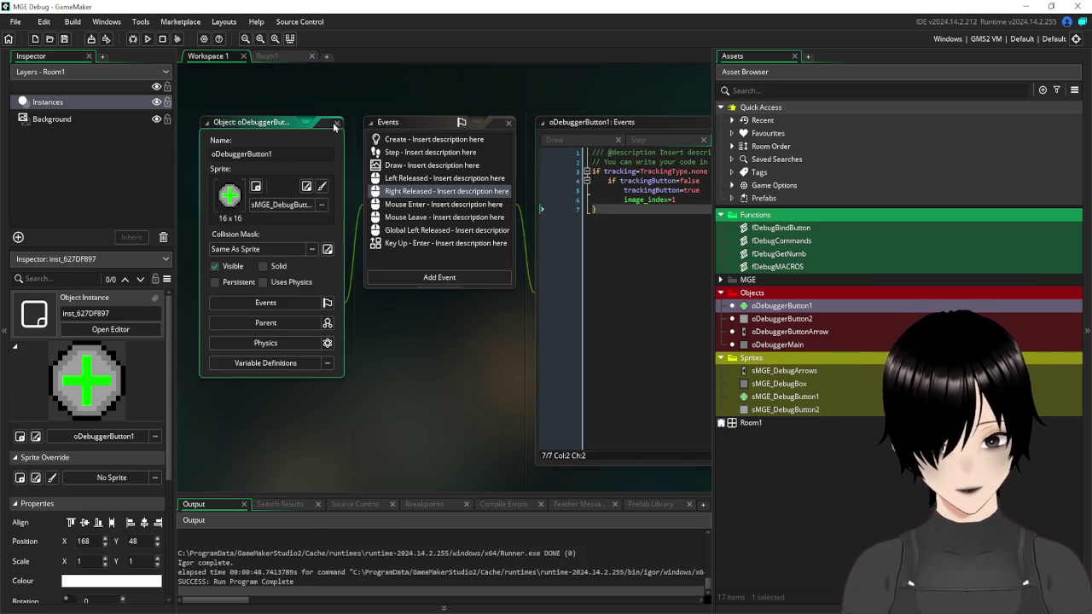
left_click(336, 123)
double_click(781, 319)
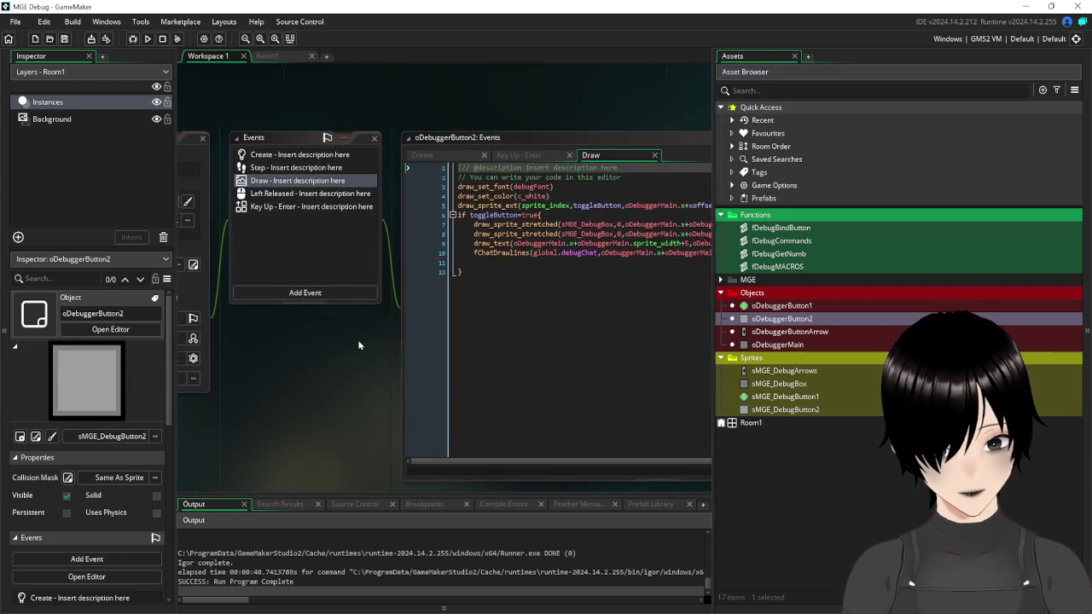
left_click(346, 224)
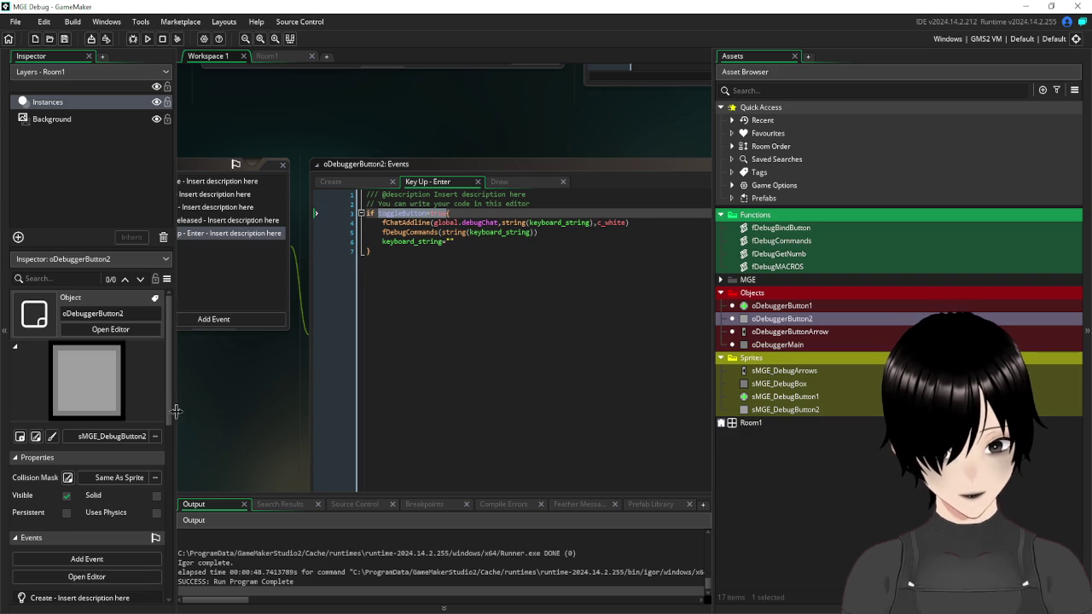
mouse_move(361, 386)
left_mouse_down()
mouse_move(448, 375)
mouse_move(293, 394)
left_mouse_up()
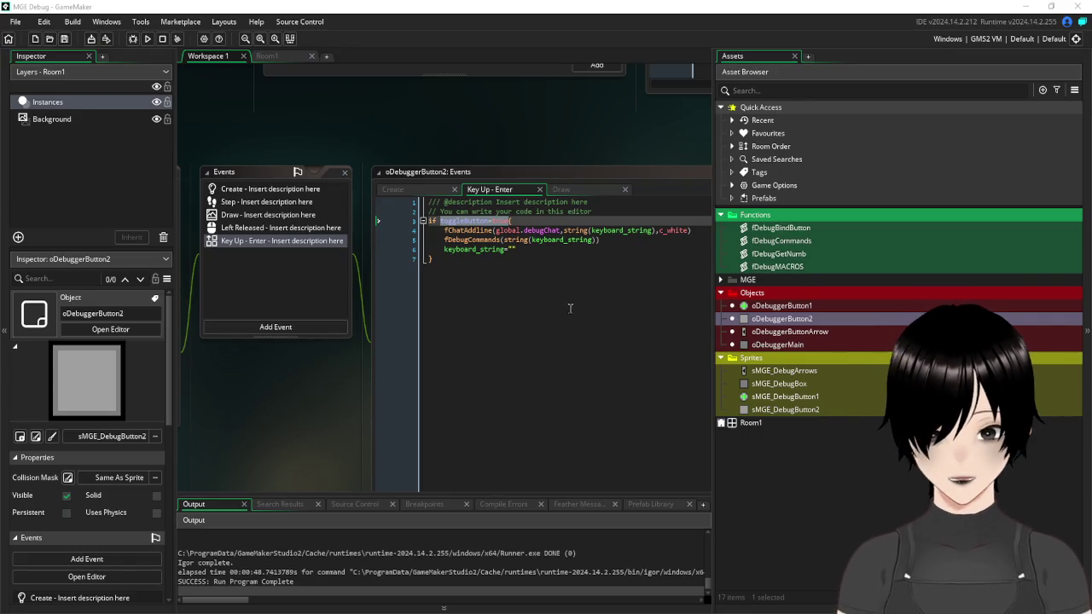
left_click(570, 308)
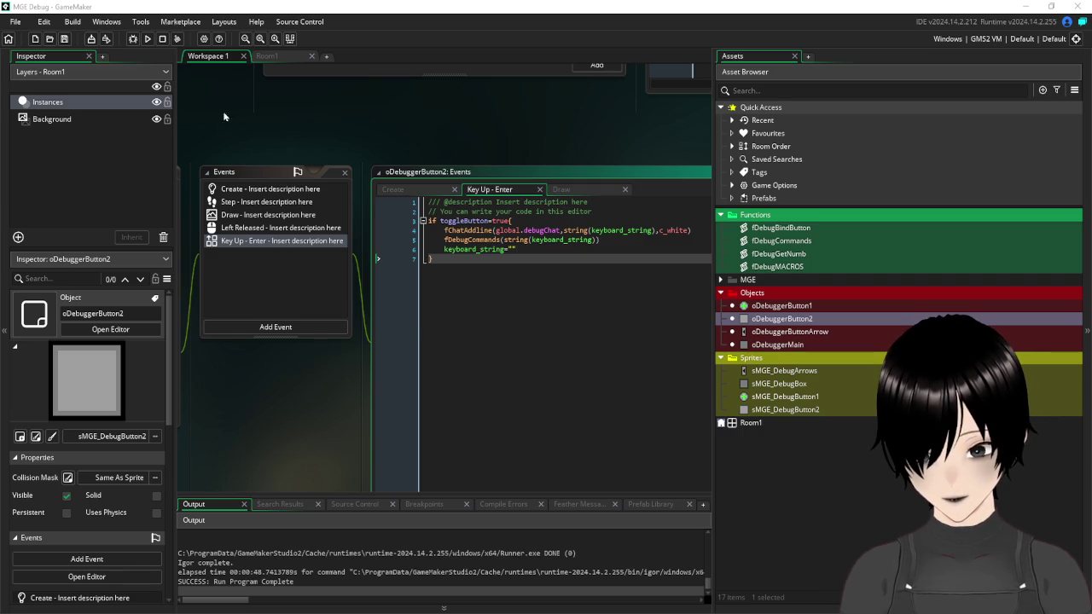
left_click_drag(219, 127, 398, 130)
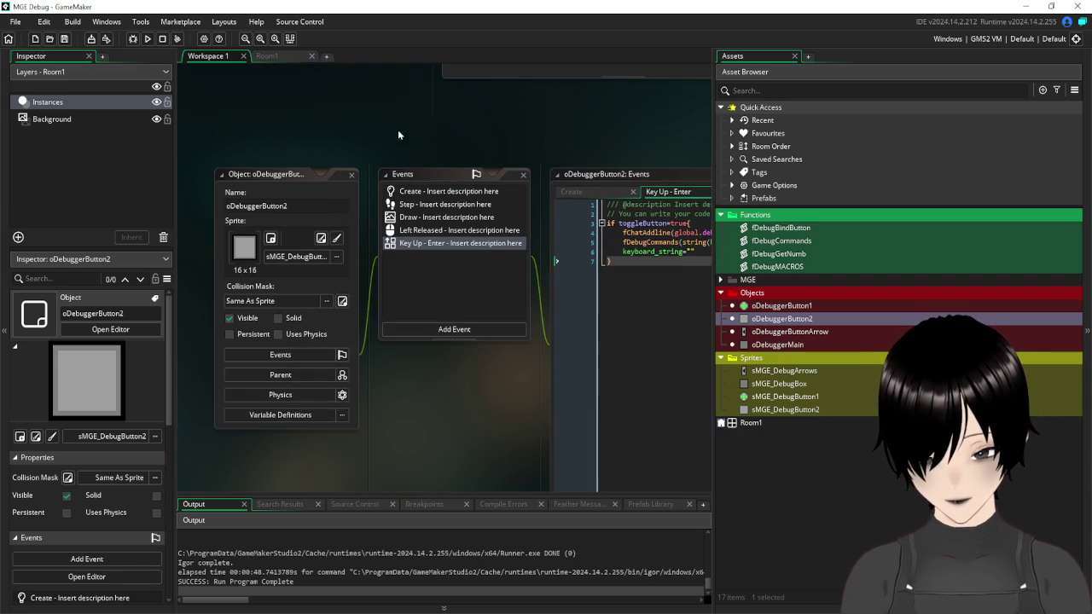
- Close the oDebuggerButton2 editors and open fDebugCommands to view its clear and global cases
left_click(352, 175)
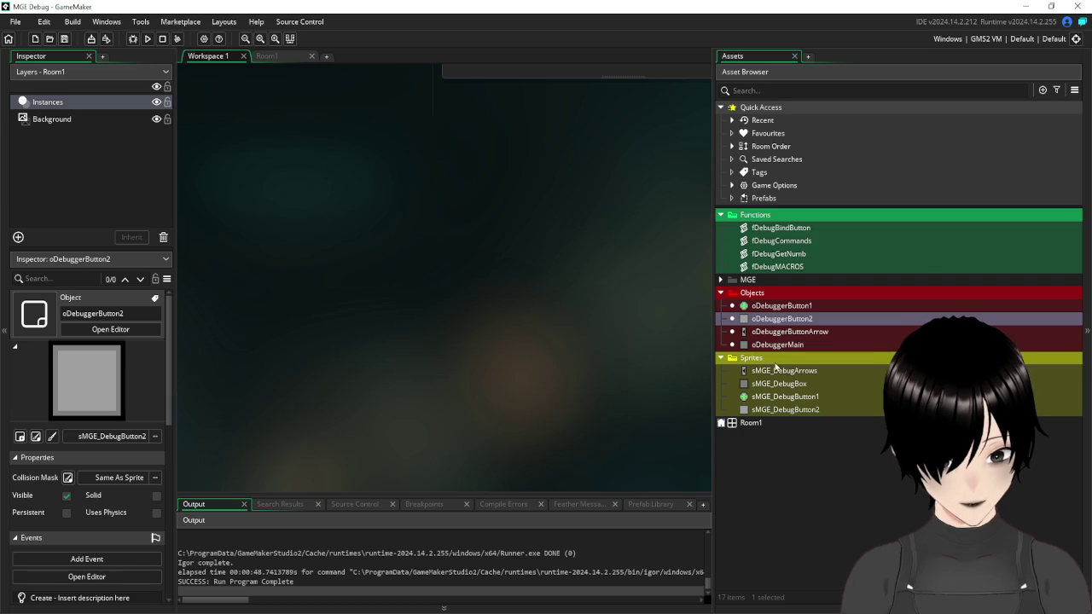
double_click(778, 242)
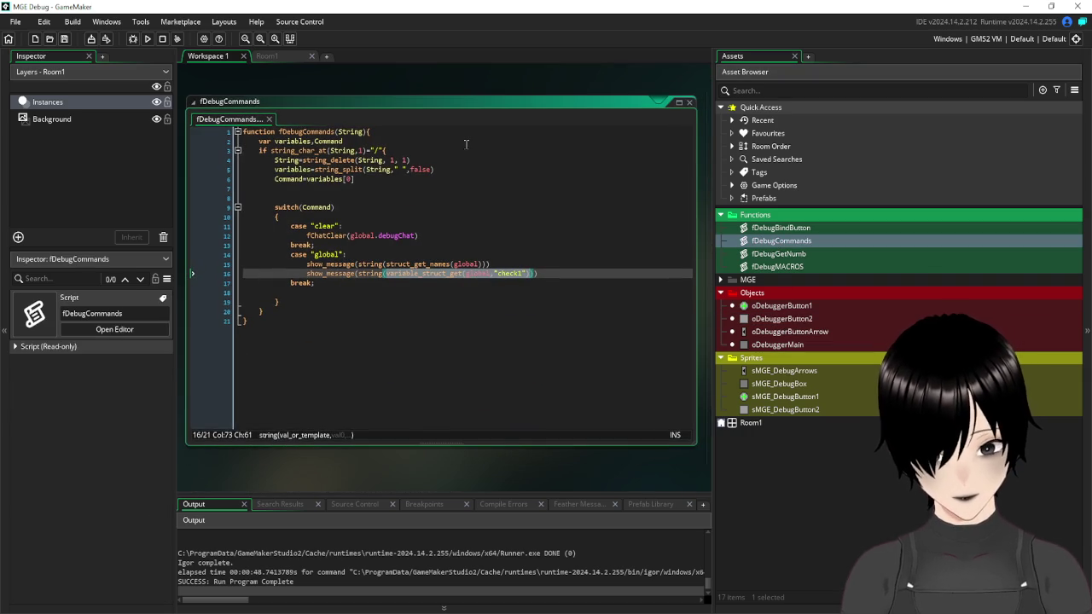
left_click(337, 283)
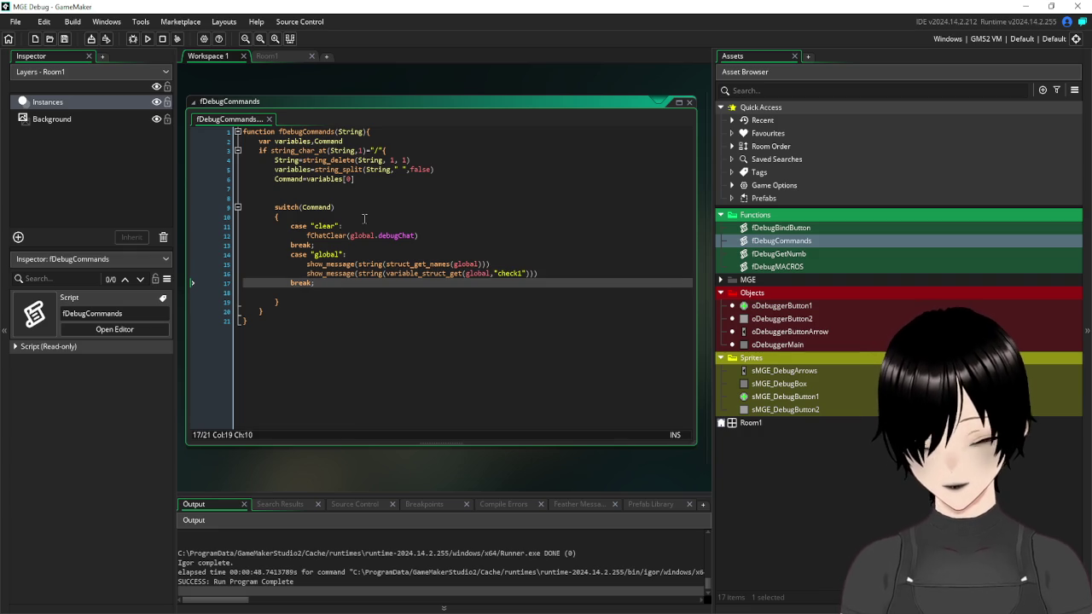